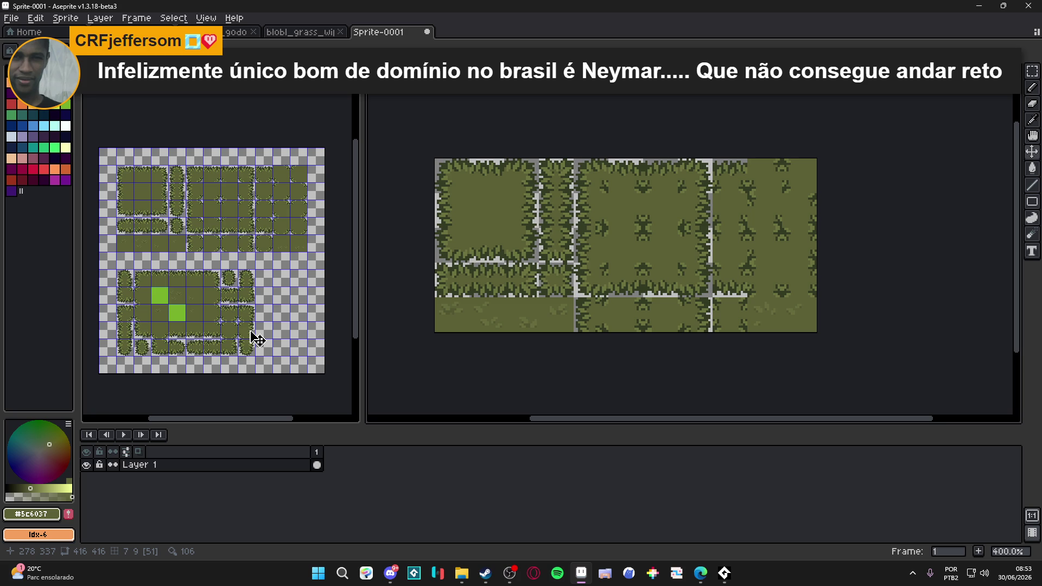
Reopen the save dialog after two cancels and set the file type to PNG.
click(509, 321)
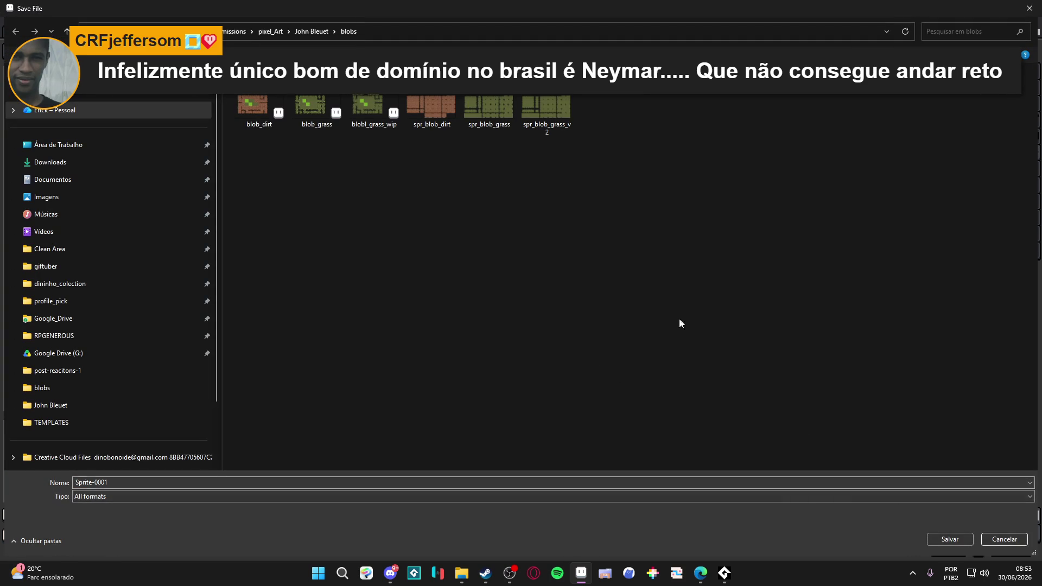
click(1003, 539)
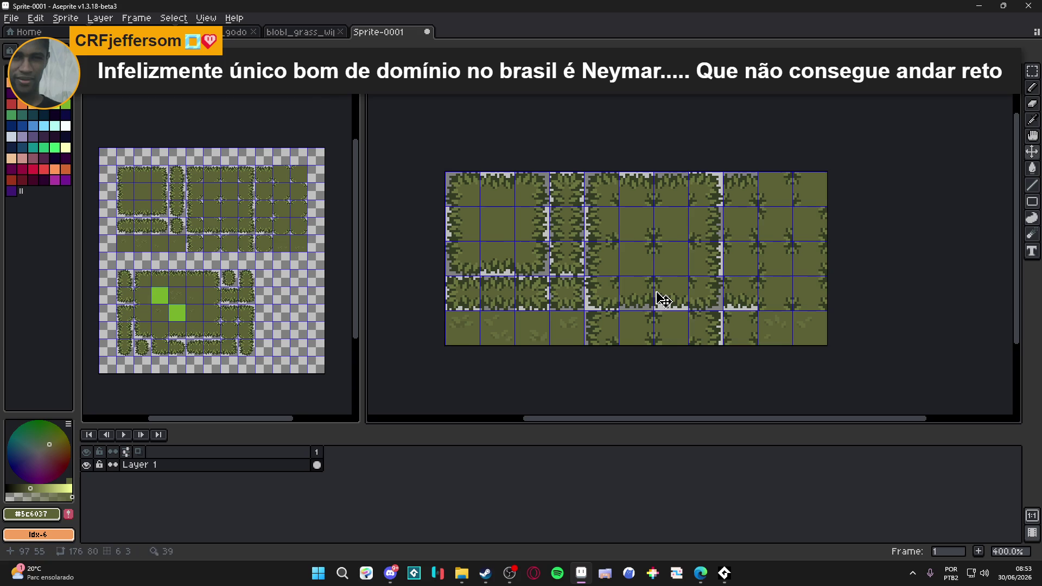
key(ctrl+s)
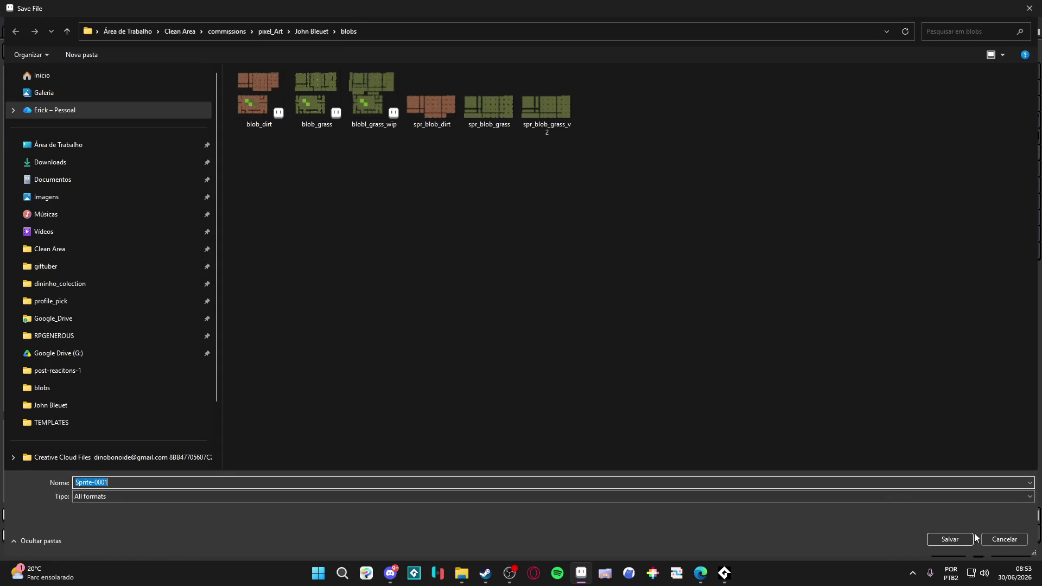
click(1004, 539)
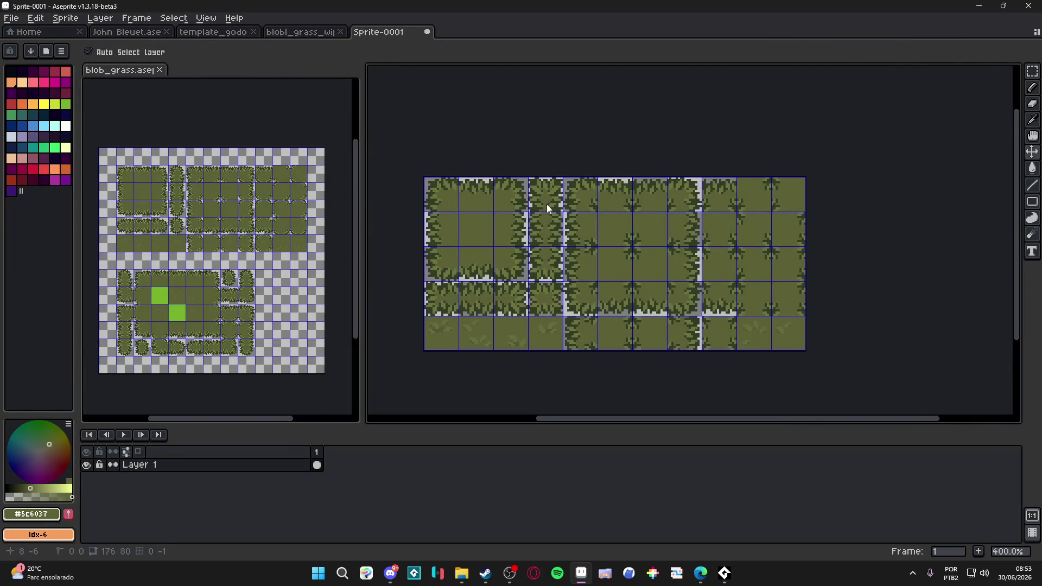
key(ctrl+s)
click(129, 496)
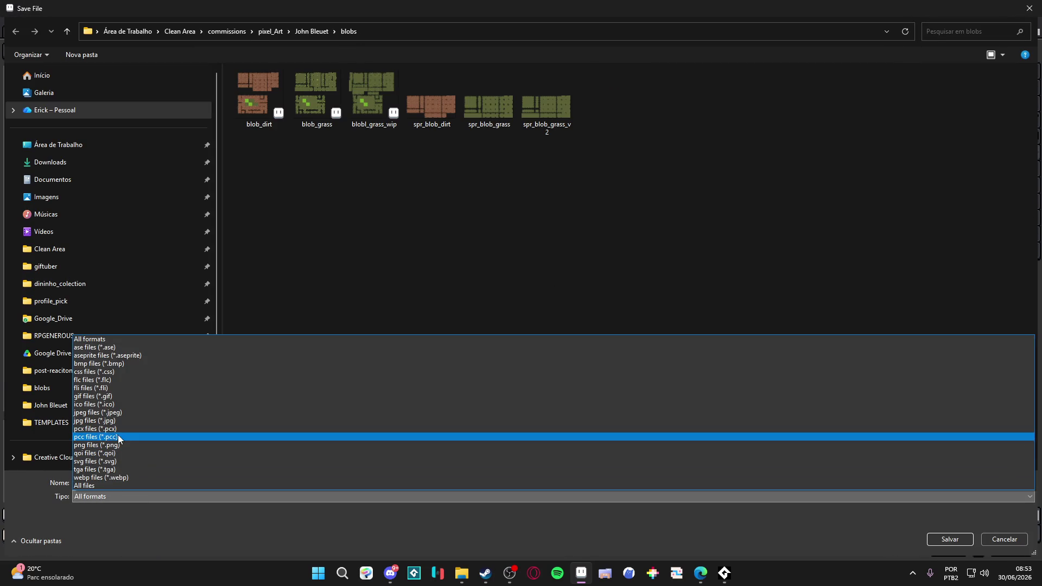
click(135, 444)
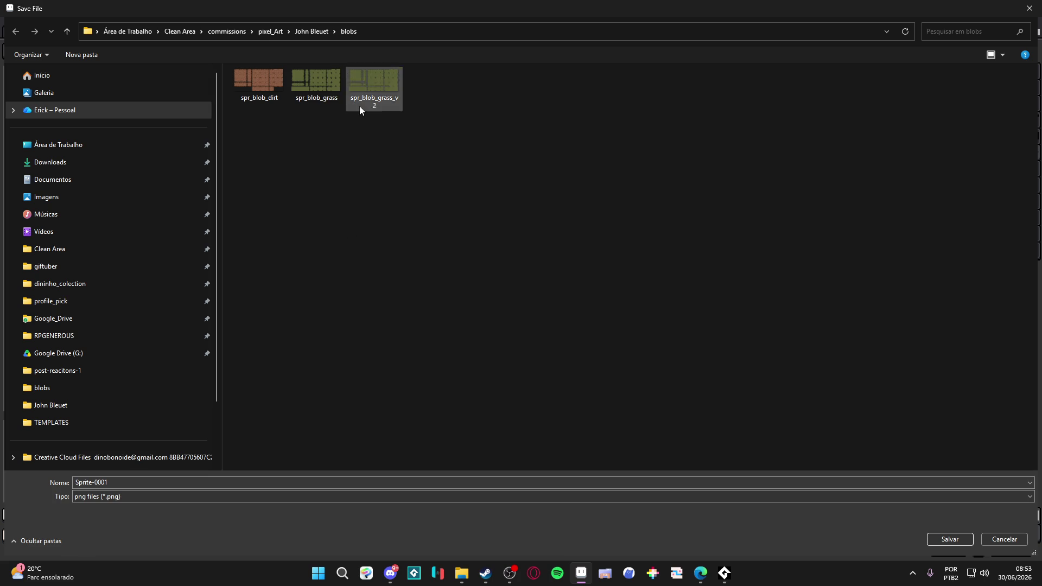
Rename spr_blob_grass_v2 to spr_blob_grass_16 and save the PNG.
ctrl+scroll(359, 106, up, 3)
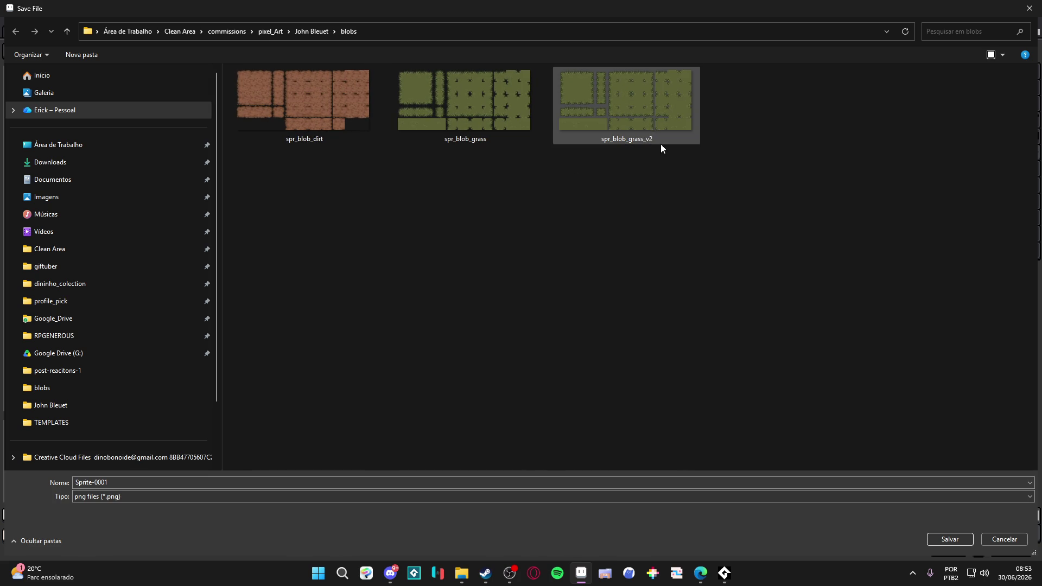
click(652, 129)
click(162, 483)
key(BackSpace)
key(BackSpace)
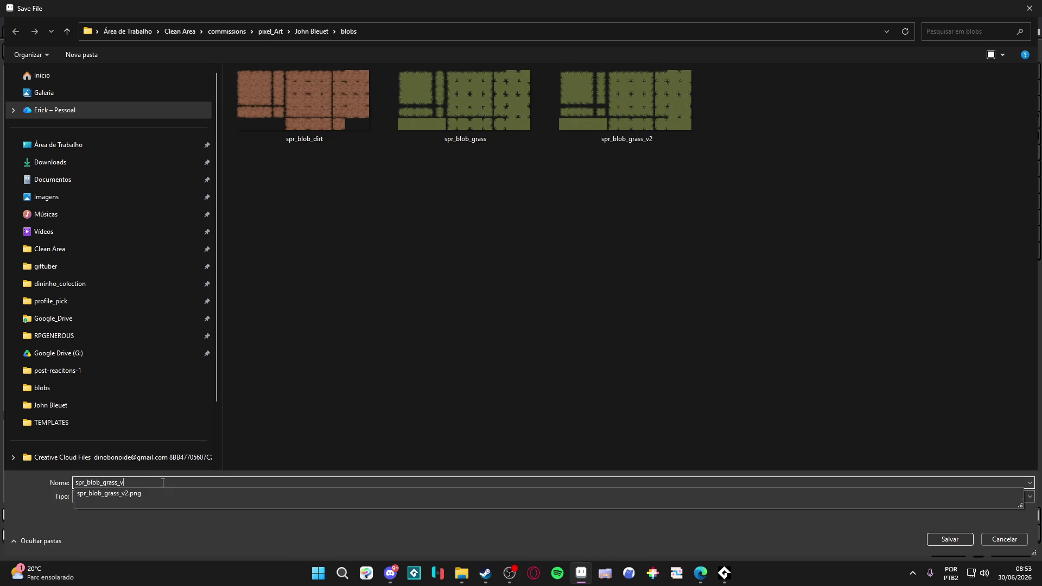
text(16)
key(Return)
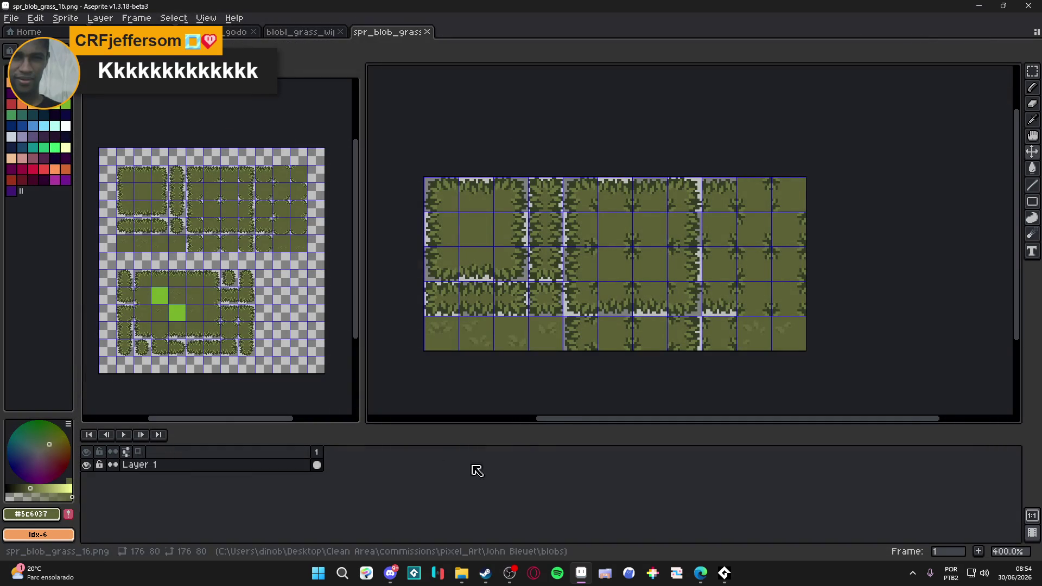
scroll(612, 284, up, 3)
scroll(611, 288, down, 3)
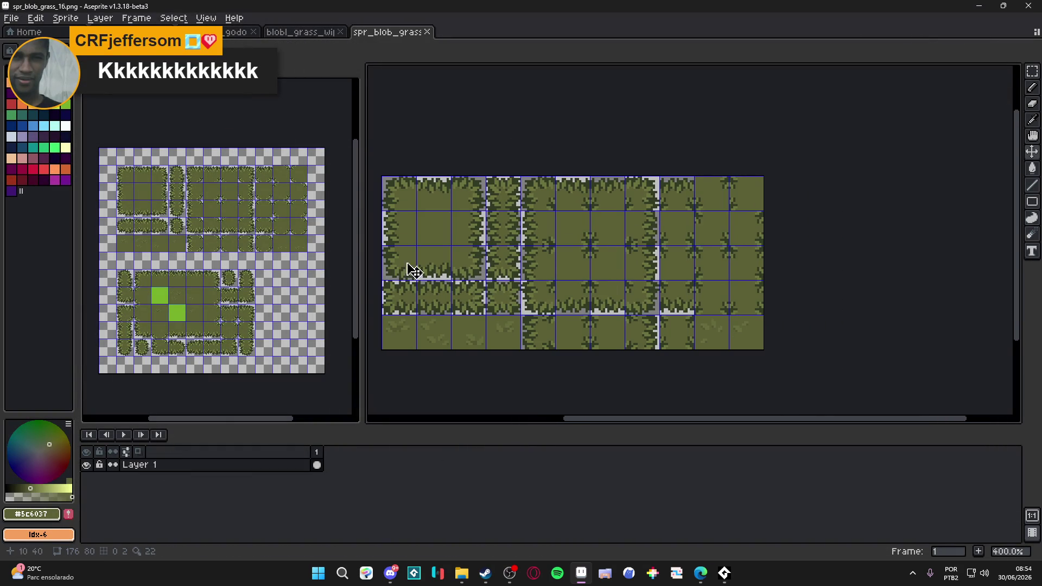
Bring Steam to the front, maximize it and go to the library.
click(317, 577)
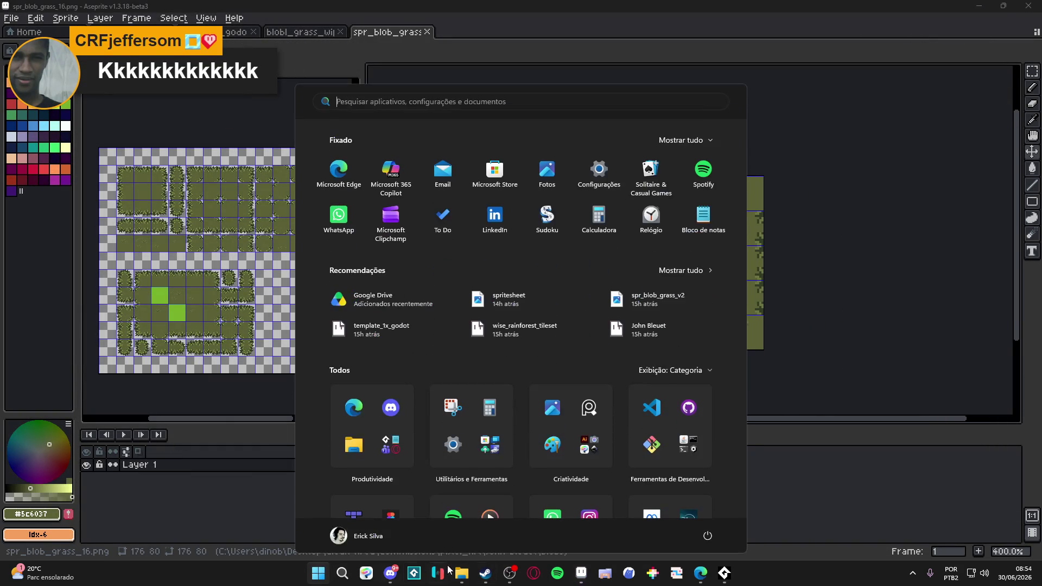
click(485, 573)
double_click(352, 108)
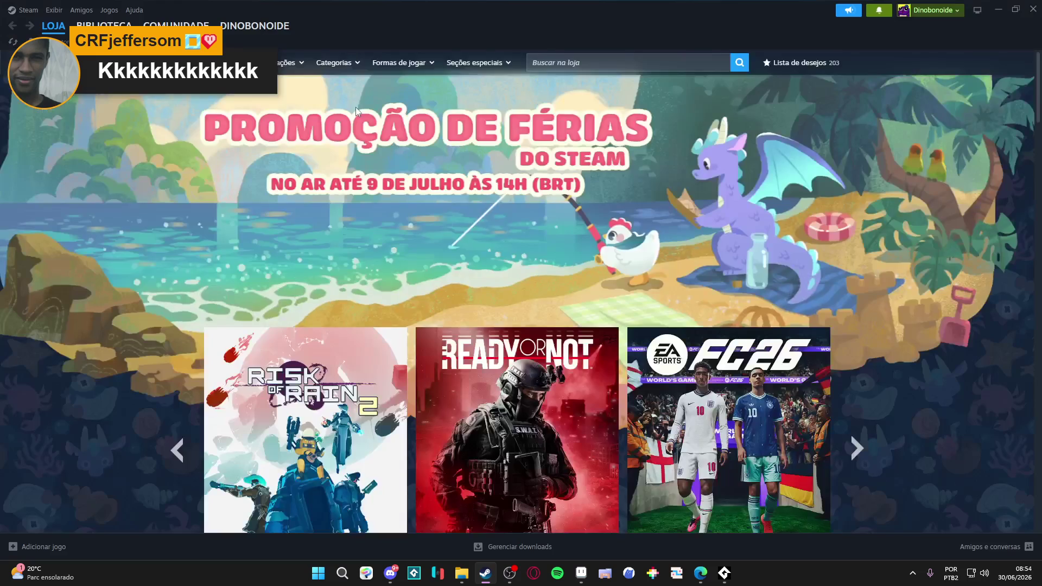
click(103, 26)
Search the library for godot, launch Godot Engine and open the autotile_template project.
click(85, 99)
text(godot)
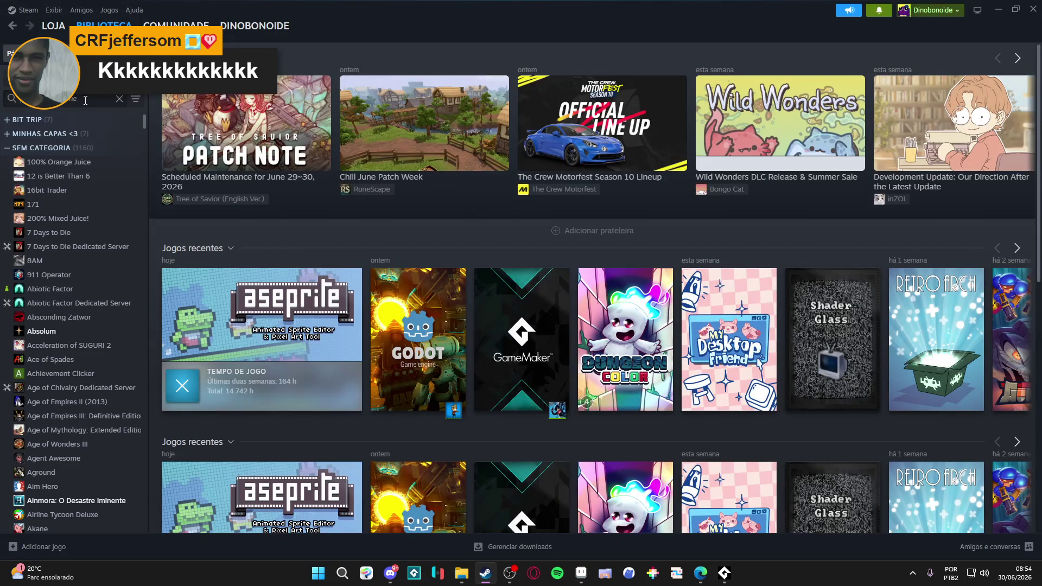
click(70, 134)
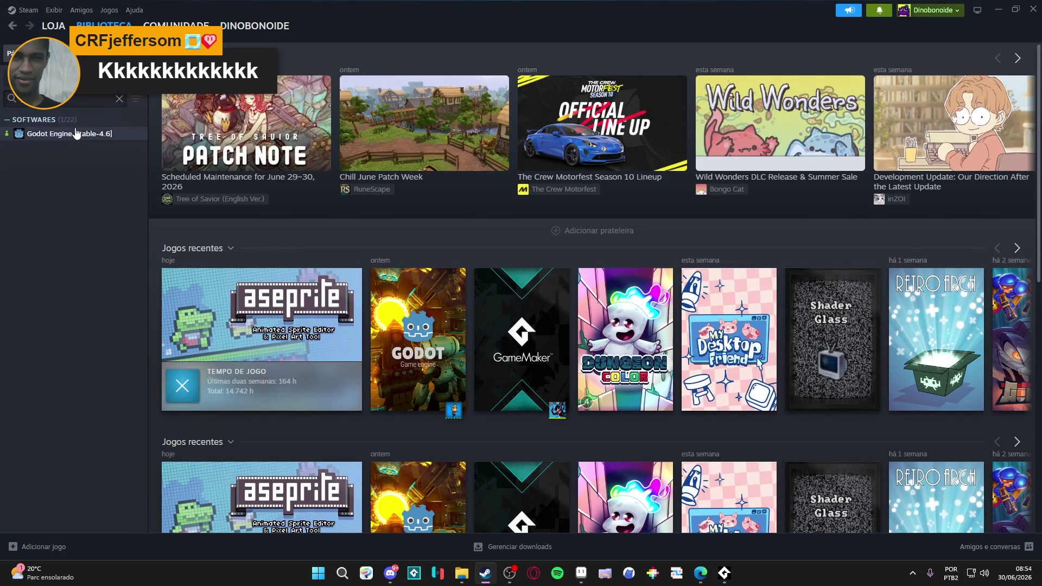
click(203, 234)
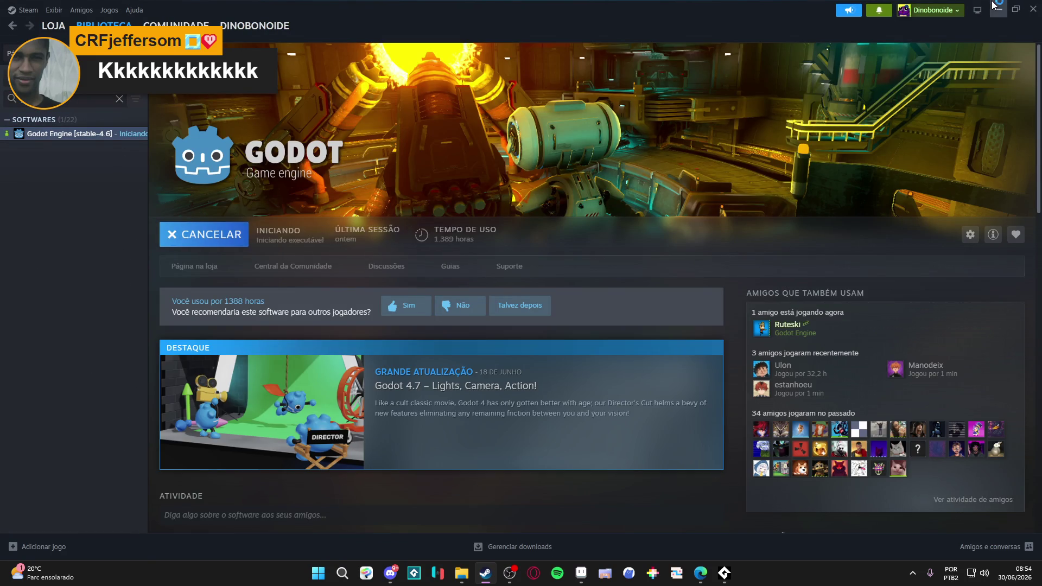
key(alt+Tab)
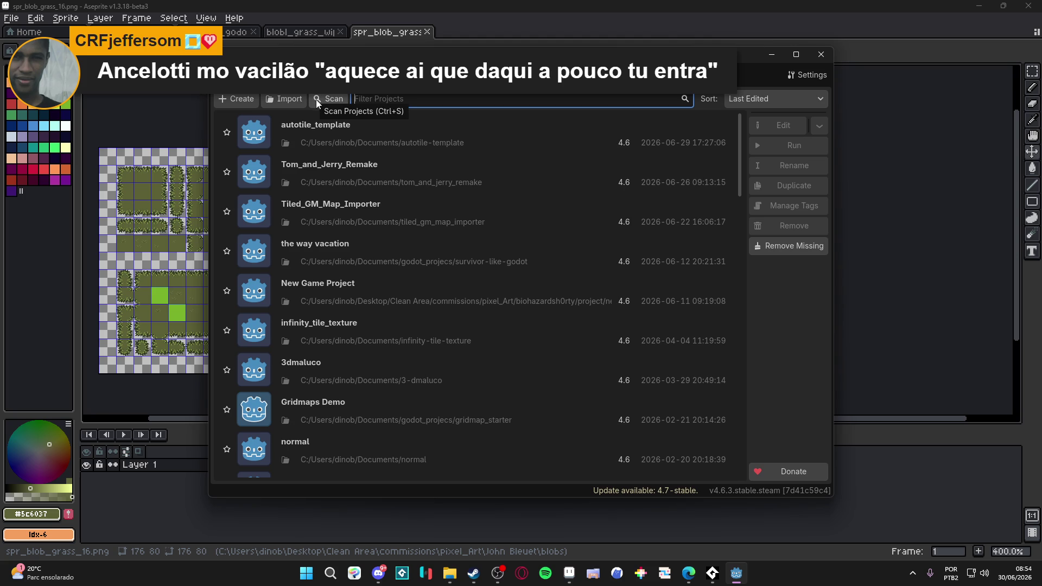
double_click(337, 139)
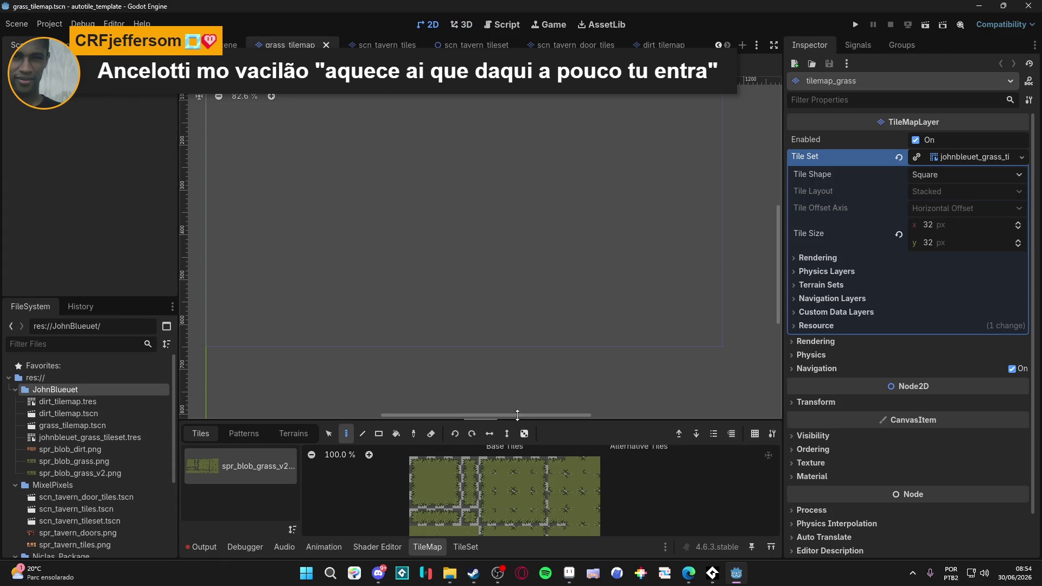
Enlarge the bottom panel and show the TileSet editor for the grass tilemap.
drag(517, 415, 518, 370)
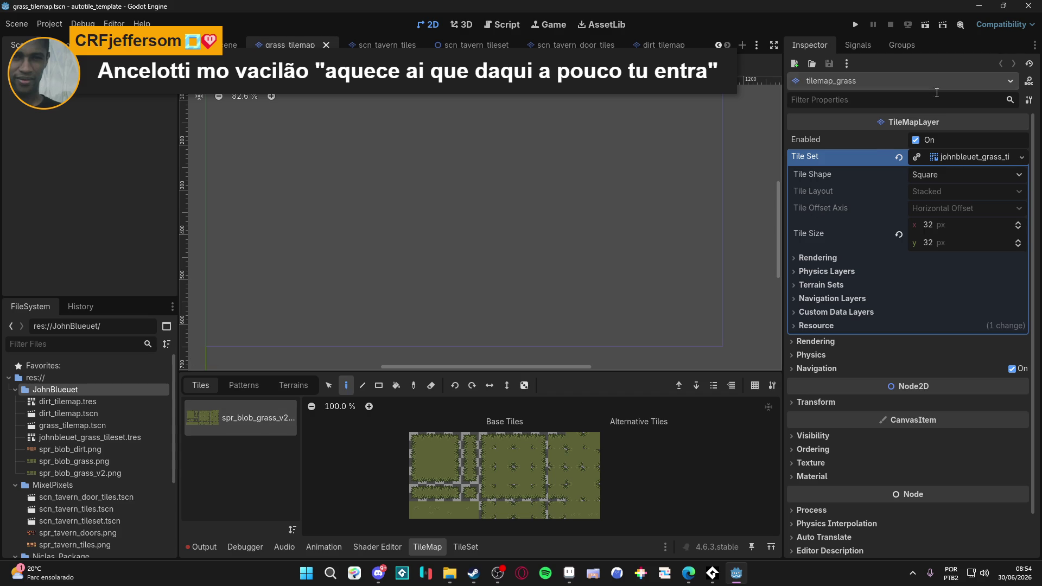
click(871, 47)
click(815, 47)
click(455, 543)
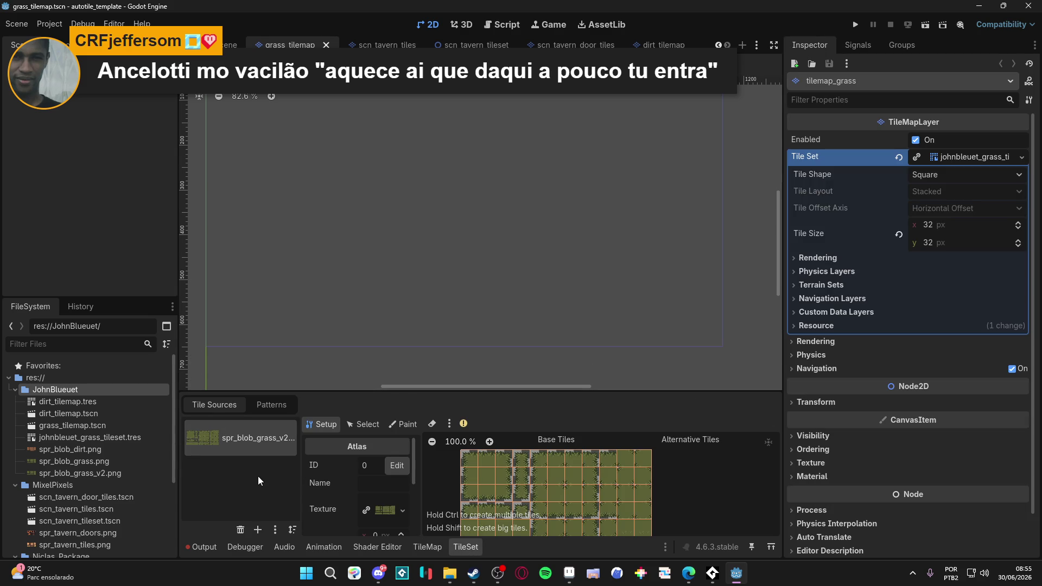
Quick Load a replacement texture for the atlas source from the Select Texture2D dialog.
click(402, 513)
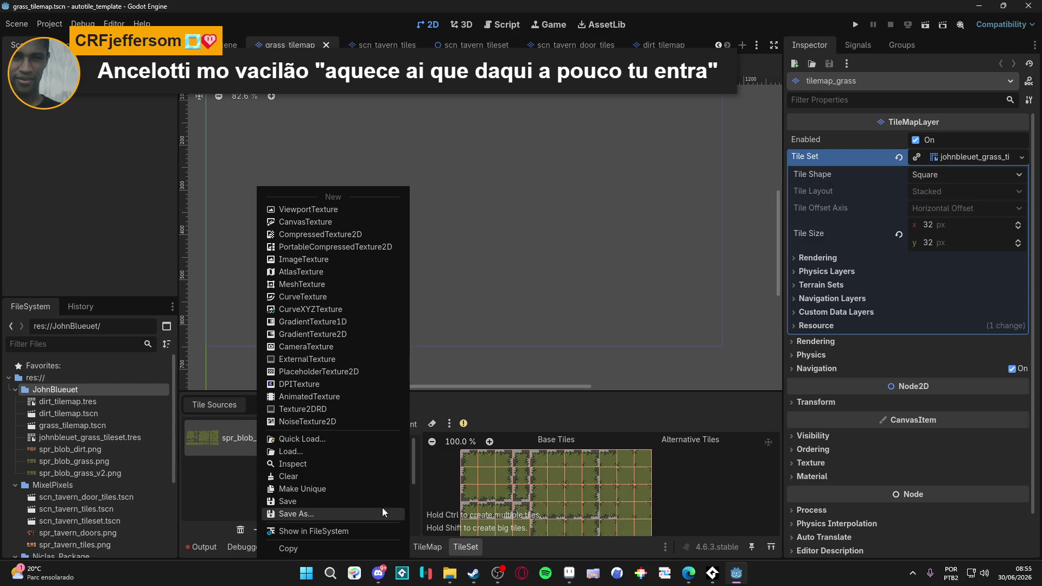
click(300, 439)
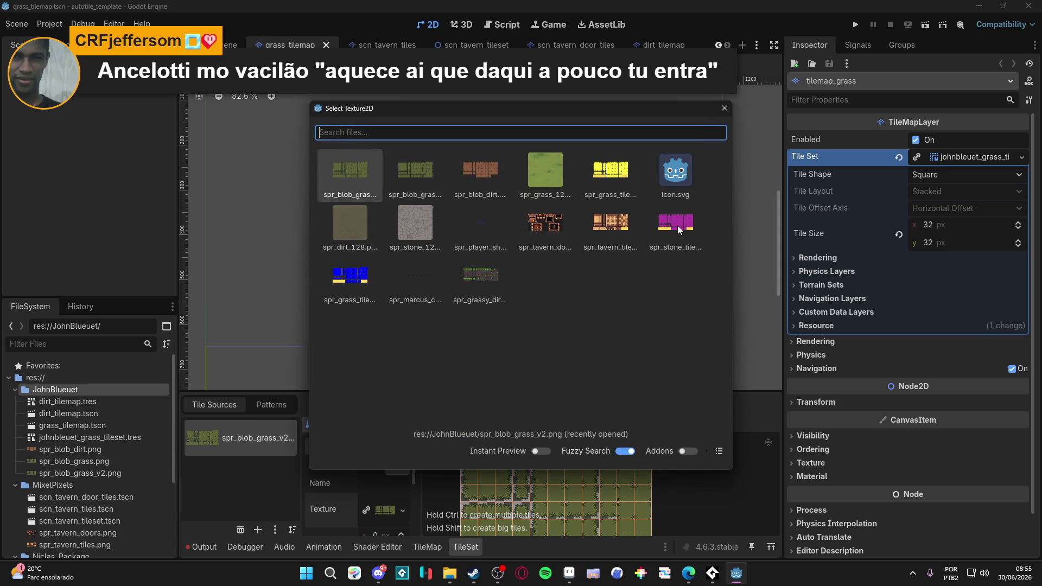
click(722, 110)
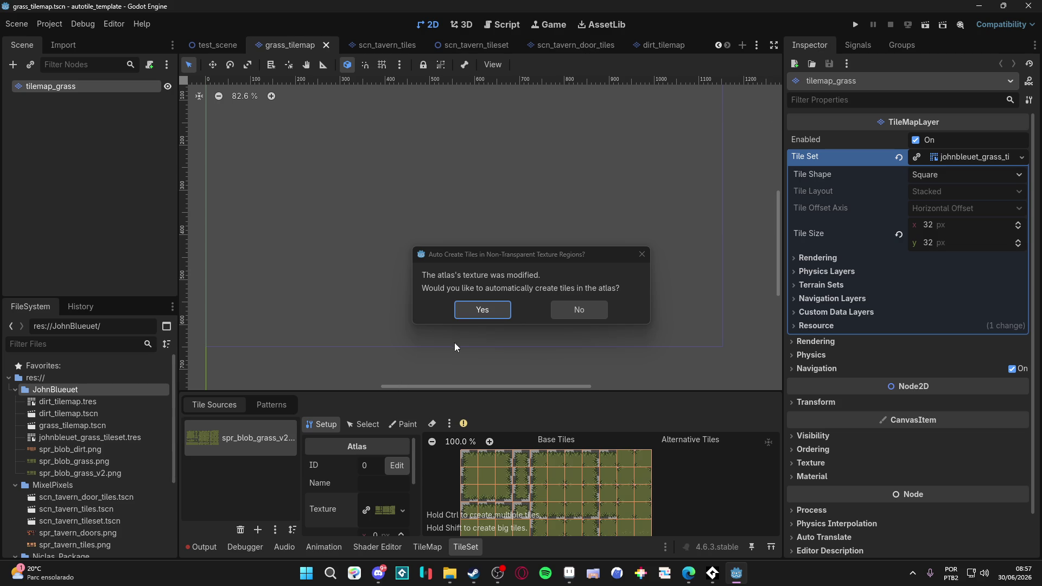
Decline auto-creating tiles and select the new spr_blob_grass_16.png in the project files.
click(591, 315)
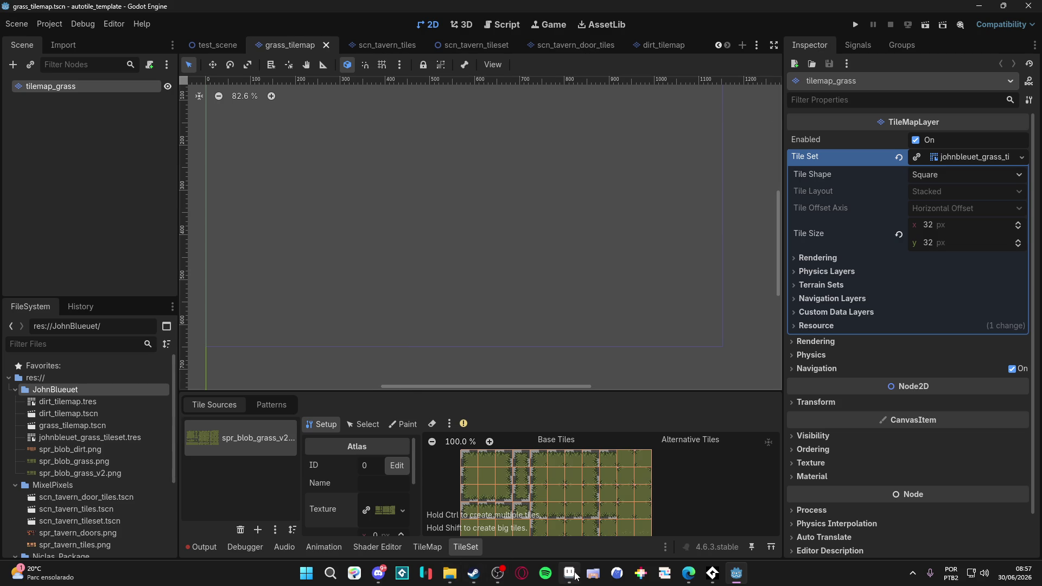
click(569, 575)
click(571, 580)
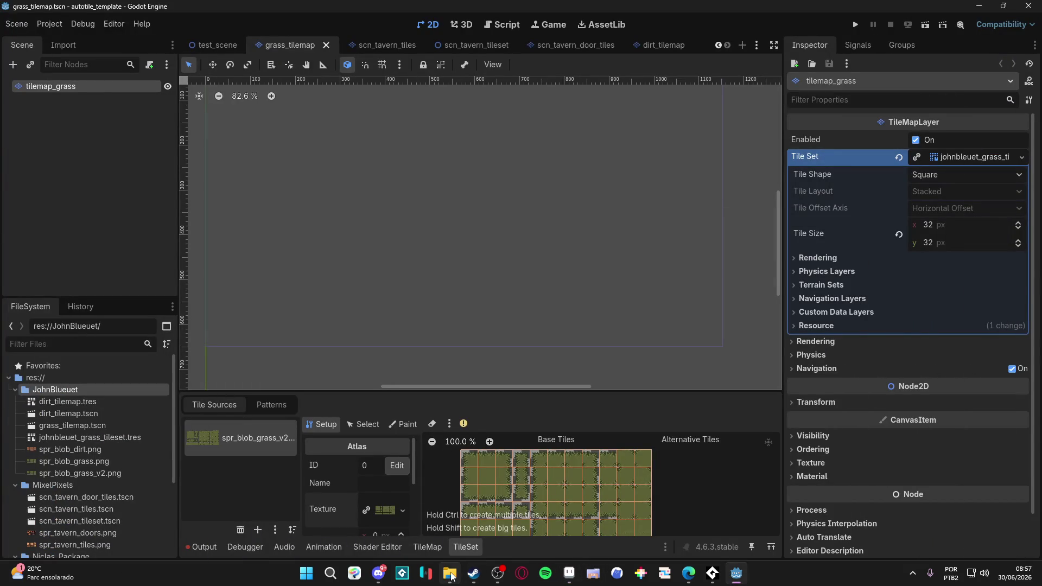
click(451, 575)
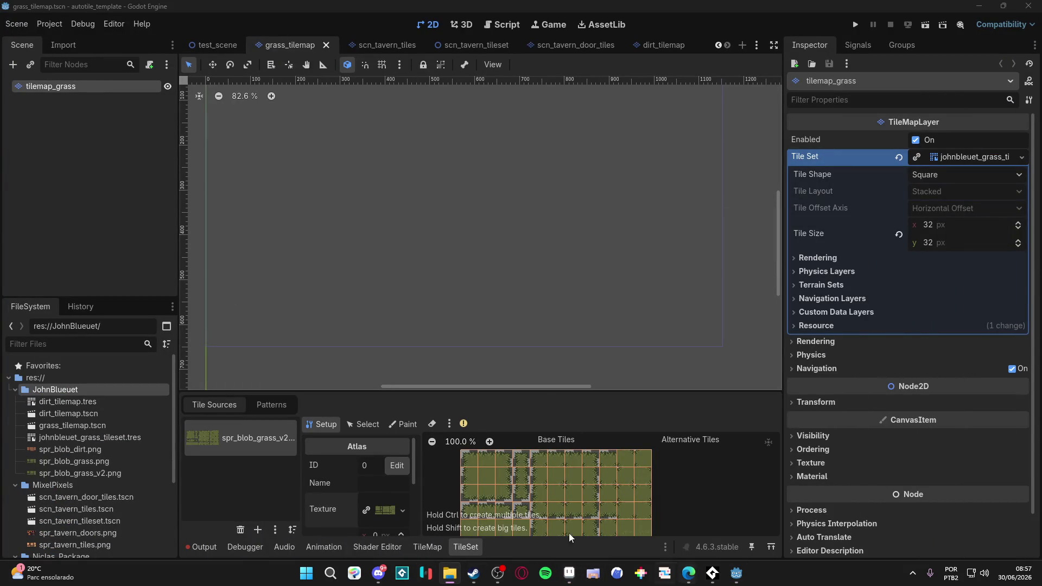
click(64, 471)
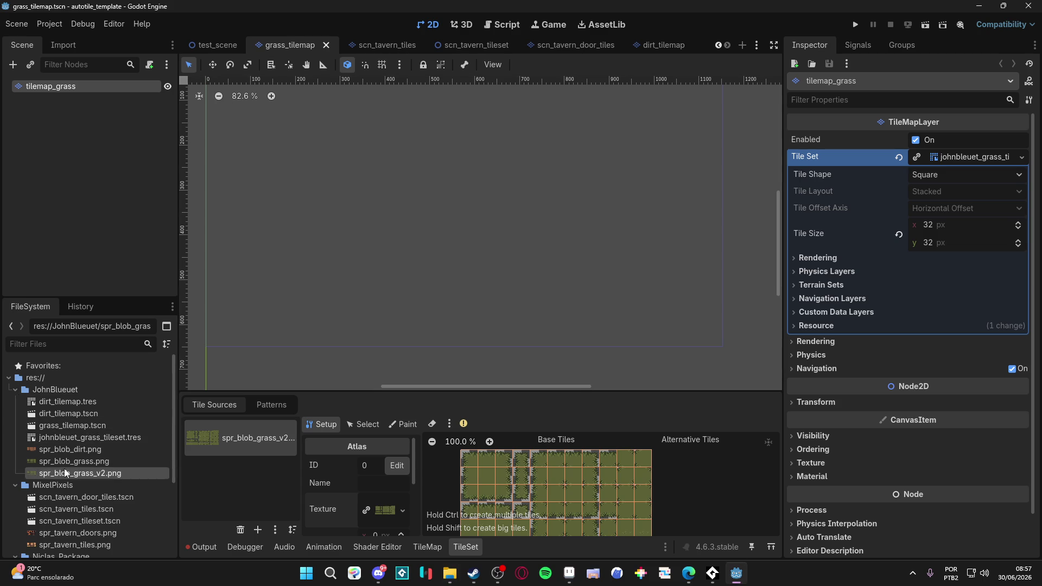
key(alt+Tab)
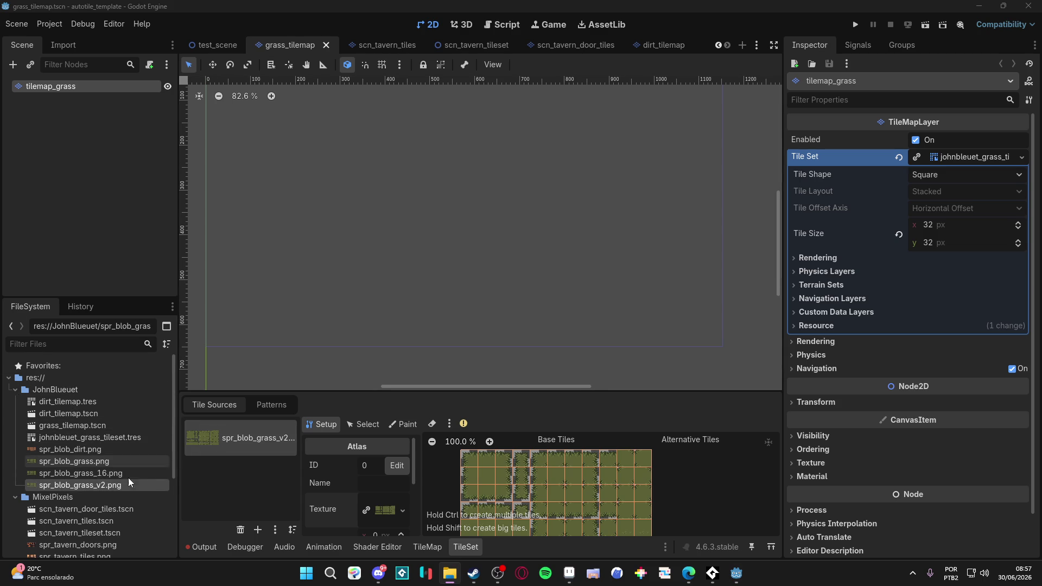
click(135, 474)
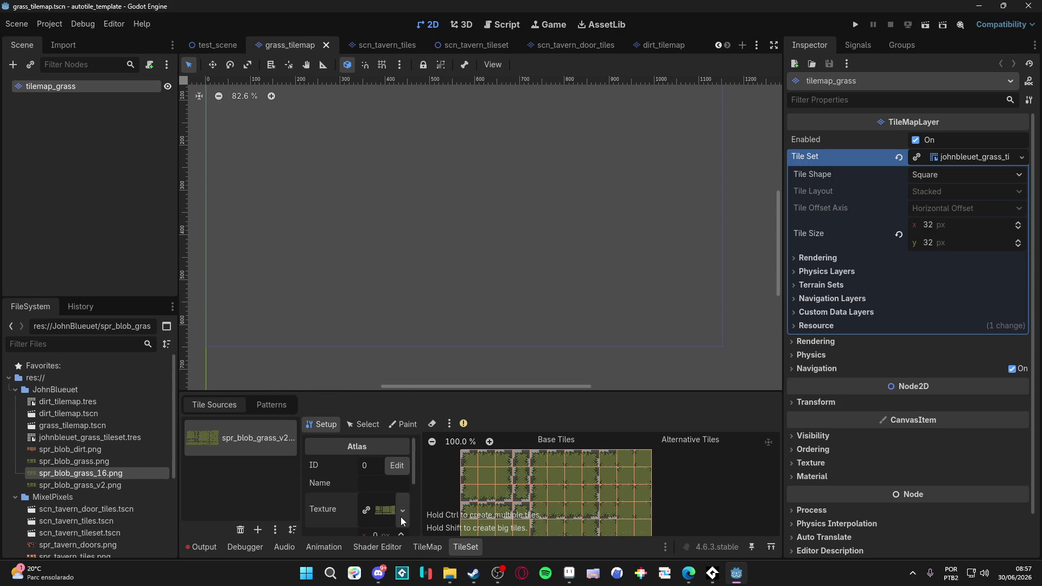
Open the atlas texture's Quick Load picker, widen it and focus its search field.
click(401, 514)
click(339, 439)
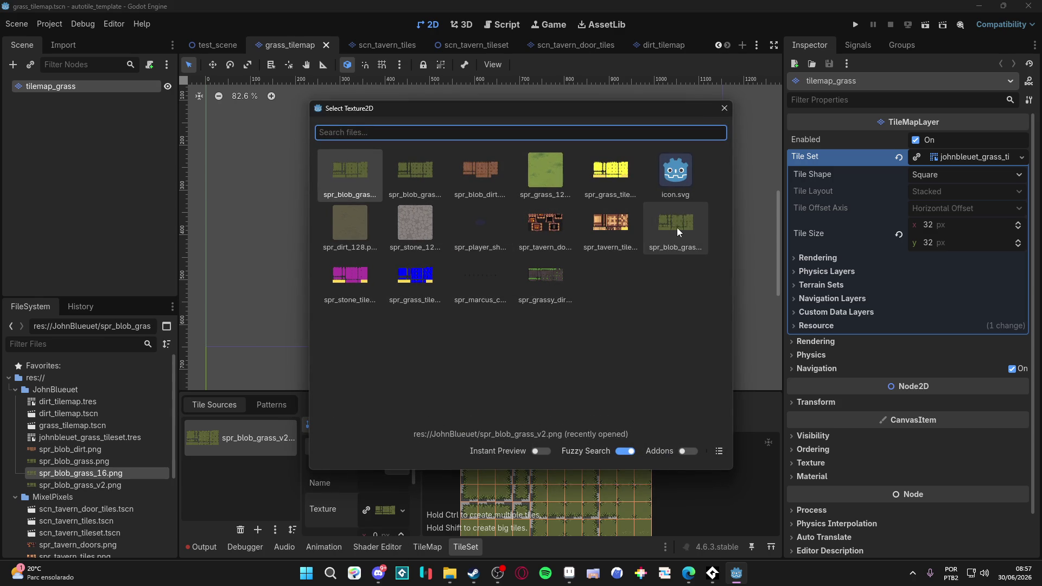
drag(738, 308, 930, 313)
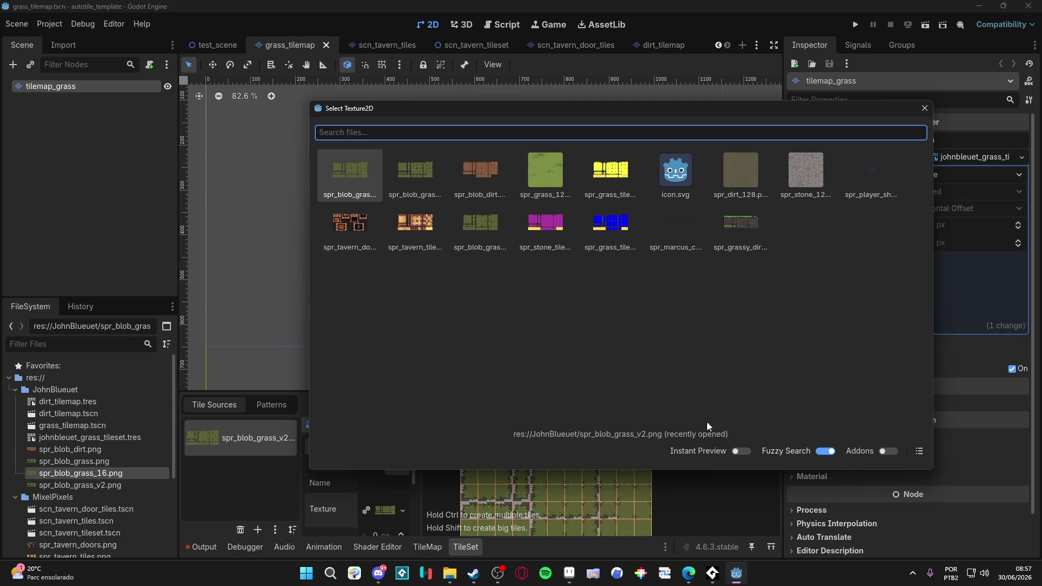
click(406, 136)
Search for 16 and set spr_blob_grass_16.png as the atlas texture.
text(16)
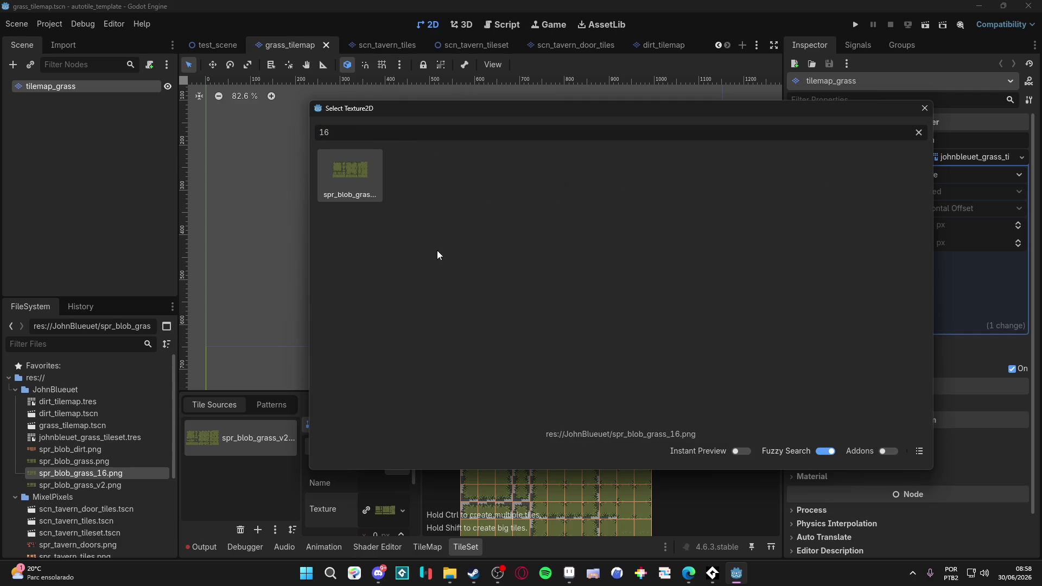
double_click(356, 182)
click(472, 308)
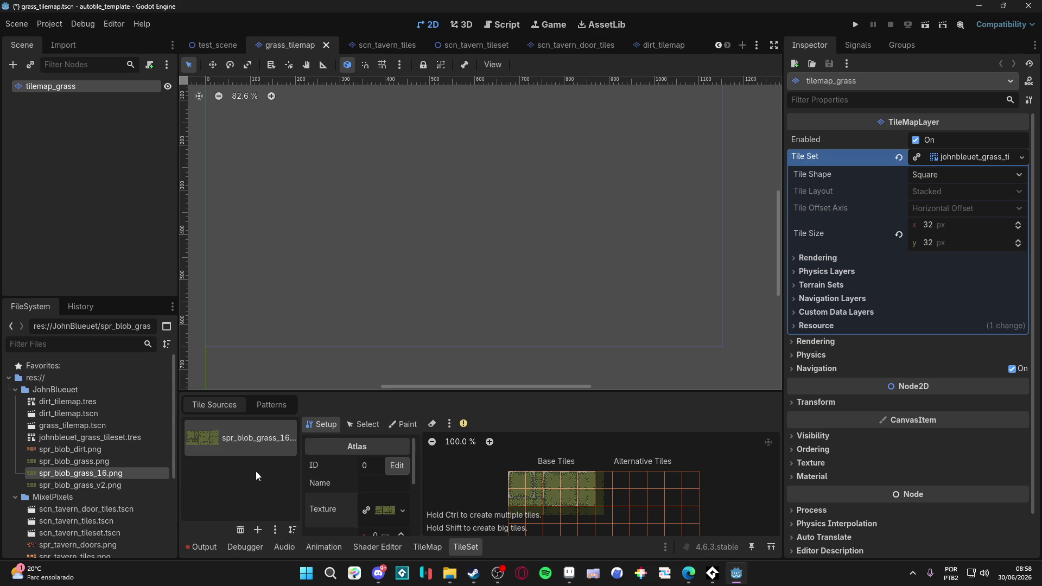
Delete the old spr_blob_grass_v2.png and spr_blob_grass.png files from the project.
click(107, 485)
key(Delete)
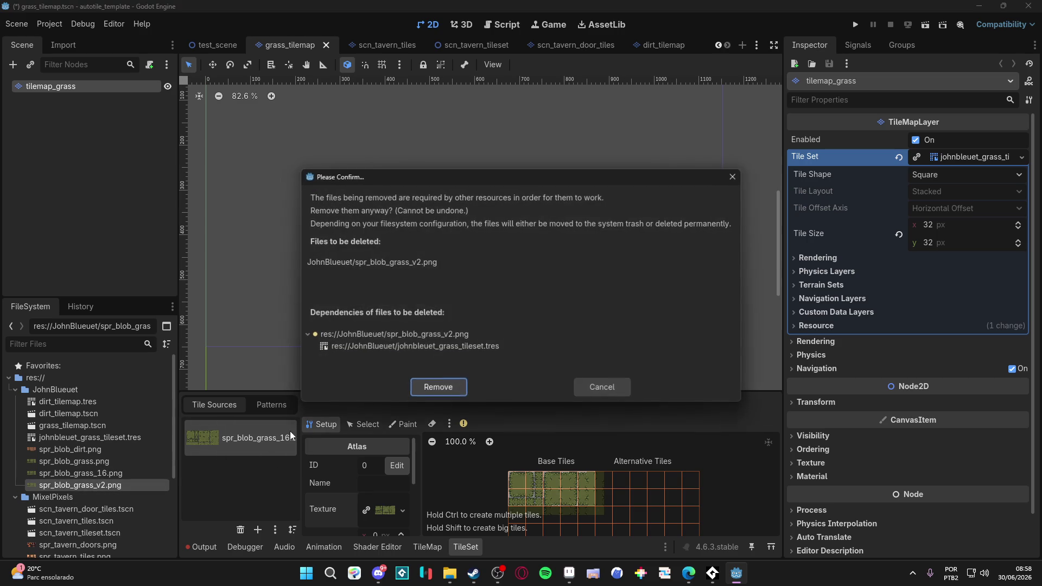
click(434, 388)
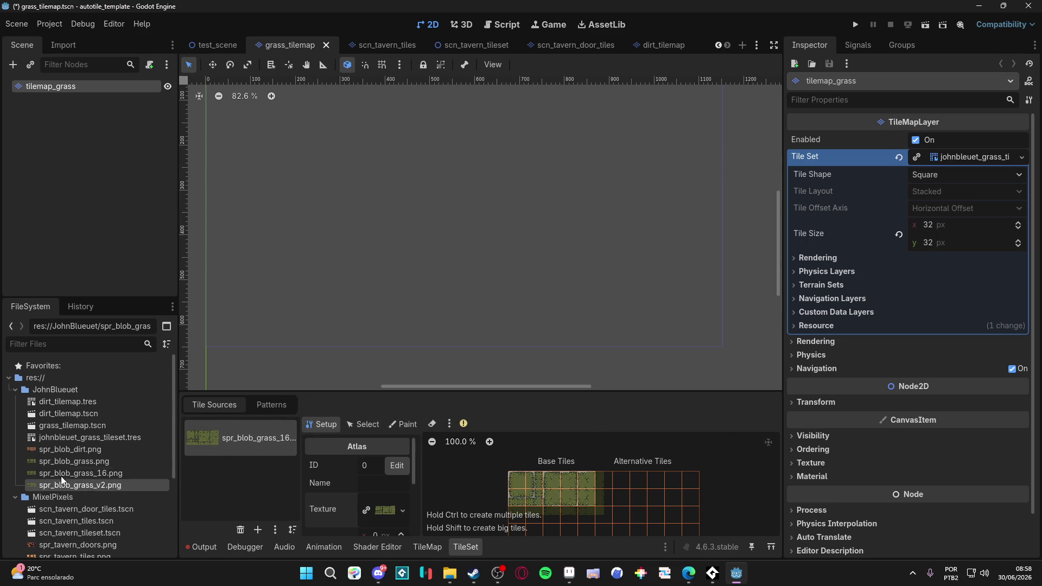
click(99, 461)
key(Delete)
click(450, 343)
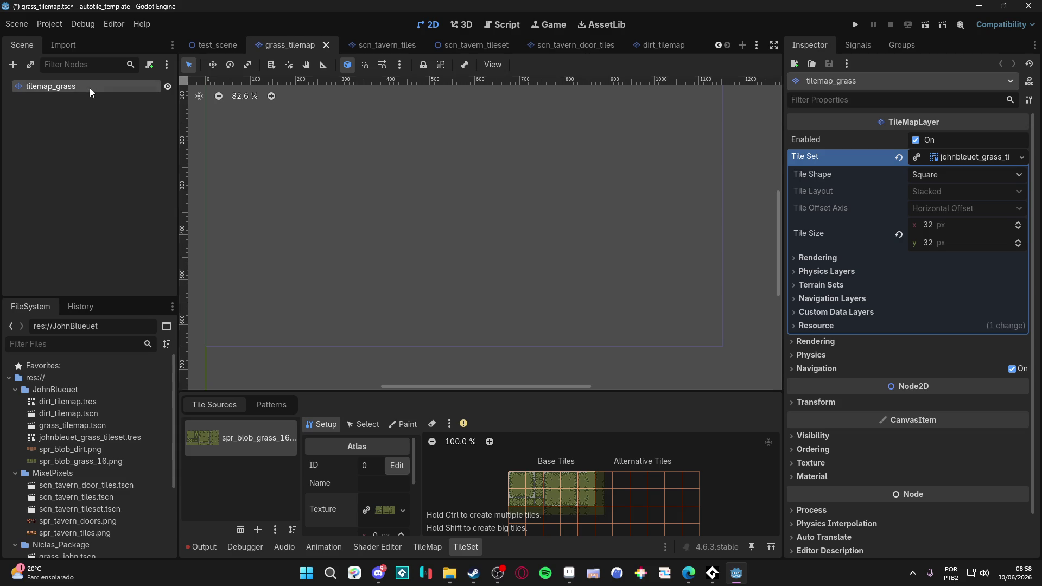
click(272, 404)
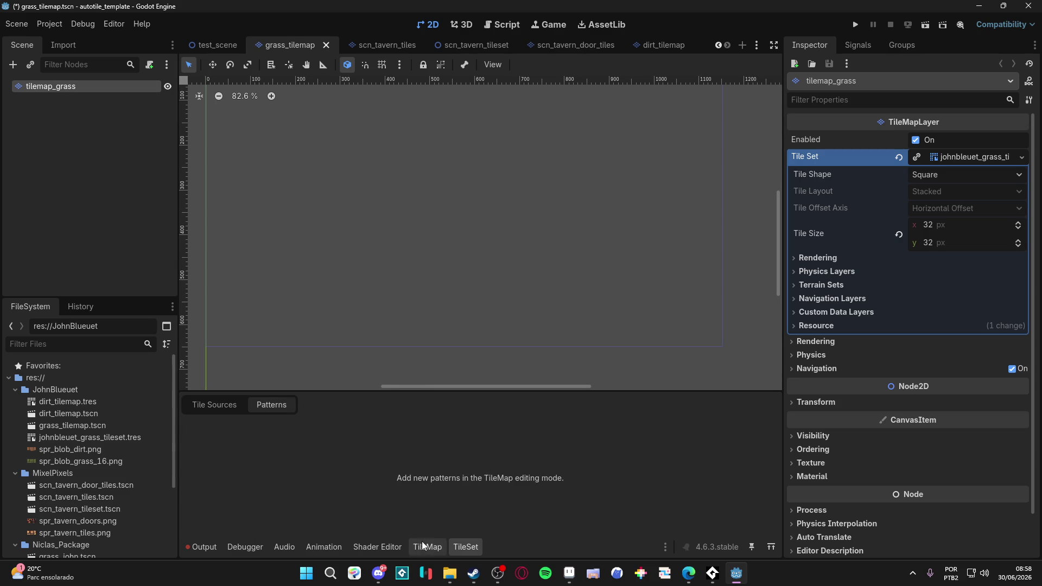
Paint an 8x4 rectangle of Terrain 0 grass on tilemap_grass with the Rectangle tool.
click(427, 546)
click(304, 386)
click(255, 422)
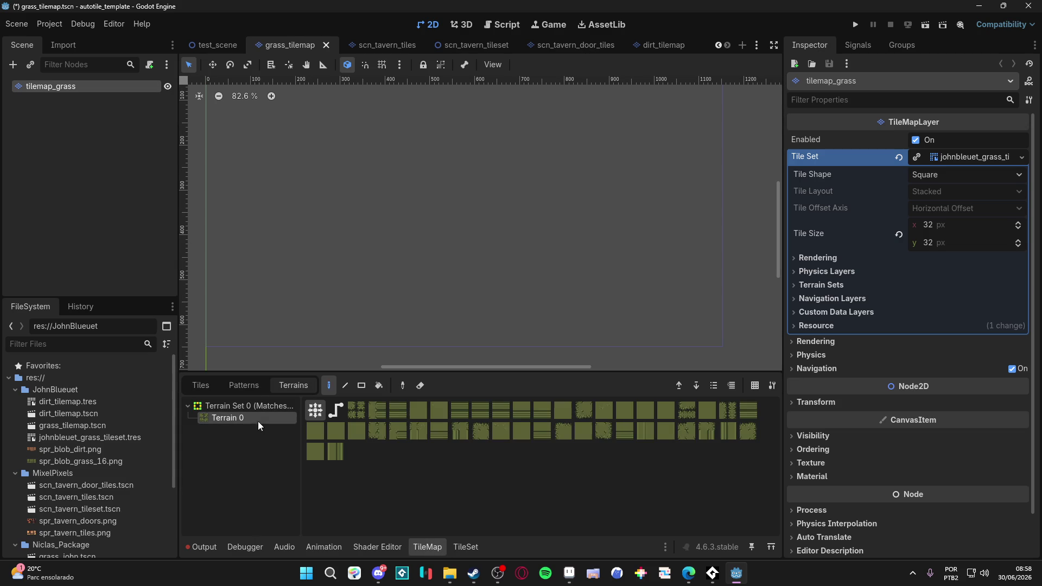
click(363, 386)
drag(366, 187, 473, 238)
scroll(411, 235, up, 4)
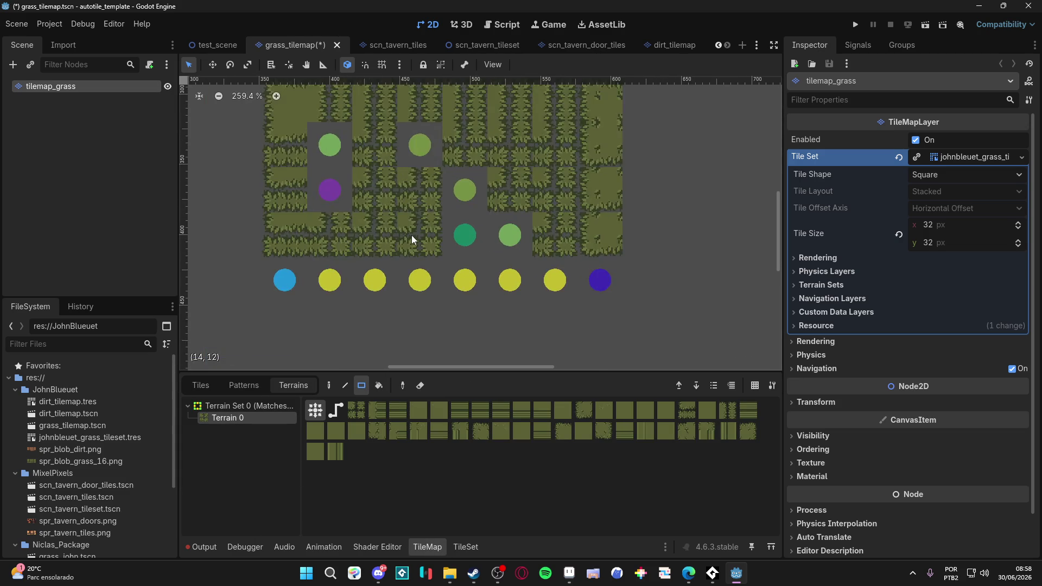
click(468, 546)
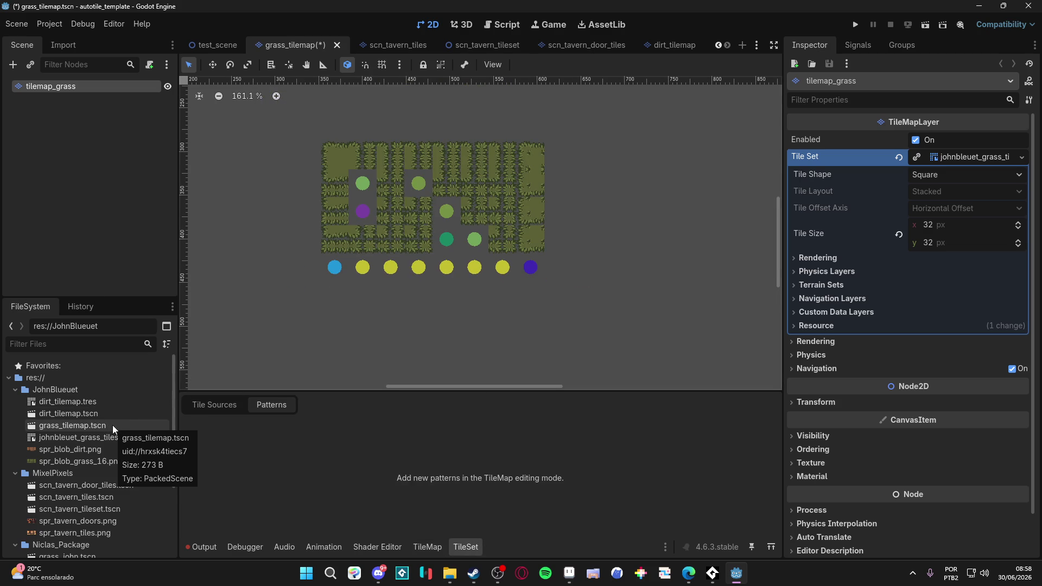
click(132, 437)
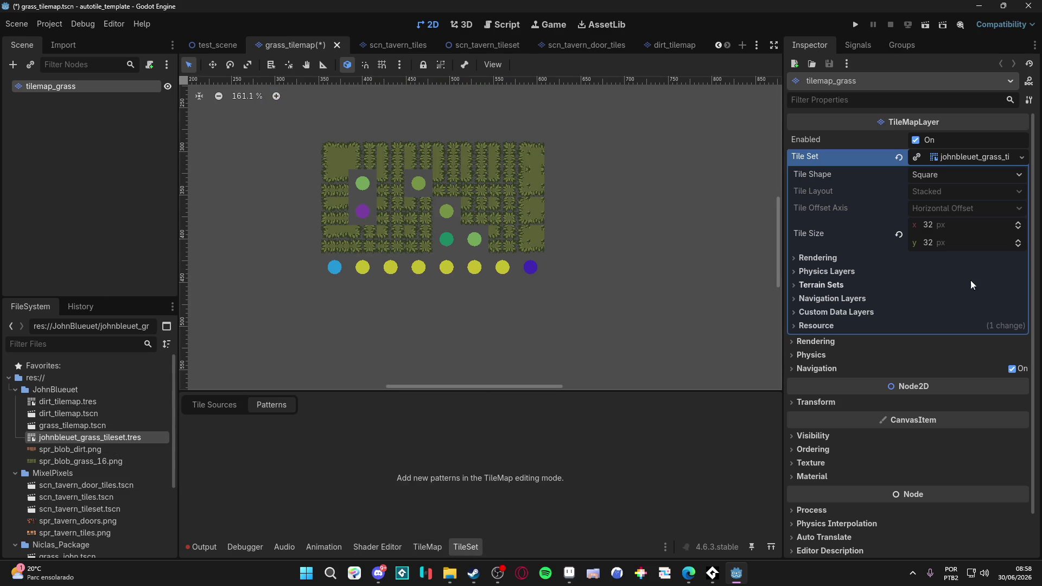
Set the grass tileset's Tile Size to 16×16 px.
click(972, 224)
text(16)
key(Tab)
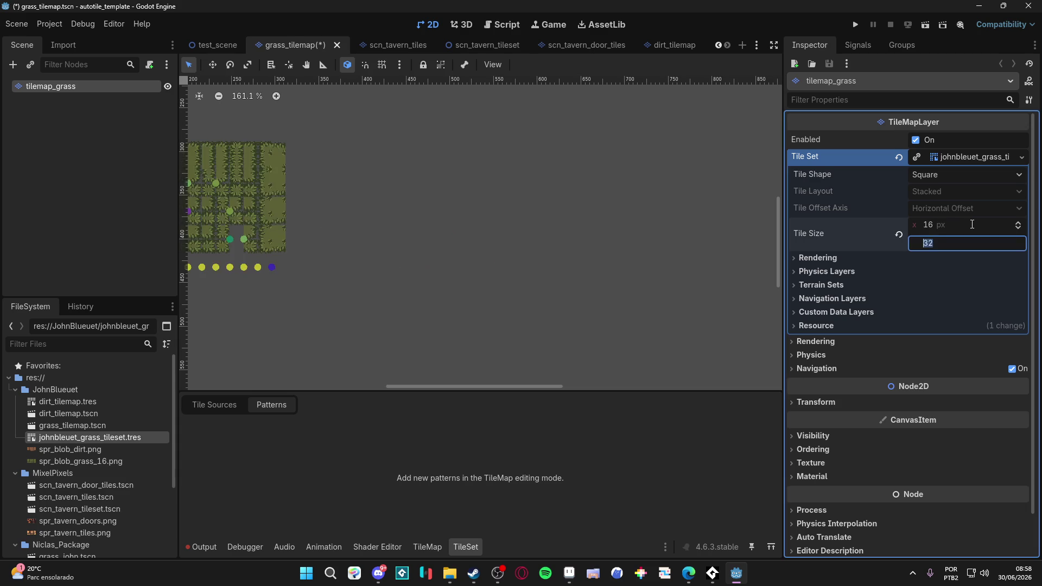
text(16)
key(Return)
scroll(480, 190, down, 2)
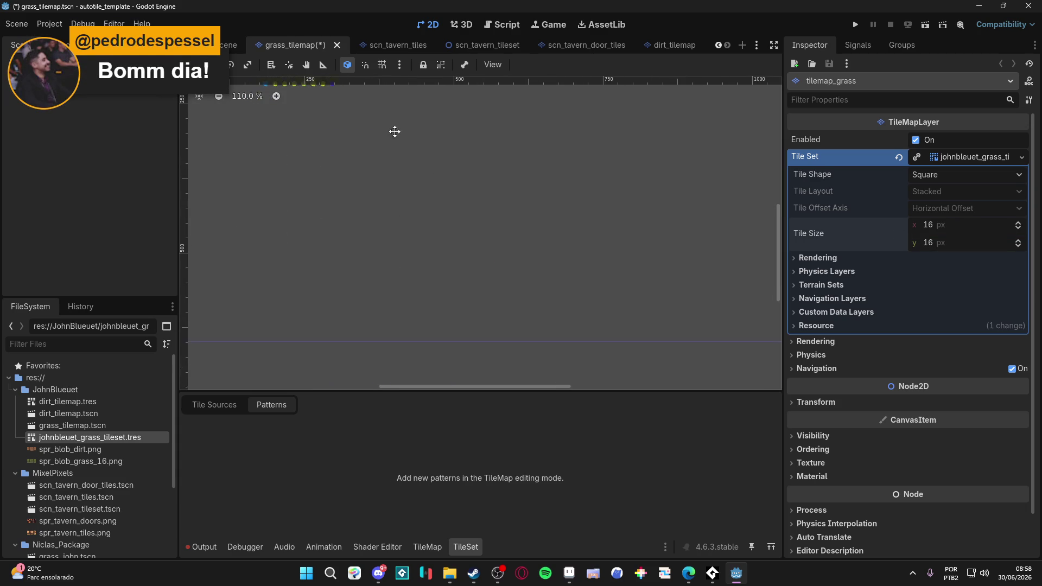
mouse_move(394, 131)
mouse_down()
mouse_move(455, 244)
mouse_move(435, 262)
mouse_up()
scroll(413, 303, up, 5)
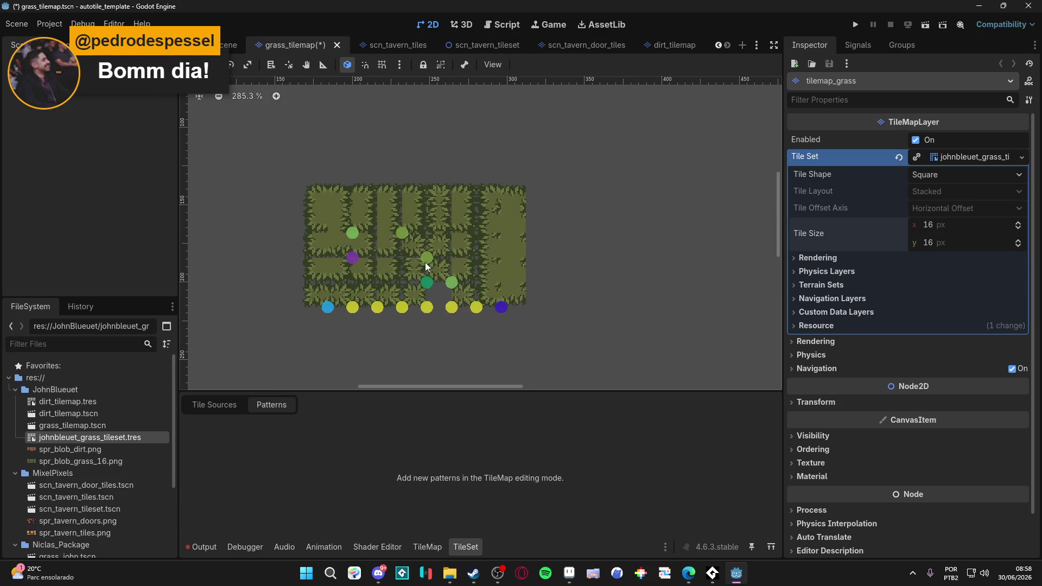
Set the atlas Texture Region to 16×16 and save the scene.
click(428, 543)
click(204, 388)
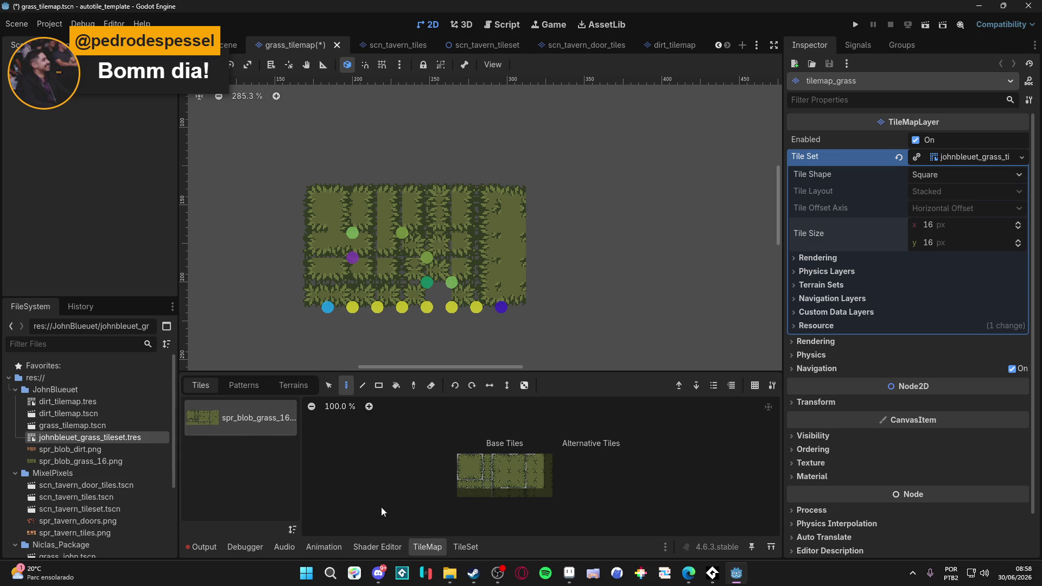
click(457, 547)
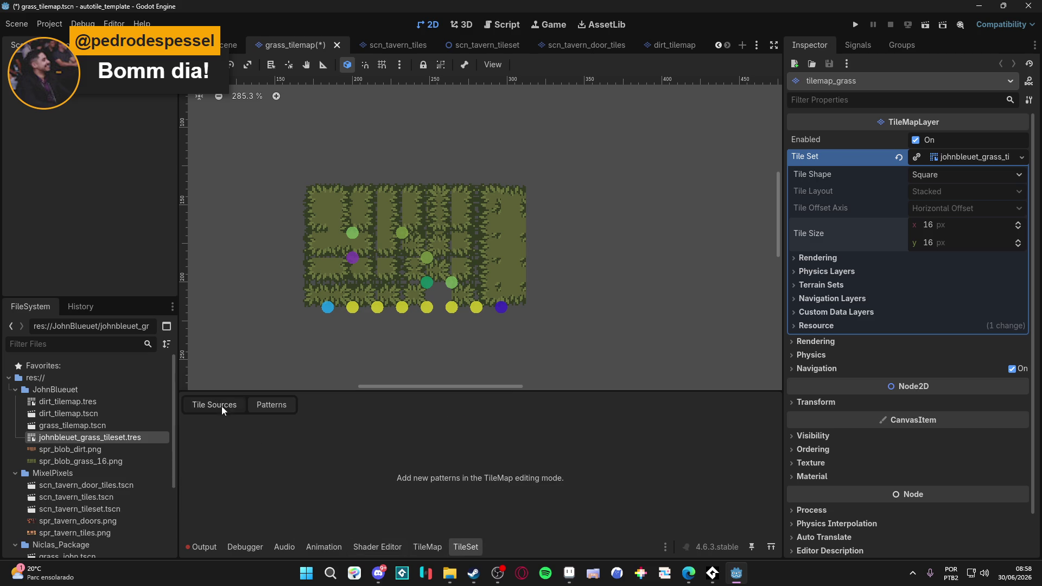
click(222, 408)
mouse_move(578, 391)
mouse_down()
mouse_move(542, 231)
mouse_move(518, 176)
mouse_up()
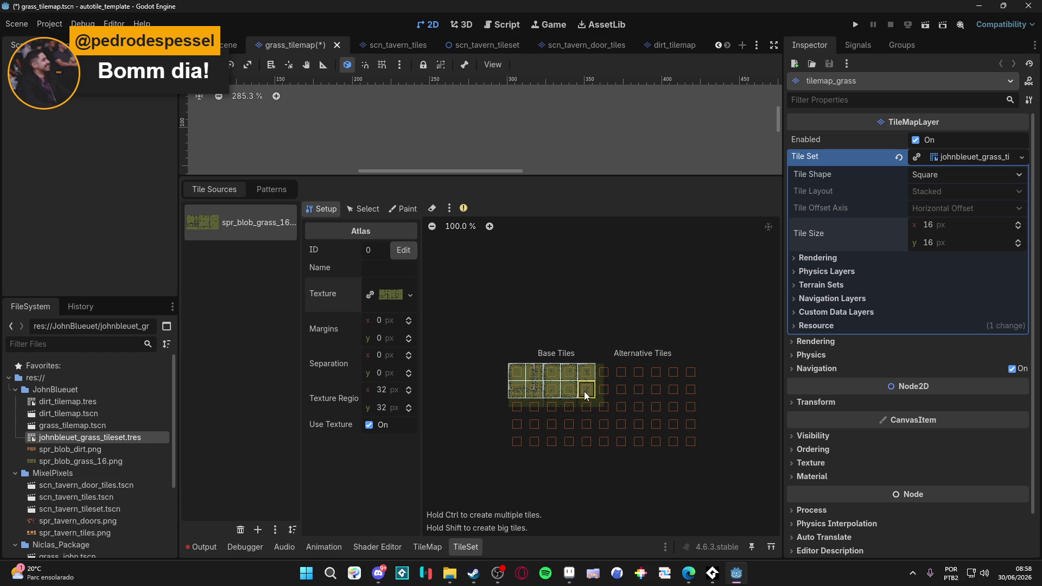
click(382, 390)
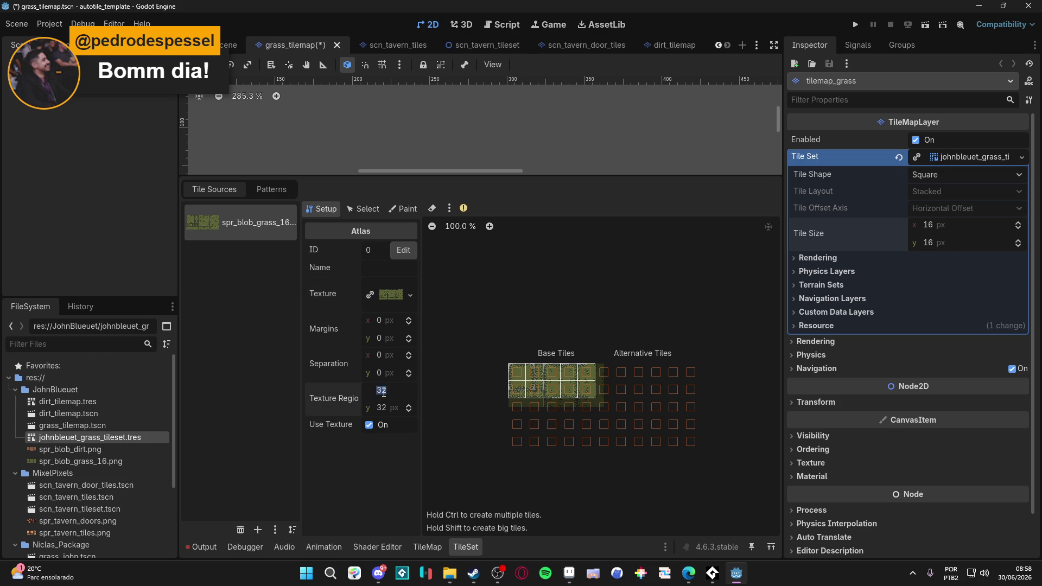
key(Tab)
text(16)
key(Return)
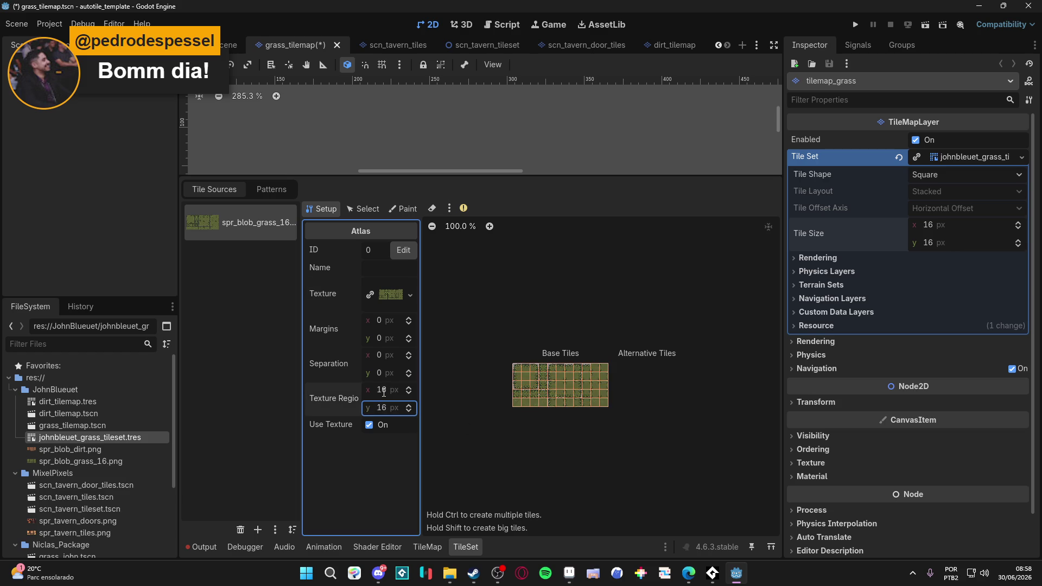
key(ctrl+s)
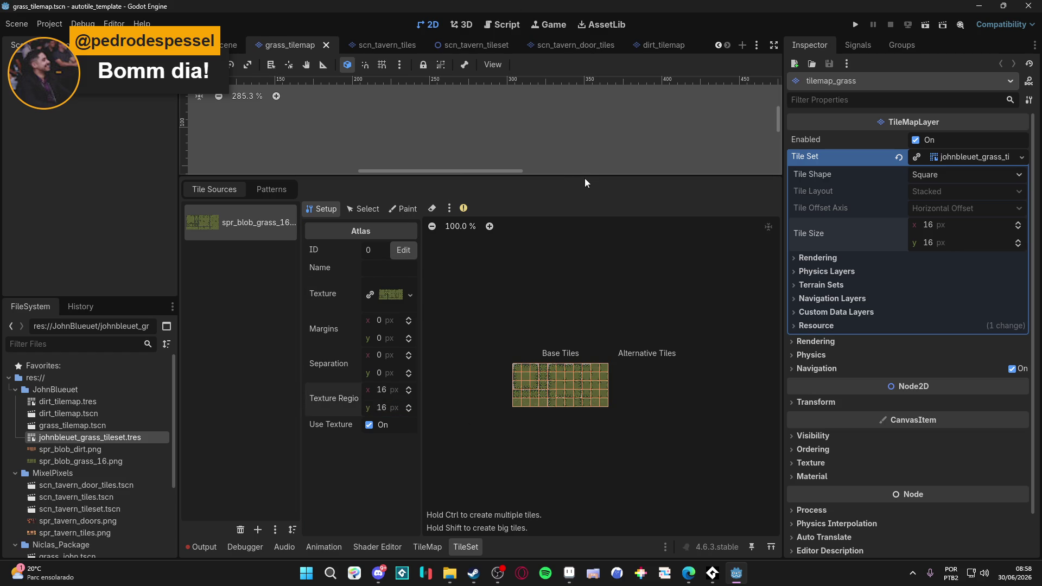
Recenter the grass patch and select Terrain 0 in the TileMap Terrains panel.
drag(585, 178, 562, 367)
drag(557, 275, 561, 278)
drag(374, 222, 357, 214)
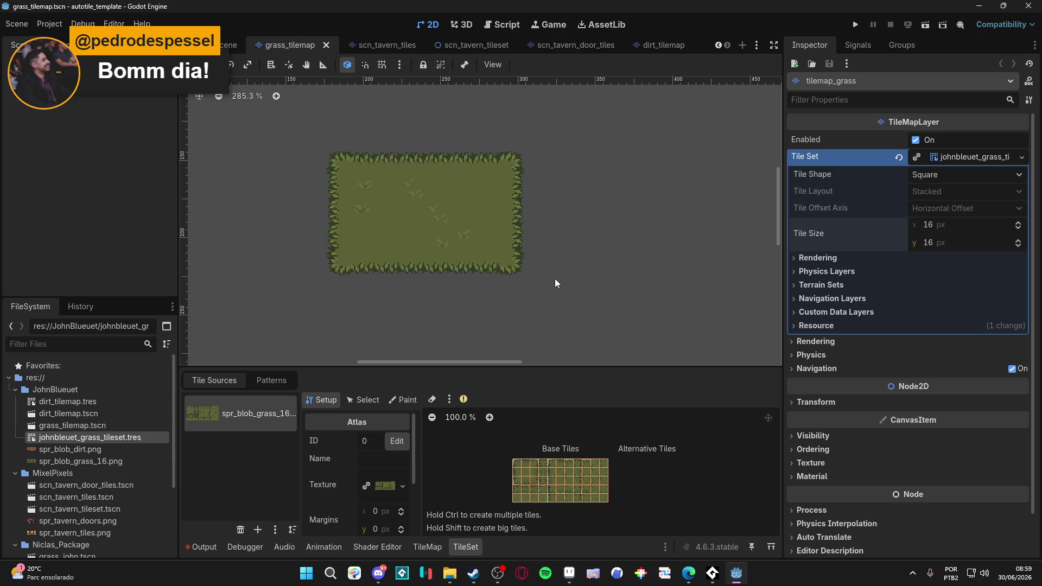
drag(555, 278, 533, 270)
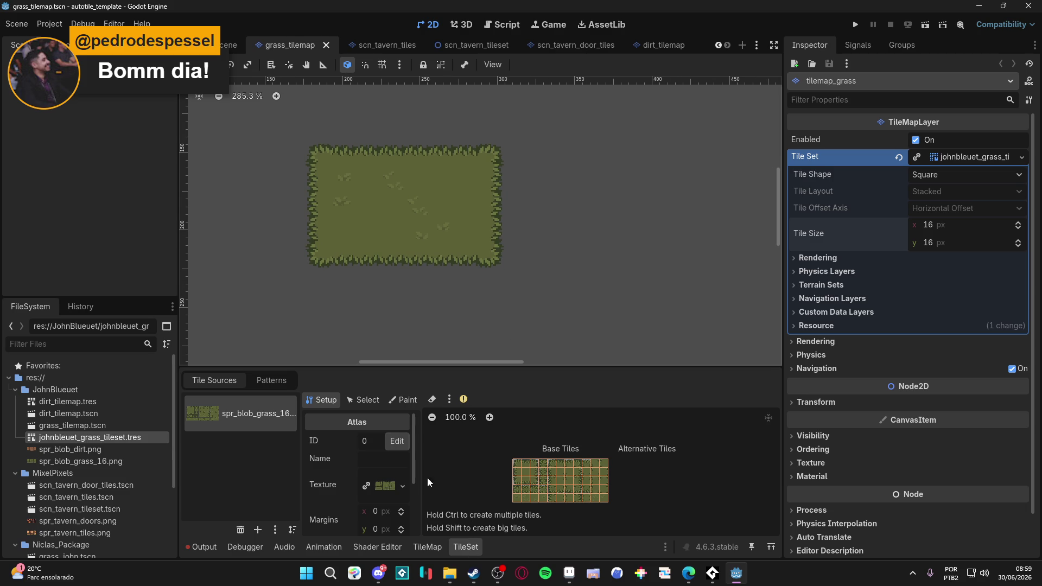
click(317, 280)
click(428, 225)
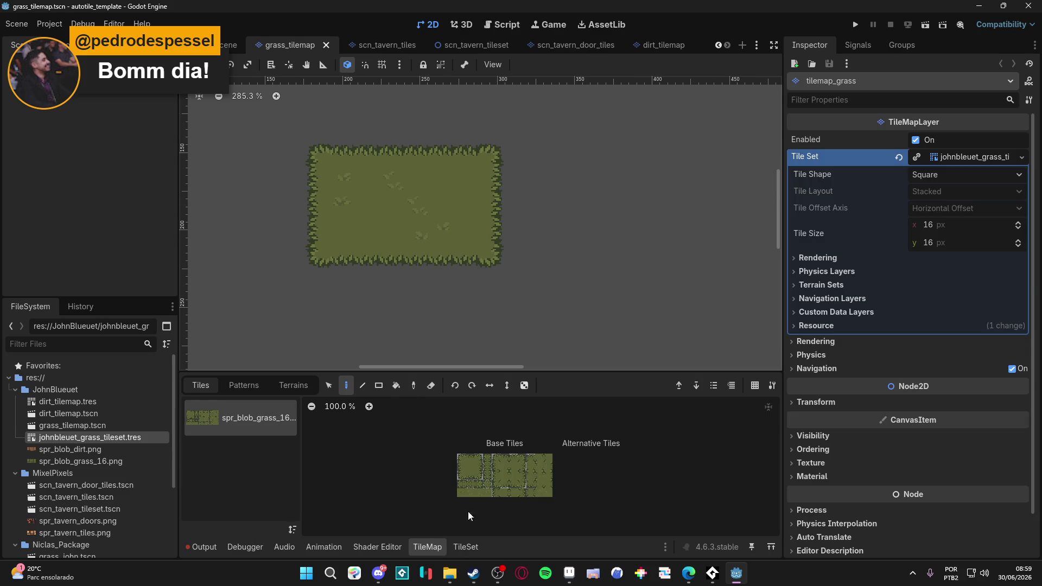
click(266, 382)
click(225, 381)
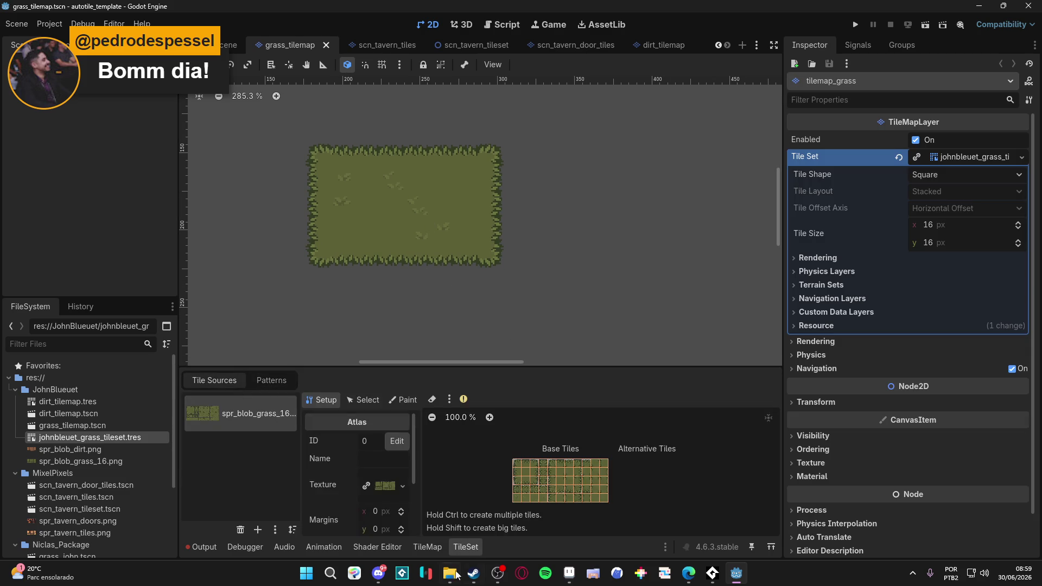
click(428, 545)
click(293, 385)
click(234, 423)
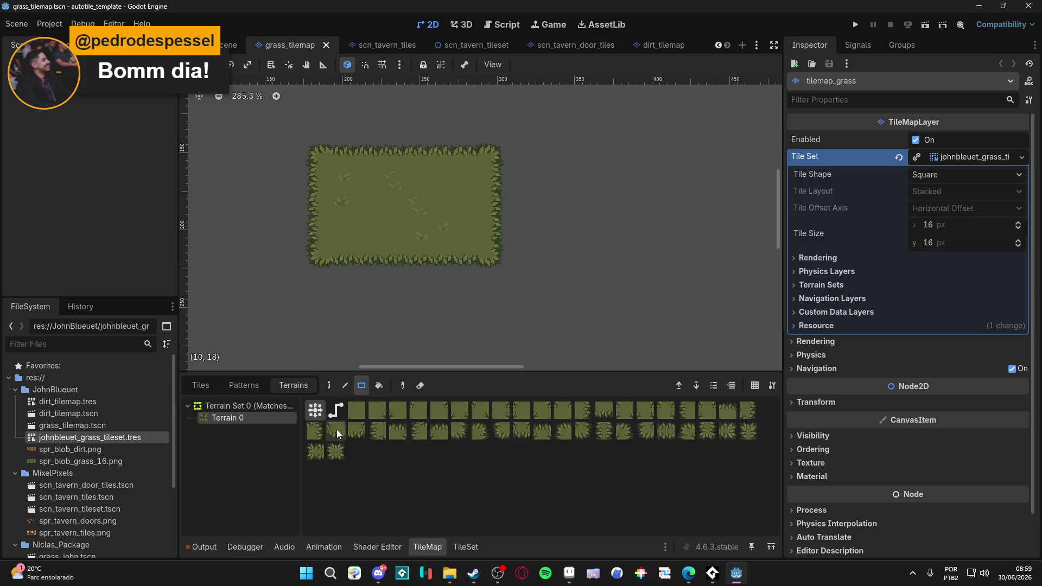
Extend the grass with a 3x2 block, a lower block, a connector, a westward arm and a top-left patch.
drag(567, 253, 607, 291)
drag(494, 291, 412, 226)
mouse_move(592, 250)
mouse_down()
mouse_move(516, 217)
mouse_move(504, 173)
mouse_move(418, 320)
mouse_up()
scroll(548, 278, down, 3)
scroll(548, 279, left, 2)
drag(375, 190, 244, 200)
drag(295, 114, 374, 165)
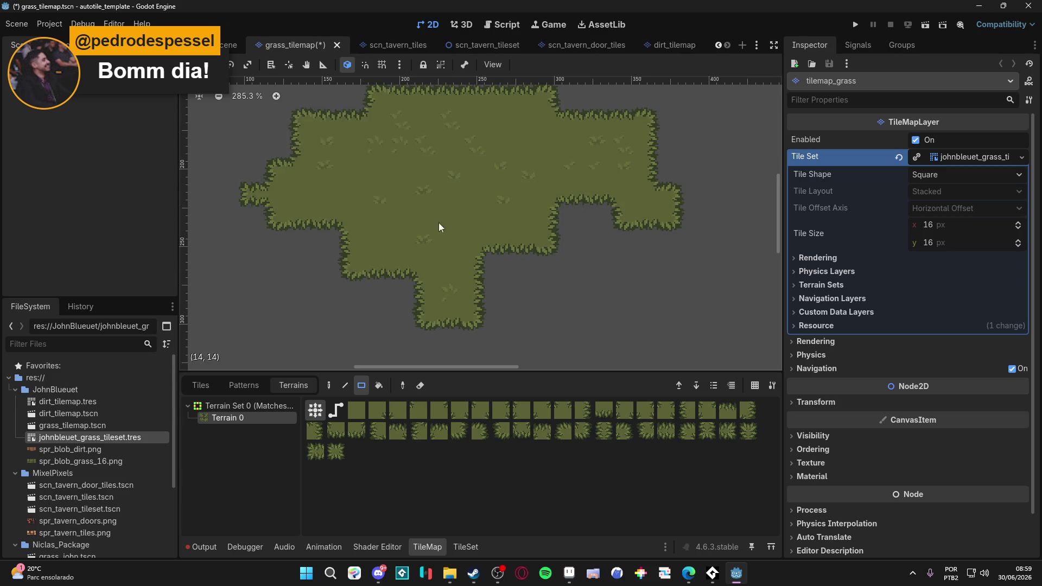
scroll(470, 216, up, 2)
scroll(470, 216, right, 2)
Paint more grass above and right of the blocks and fill the gap on the left.
drag(516, 122, 621, 179)
scroll(610, 211, up, 2)
scroll(611, 210, right, 2)
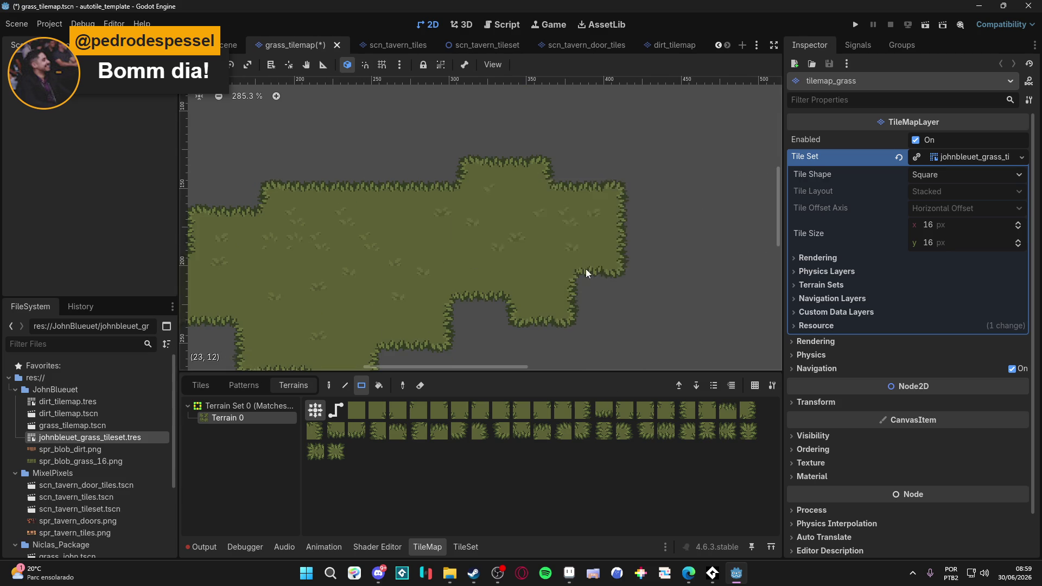
scroll(585, 268, down, 3)
scroll(585, 268, right, 1)
mouse_move(646, 269)
mouse_down()
mouse_move(396, 213)
mouse_move(391, 184)
mouse_up()
scroll(510, 238, down, 3)
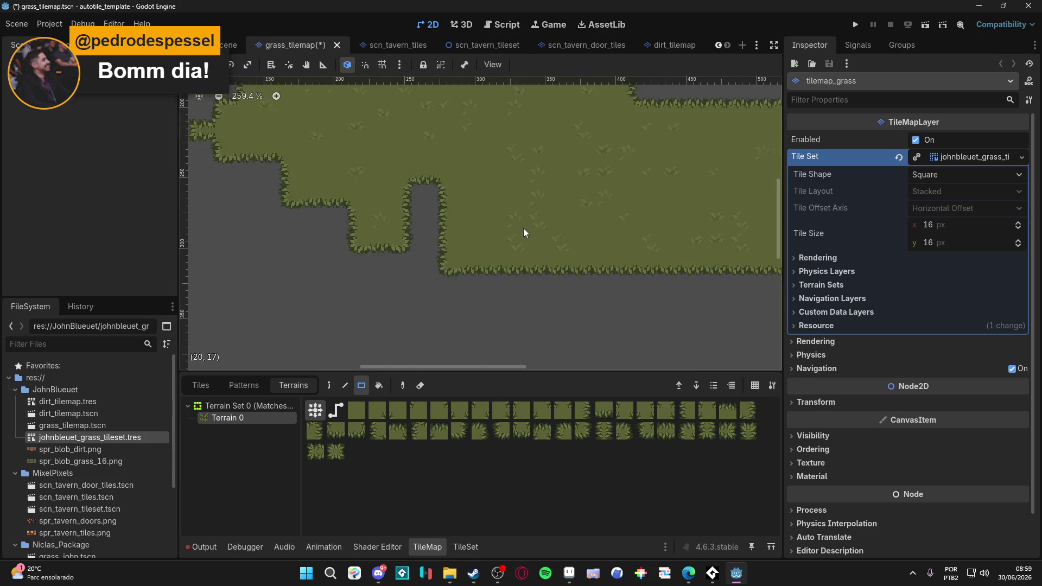
scroll(523, 230, left, 2)
scroll(505, 226, down, 3)
drag(247, 188, 437, 265)
scroll(437, 269, up, 6)
scroll(476, 281, left, 3)
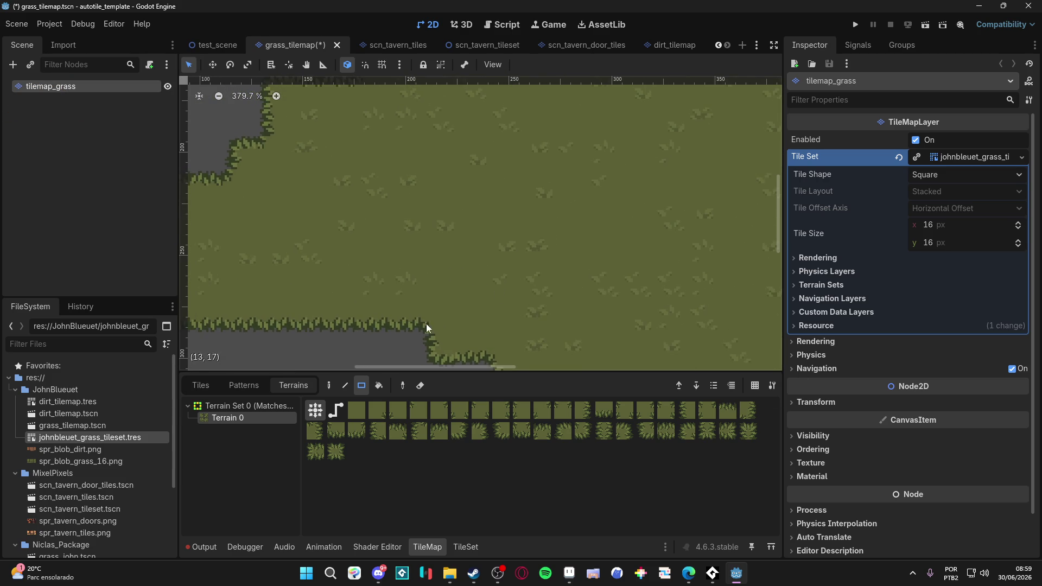
scroll(437, 237, down, 5)
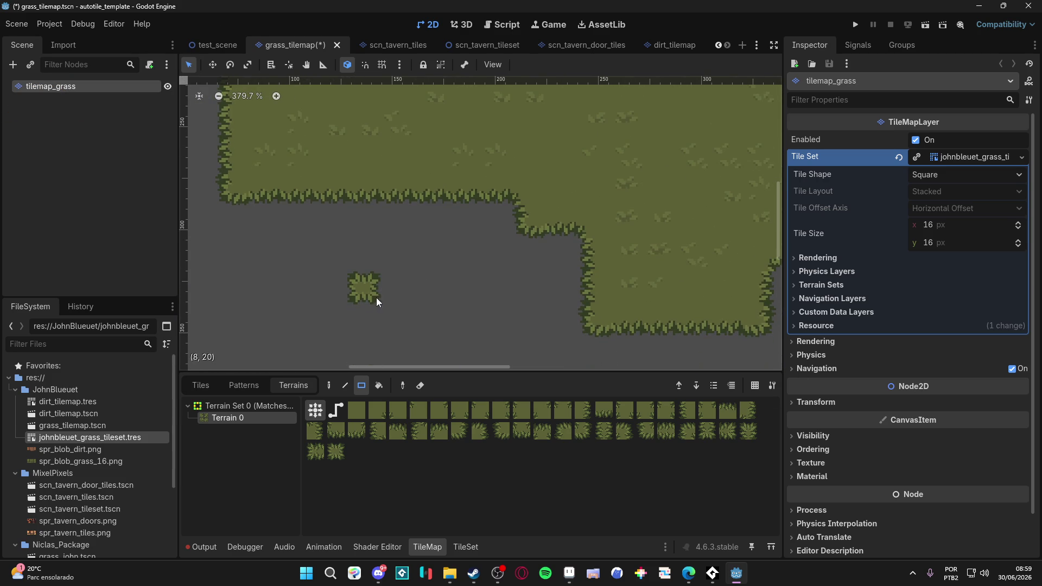
Show the grid and erase three rectangles of grass tiles.
key(g)
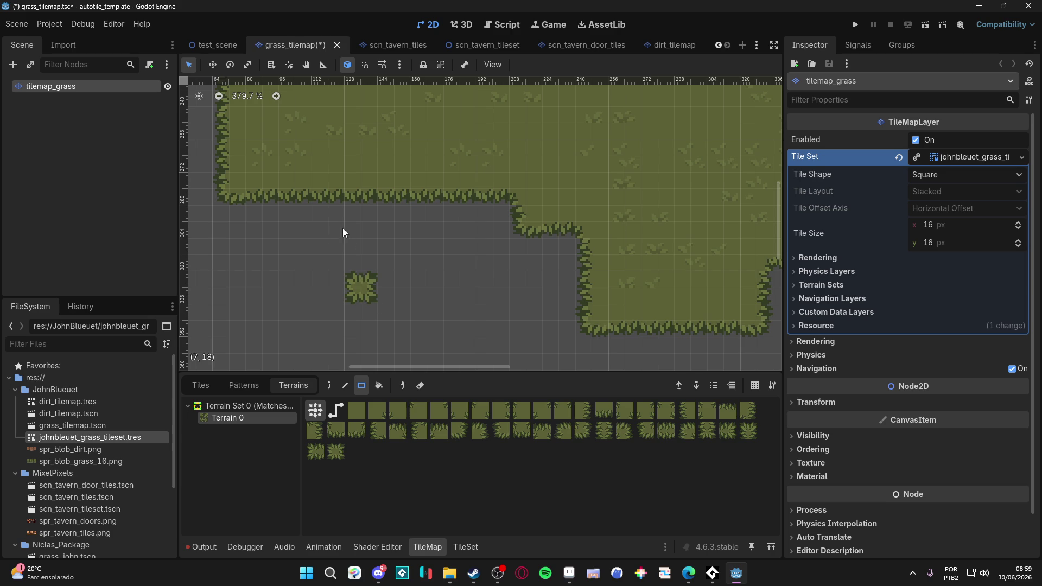
scroll(382, 256, down, 5)
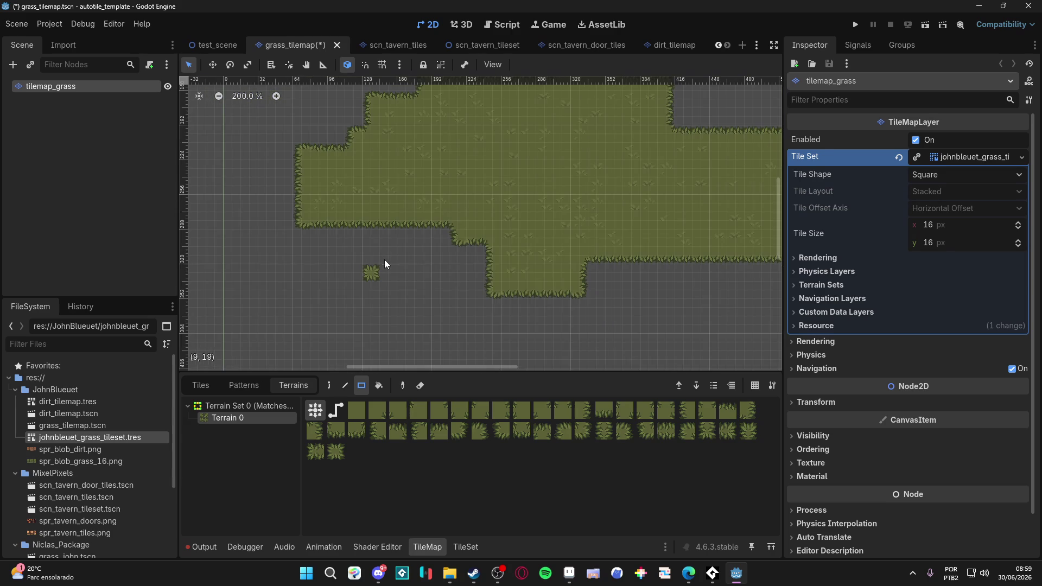
scroll(472, 257, right, 5)
scroll(472, 258, up, 2)
drag(353, 329, 482, 149)
drag(453, 295, 591, 181)
drag(530, 305, 640, 198)
scroll(531, 272, down, 1)
scroll(530, 272, right, 1)
Save the grass tilemap scene and bring the Aseprite window forward.
key(ctrl+s)
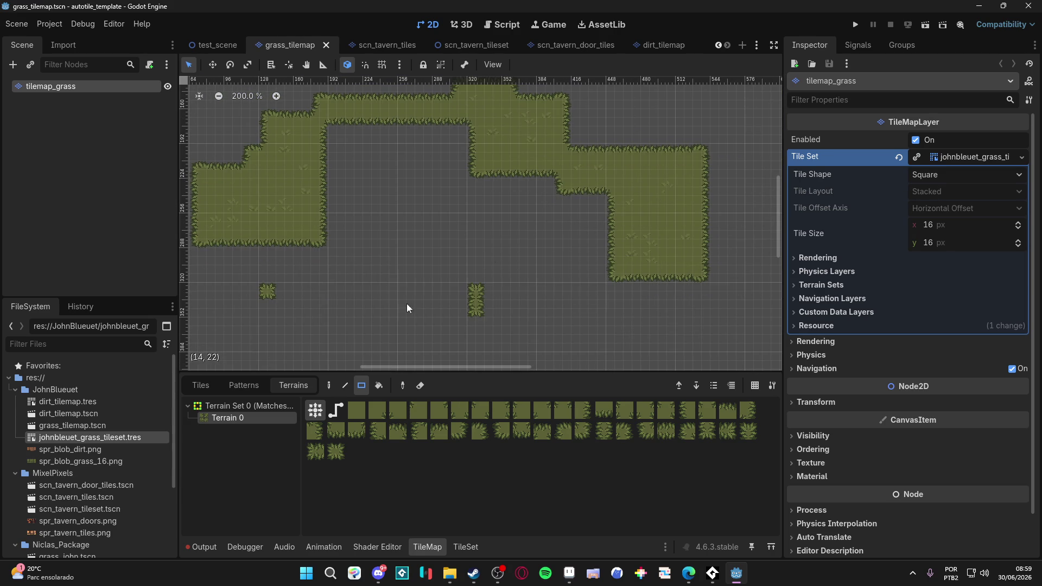
click(237, 387)
key(ctrl+s)
scroll(547, 268, up, 2)
scroll(547, 268, left, 1)
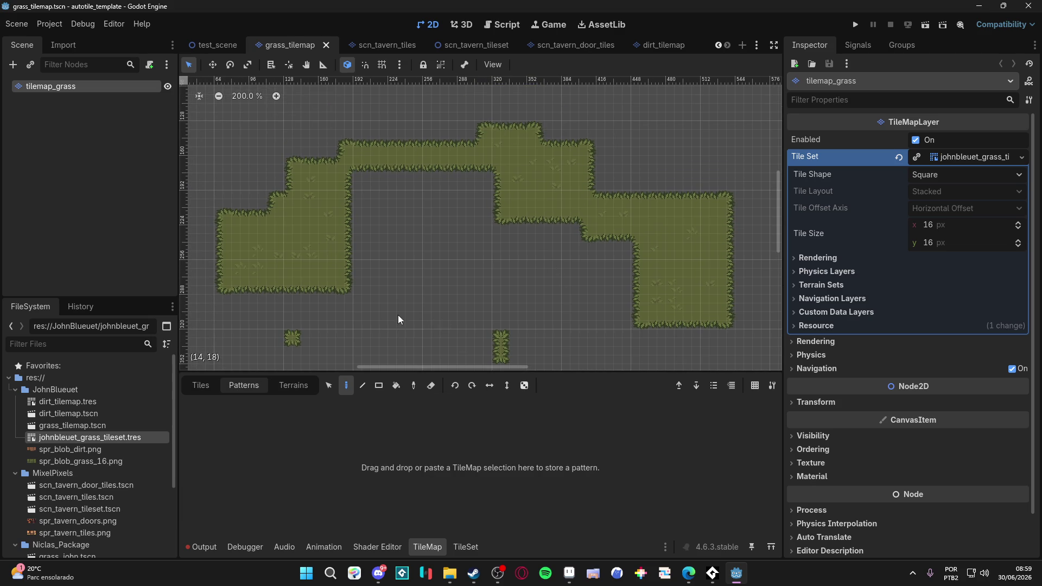
click(569, 574)
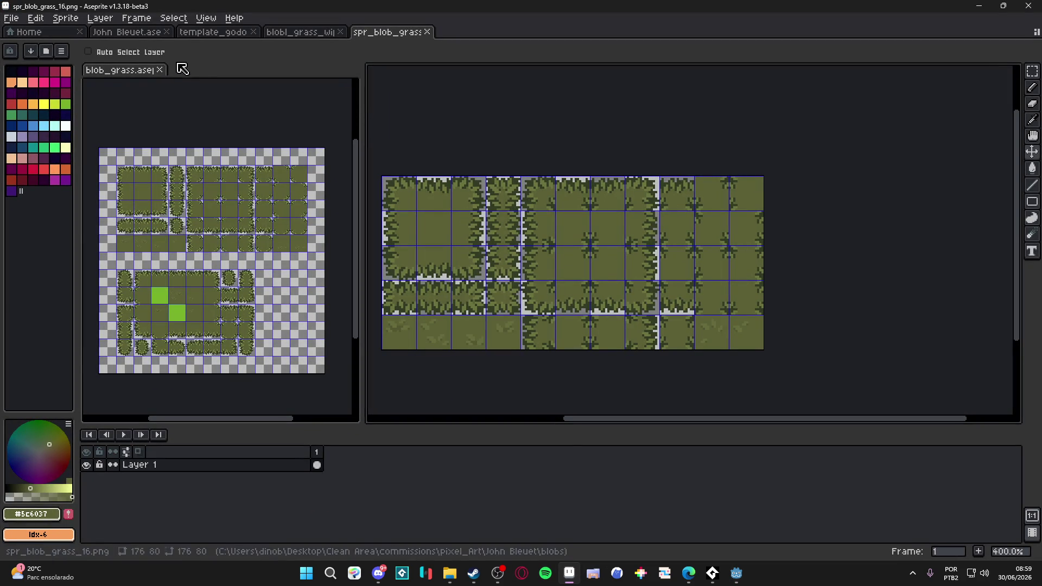
Switch to the John Bleuet.aseprite document tab.
click(325, 35)
key(ctrl+Tab)
click(227, 33)
click(133, 32)
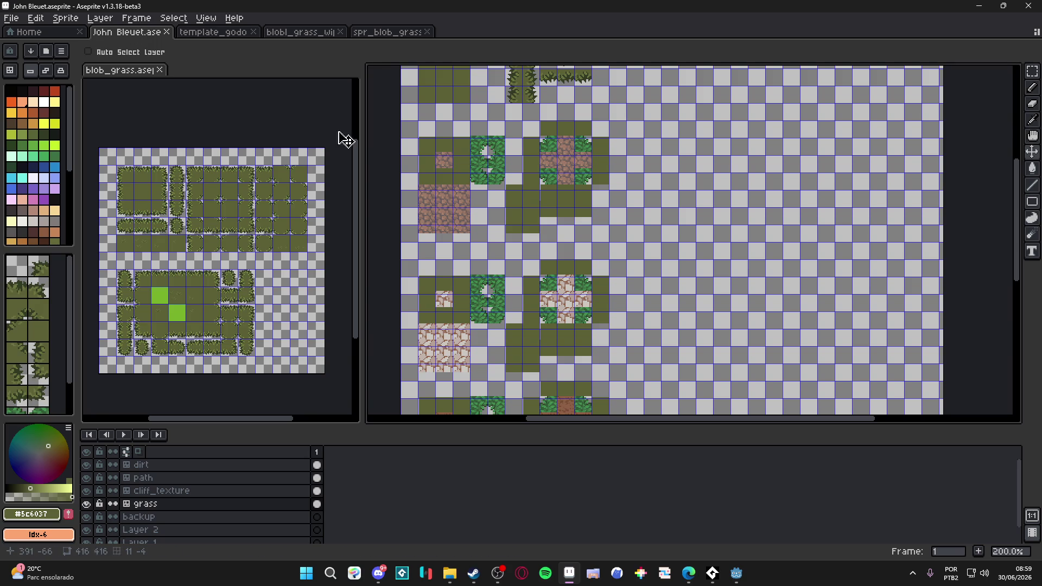
Zoom in on the dirt area, activate the dirt layer and pick the dirt tile.
scroll(521, 293, up, 5)
scroll(500, 242, down, 10)
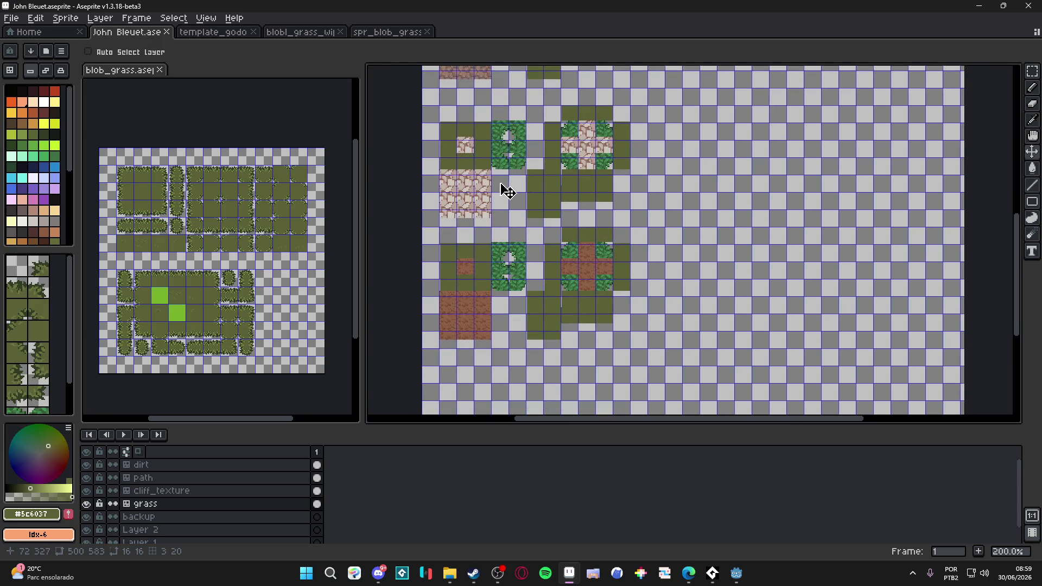
scroll(463, 275, up, 6)
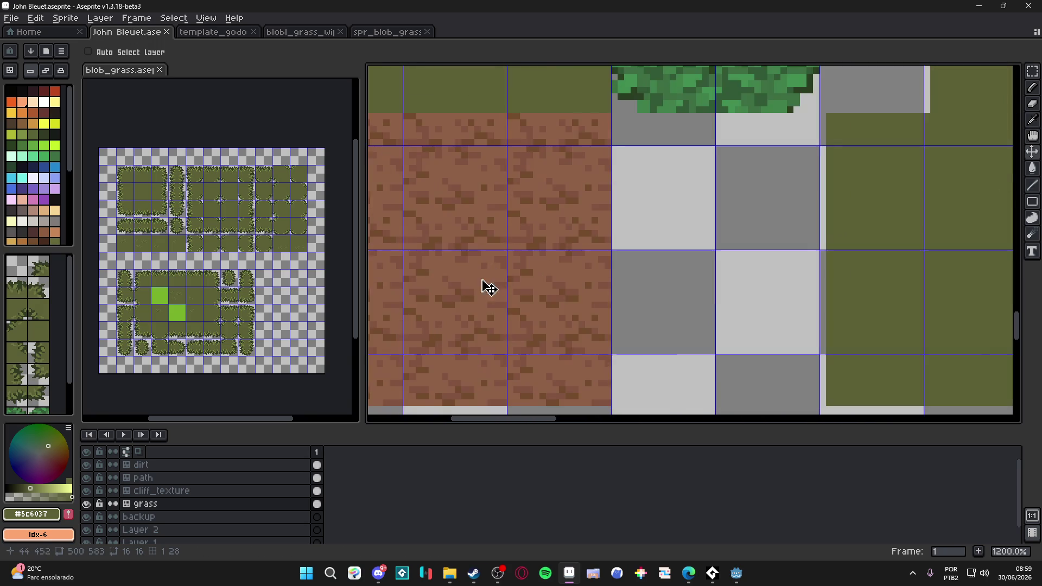
scroll(489, 288, up, 1)
scroll(523, 258, down, 1)
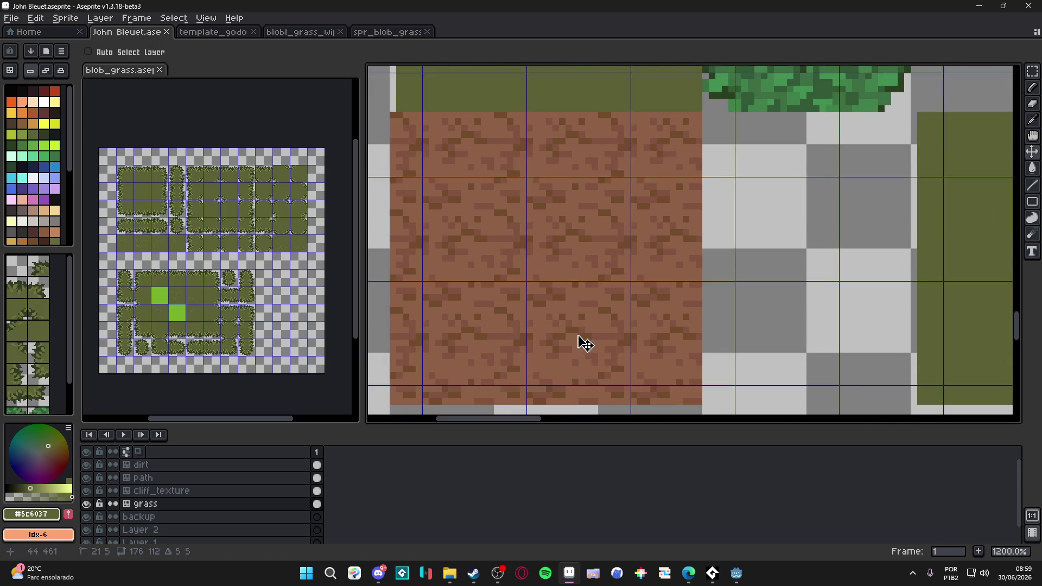
scroll(521, 279, down, 3)
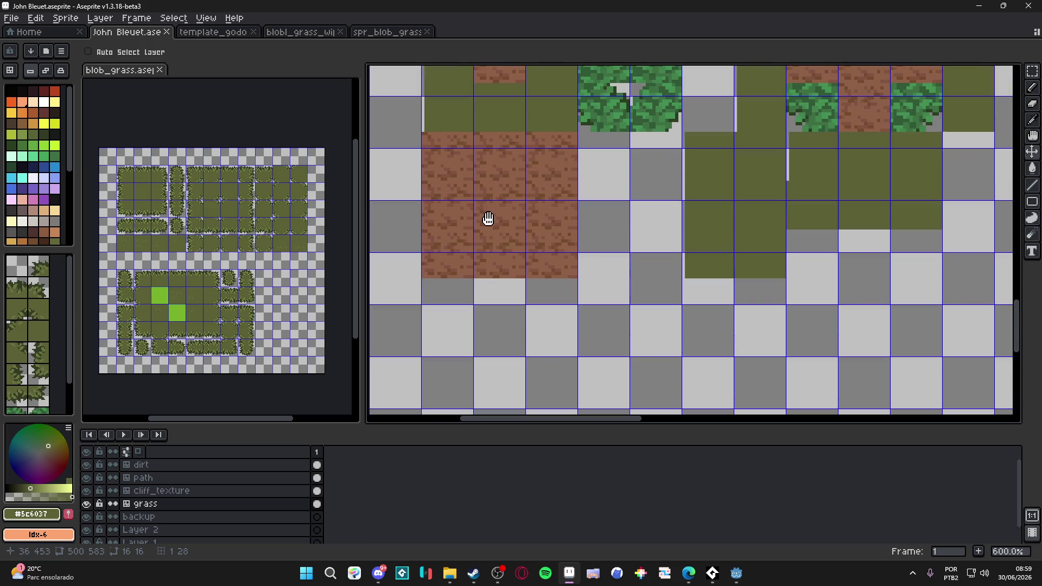
ctrl+click(481, 217)
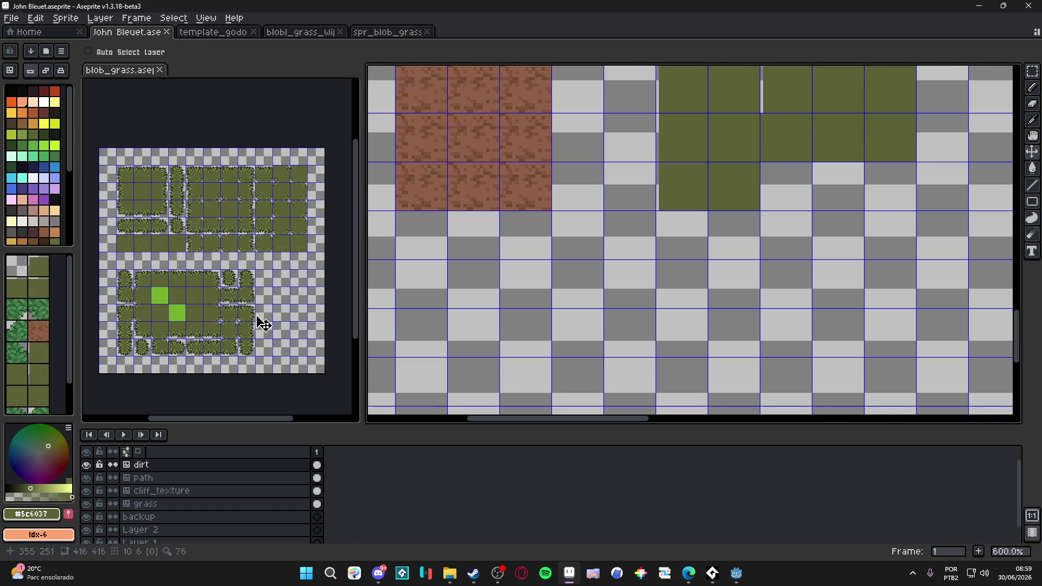
click(38, 331)
Convert the dirt layer to a normal pixel layer, undoing the accidental reconversion to tilemap.
right_click(586, 307)
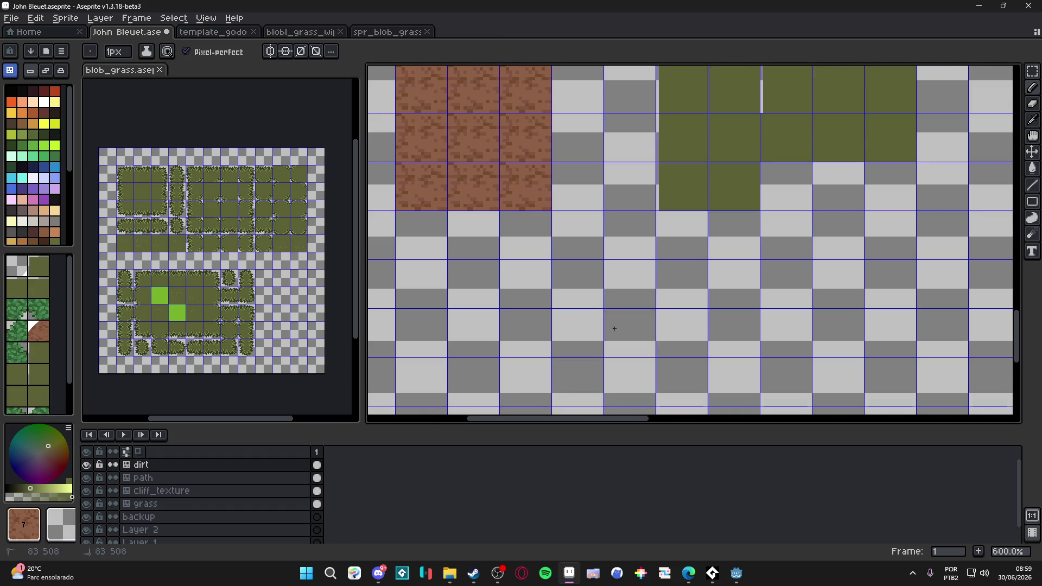
click(27, 74)
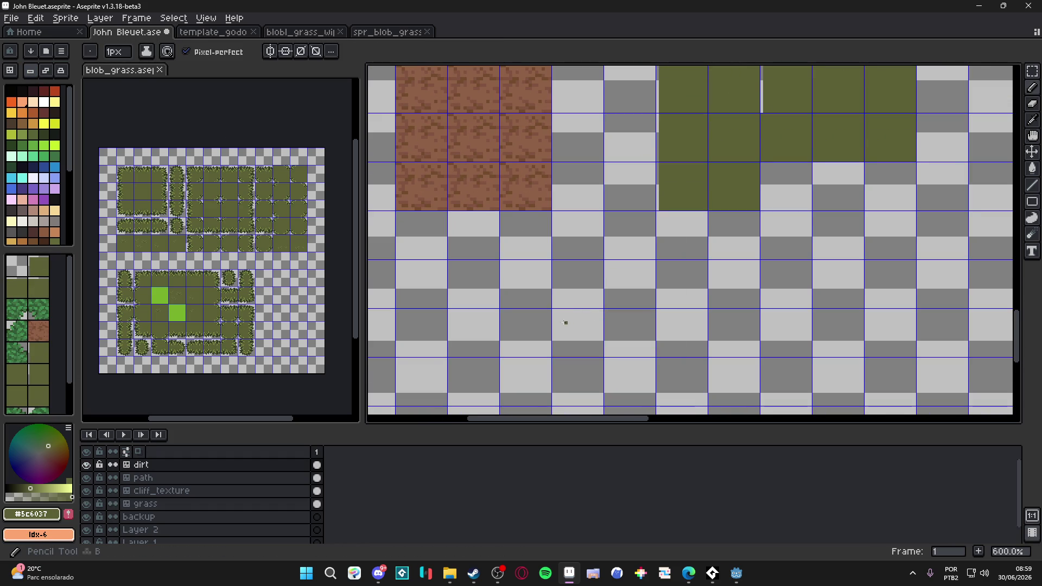
right_click(158, 464)
mouse_move(226, 498)
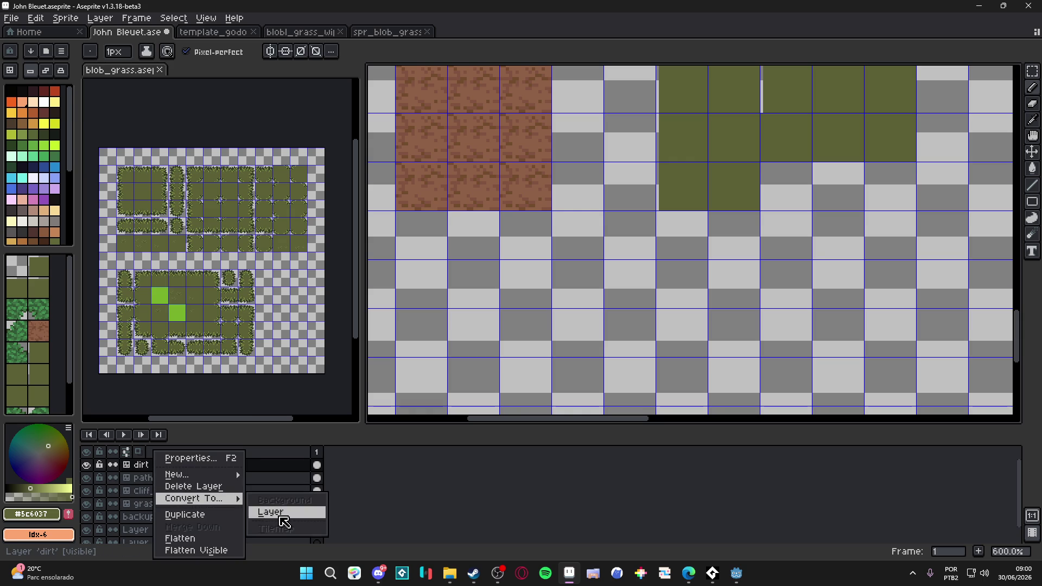
click(280, 517)
right_click(212, 465)
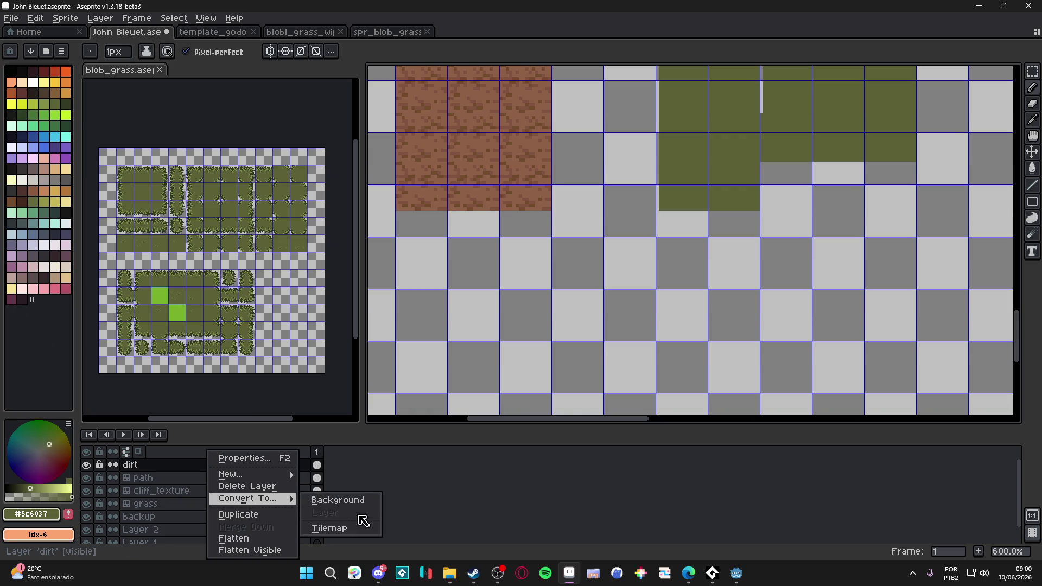
click(361, 527)
click(527, 329)
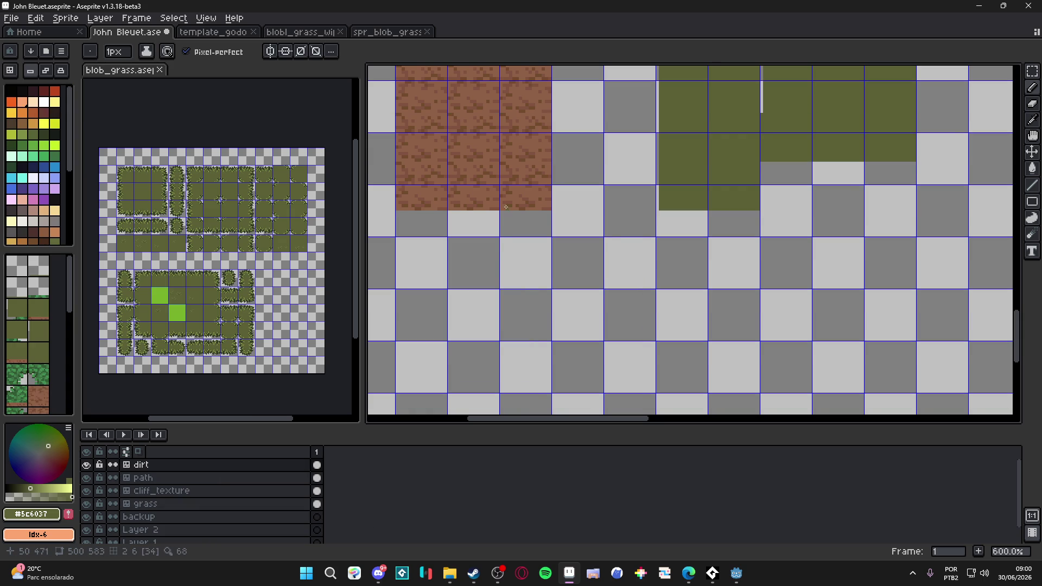
key(ctrl+z)
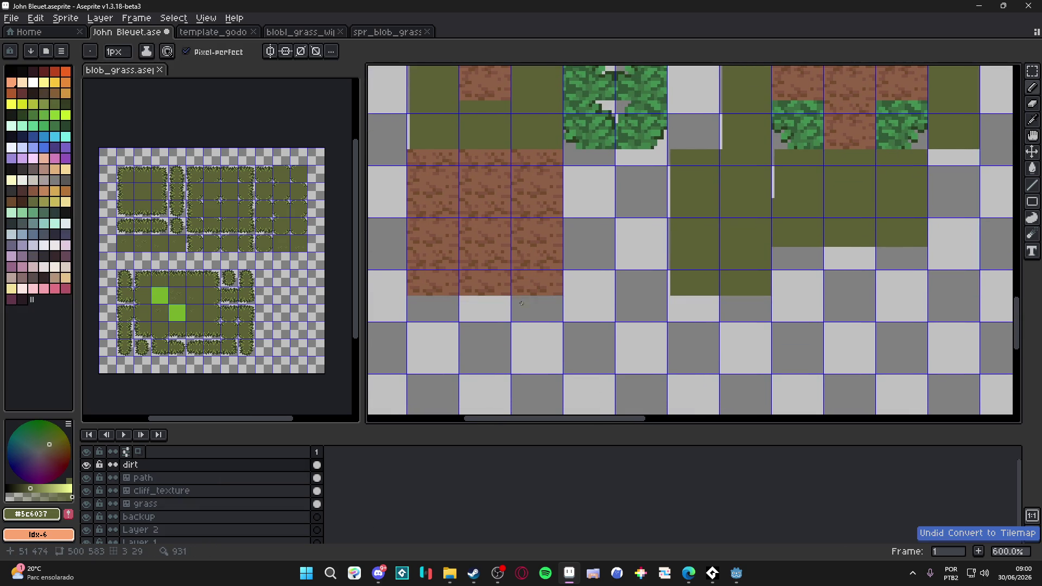
Marquee-select the dirt block, move it down 3 px and deselect.
scroll(510, 260, down, 1)
key(v)
drag(495, 226, 493, 227)
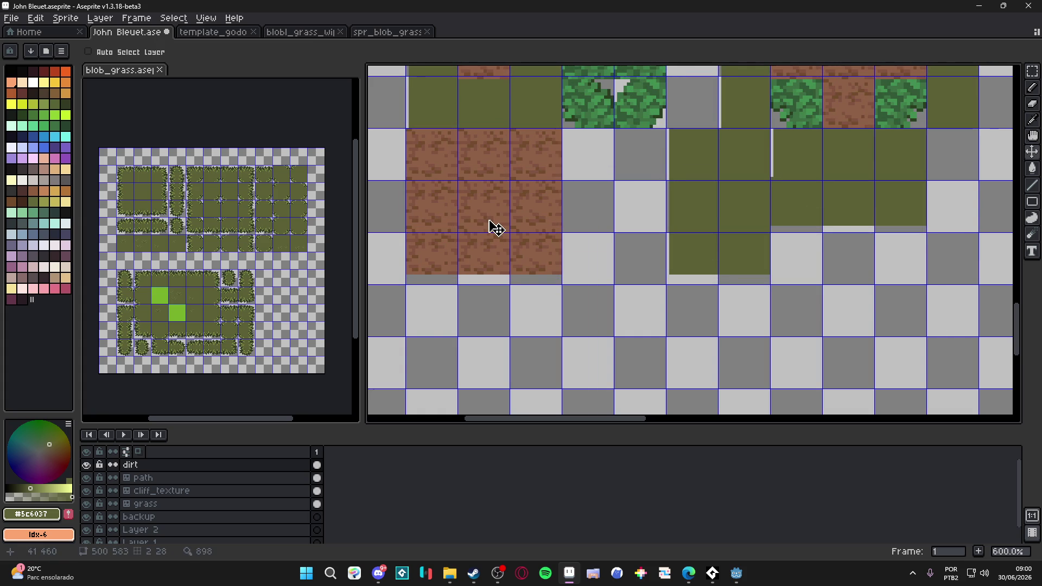
key(m)
scroll(542, 260, up, 1)
scroll(597, 304, down, 2)
key(ctrl+z)
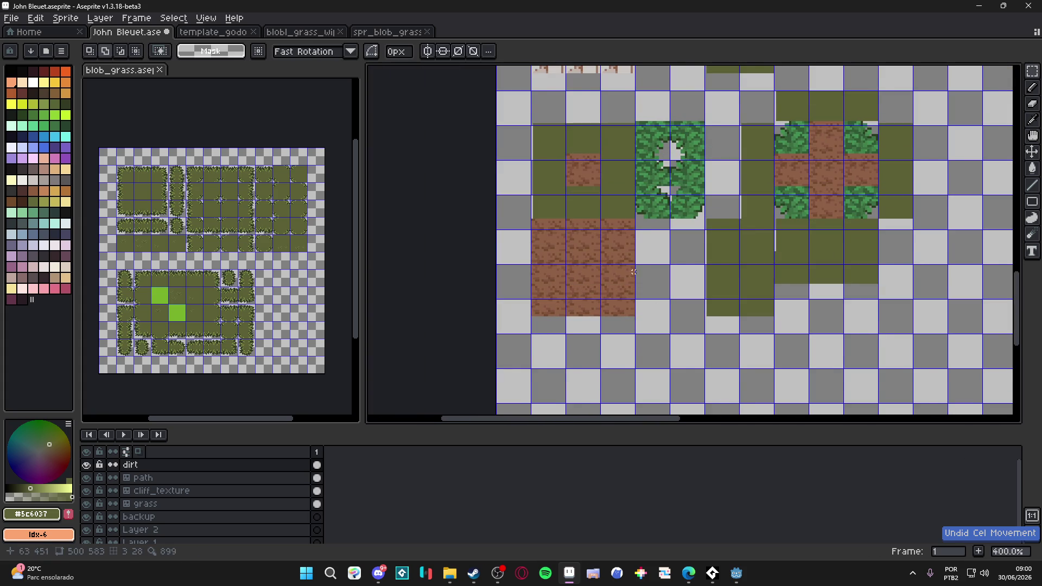
scroll(633, 272, up, 3)
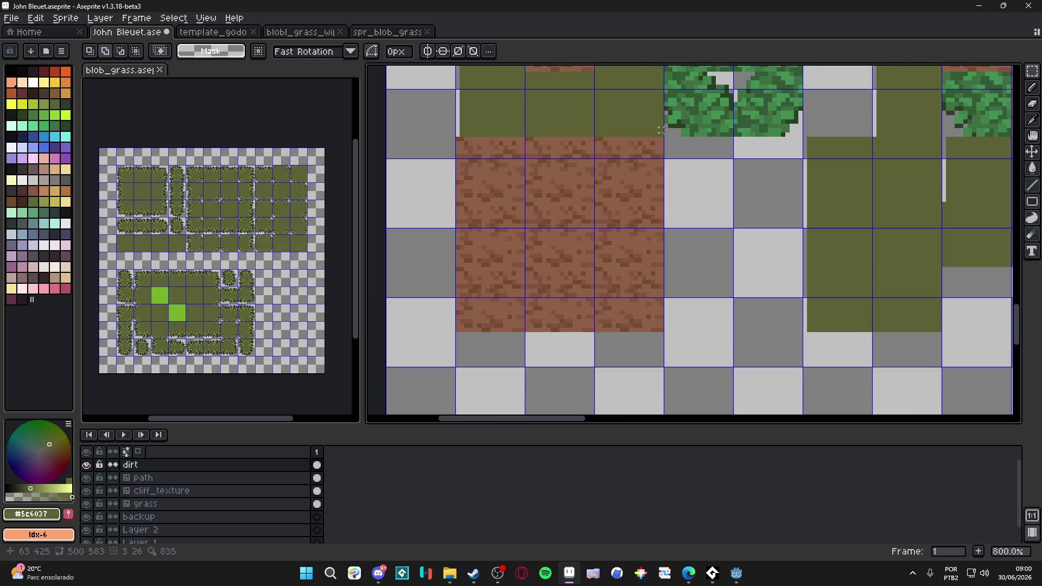
mouse_move(661, 139)
mouse_down()
mouse_move(479, 297)
mouse_move(454, 334)
mouse_move(505, 328)
mouse_move(502, 350)
mouse_move(447, 289)
mouse_up()
key(ctrl+d)
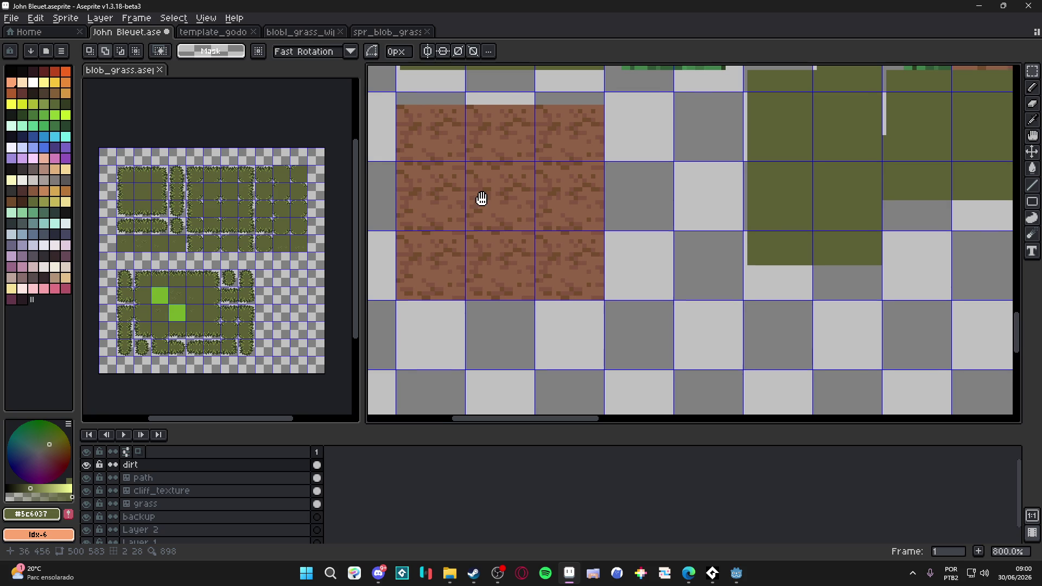
drag(481, 198, 473, 195)
right_click(190, 464)
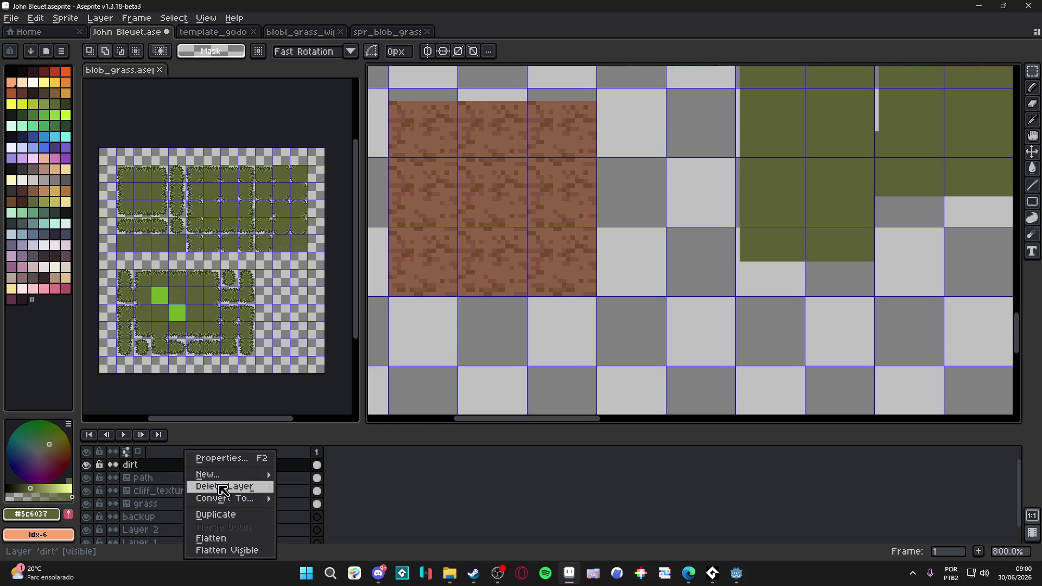
Convert the dirt layer back into a tilemap, accepting the tileset settings.
mouse_move(250, 499)
click(315, 526)
click(530, 332)
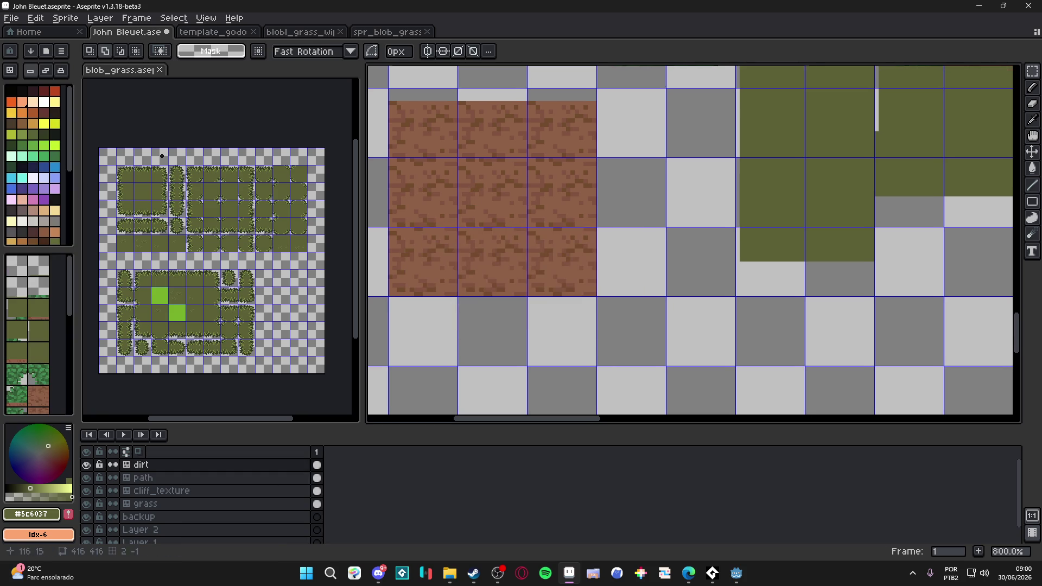
Fill the top dirt cells with tile 33, then return to pixel editing.
scroll(28, 336, down, 3)
key(b)
click(38, 380)
mouse_move(491, 111)
mouse_down()
mouse_move(448, 127)
mouse_move(562, 149)
mouse_move(417, 206)
mouse_up()
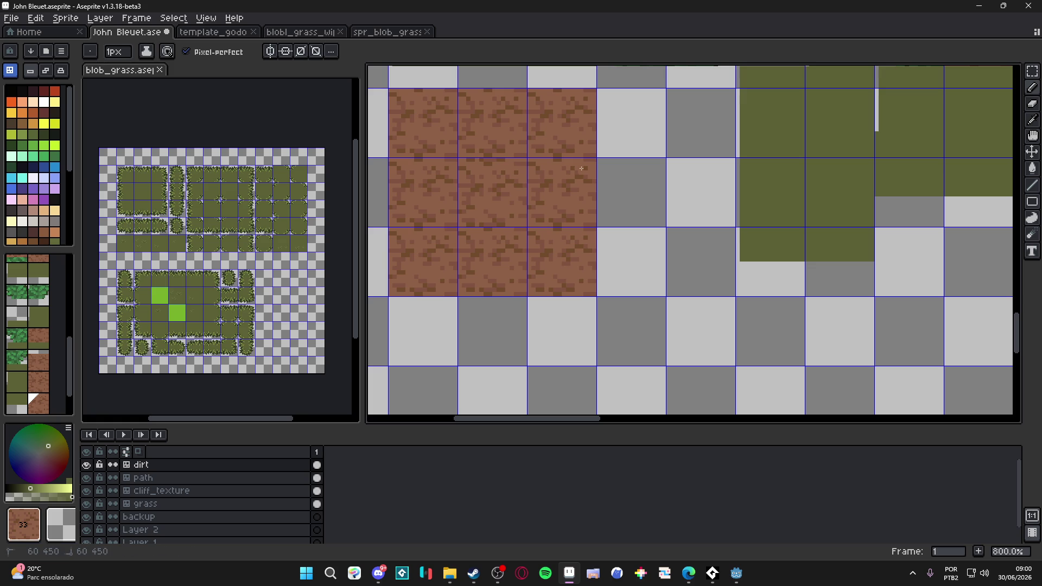
key(space+Tab)
mouse_move(464, 305)
mouse_down()
mouse_move(362, 232)
mouse_move(510, 324)
mouse_up()
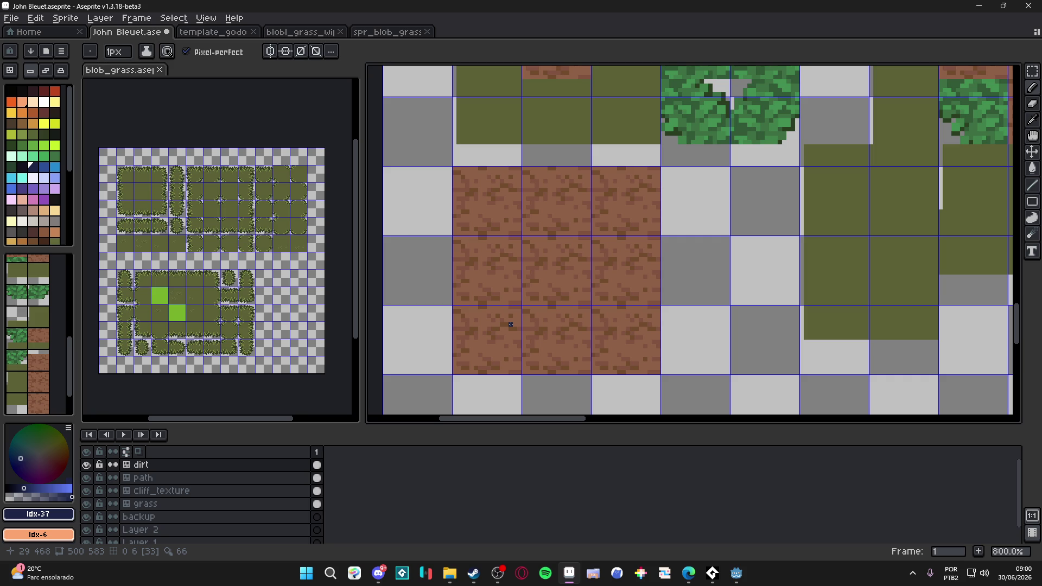
scroll(601, 258, up, 3)
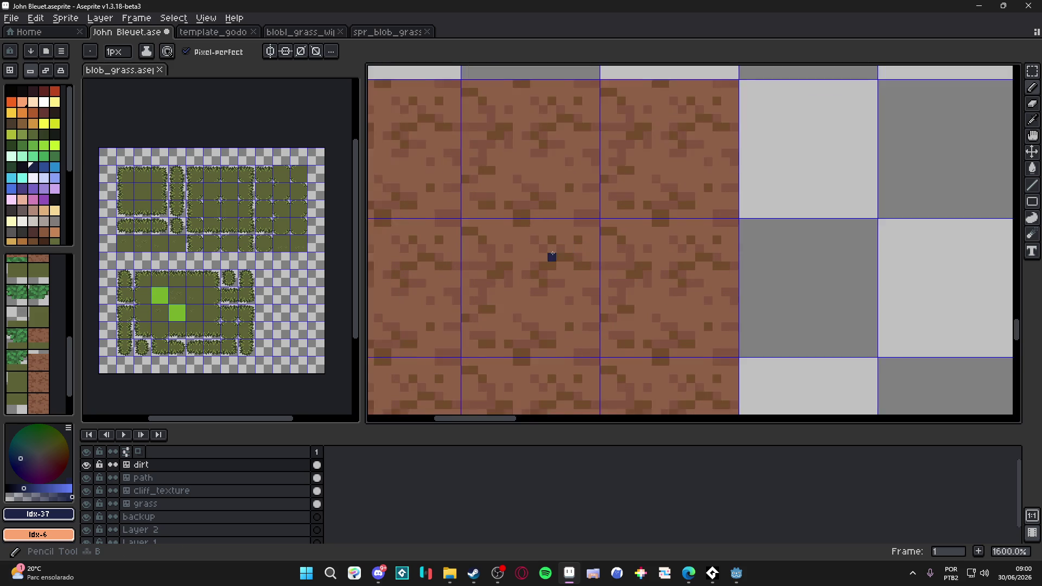
Paint over the old dark dirt marks in light brown #8c6146 with a 2px pencil.
scroll(498, 260, up, 2)
alt+click(498, 260)
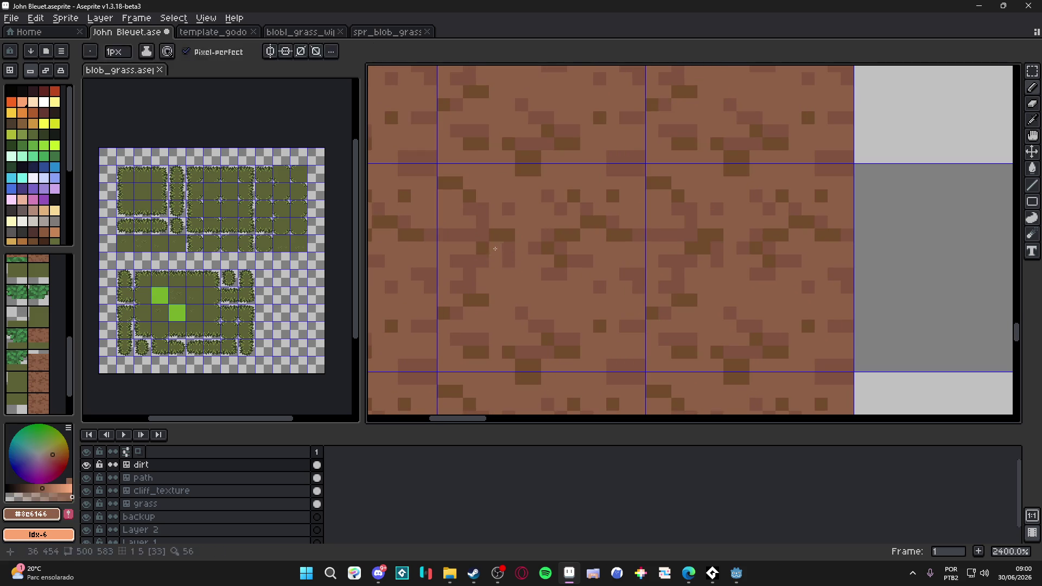
mouse_move(496, 235)
mouse_down()
mouse_move(488, 248)
mouse_move(504, 247)
mouse_up()
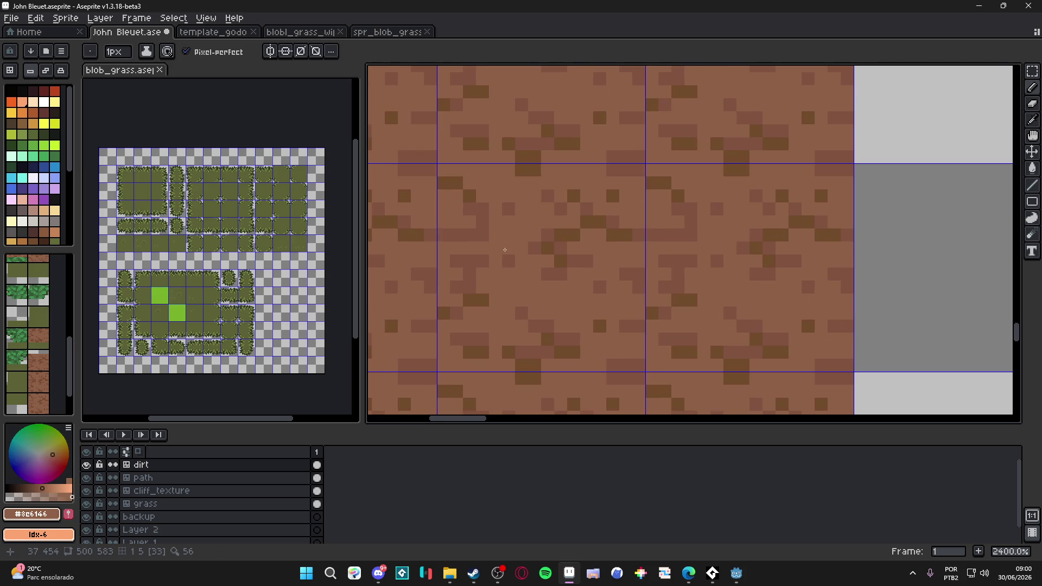
scroll(504, 250, down, 4)
scroll(489, 272, up, 3)
key(plus)
mouse_move(485, 278)
mouse_down()
mouse_move(468, 298)
mouse_move(542, 312)
mouse_move(510, 323)
mouse_move(526, 331)
mouse_move(520, 203)
mouse_move(485, 223)
mouse_move(468, 211)
mouse_move(569, 275)
mouse_move(556, 281)
mouse_up()
alt+click(546, 263)
key(minus)
alt+click(548, 266)
key(plus)
click(540, 256)
mouse_move(518, 256)
mouse_down()
mouse_move(597, 246)
mouse_move(534, 254)
mouse_move(503, 226)
mouse_up()
drag(588, 213, 594, 225)
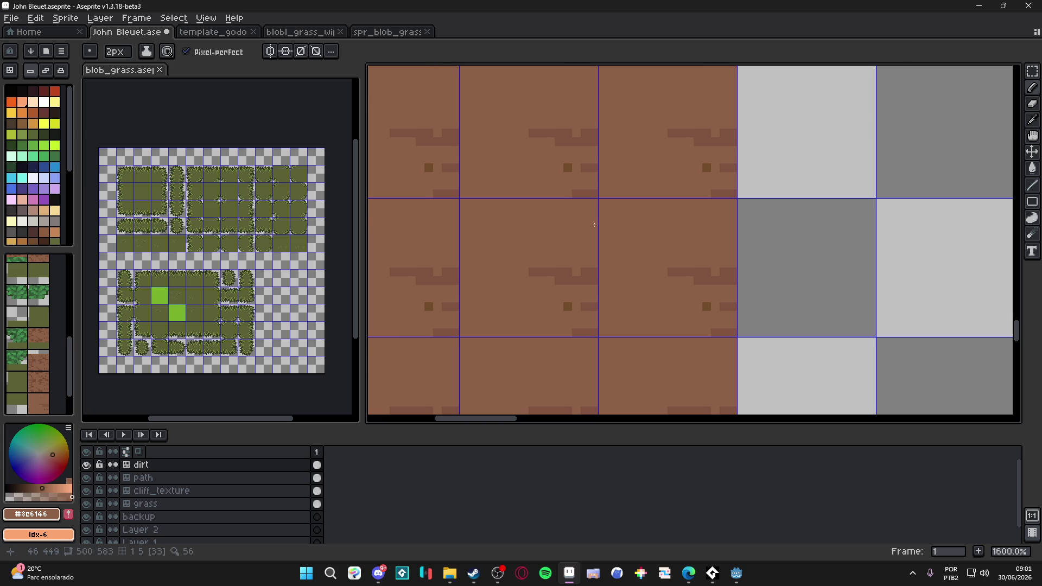
scroll(568, 275, down, 1)
Cover stray dark squares and draw a small step-shaped crack in dark brown #815440.
alt+click(571, 272)
key(minus)
alt+click(565, 288)
click(567, 300)
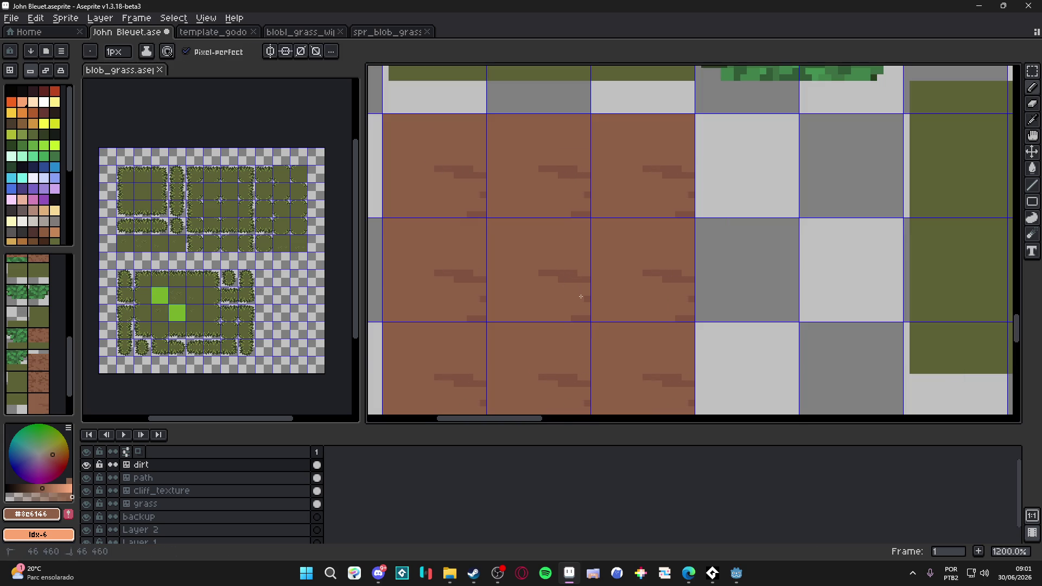
alt+click(571, 317)
click(565, 312)
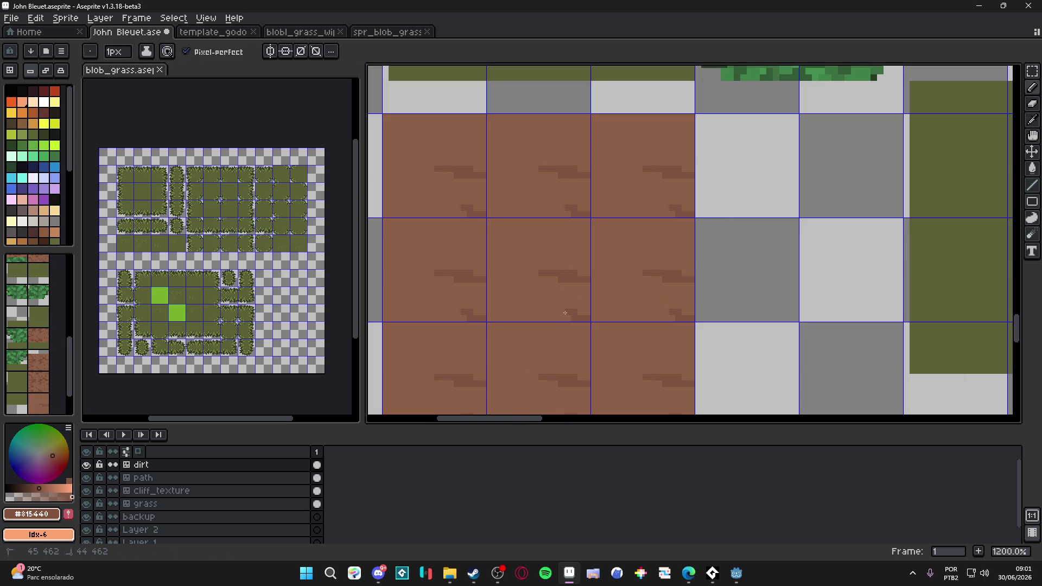
click(511, 286)
click(516, 282)
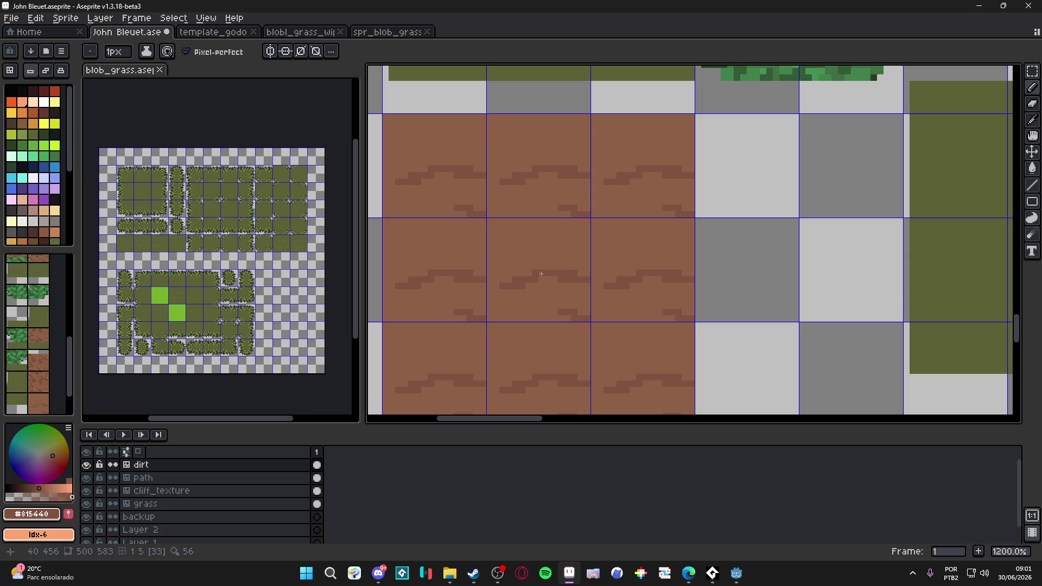
drag(507, 234, 513, 233)
click(527, 236)
click(523, 241)
click(532, 240)
drag(528, 247, 513, 254)
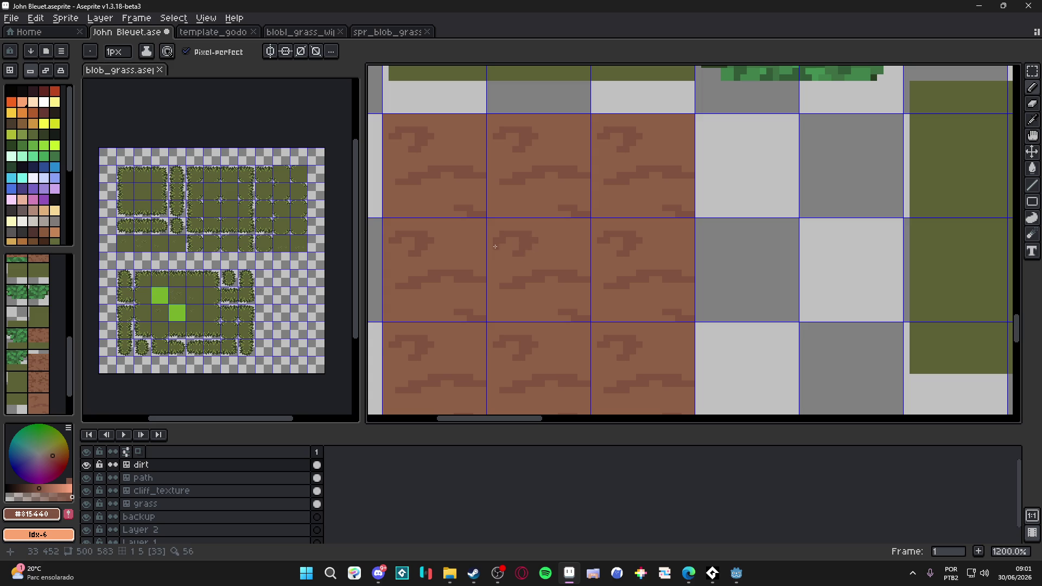
alt+click(516, 244)
Open the tiled preview with F7, shrink it to a side panel framing the dirt tile.
key(F7)
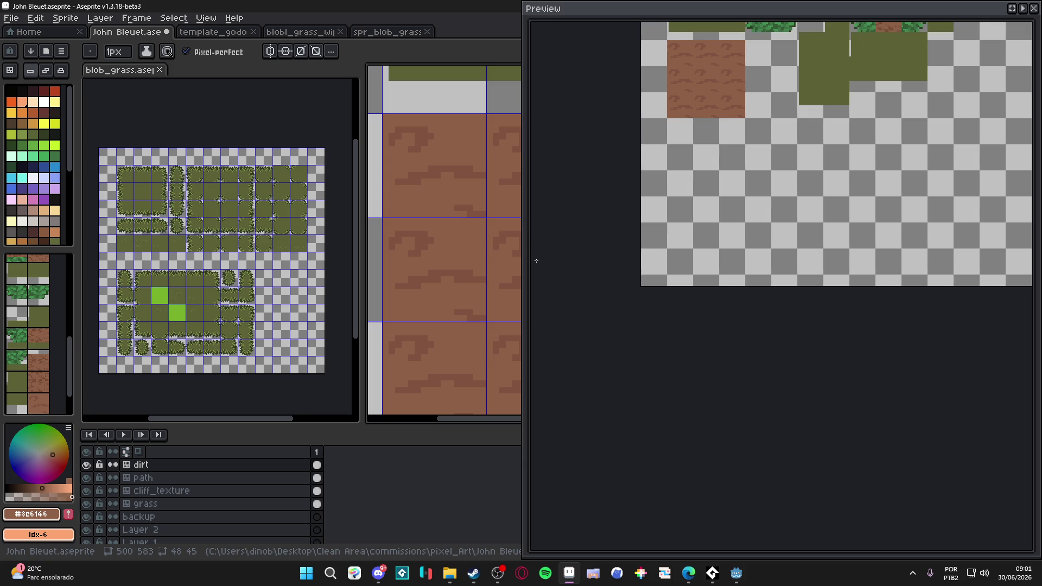
mouse_move(579, 9)
mouse_down()
mouse_move(754, 325)
mouse_move(851, 349)
mouse_move(758, 115)
mouse_move(660, 135)
mouse_move(703, 347)
mouse_move(825, 389)
mouse_move(690, 128)
mouse_move(679, 129)
mouse_up()
scroll(757, 109, down, 5)
mouse_move(590, 115)
mouse_down()
mouse_move(875, 233)
mouse_move(886, 210)
mouse_move(941, 239)
mouse_move(946, 296)
mouse_move(869, 185)
mouse_up()
drag(873, 228, 881, 204)
scroll(881, 233, up, 2)
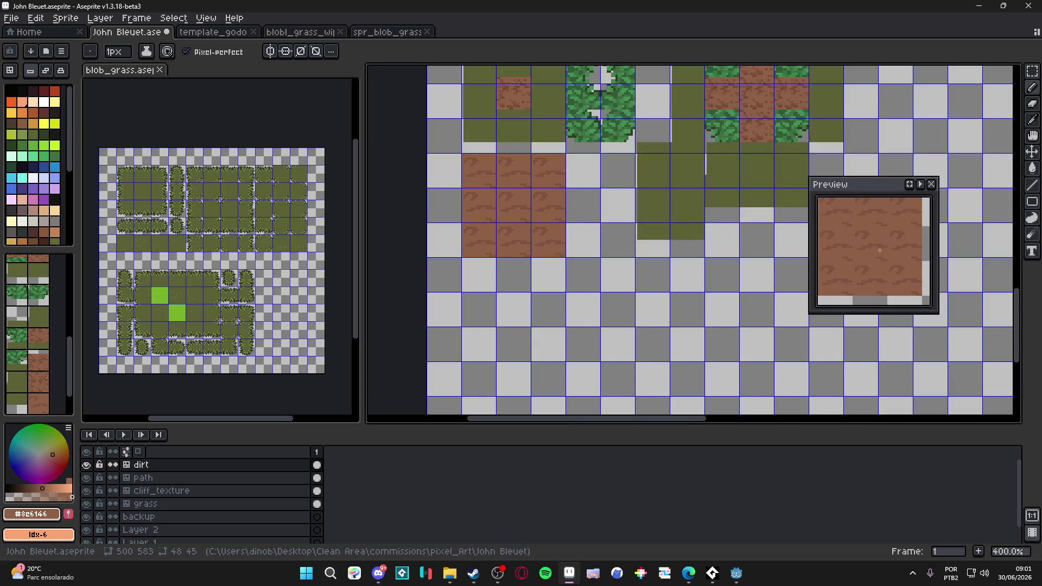
scroll(599, 229, up, 6)
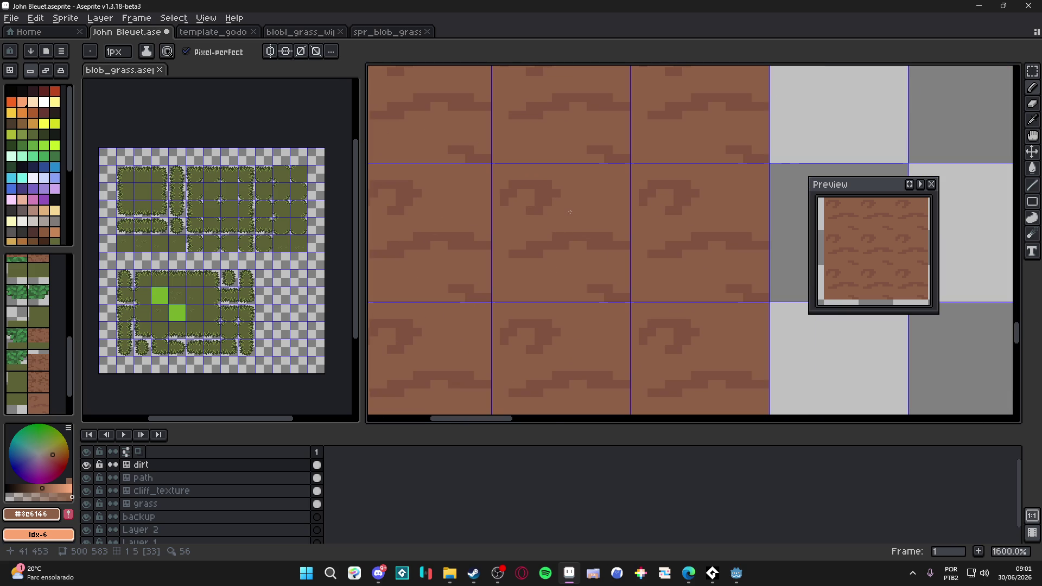
Cover the old dark marks with a 2px brush and draw a new small dark crack shape.
key(plus)
mouse_move(513, 253)
mouse_down()
mouse_move(559, 240)
mouse_move(624, 292)
mouse_up()
key(i)
drag(590, 252, 538, 255)
click(549, 263)
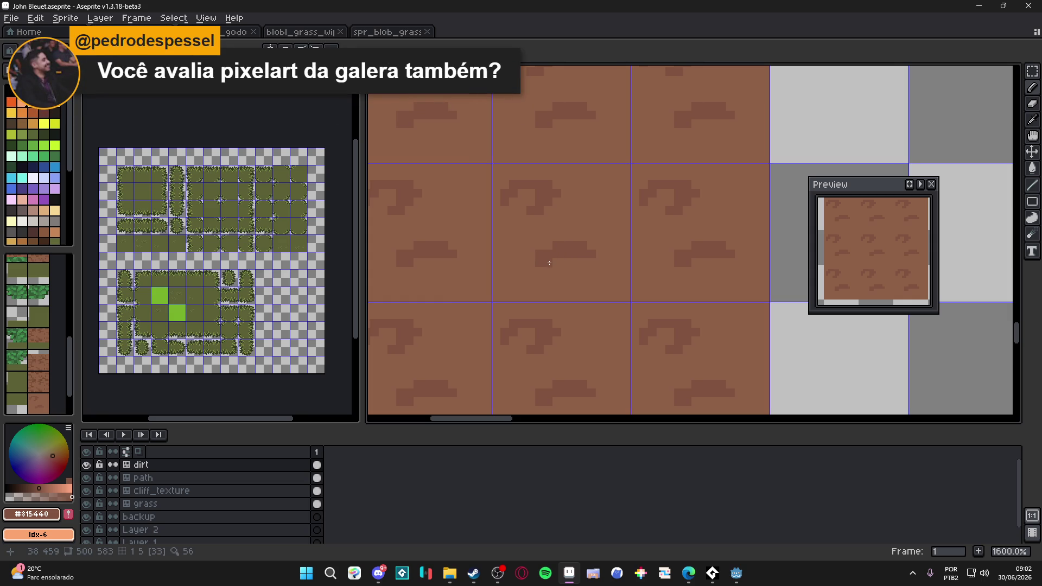
Shape the crack into a C with a diagonal leg, alternating #815440 and #8c6146 pixels.
click(543, 267)
click(533, 271)
click(547, 271)
click(557, 271)
click(566, 279)
alt+click(568, 264)
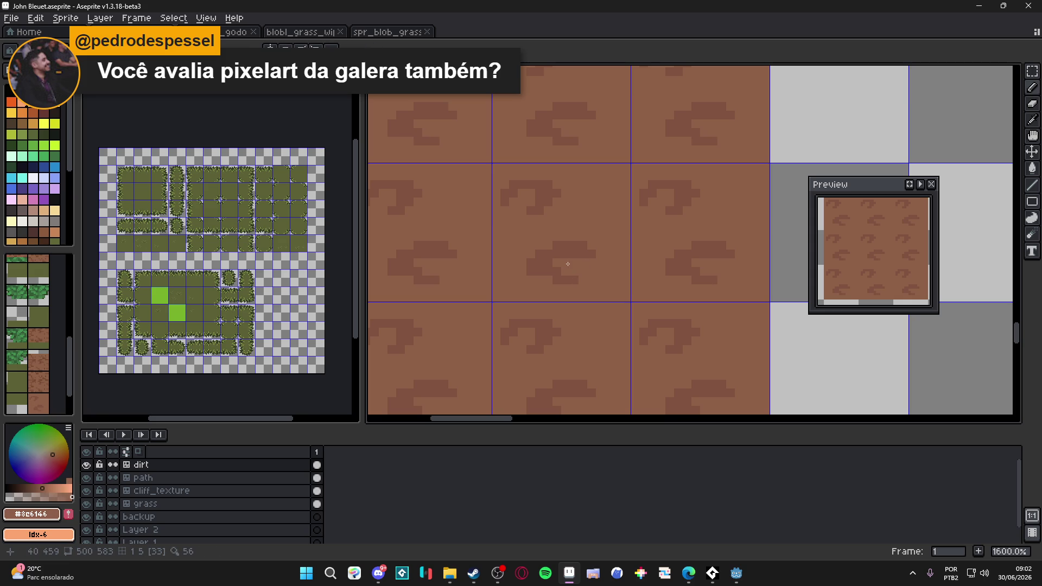
click(592, 255)
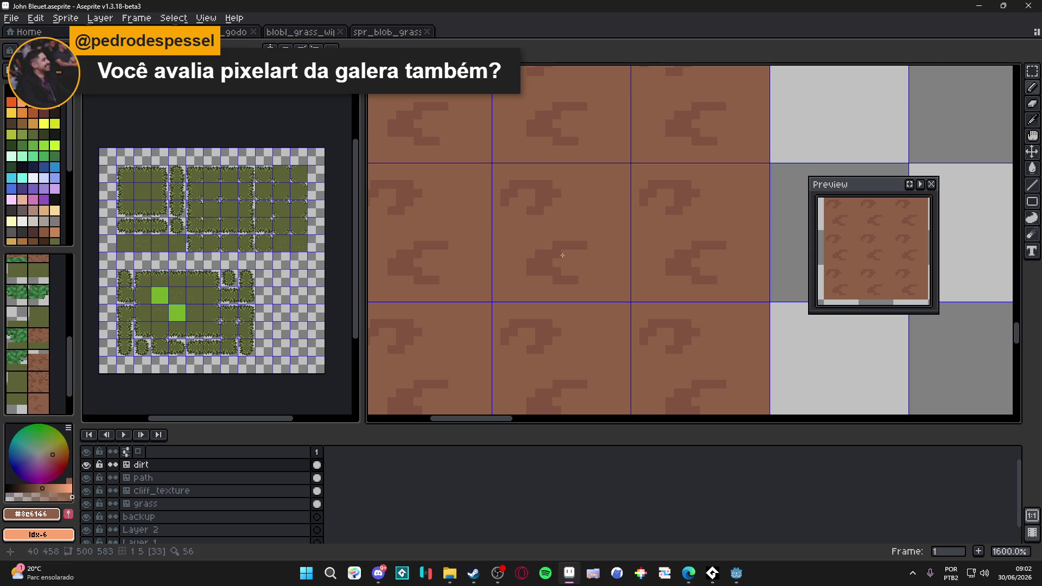
alt+click(549, 277)
drag(591, 269, 582, 269)
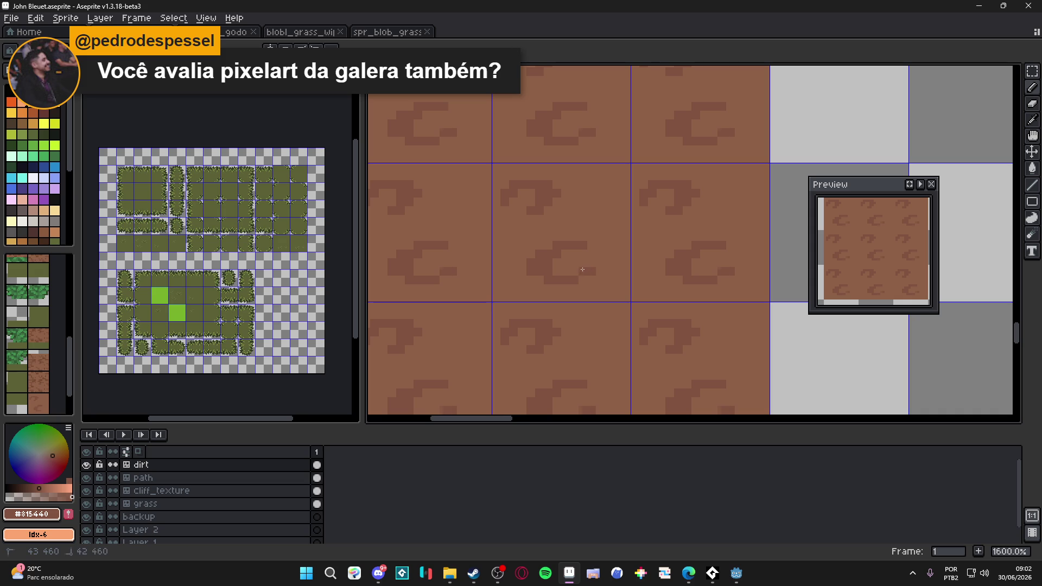
click(582, 277)
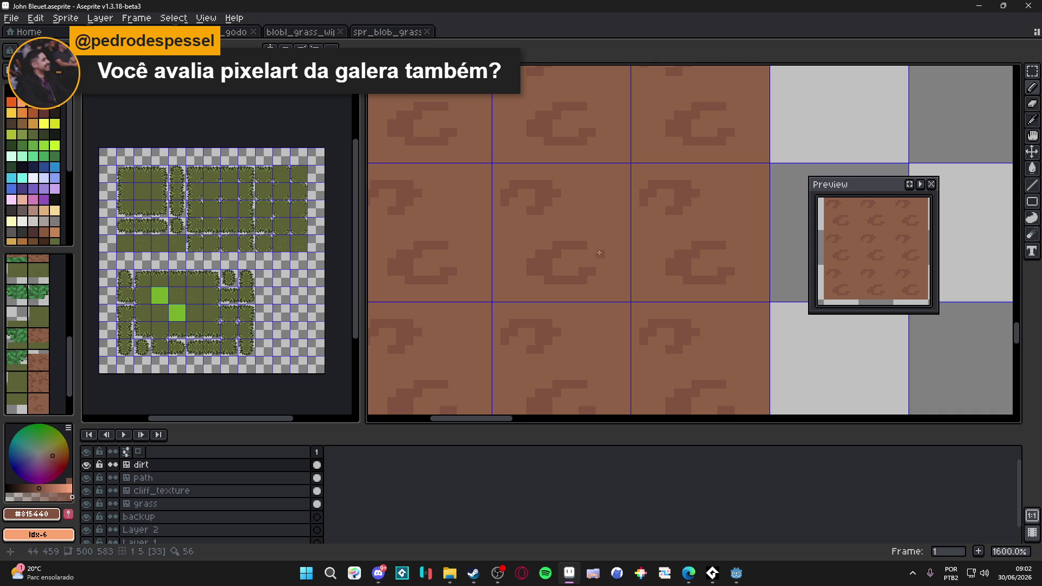
click(505, 235)
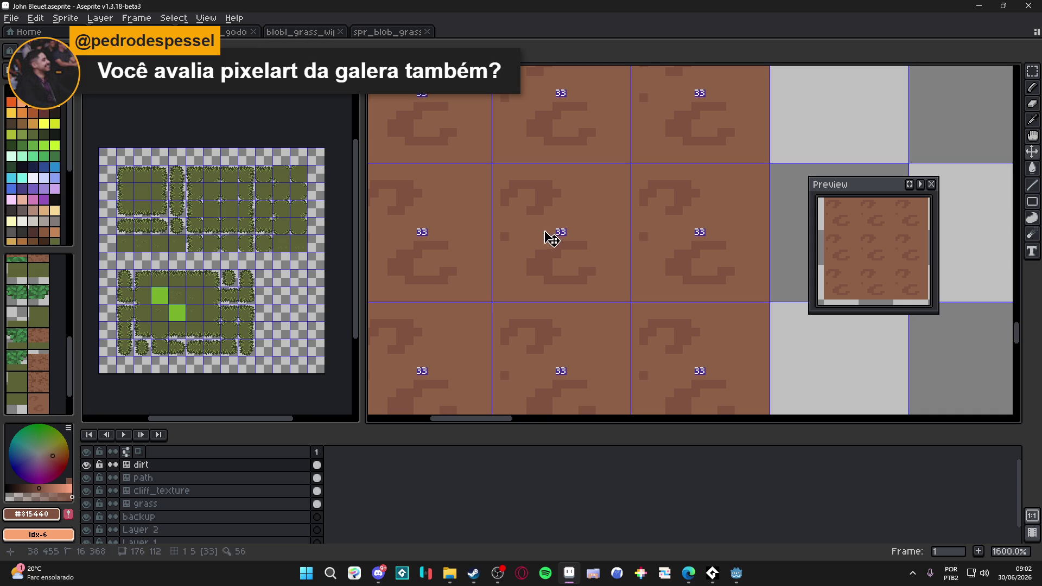
Add a dark stepped crack rising up-right with a few pixels below it.
scroll(551, 235, down, 4)
scroll(559, 231, up, 6)
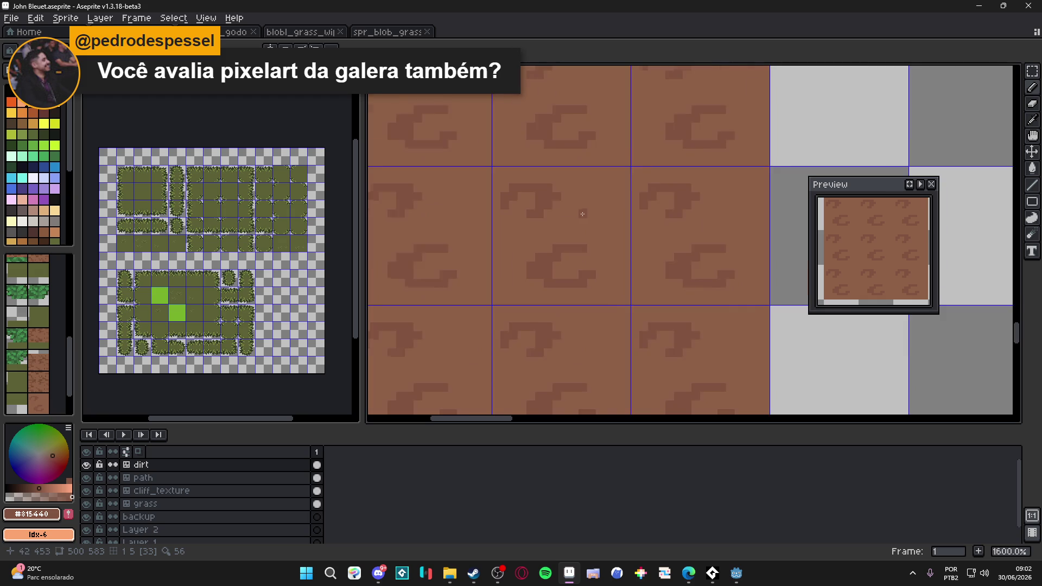
mouse_move(609, 214)
mouse_down()
mouse_move(622, 213)
mouse_move(623, 200)
mouse_move(661, 200)
mouse_move(661, 187)
mouse_move(607, 227)
mouse_move(609, 238)
mouse_move(622, 228)
mouse_move(626, 241)
mouse_up()
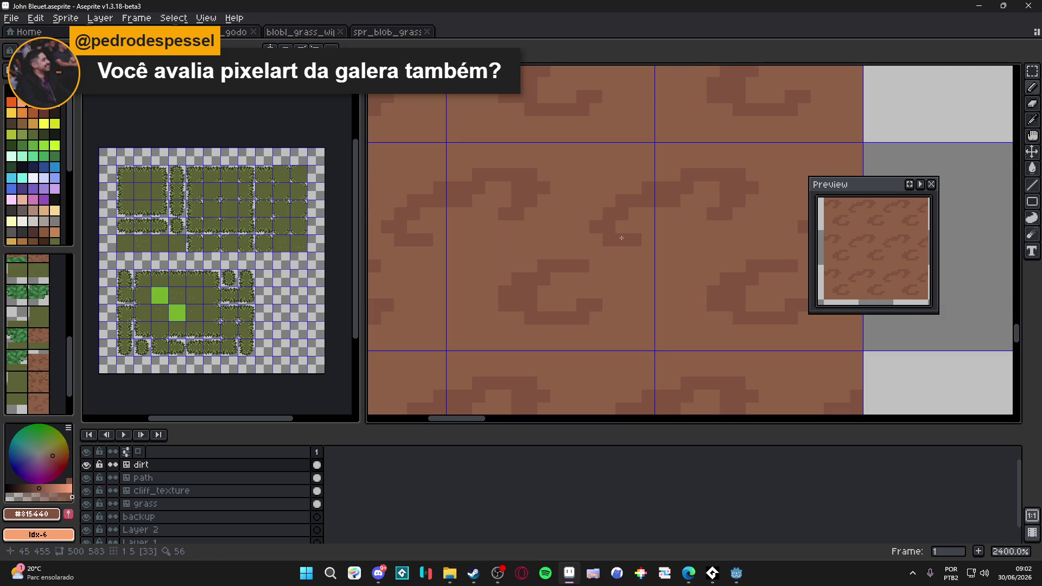
scroll(602, 220, right, 1)
drag(591, 165, 625, 152)
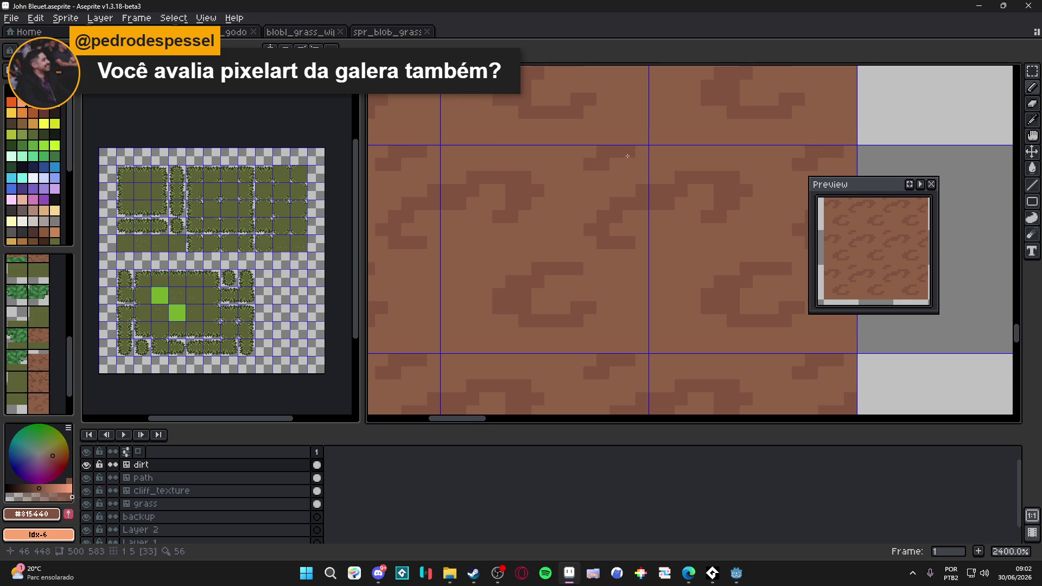
click(589, 152)
click(576, 164)
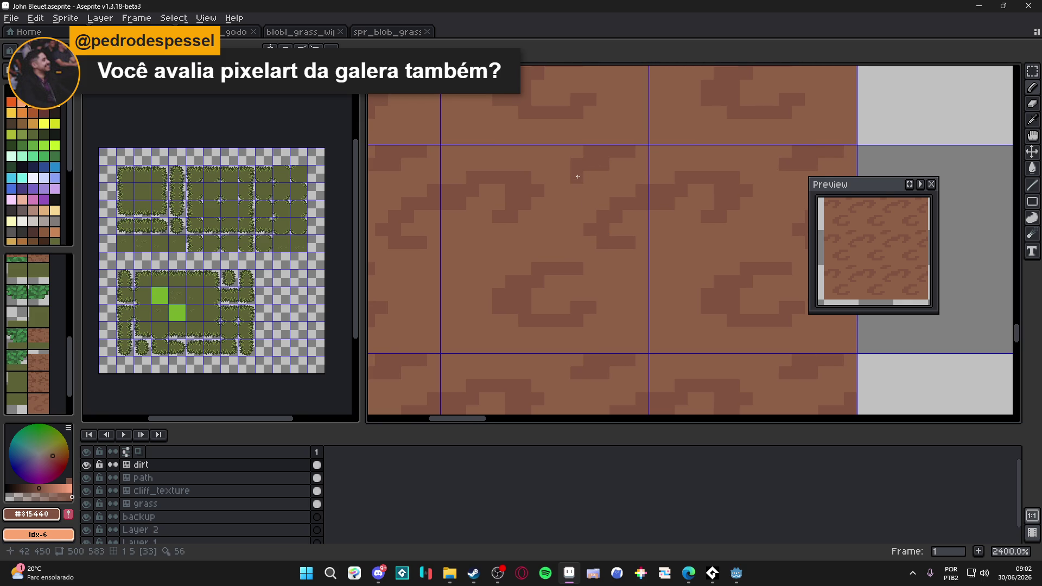
drag(577, 177, 585, 179)
Touch up the stepped crack, lightening some pixels and darkening neighbouring dirt pixels.
alt+click(592, 188)
click(590, 181)
alt+click(576, 178)
click(589, 190)
alt+click(640, 157)
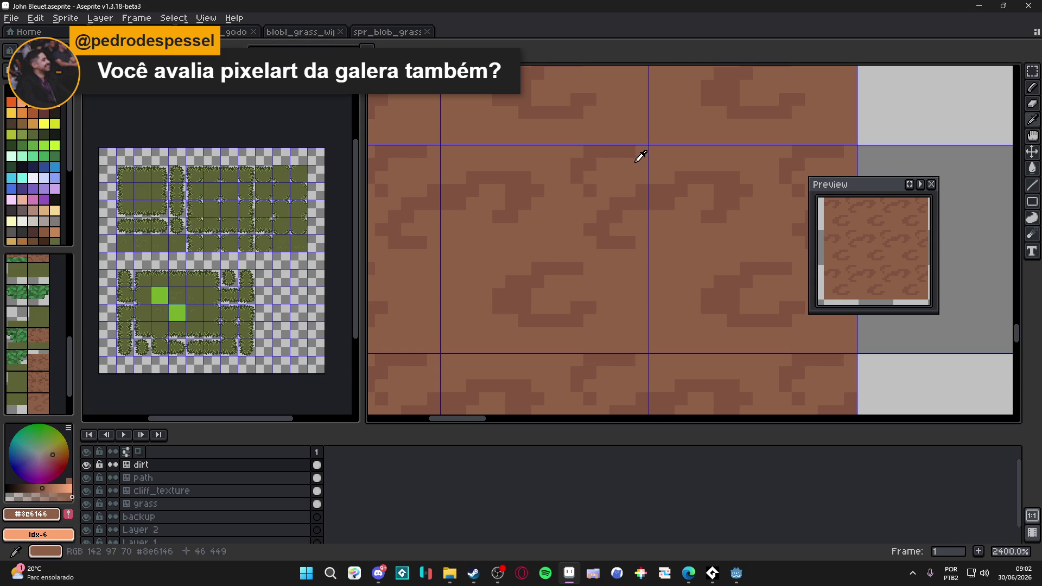
alt+click(628, 161)
click(628, 161)
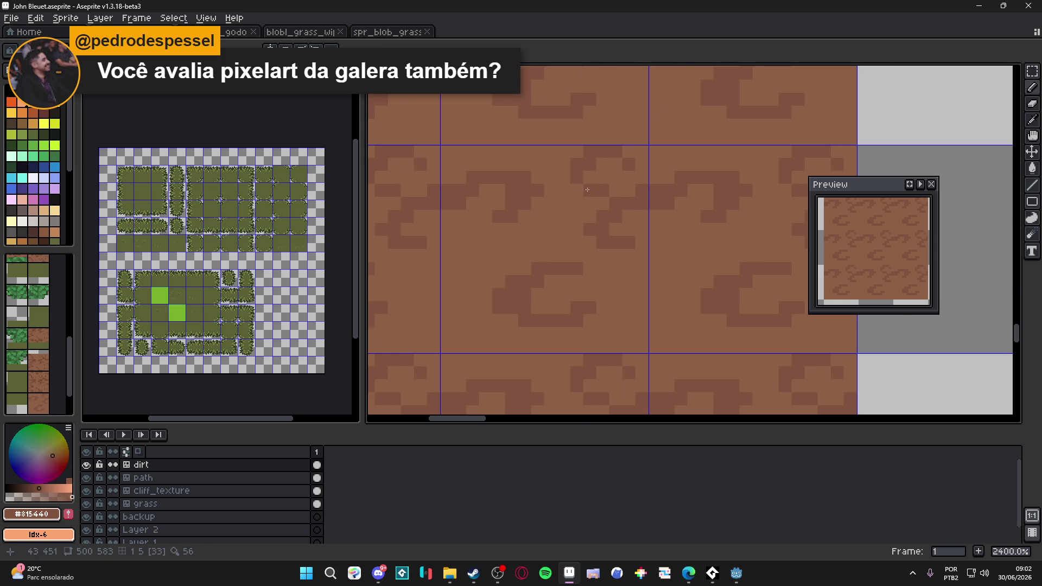
scroll(586, 206, down, 5)
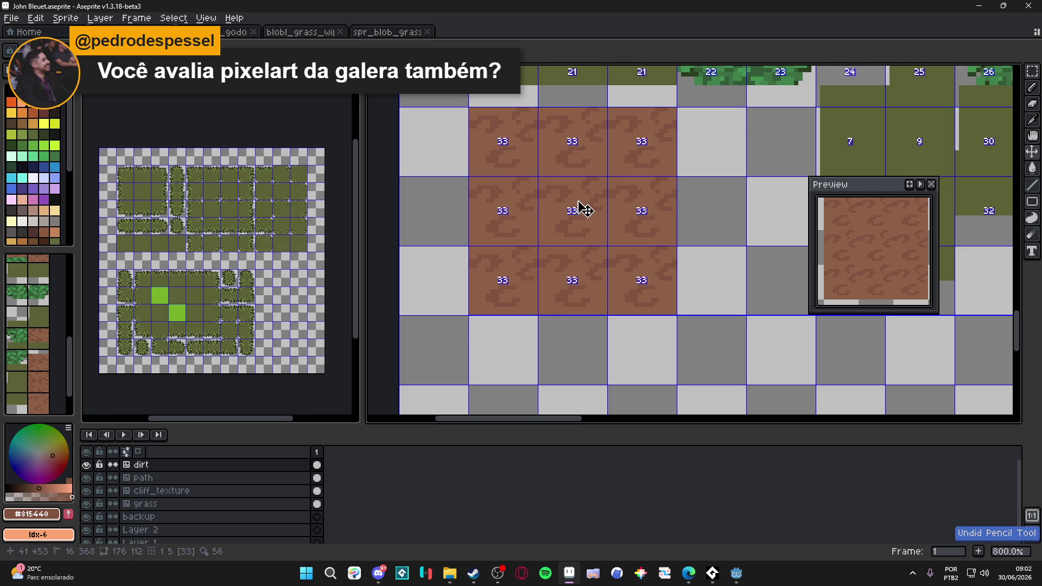
scroll(575, 201, up, 5)
Add deeper-brown #724b2c accent strokes and pixels along the cracks.
alt+click(573, 195)
scroll(574, 195, down, 6)
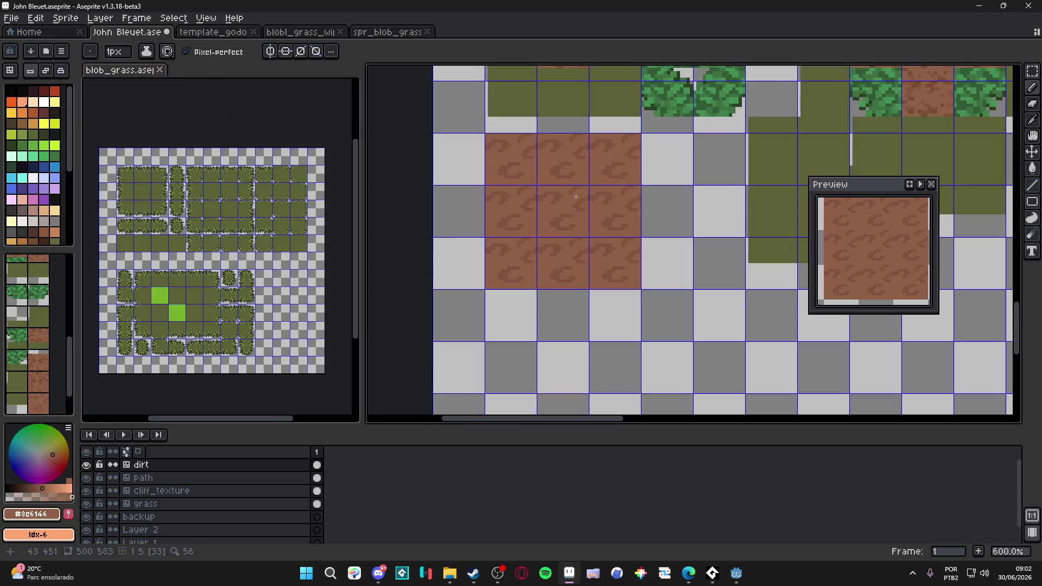
drag(579, 197, 551, 192)
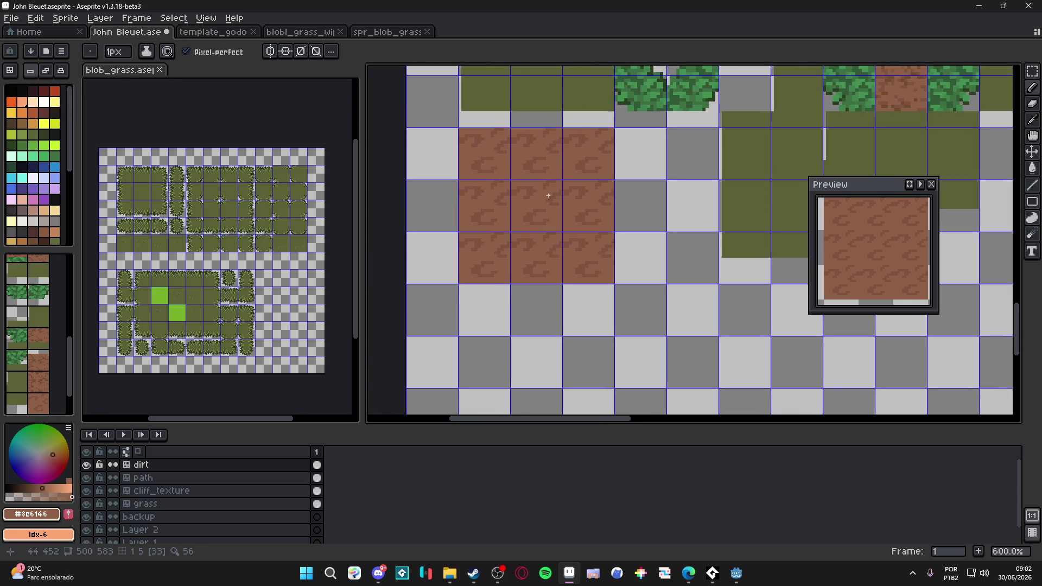
scroll(510, 219, right, 4)
scroll(597, 179, up, 2)
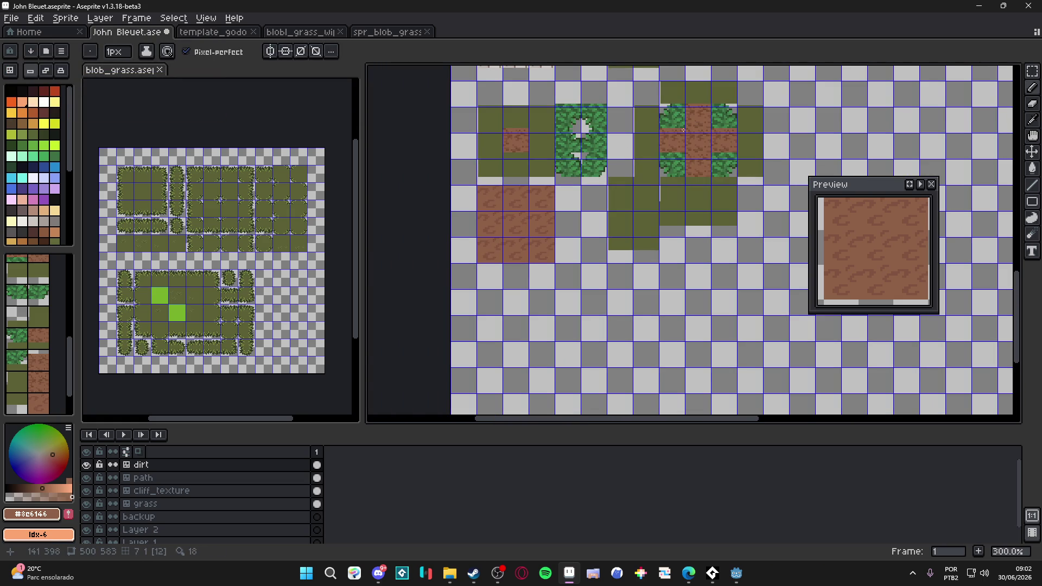
scroll(698, 136, up, 4)
alt+click(683, 142)
scroll(683, 142, down, 3)
scroll(651, 162, left, 3)
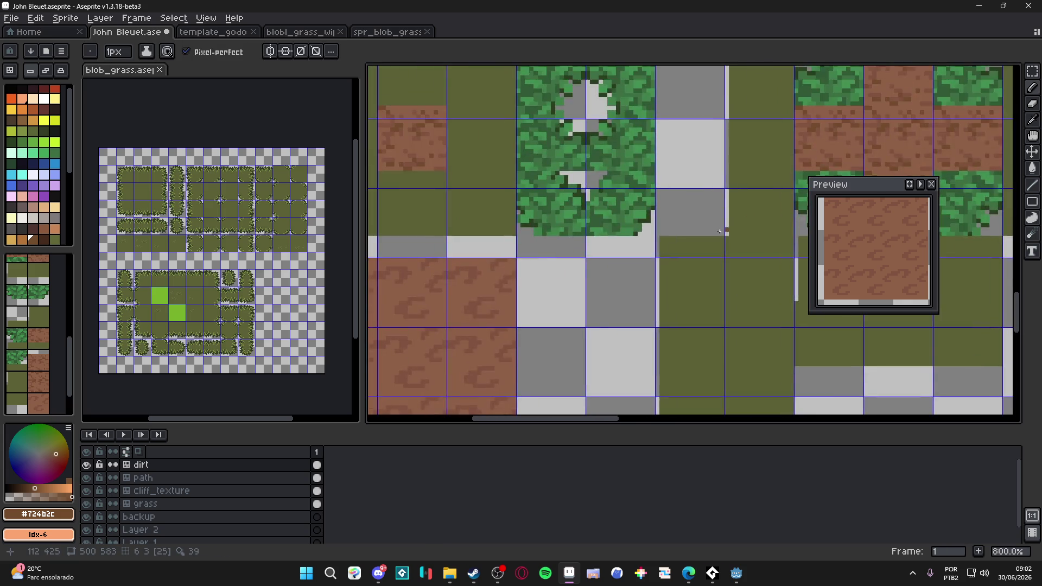
scroll(613, 193, down, 2)
scroll(499, 198, up, 4)
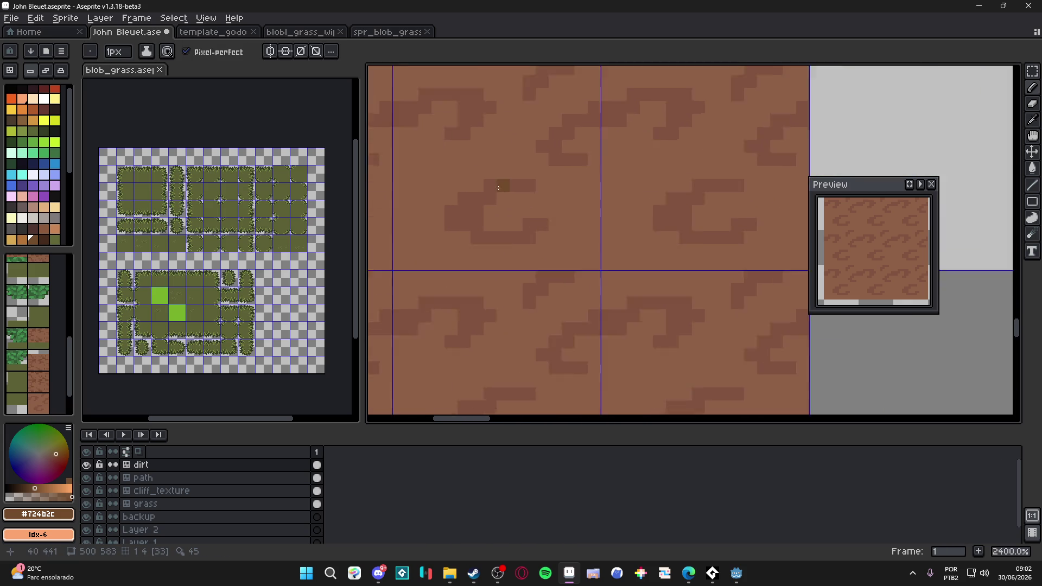
scroll(468, 203, up, 2)
drag(468, 203, 504, 185)
scroll(503, 184, down, 5)
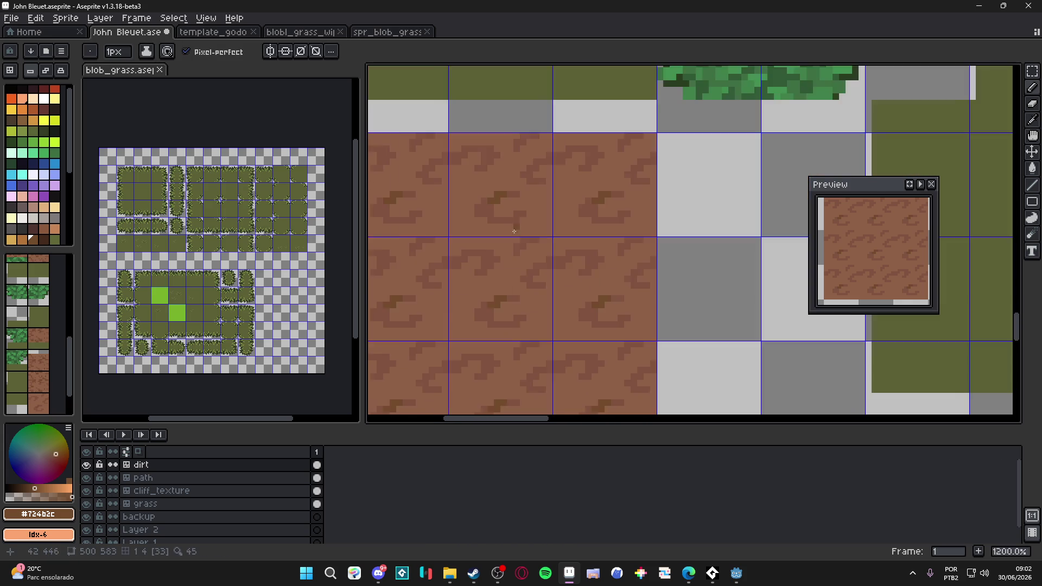
scroll(536, 184, down, 1)
scroll(535, 183, down, 1)
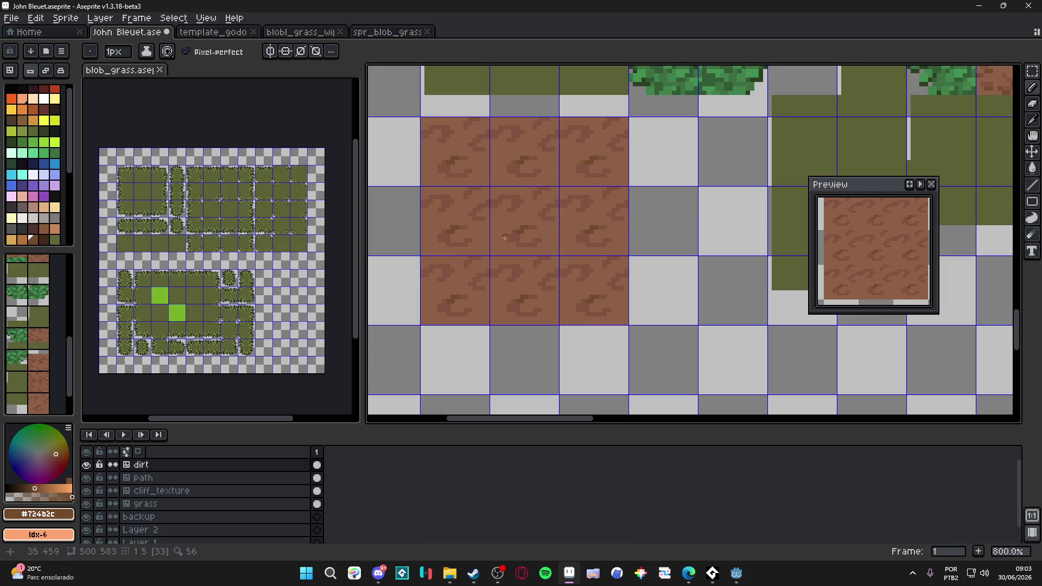
scroll(505, 237, up, 5)
click(508, 249)
click(519, 250)
click(505, 239)
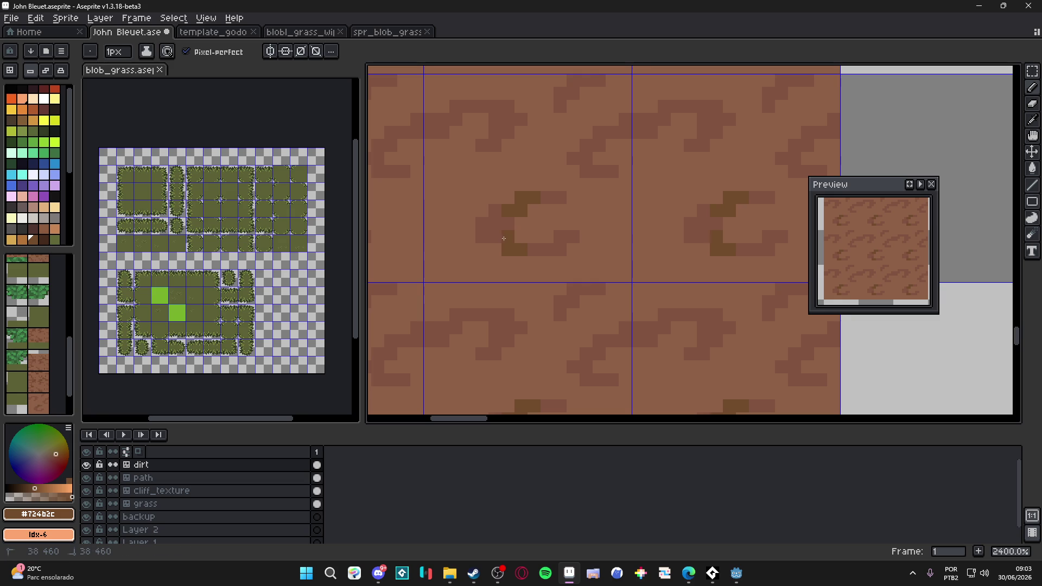
Add a 2px dark dash and single dark pixels onto the lower cracks.
scroll(511, 252, down, 2)
scroll(574, 310, up, 2)
key(plus)
drag(574, 310, 561, 311)
key(minus)
click(587, 293)
click(538, 306)
scroll(540, 304, down, 4)
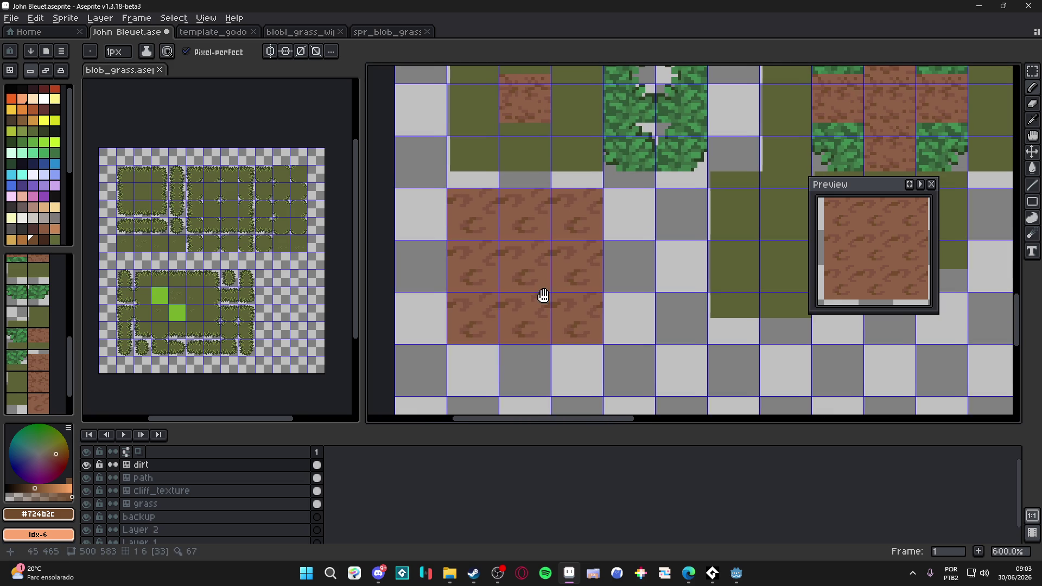
scroll(548, 281, down, 1)
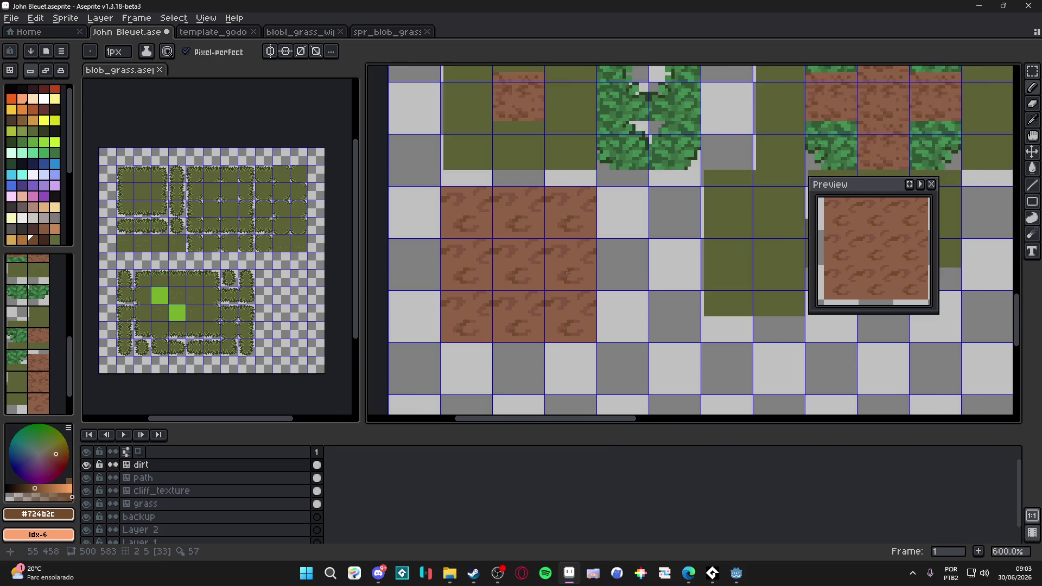
scroll(570, 274, down, 1)
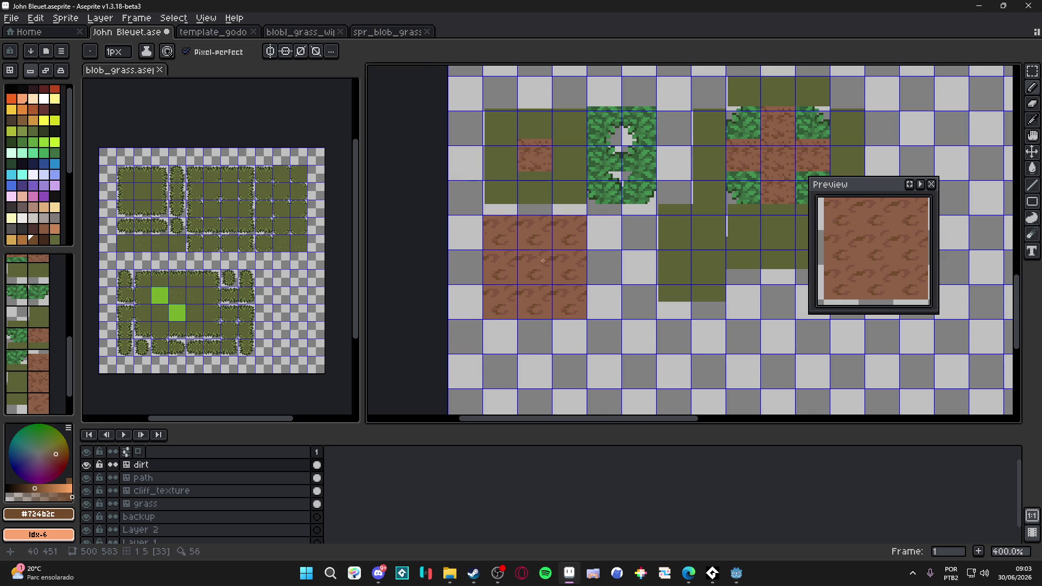
scroll(564, 281, up, 5)
Paint over the C-shaped cracks in base brown with a 2px brush, then draw a new #815440 stroke.
alt+click(551, 260)
key(plus)
mouse_move(472, 244)
mouse_down()
mouse_move(541, 262)
mouse_move(543, 294)
mouse_move(516, 318)
mouse_move(530, 295)
mouse_up()
mouse_move(551, 234)
mouse_down()
mouse_move(562, 225)
mouse_move(567, 276)
mouse_up()
key(minus)
alt+click(510, 233)
mouse_move(524, 241)
mouse_down()
mouse_move(588, 255)
mouse_move(603, 266)
mouse_move(587, 305)
mouse_move(604, 298)
mouse_move(651, 321)
mouse_up()
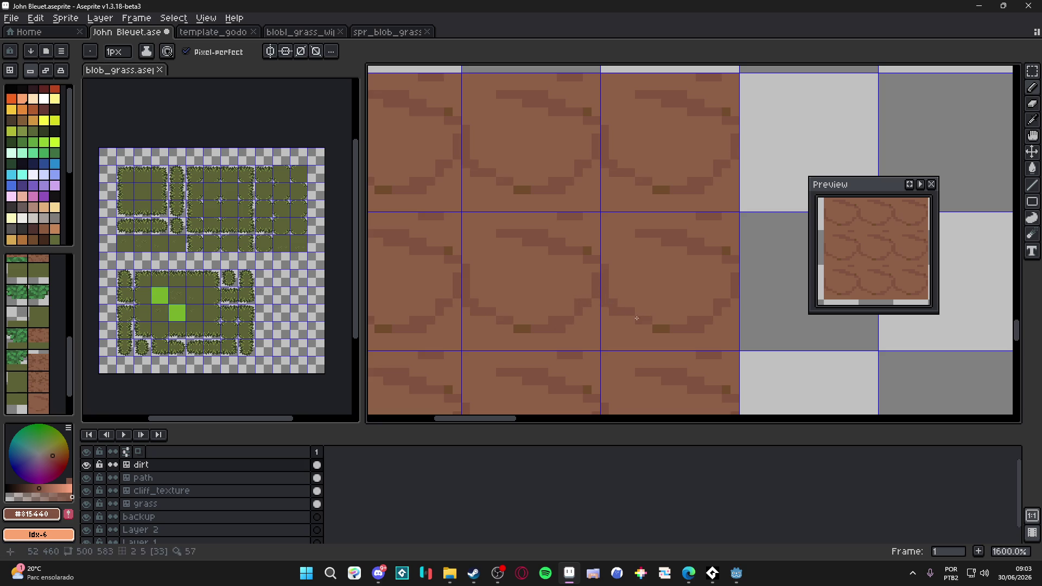
Extend the bottom crack curve with a rising stroke, add crack pixels near the edges, and hide the tile grid.
mouse_move(635, 255)
mouse_down()
mouse_move(621, 260)
mouse_move(681, 207)
mouse_up()
click(608, 258)
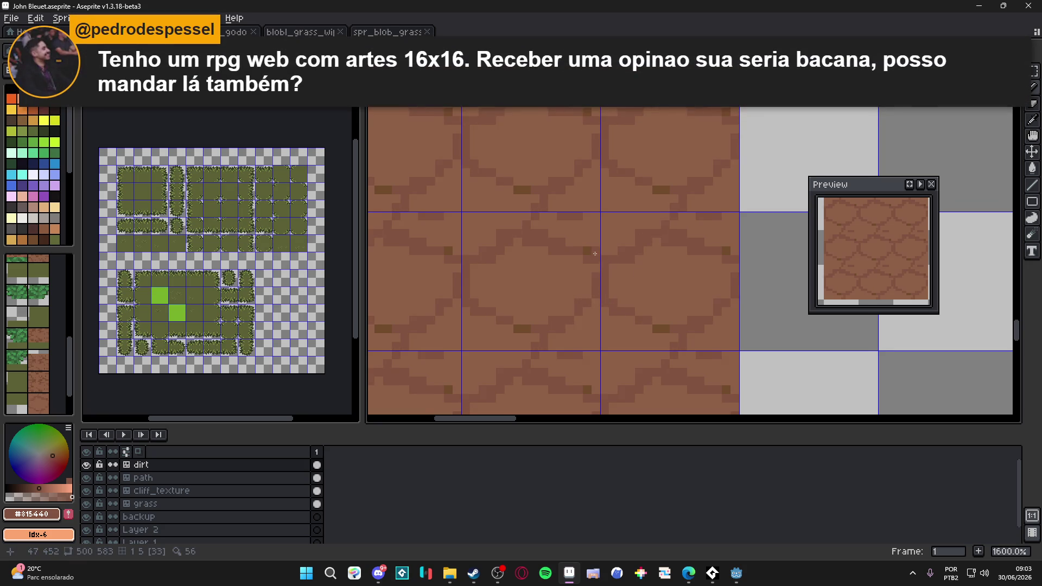
drag(587, 226, 589, 231)
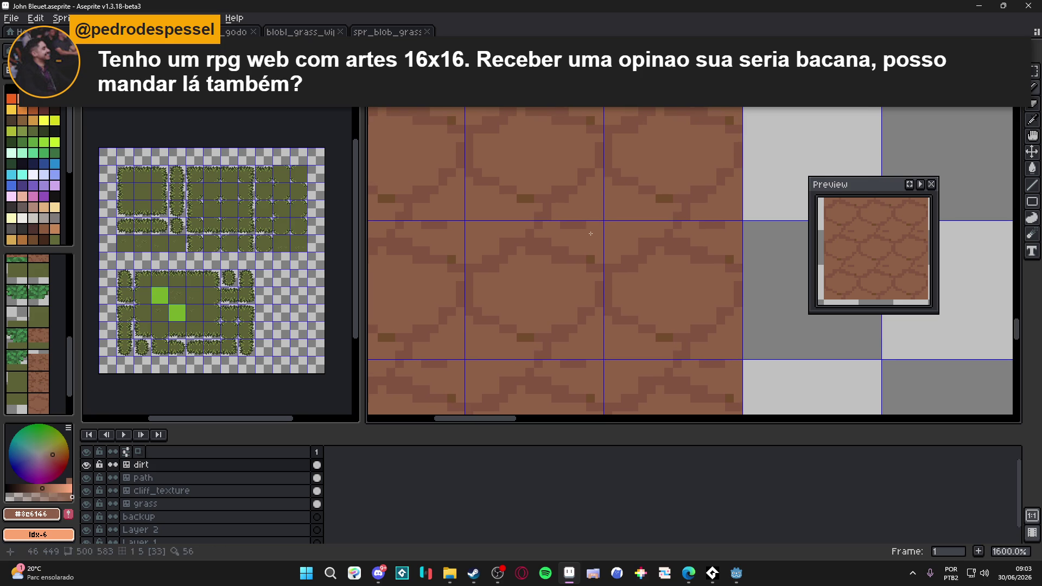
click(539, 239)
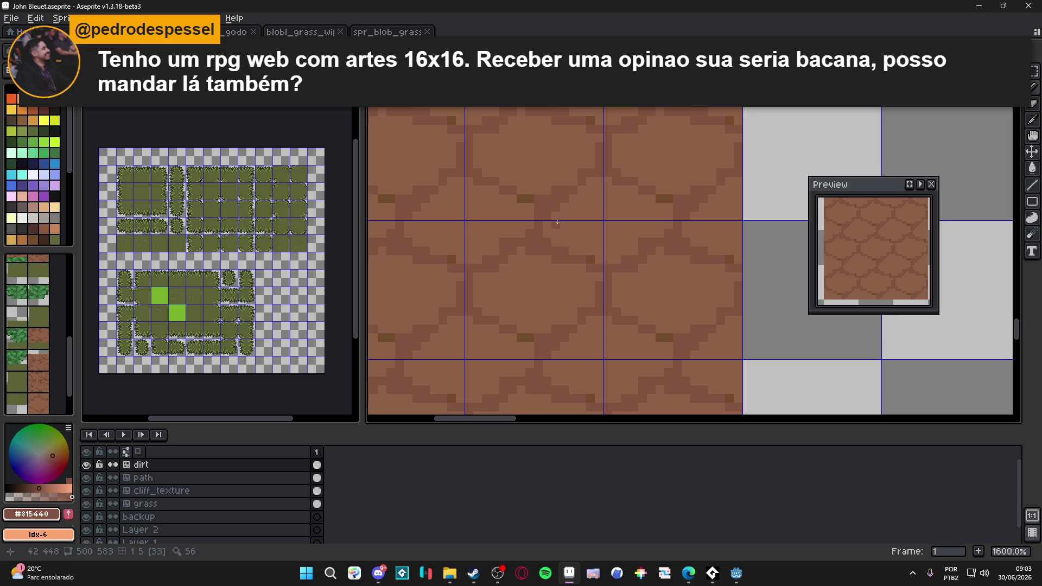
key(ctrl+apostrophe)
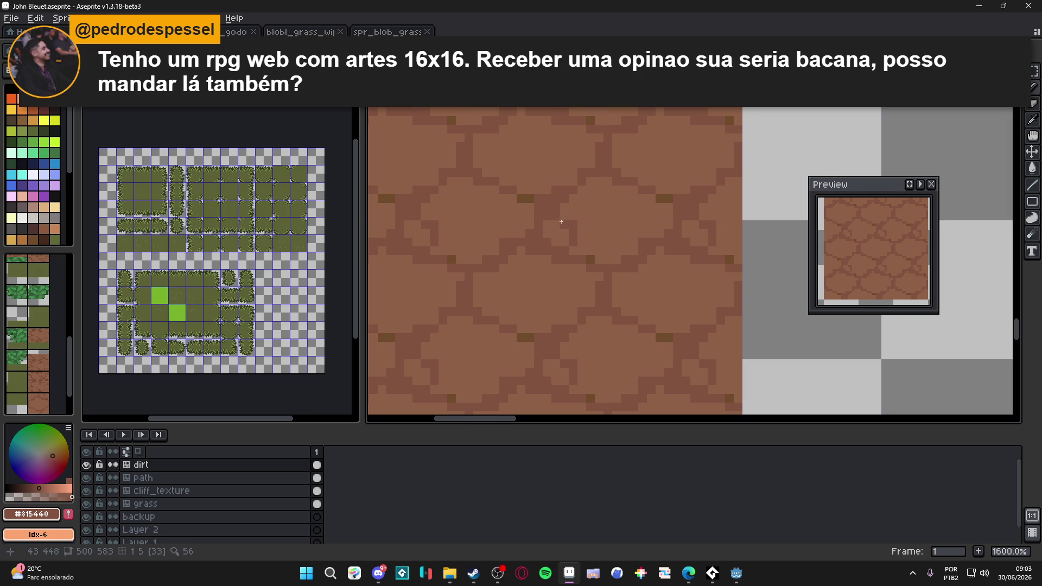
Lighten two stray crack pixels to base brown #8c6146, then paint one pixel in darker #815440.
alt+click(559, 224)
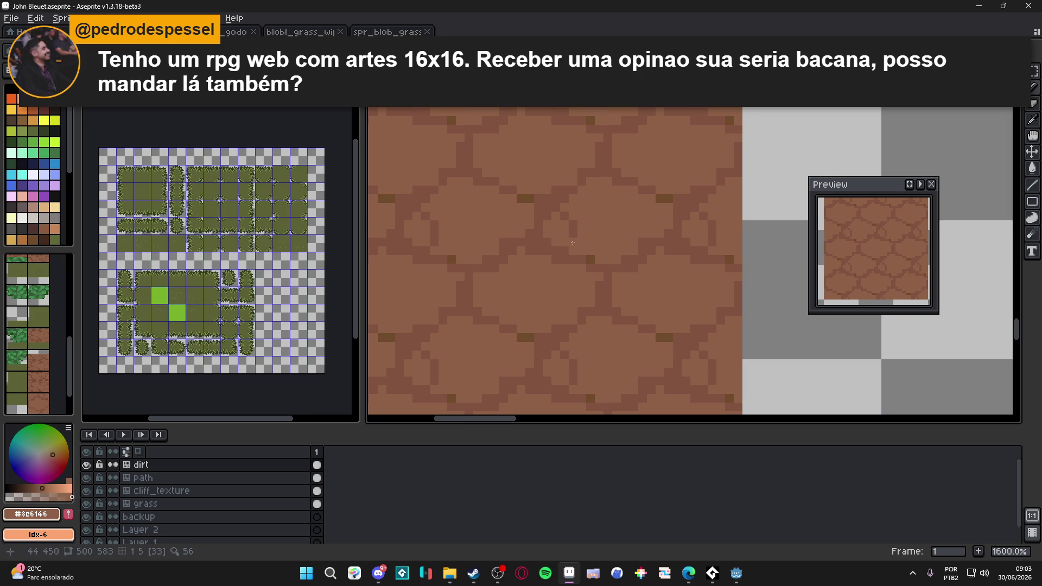
click(546, 219)
click(540, 236)
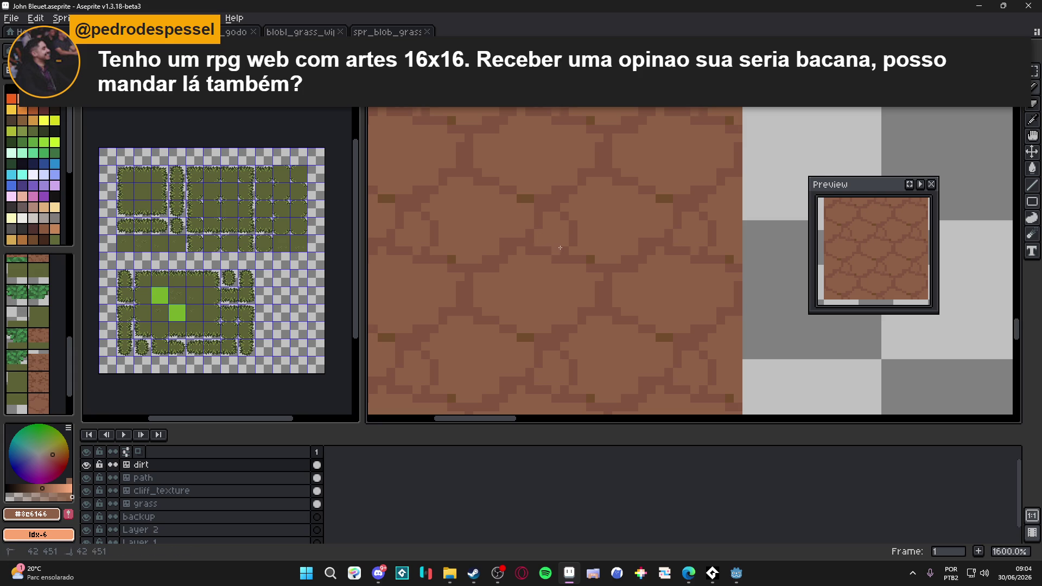
alt+click(561, 250)
click(561, 250)
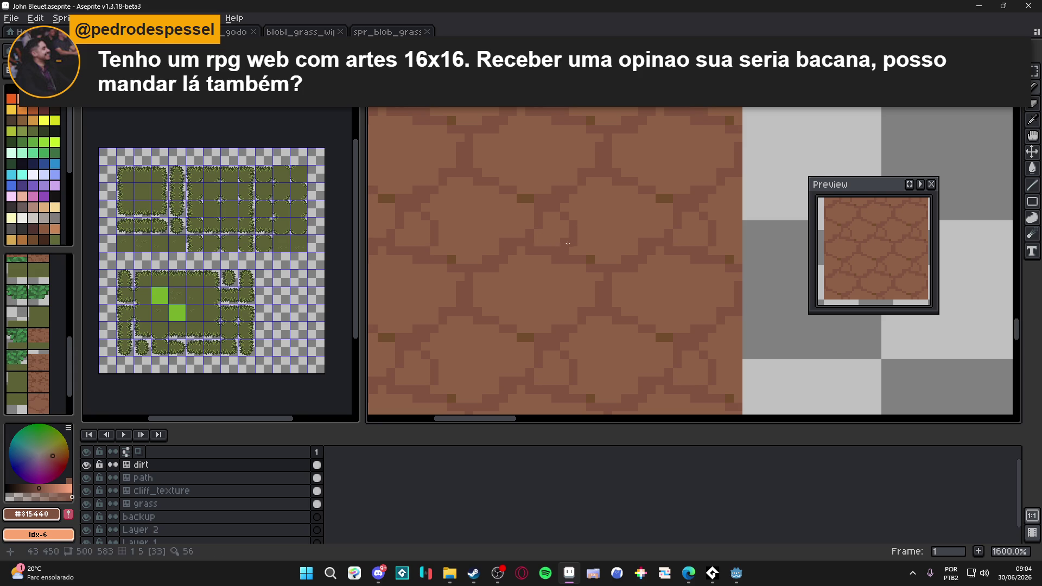
Darken pixels along a crack, then repaint a few of them in the lighter brown.
scroll(531, 246, left, 2)
click(522, 250)
click(507, 259)
alt+click(520, 264)
click(519, 264)
click(531, 258)
Draw a new dark #815440 crack stroke running downward through the tile, then zoom out to 500%.
scroll(519, 216, left, 1)
alt+click(519, 206)
drag(535, 143, 554, 192)
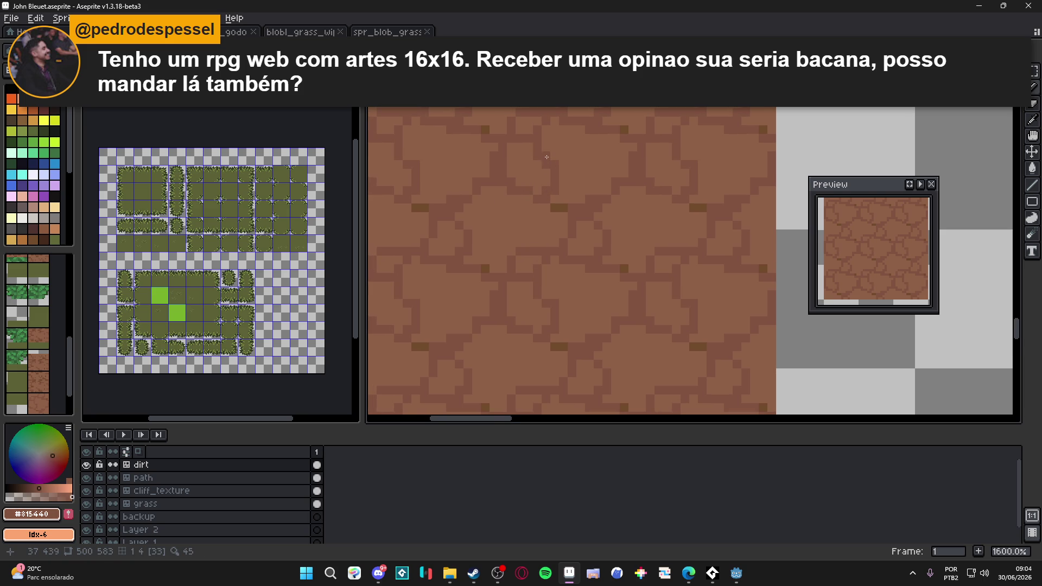
scroll(546, 157, down, 4)
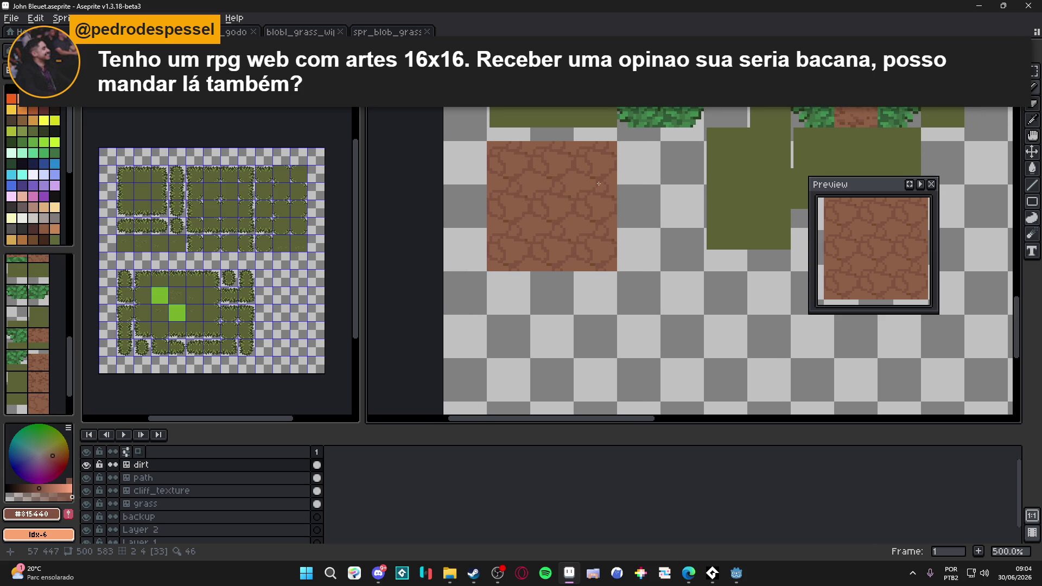
Paint short darkest-brown #724b2c accents along a crack, extending one two pixels downward.
scroll(594, 212, up, 1)
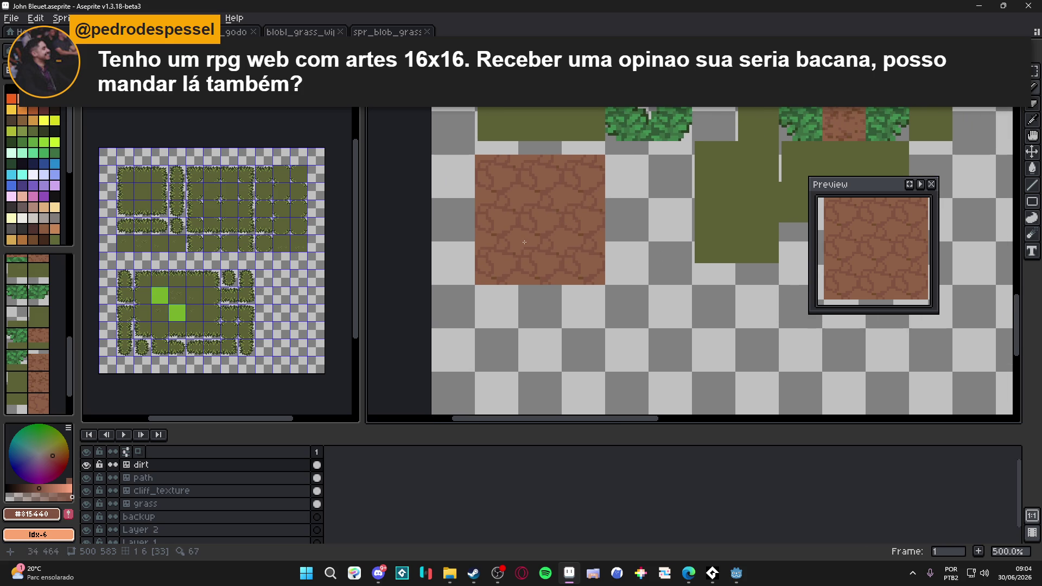
scroll(524, 242, up, 7)
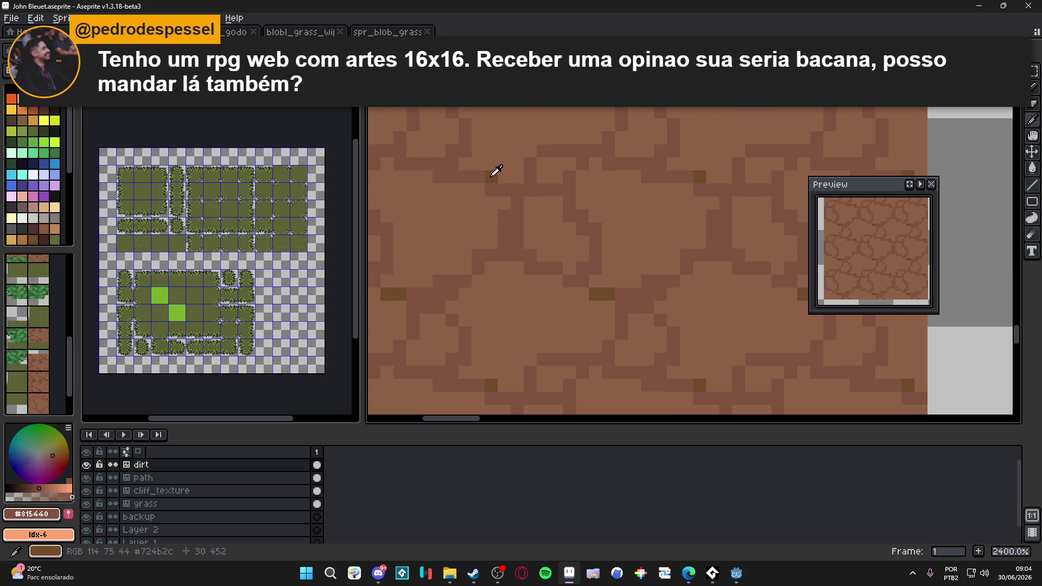
alt+click(491, 177)
drag(491, 176, 533, 182)
click(492, 189)
click(477, 176)
drag(517, 203, 519, 219)
Add #724b2c accent pixels at a crack bend, retouching one in crack brown.
alt+click(476, 262)
scroll(461, 274, down, 1)
scroll(607, 305, right, 1)
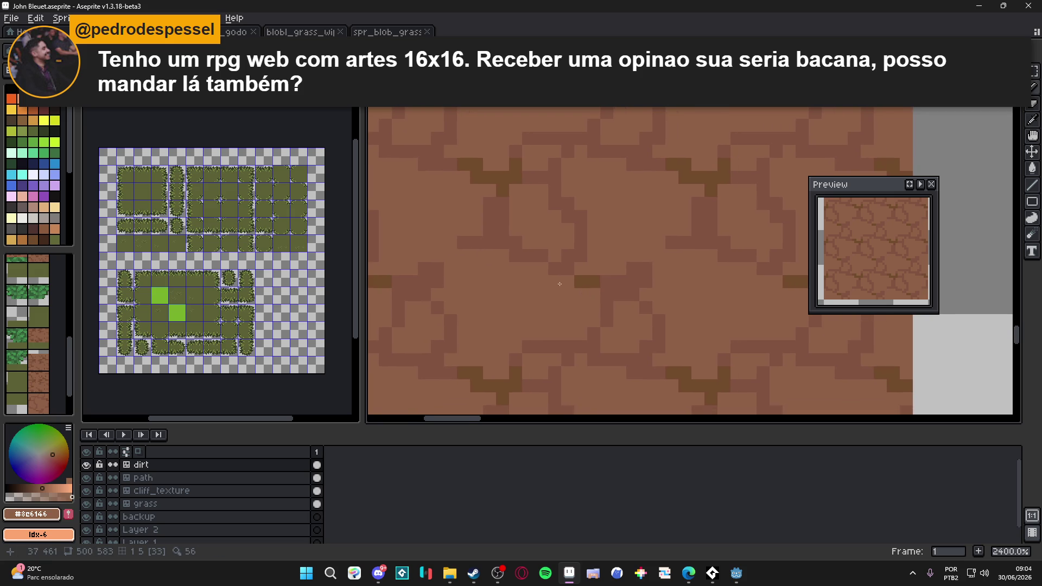
alt+click(588, 281)
click(575, 257)
drag(570, 259, 555, 268)
alt+click(593, 275)
click(582, 282)
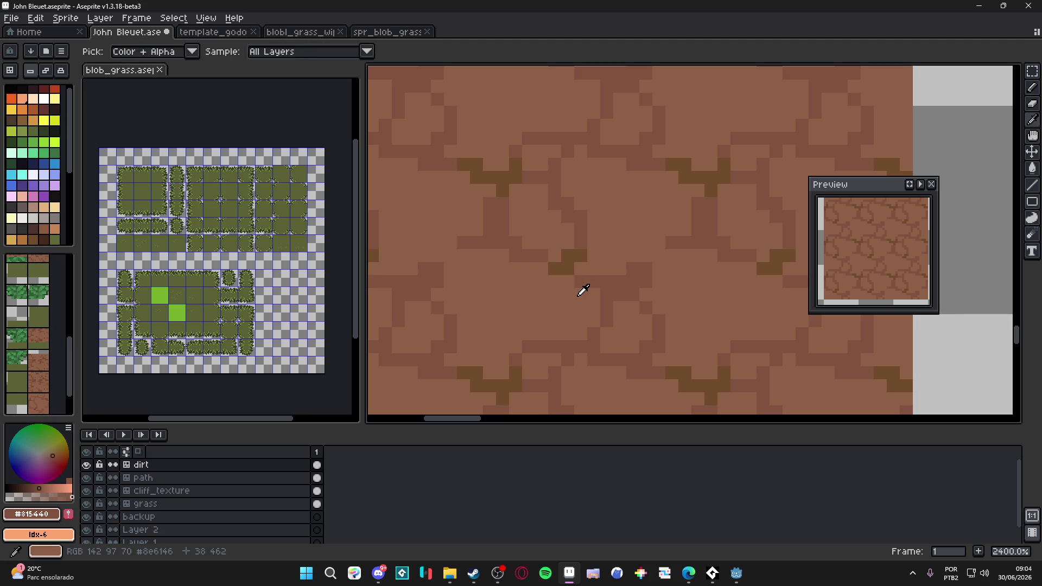
Sample the base and crack browns and retouch a few pixels lower in the dirt tile.
alt+click(579, 291)
scroll(564, 298, down, 2)
scroll(560, 323, down, 4)
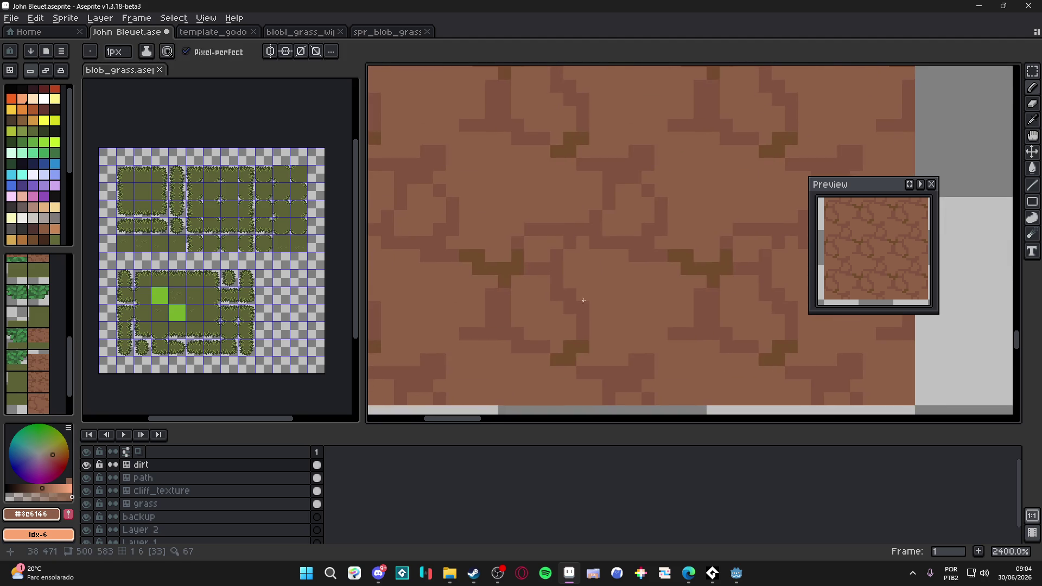
mouse_move(569, 295)
mouse_down()
mouse_move(570, 307)
mouse_move(556, 295)
mouse_up()
scroll(538, 312, left, 1)
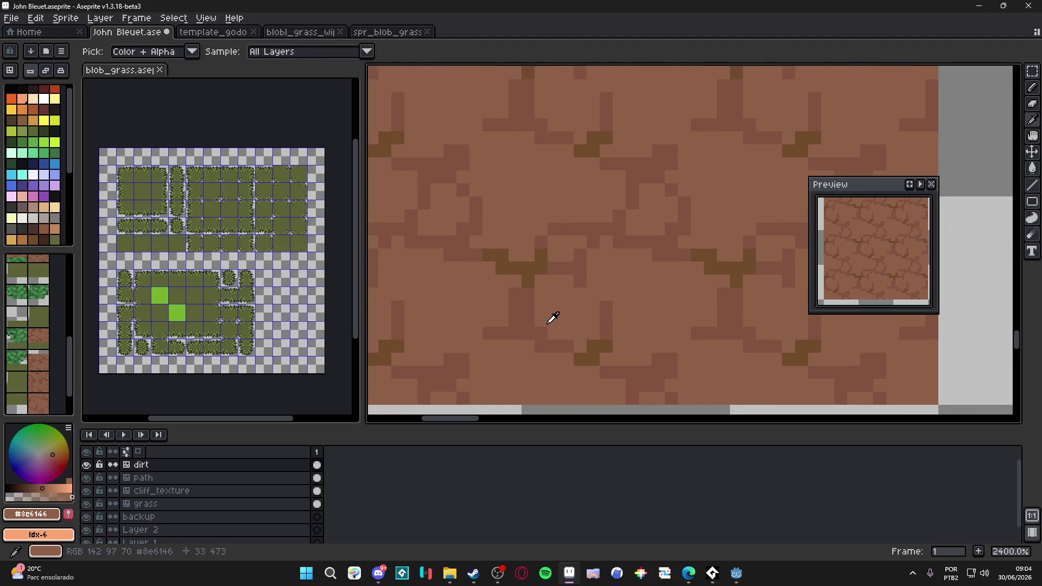
alt+click(567, 337)
alt+click(567, 334)
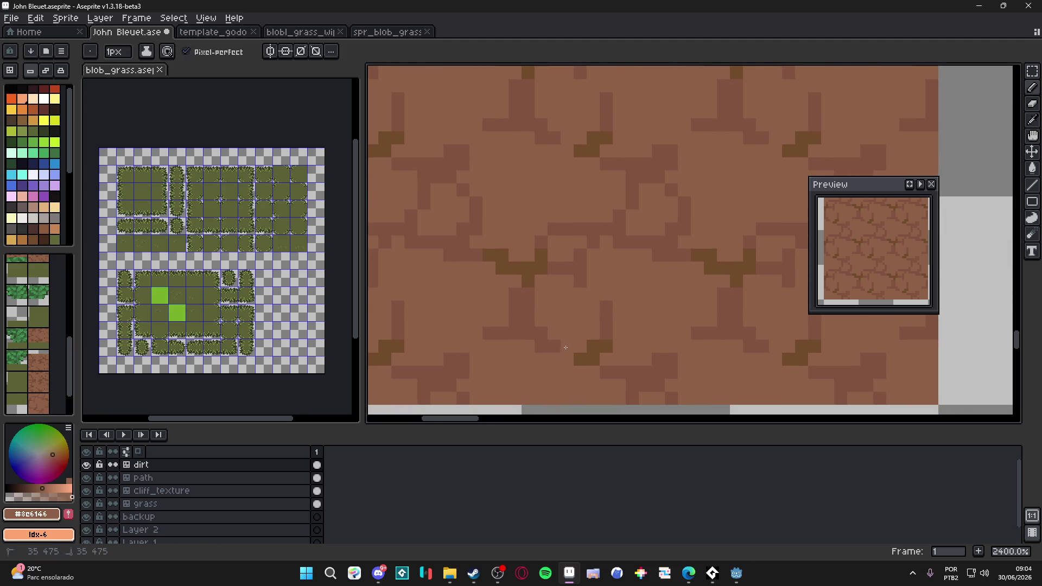
scroll(573, 326, down, 2)
alt+click(541, 280)
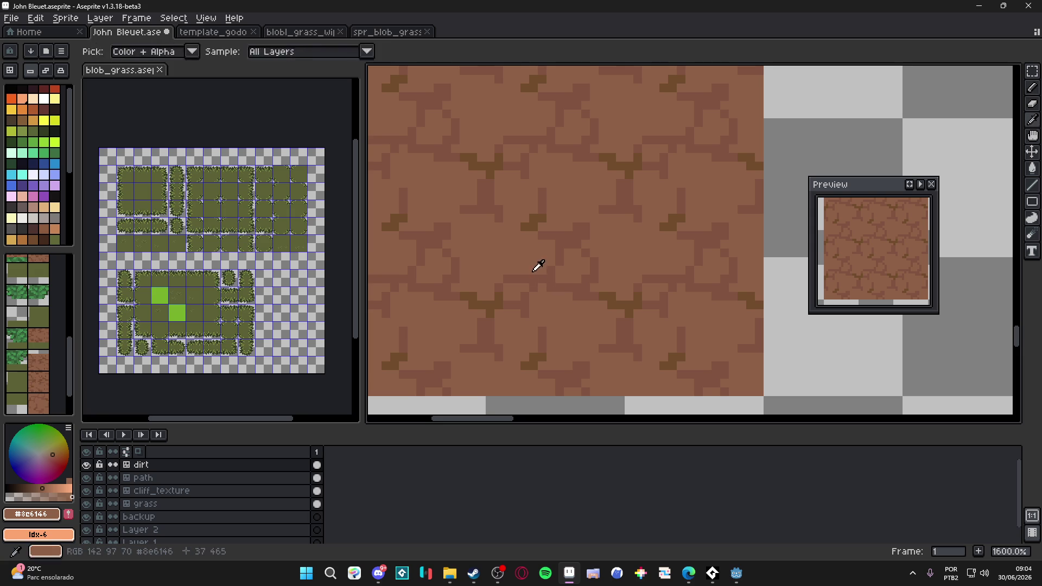
alt+click(534, 287)
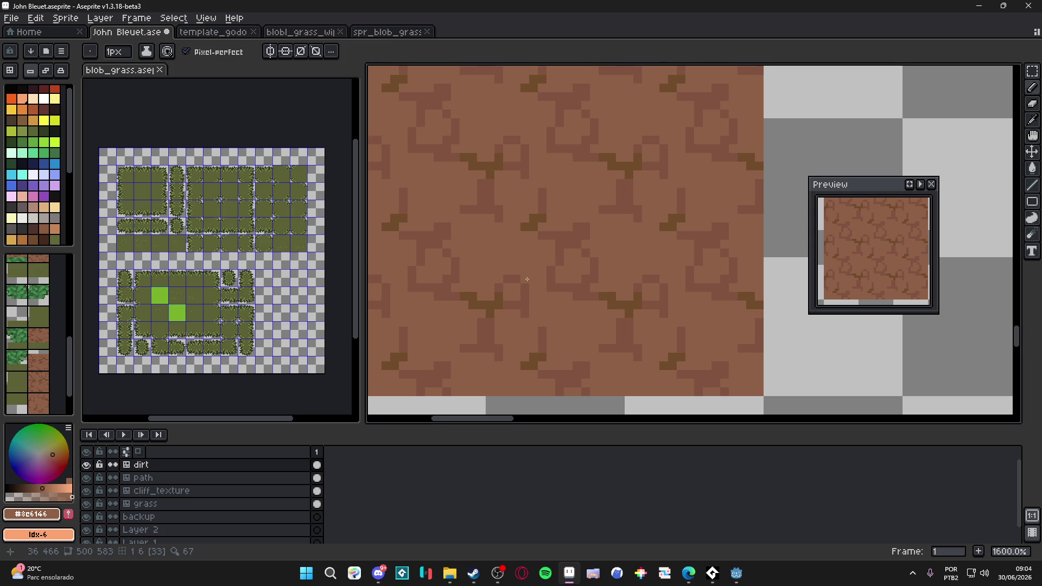
scroll(521, 272, down, 1)
scroll(489, 260, up, 3)
Sample the crack brown and zoom out and back in to check the tiled dirt block.
alt+click(485, 255)
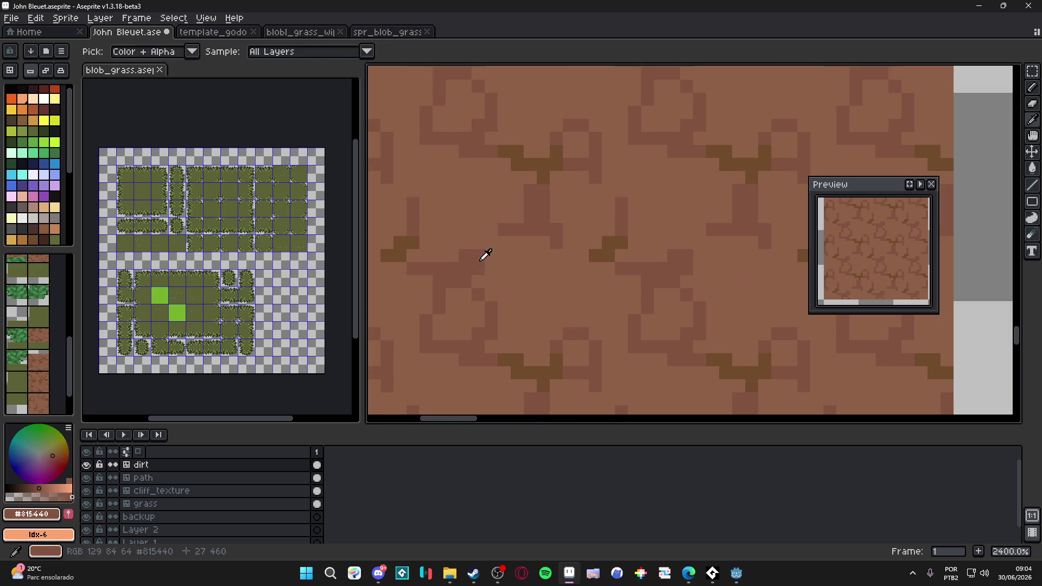
scroll(480, 259, down, 3)
scroll(472, 266, up, 2)
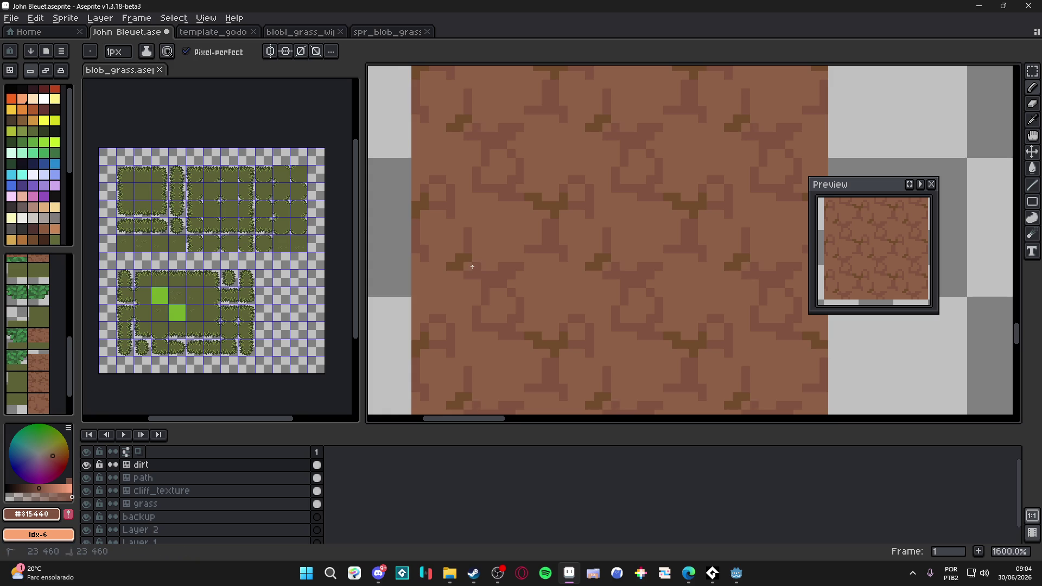
alt+click(470, 263)
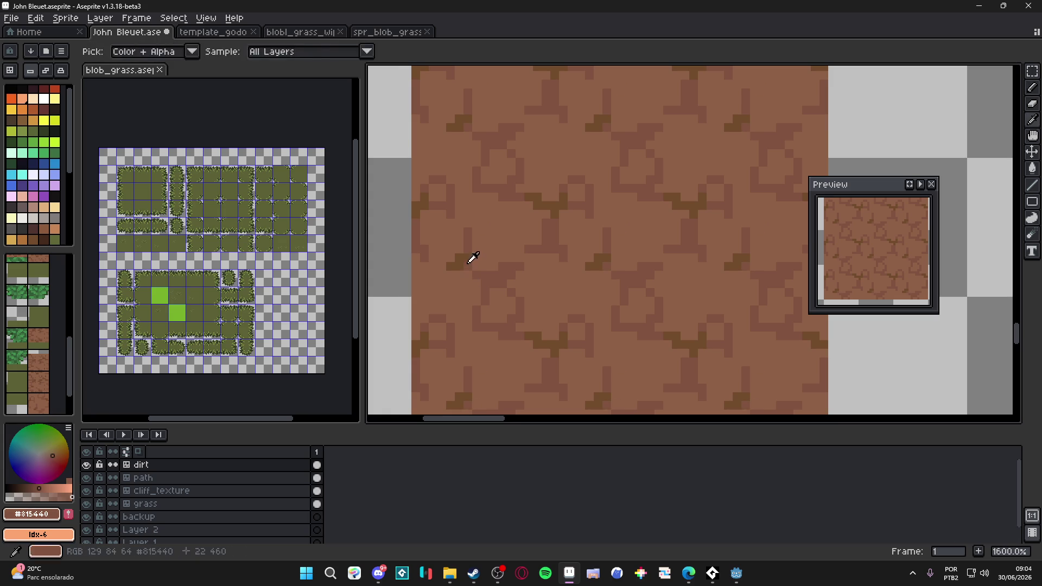
scroll(478, 265, down, 4)
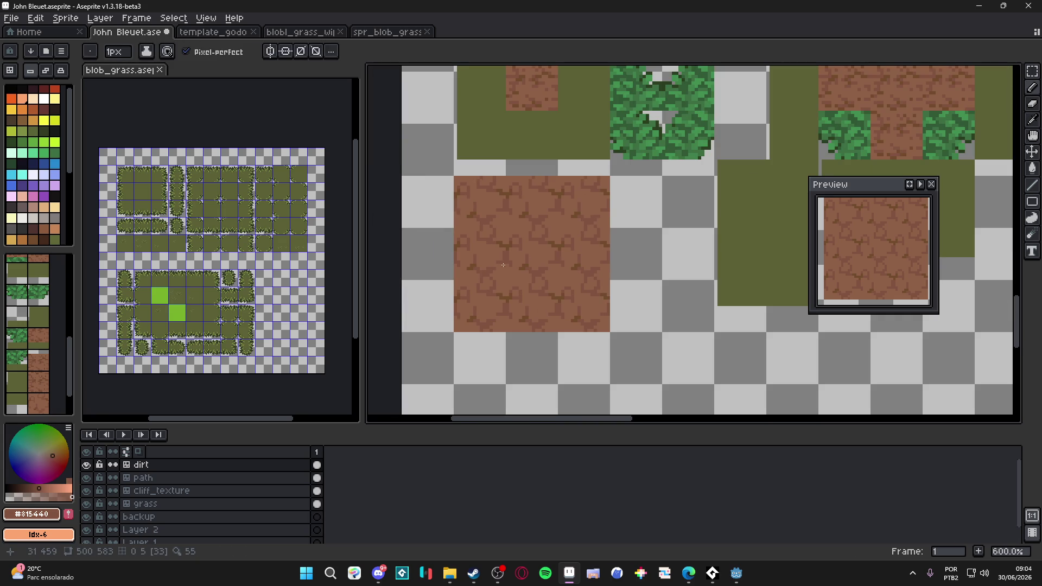
scroll(503, 264, up, 4)
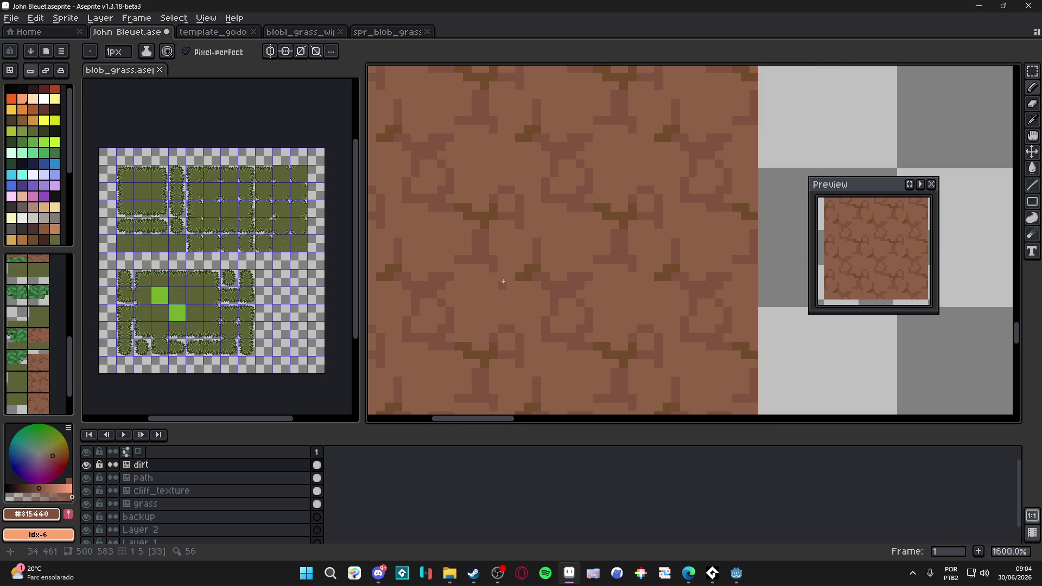
scroll(521, 282, down, 4)
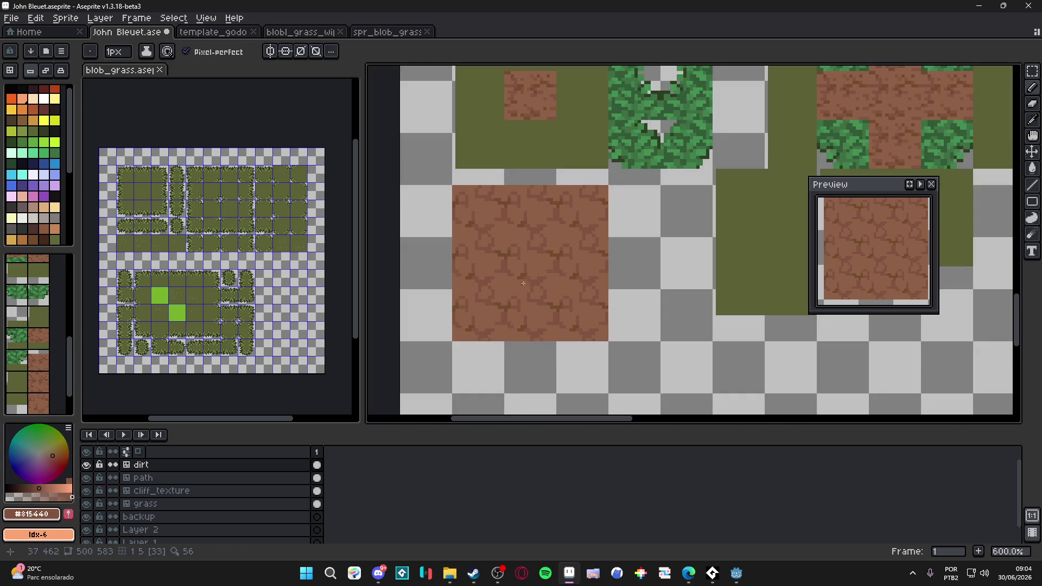
scroll(520, 265, up, 4)
drag(521, 274, 516, 251)
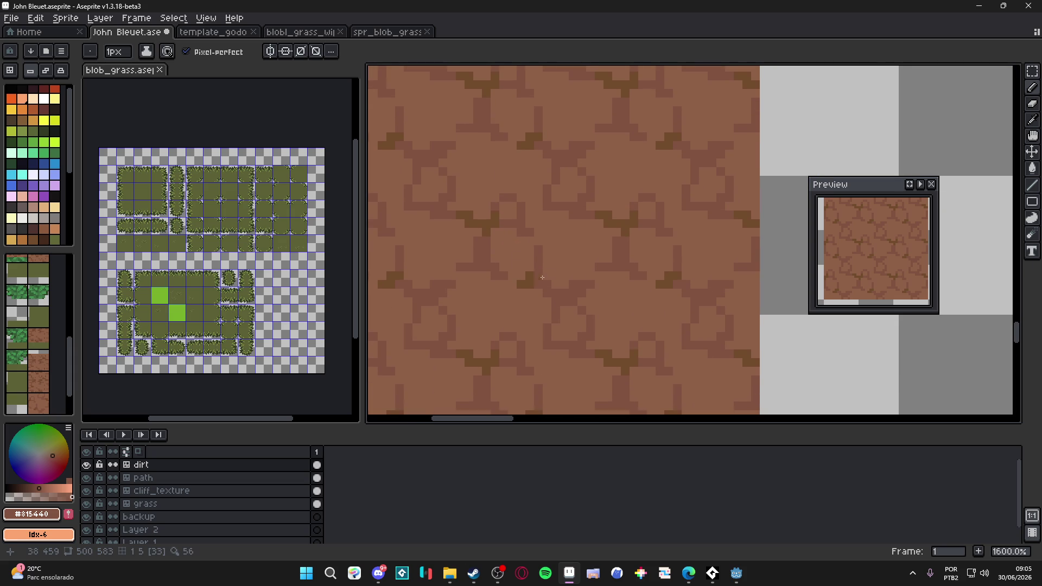
scroll(607, 351, down, 2)
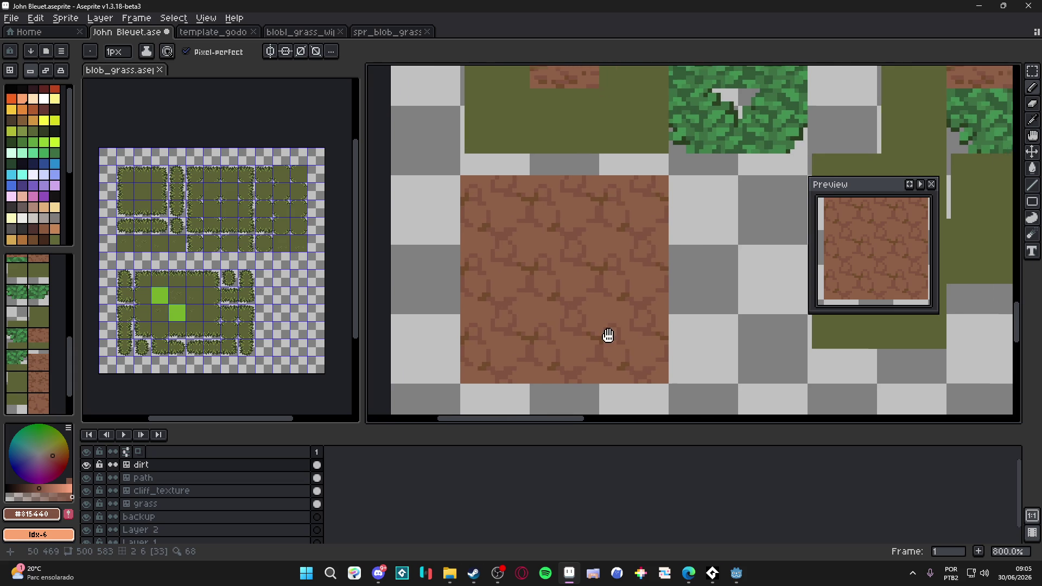
scroll(613, 322, down, 1)
drag(609, 313, 583, 296)
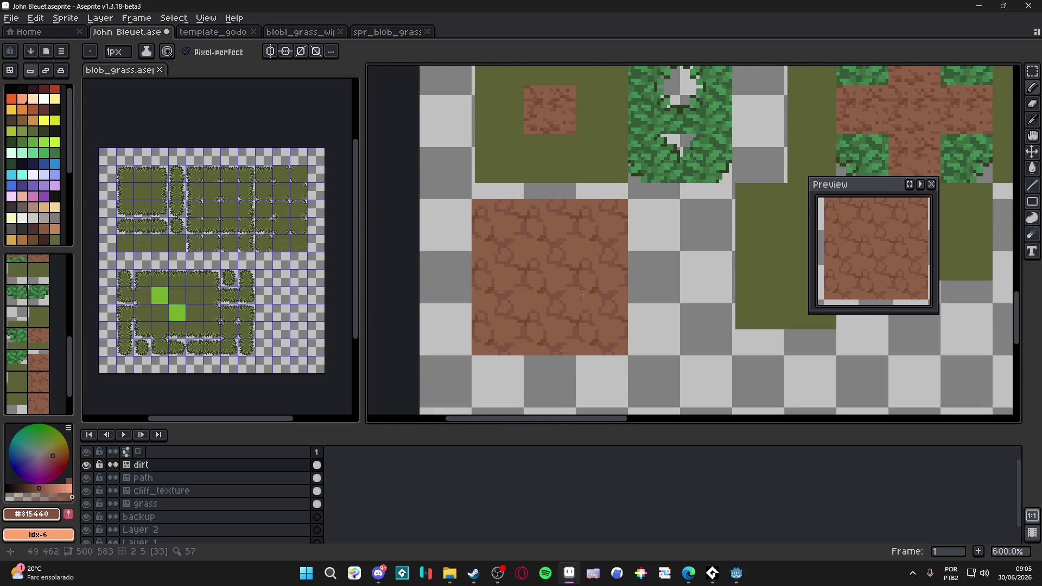
scroll(566, 264, up, 3)
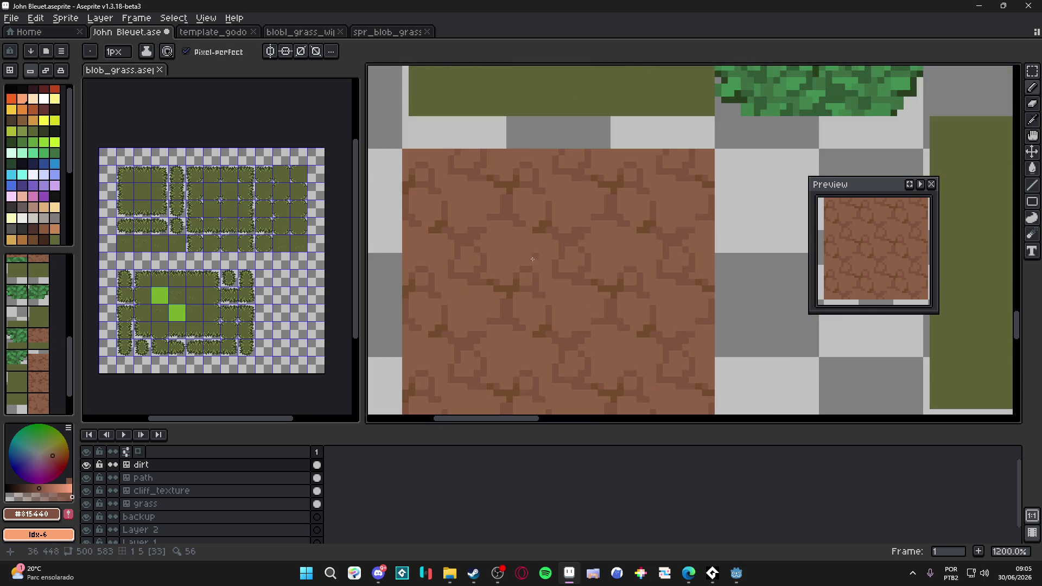
Compare the base, crack and accent browns on the tile and save the tileset.
alt+click(554, 277)
alt+click(556, 260)
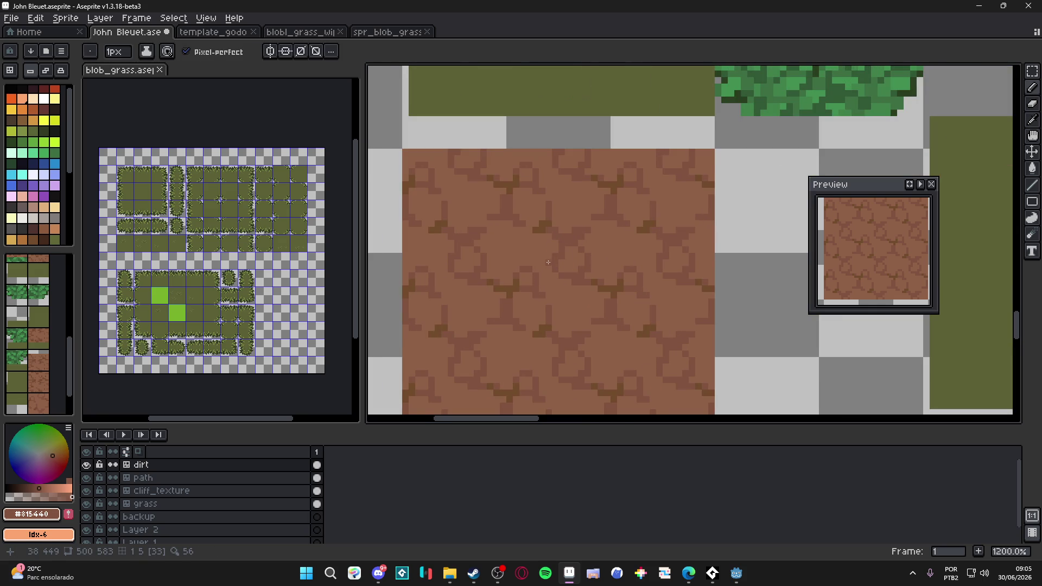
scroll(548, 262, down, 3)
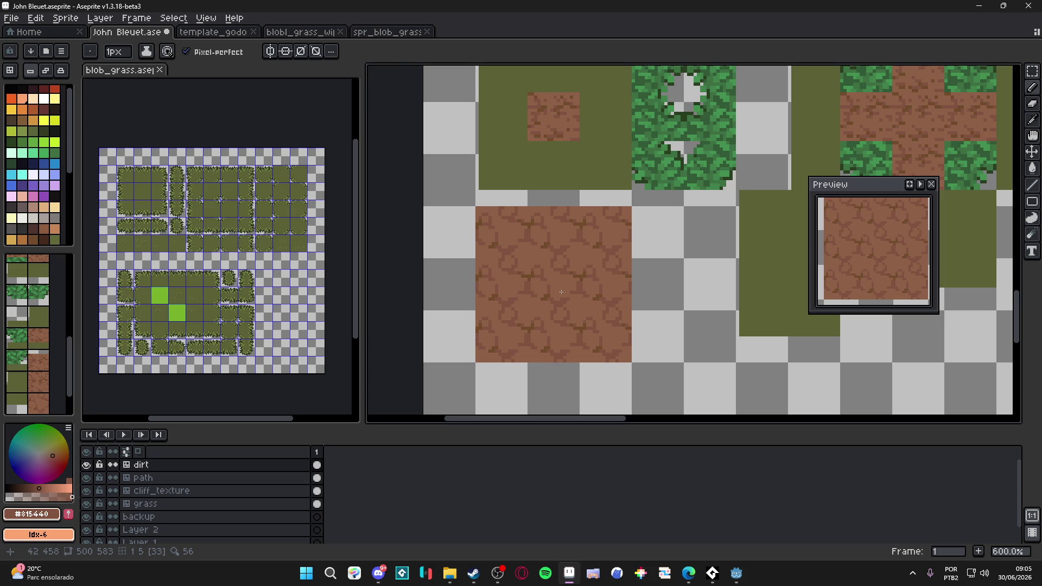
scroll(561, 292, down, 1)
key(ctrl+s)
scroll(514, 263, up, 4)
alt+click(526, 243)
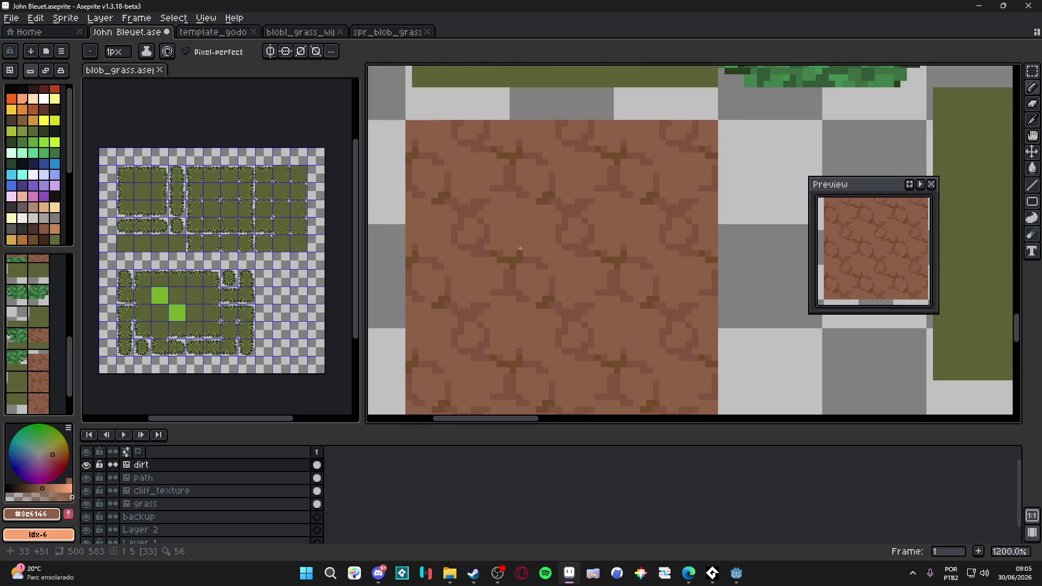
alt+click(523, 259)
alt+click(525, 252)
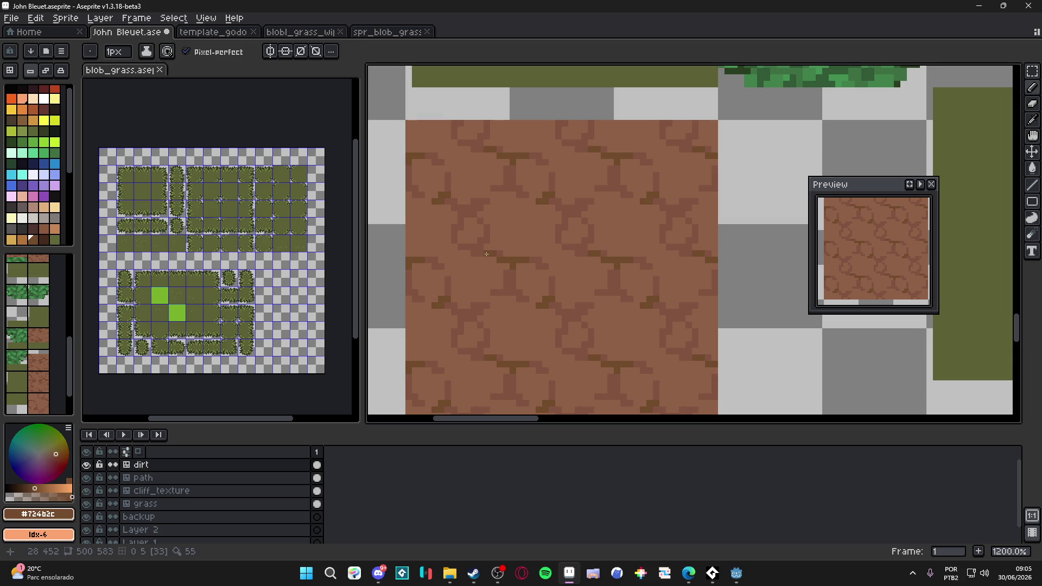
Sample the crack brown #815440 and lighter brown #8c6146 from the dirt tile to compare them.
drag(483, 255, 476, 238)
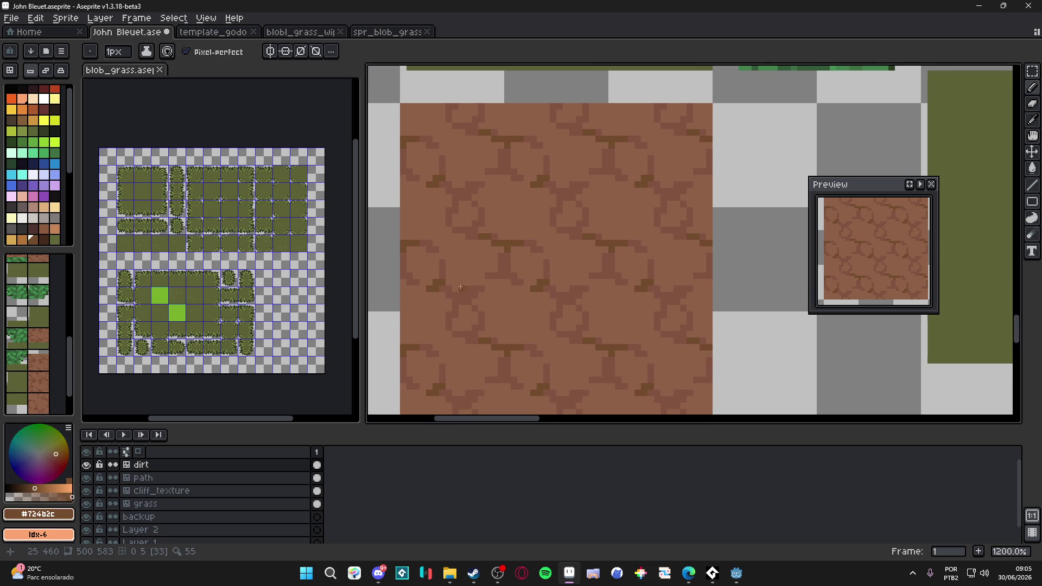
scroll(475, 291, up, 1)
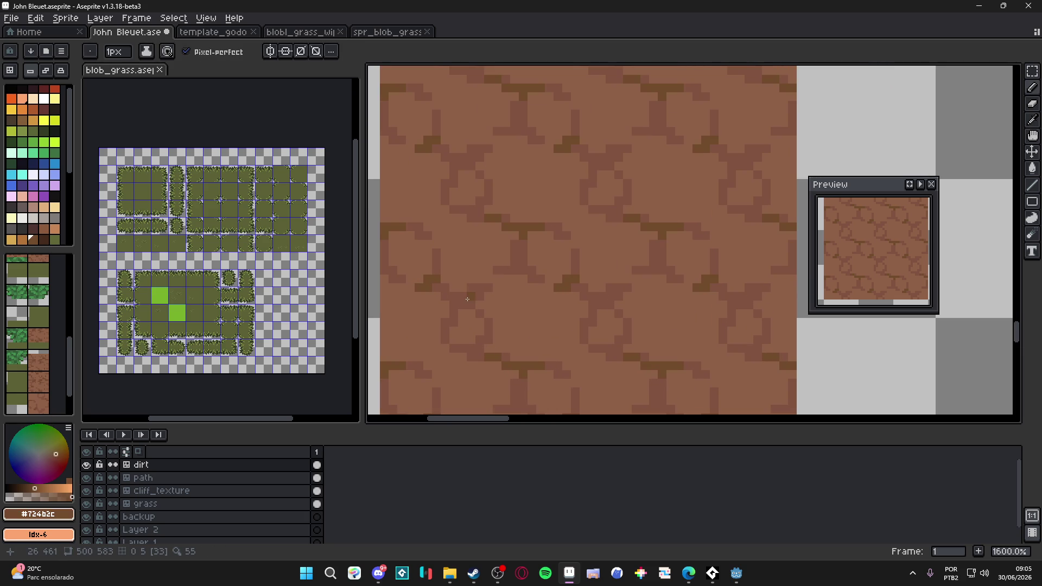
alt+click(494, 279)
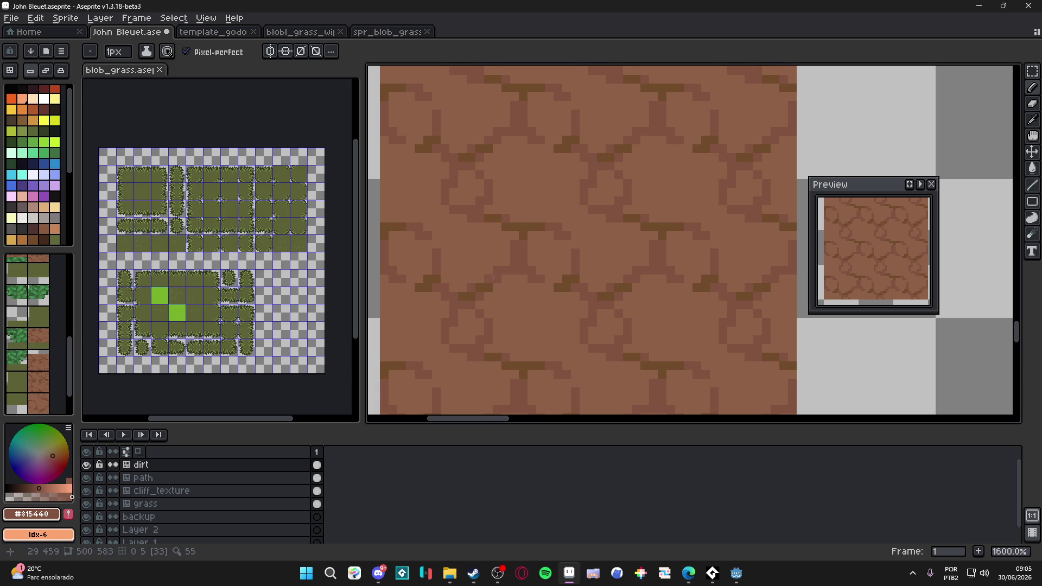
alt+click(497, 271)
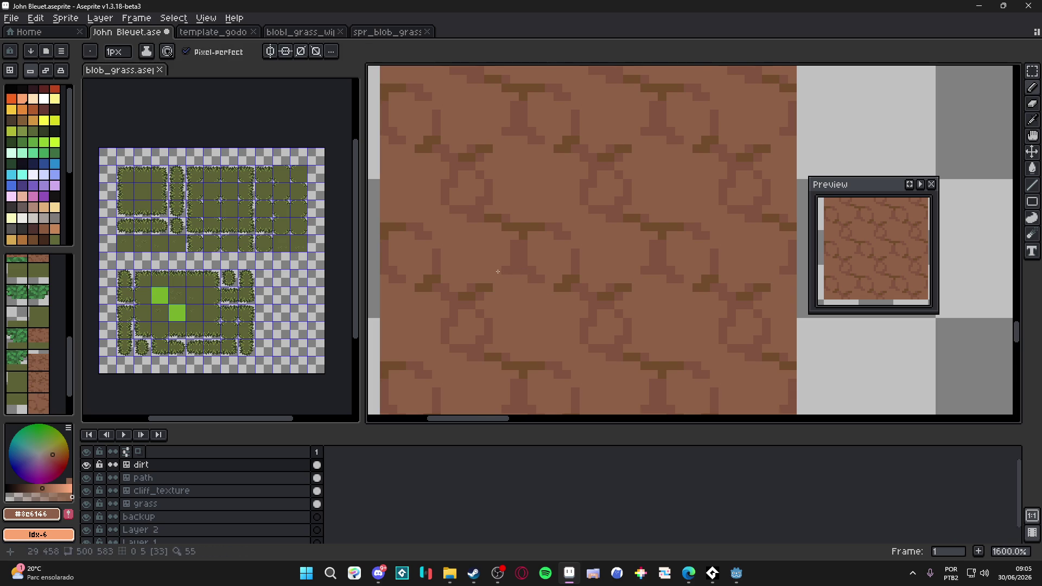
scroll(497, 271, down, 3)
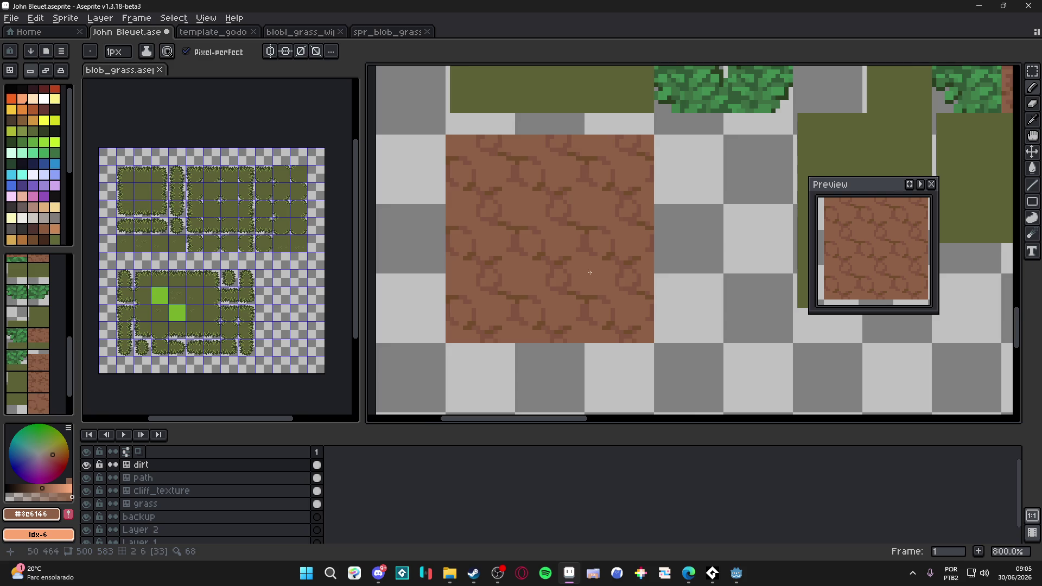
scroll(590, 273, up, 3)
alt+click(520, 197)
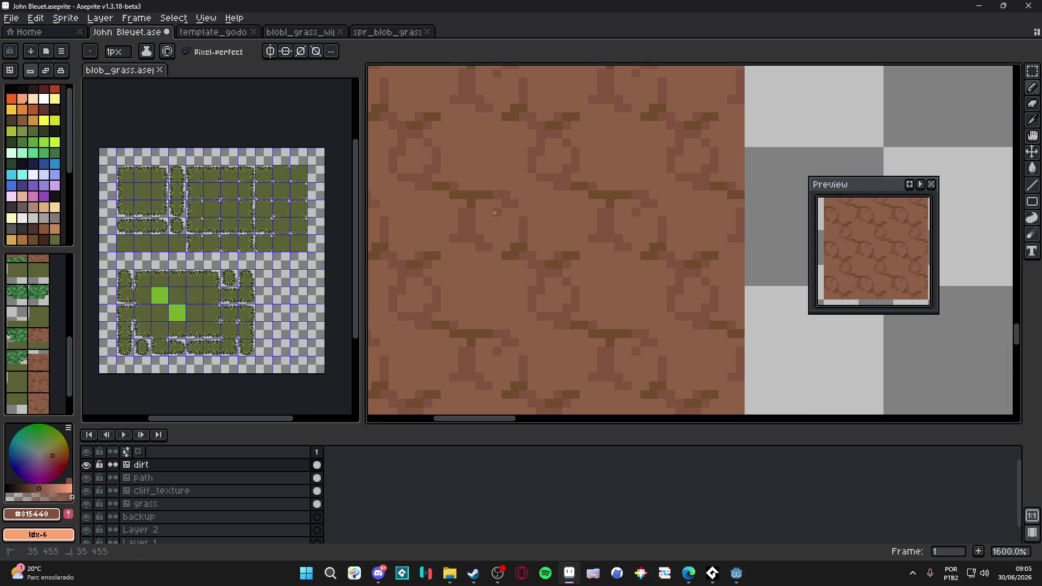
alt+click(509, 211)
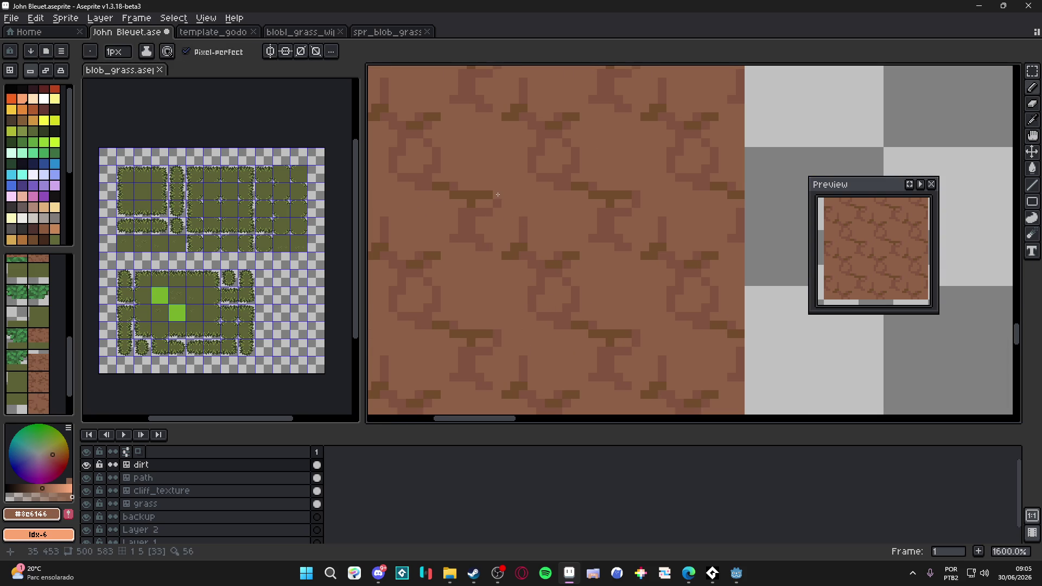
Recolour two crack pixels with #815440, with the change repeating across the tiled copies.
scroll(552, 206, right, 1)
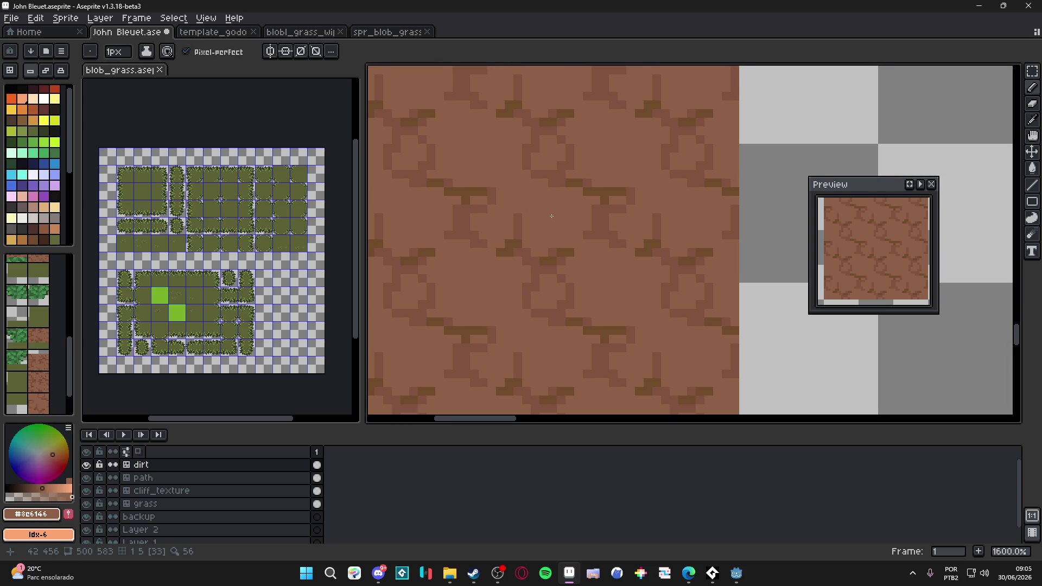
scroll(551, 216, down, 2)
scroll(528, 211, up, 2)
alt+click(522, 197)
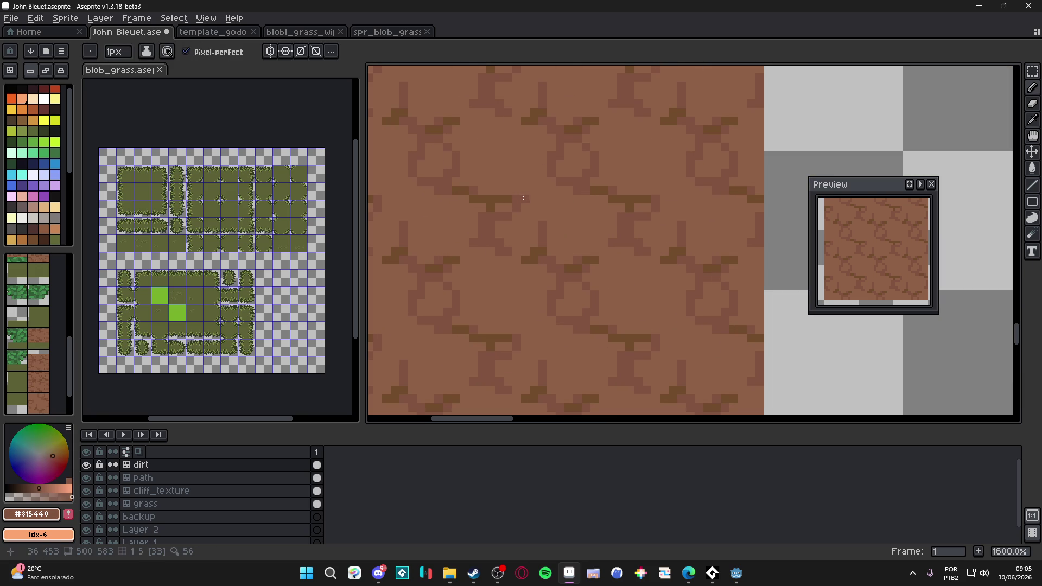
click(508, 199)
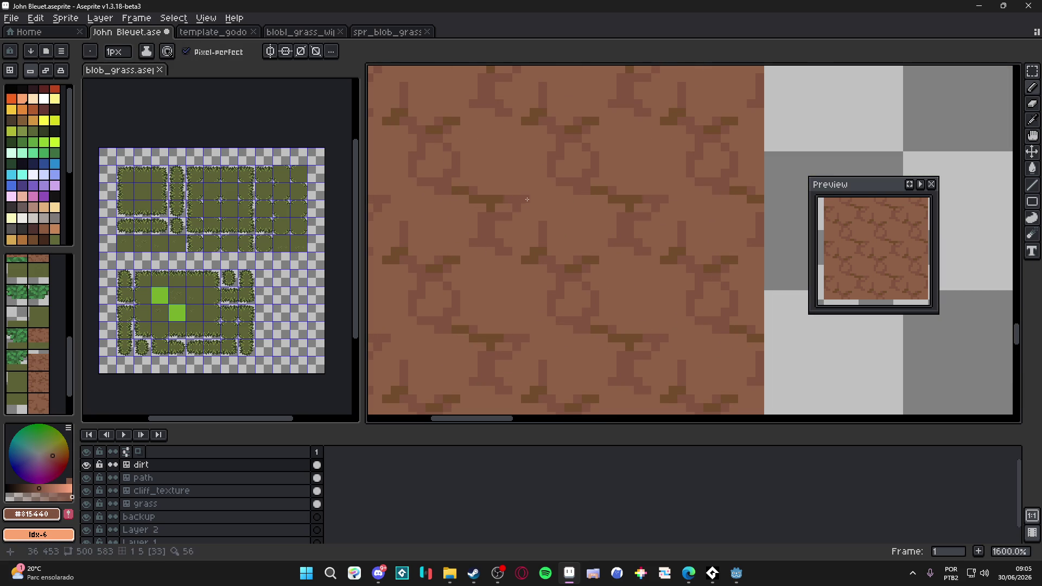
click(533, 191)
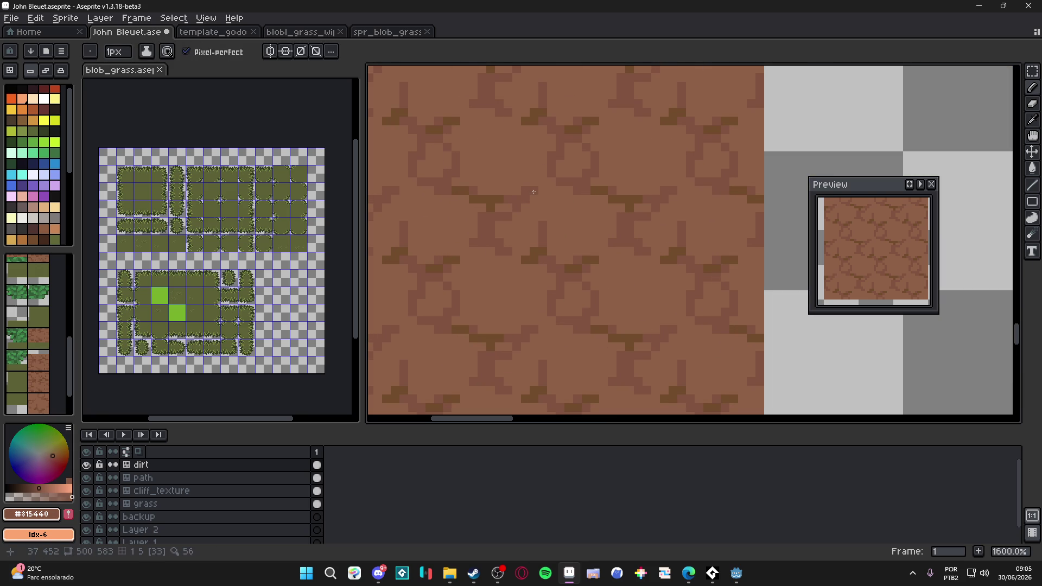
drag(533, 192, 543, 204)
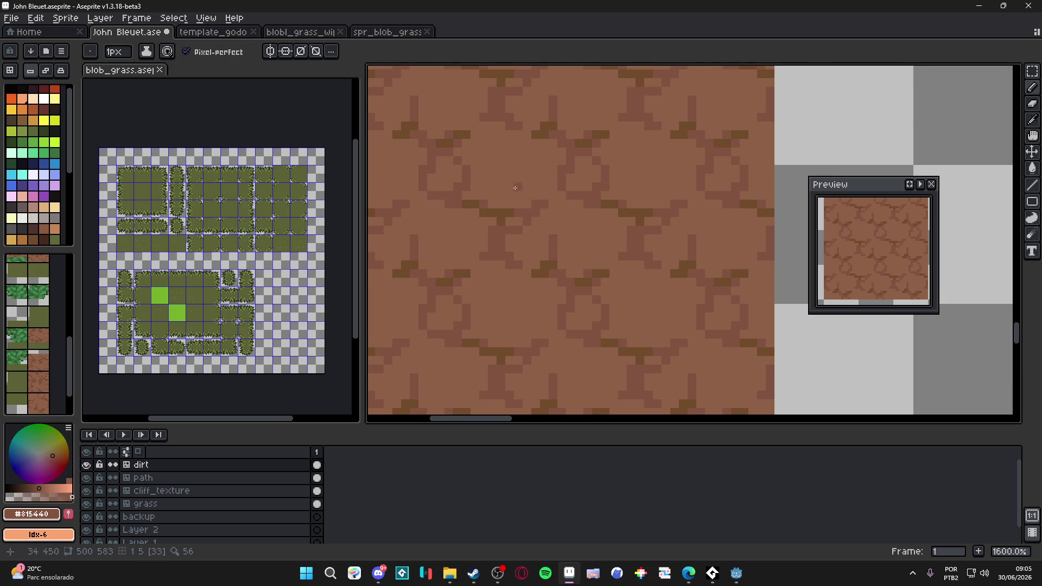
scroll(515, 188, left, 3)
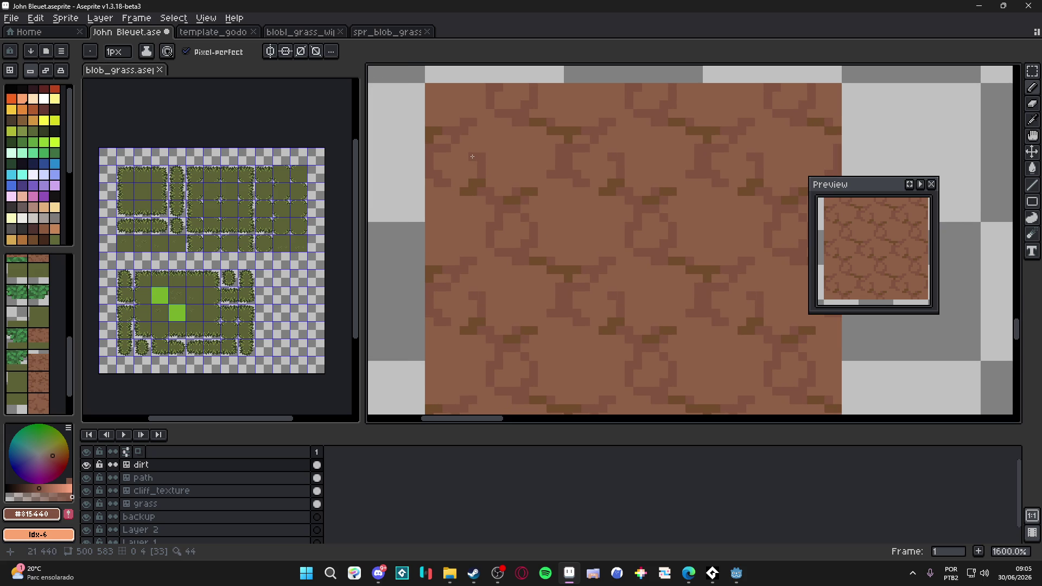
alt+click(493, 145)
alt+click(469, 156)
Zoom out to check the tiled dirt, recentre on it, and zoom back to 1600%.
scroll(515, 186, down, 4)
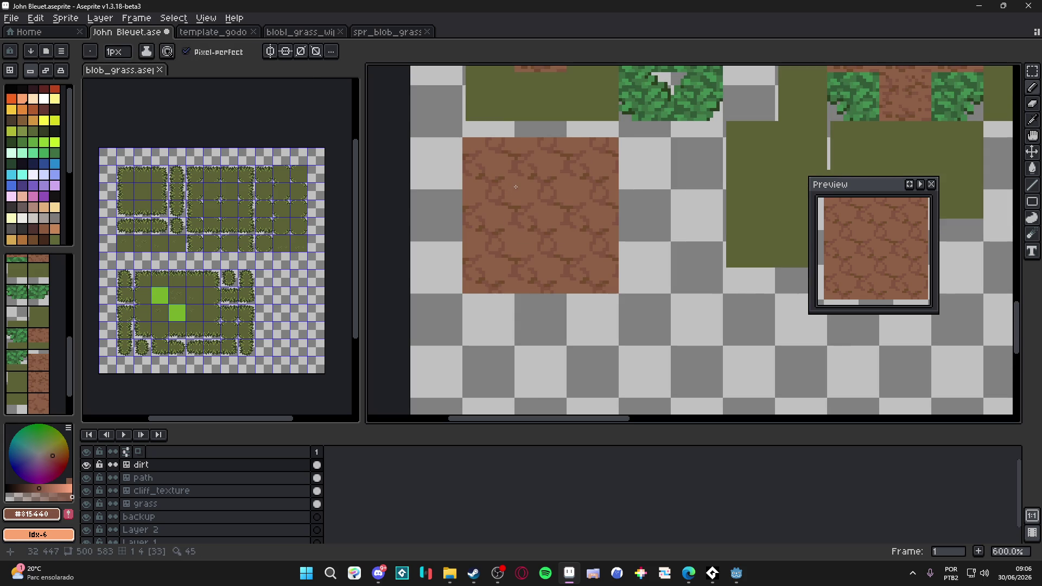
scroll(516, 233, up, 1)
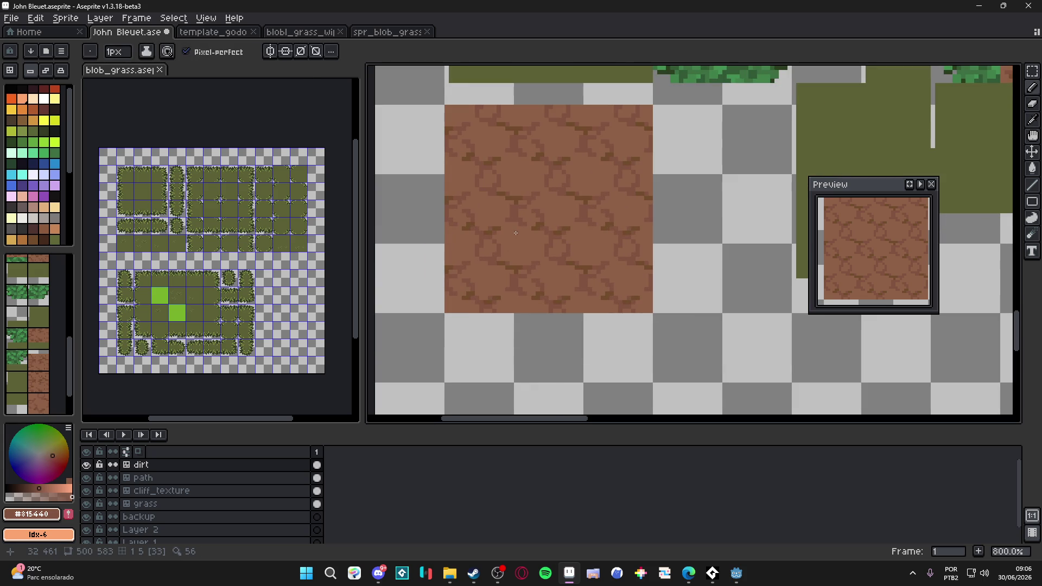
scroll(564, 233, down, 3)
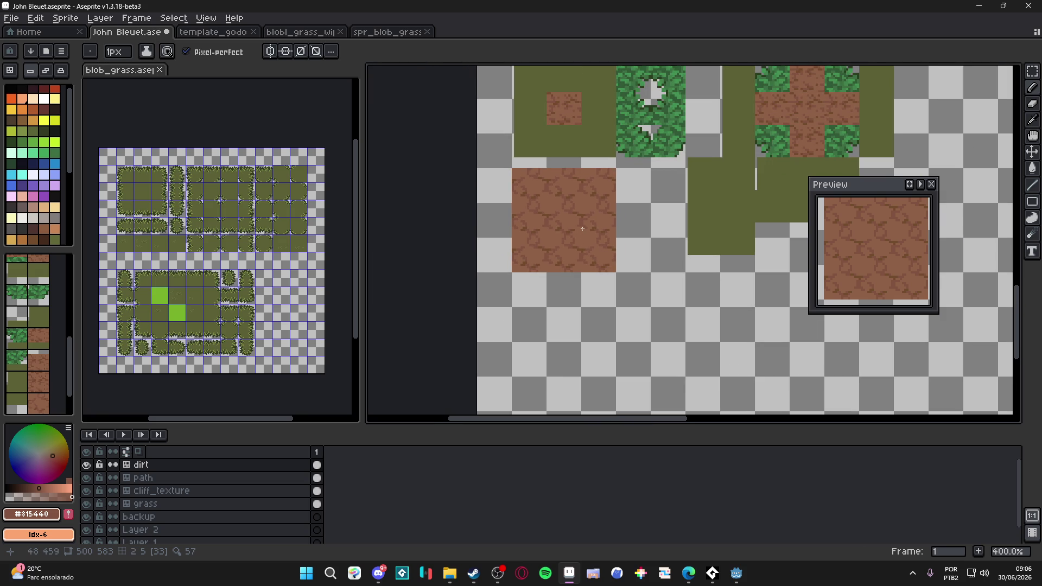
drag(598, 237, 584, 243)
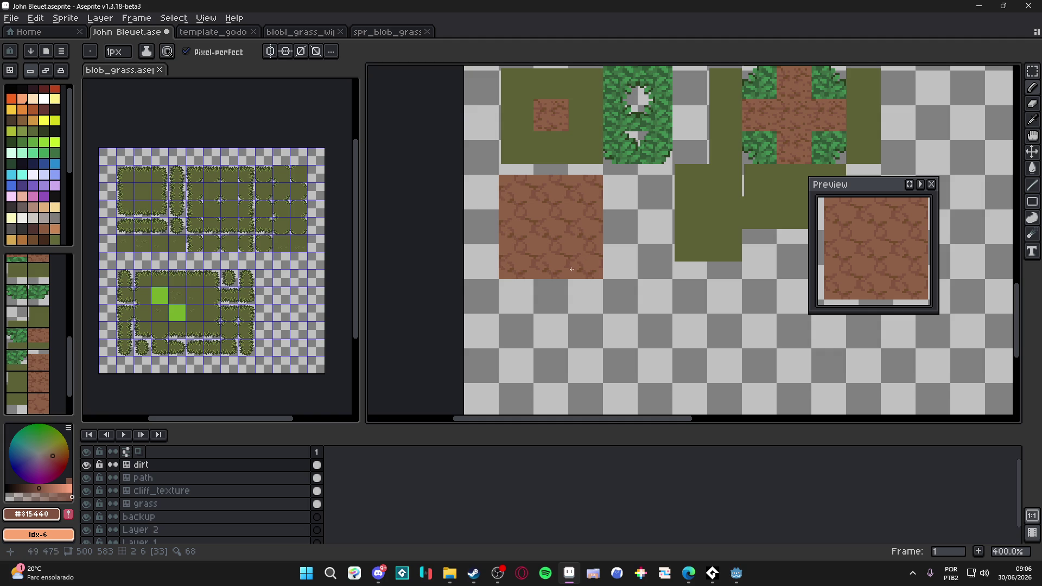
scroll(571, 269, up, 3)
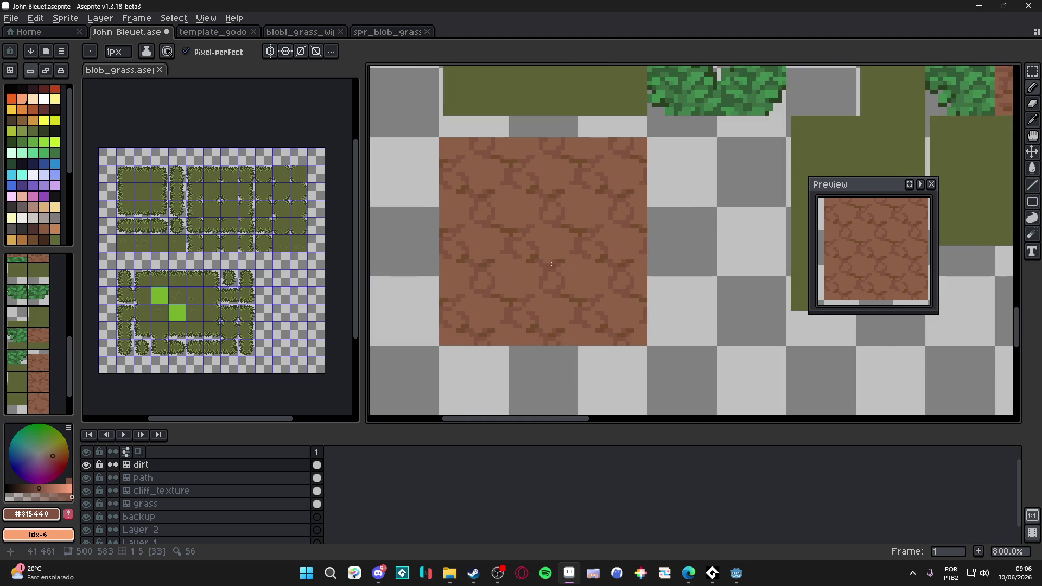
scroll(532, 241, up, 3)
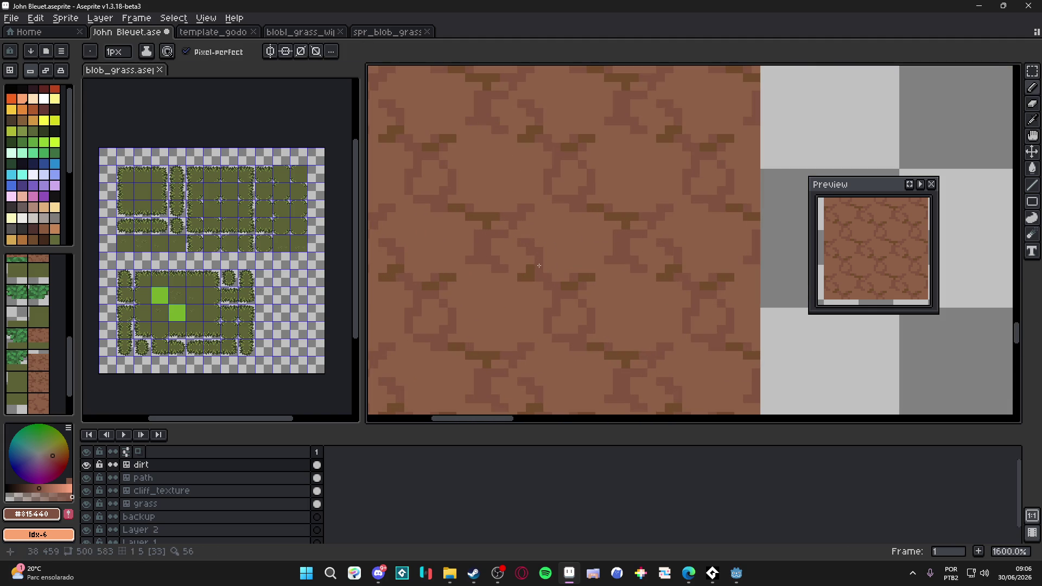
Repaint the dark crack clusters on the dirt tile and set the brush to 1px.
click(569, 285)
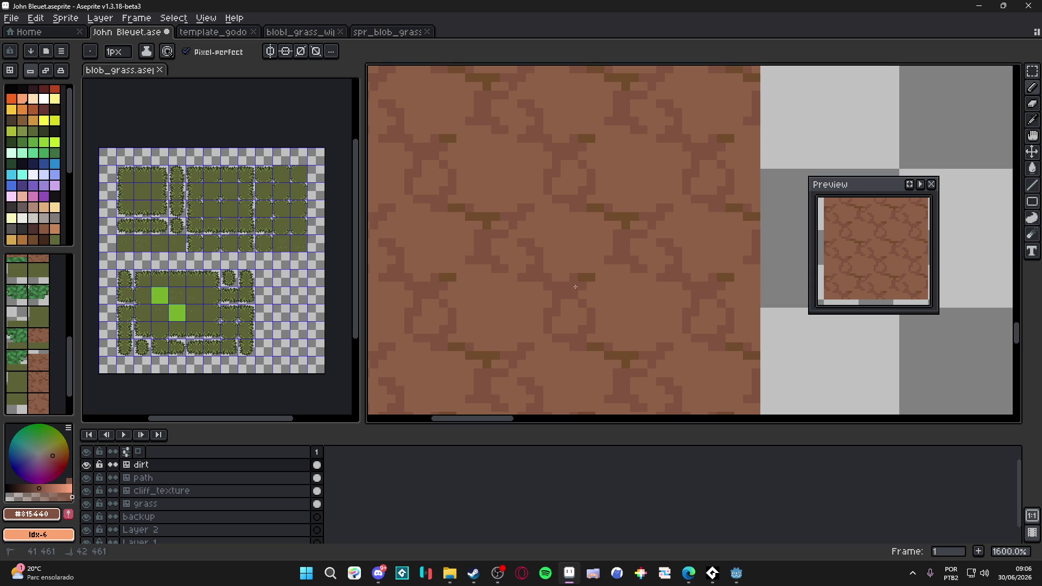
click(585, 277)
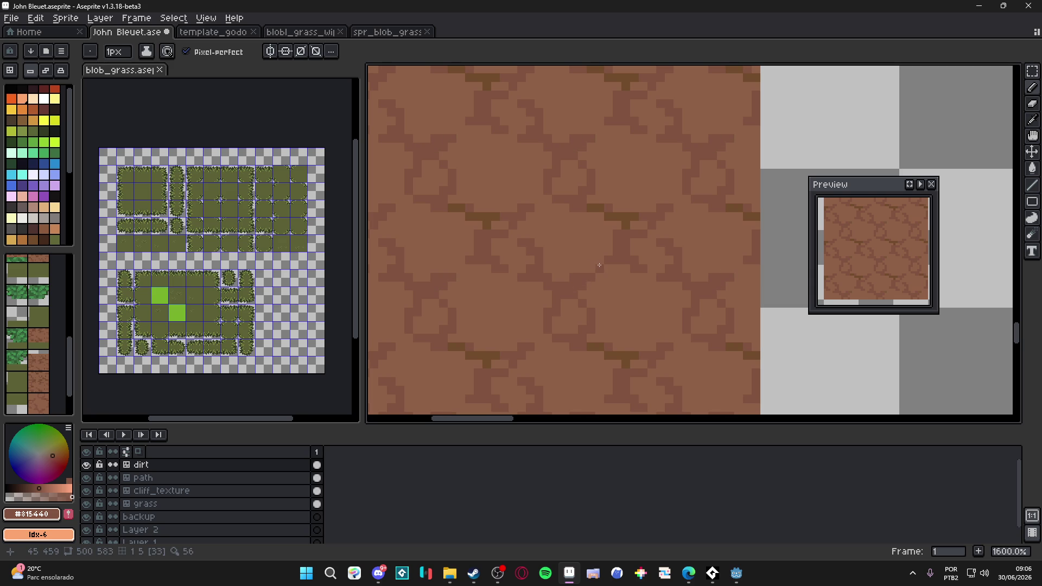
drag(590, 266, 566, 235)
scroll(564, 237, down, 2)
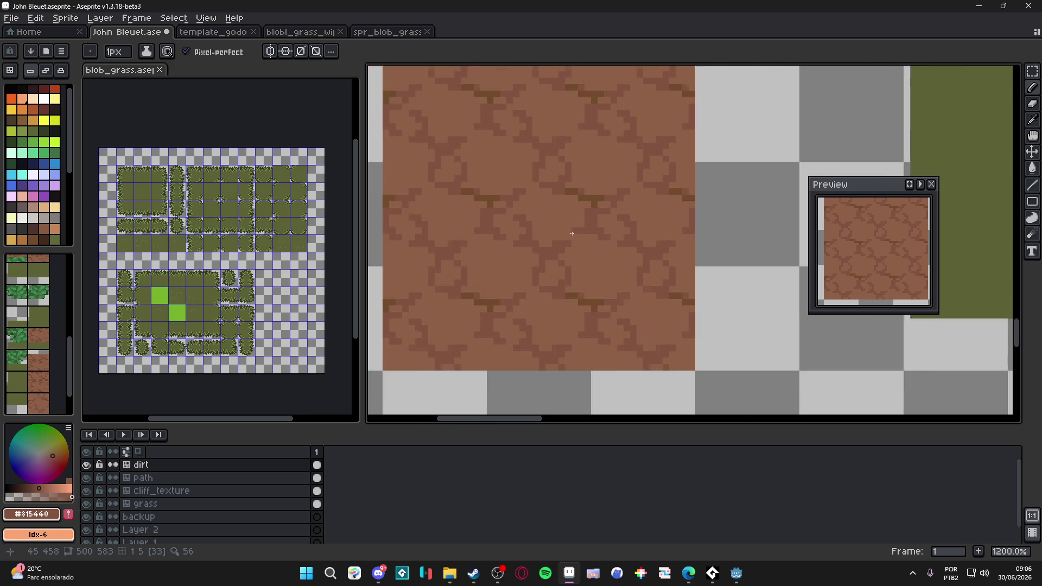
scroll(562, 244, up, 2)
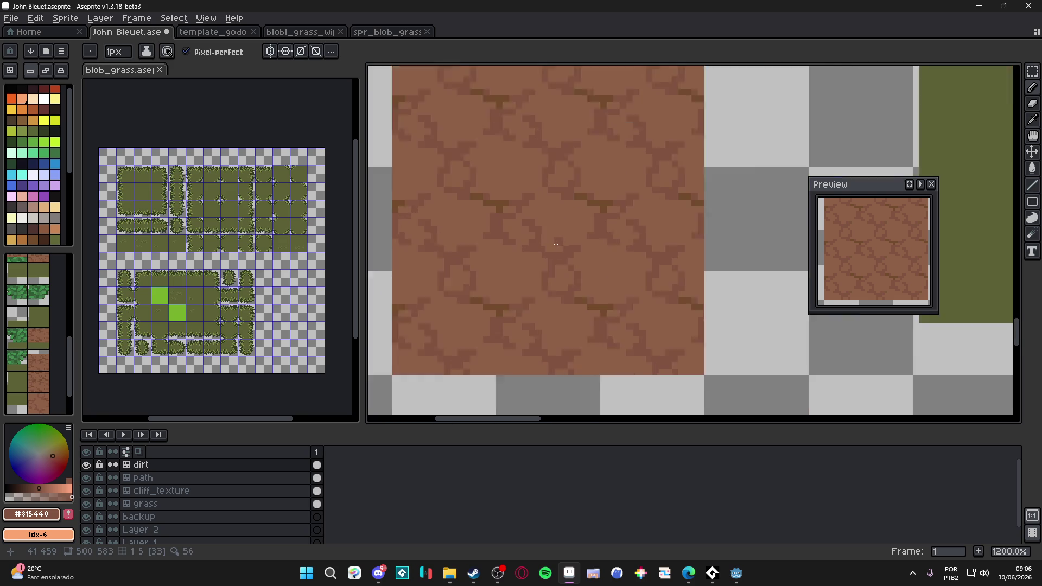
key(minus)
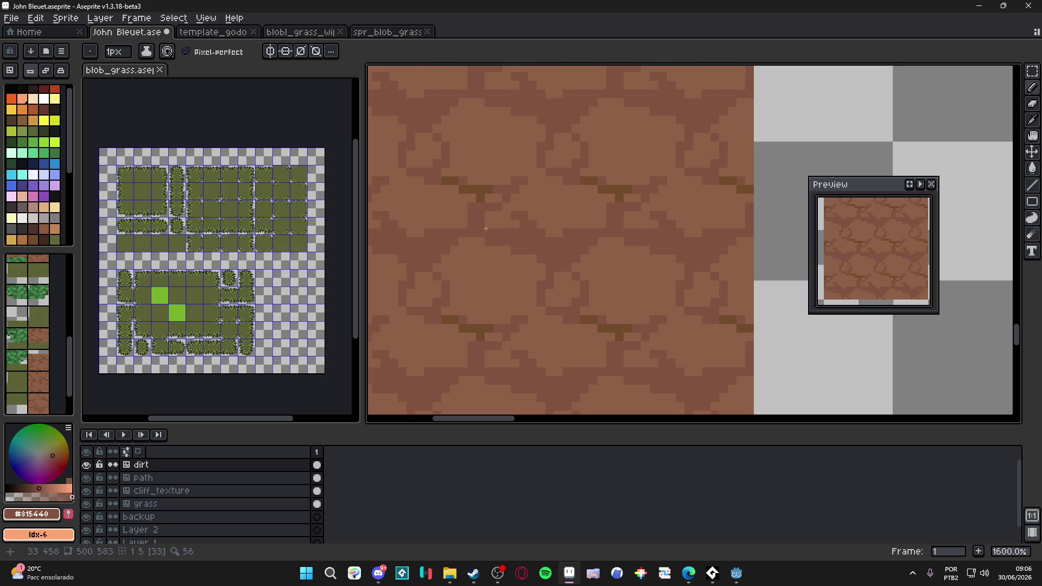
Try a 2px brush then return to 1px, zoom out to 300%, and undo the last stroke.
key(plus)
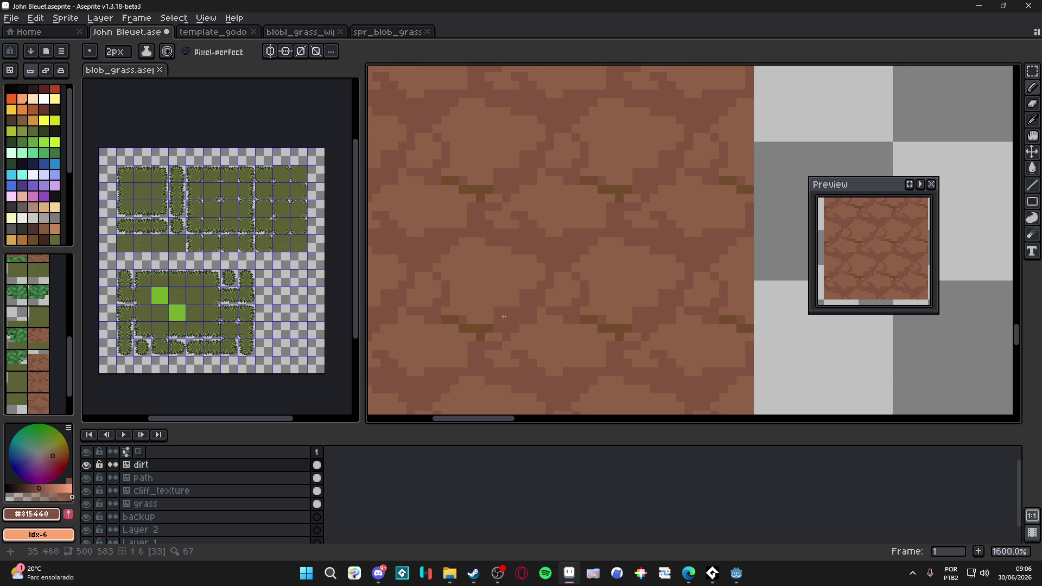
key(minus)
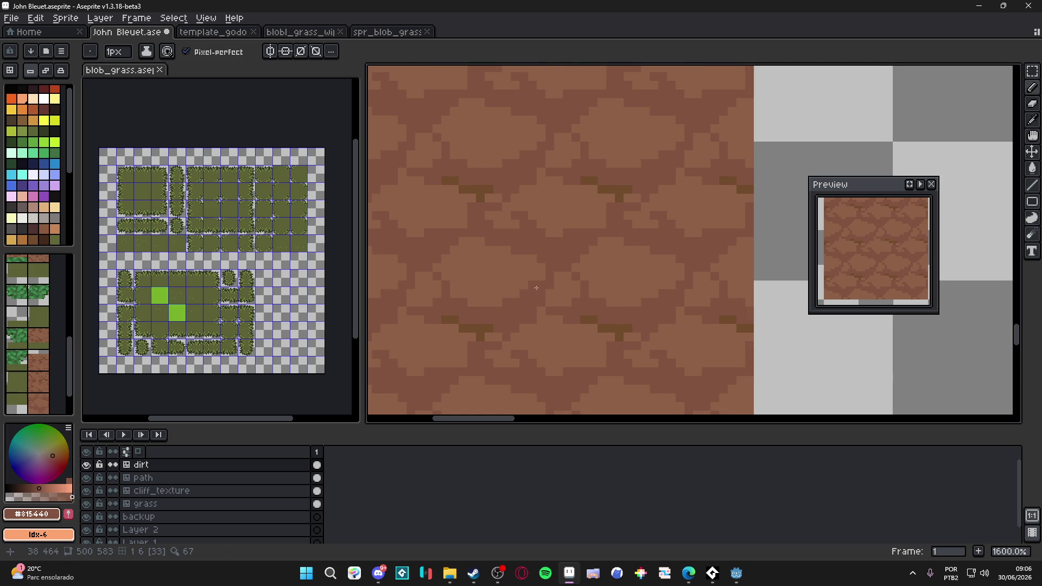
scroll(536, 288, down, 7)
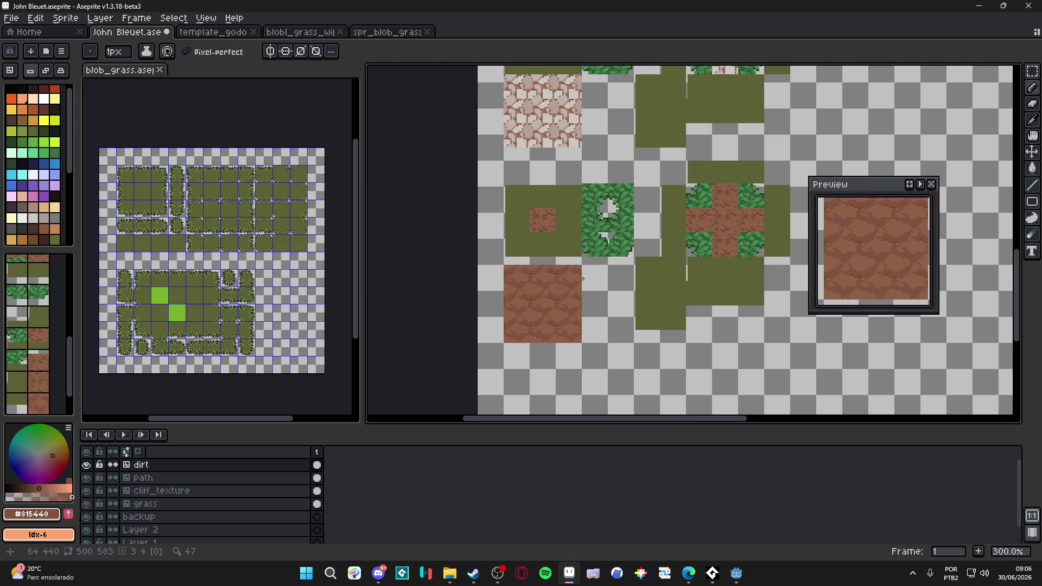
key(ctrl+z)
scroll(584, 290, up, 2)
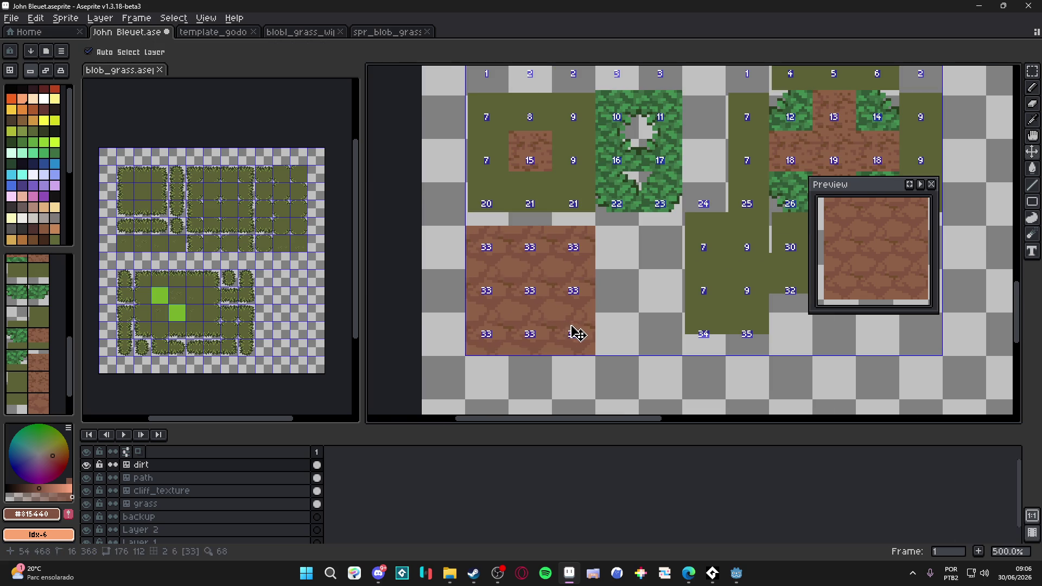
Undo another stroke and paint over dark crack pixels with the base brown.
key(ctrl+z)
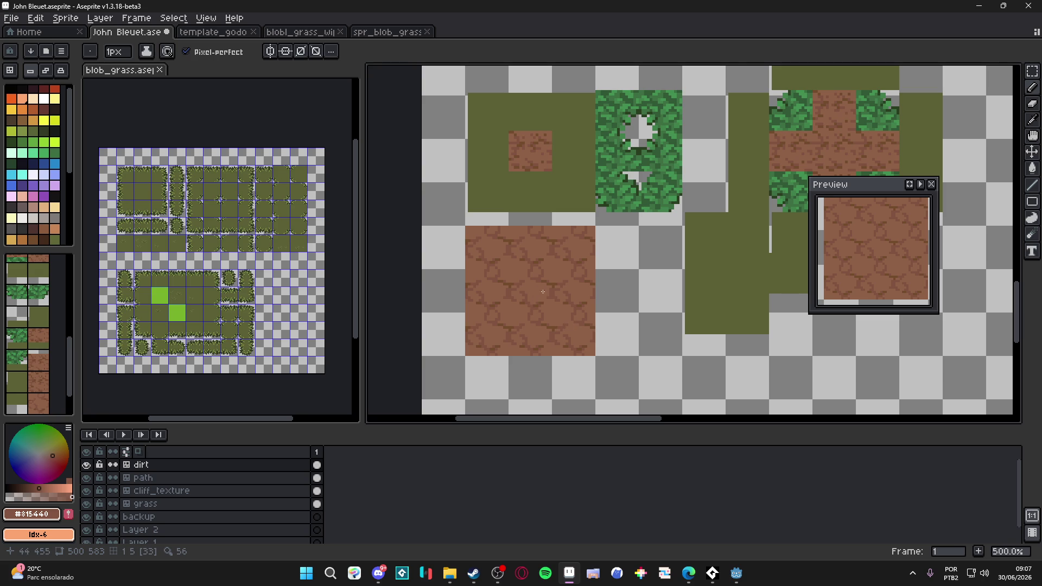
scroll(549, 290, up, 2)
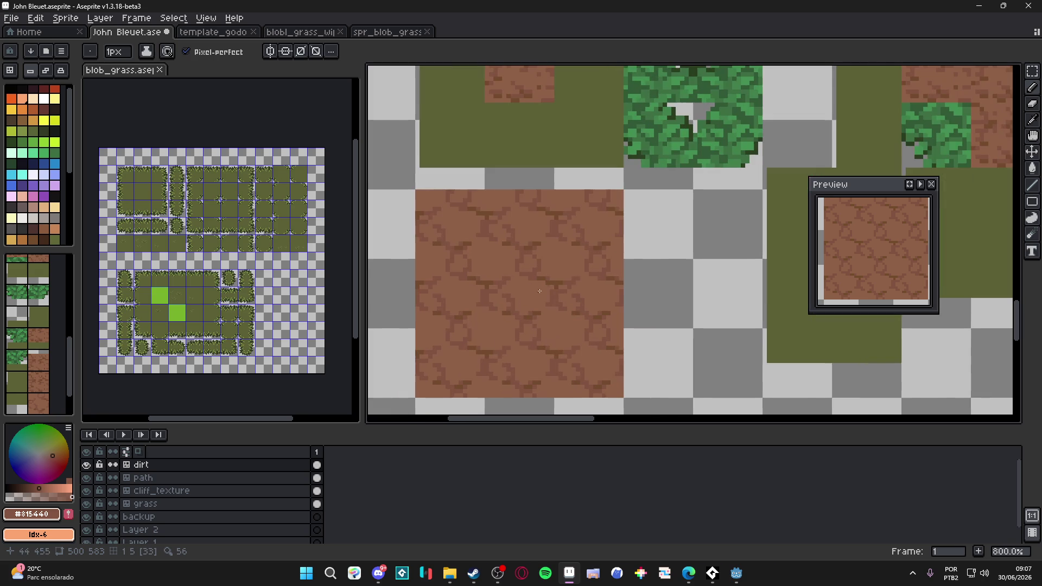
scroll(528, 291, up, 3)
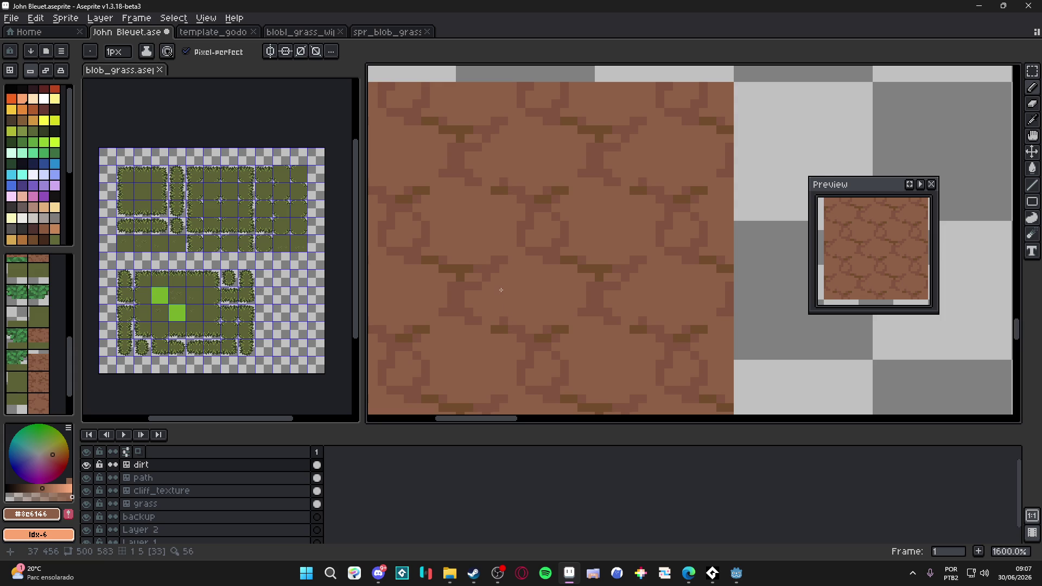
scroll(539, 277, up, 2)
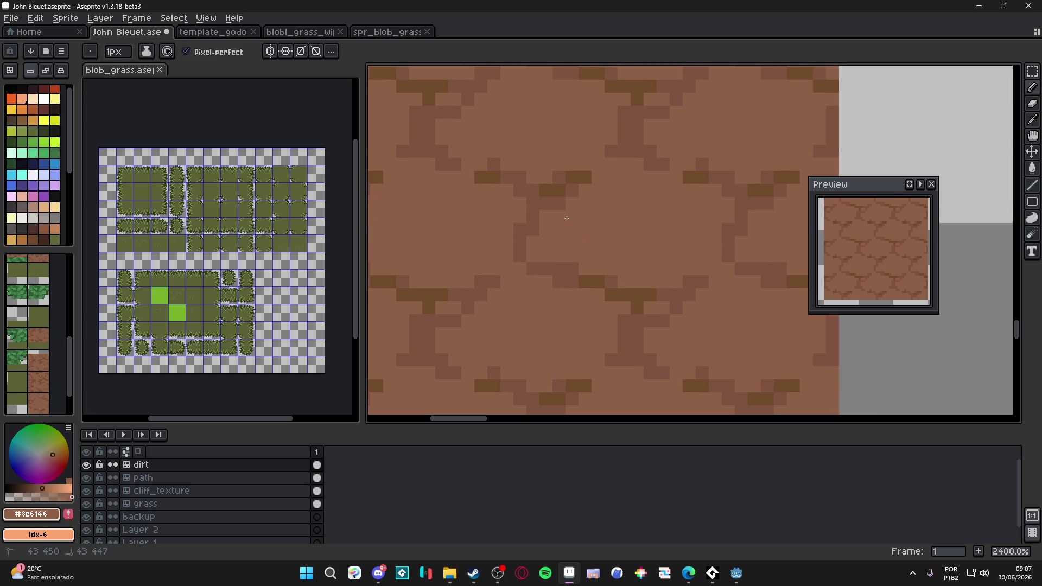
mouse_move(532, 228)
mouse_down()
mouse_move(515, 241)
mouse_move(531, 233)
mouse_up()
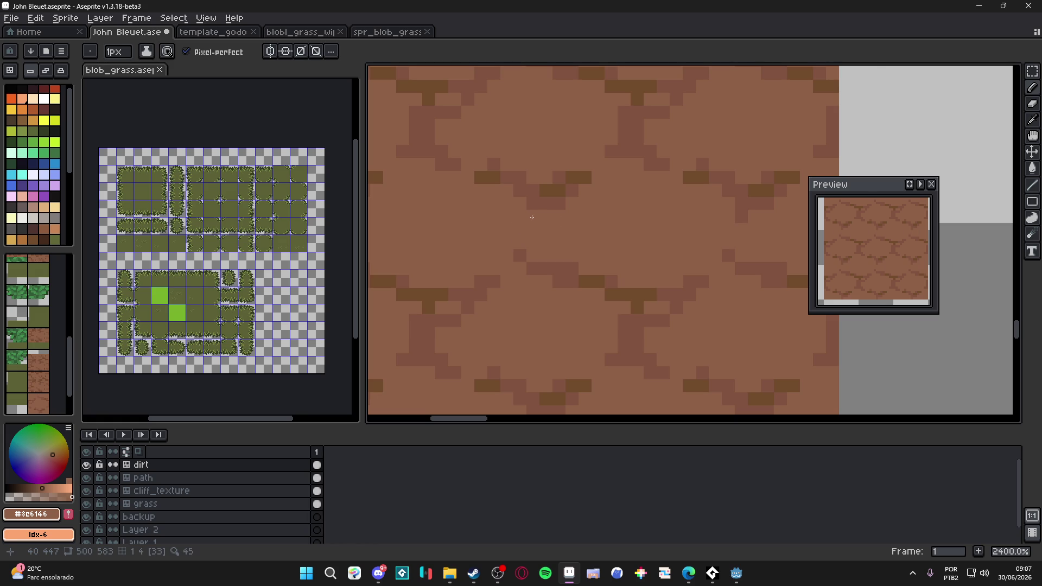
Draw longer #815440 crack strokes leftward and below the earlier stroke across the dirt tile.
scroll(532, 217, down, 3)
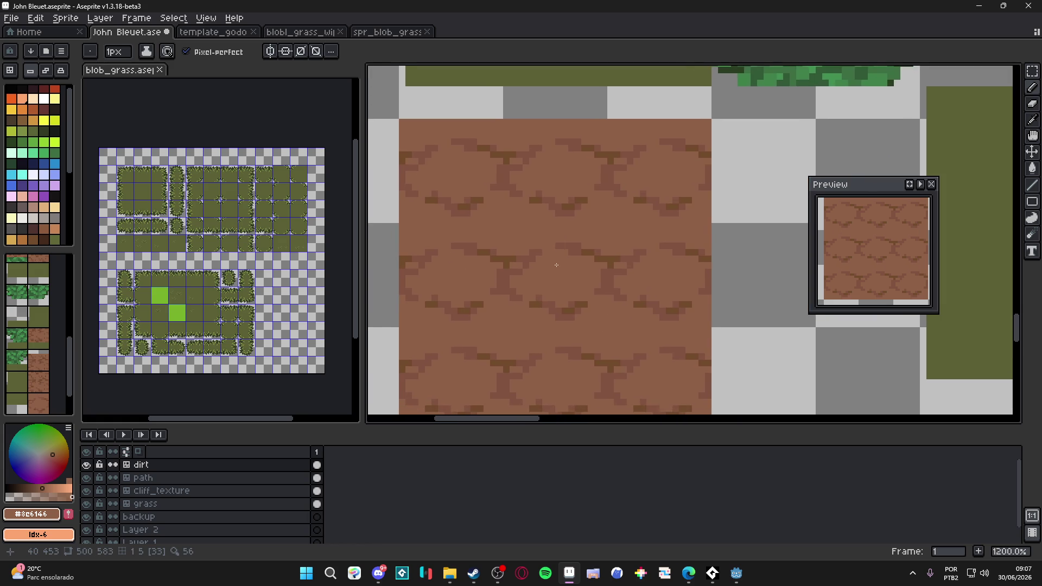
alt+click(586, 291)
scroll(567, 304, up, 2)
drag(567, 305, 491, 319)
click(482, 272)
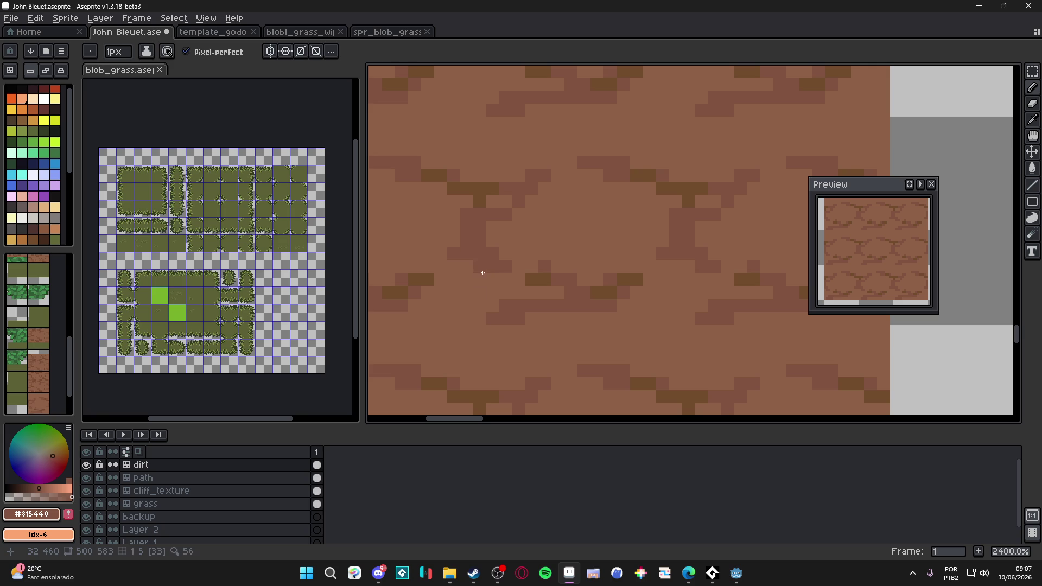
drag(480, 280, 466, 280)
click(467, 293)
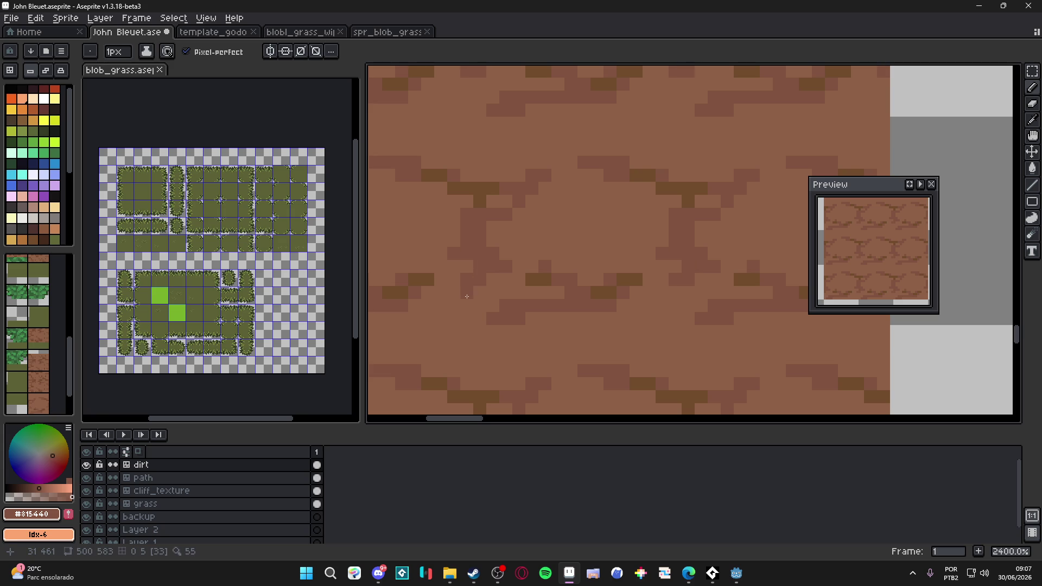
drag(592, 297, 634, 279)
drag(532, 279, 544, 279)
Repaint the olive-brown seam pixels in dark brown #815440.
alt+click(567, 258)
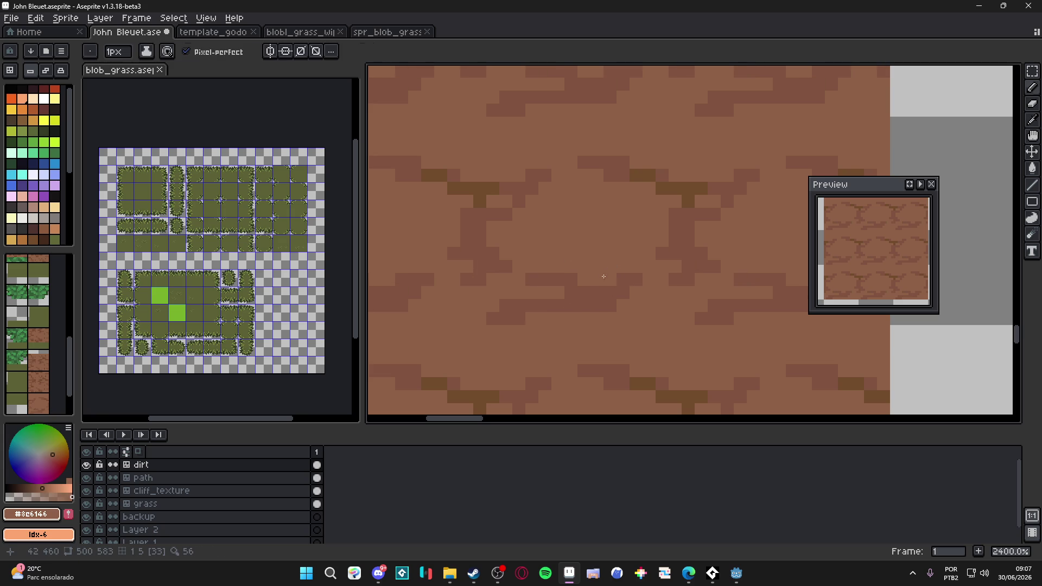
alt+click(579, 288)
scroll(585, 320, down, 3)
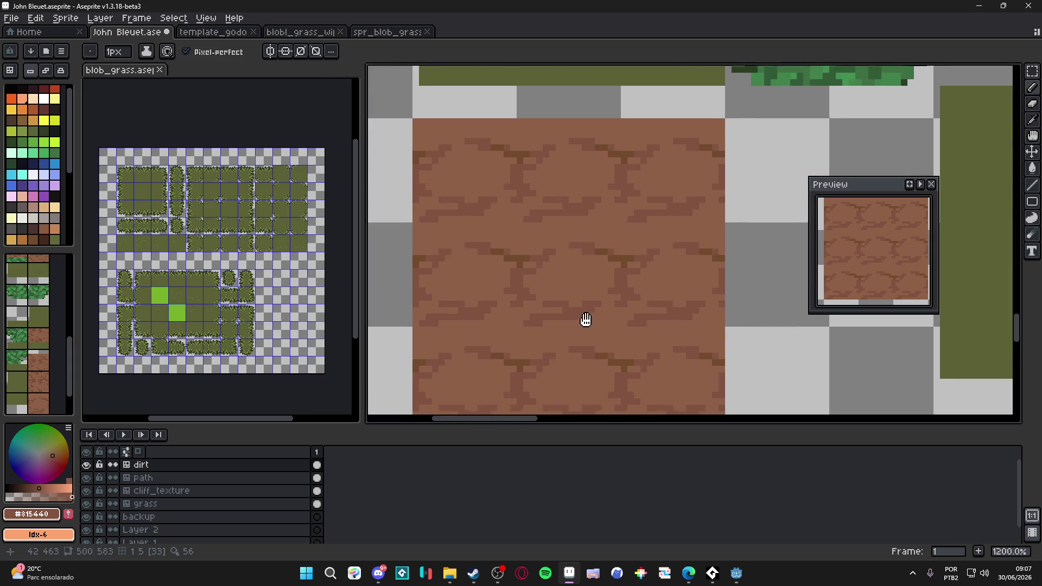
scroll(585, 319, down, 3)
scroll(600, 272, up, 6)
mouse_move(632, 289)
mouse_down()
mouse_move(677, 291)
mouse_move(660, 300)
mouse_up()
scroll(665, 305, down, 3)
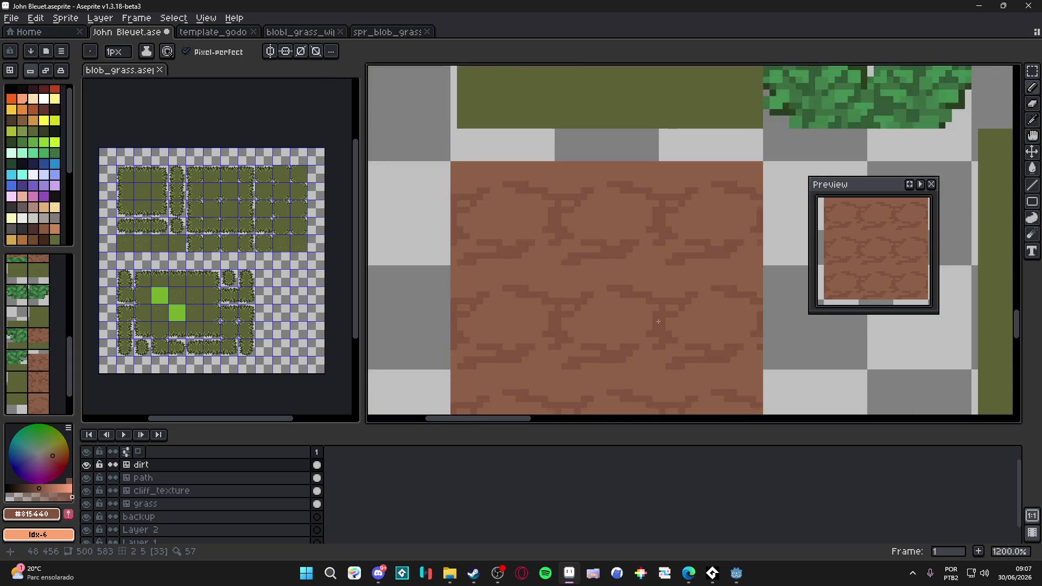
scroll(651, 307, up, 3)
Add five more #815440 crack pixels lower in the tile and check the neighbouring tiles.
alt+click(641, 308)
alt+click(651, 342)
click(628, 353)
click(615, 362)
click(629, 347)
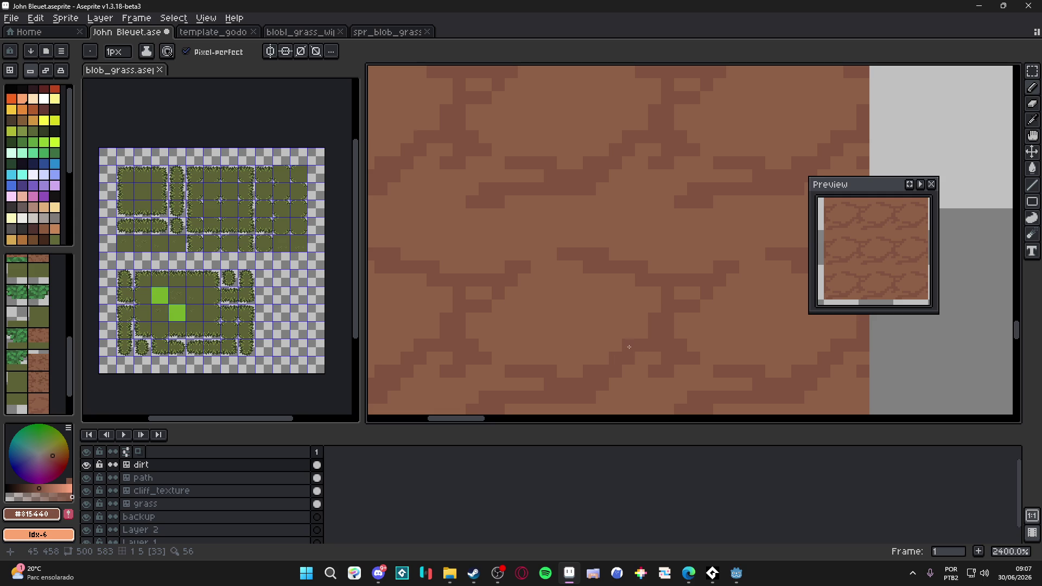
click(641, 358)
click(654, 358)
scroll(651, 350, down, 5)
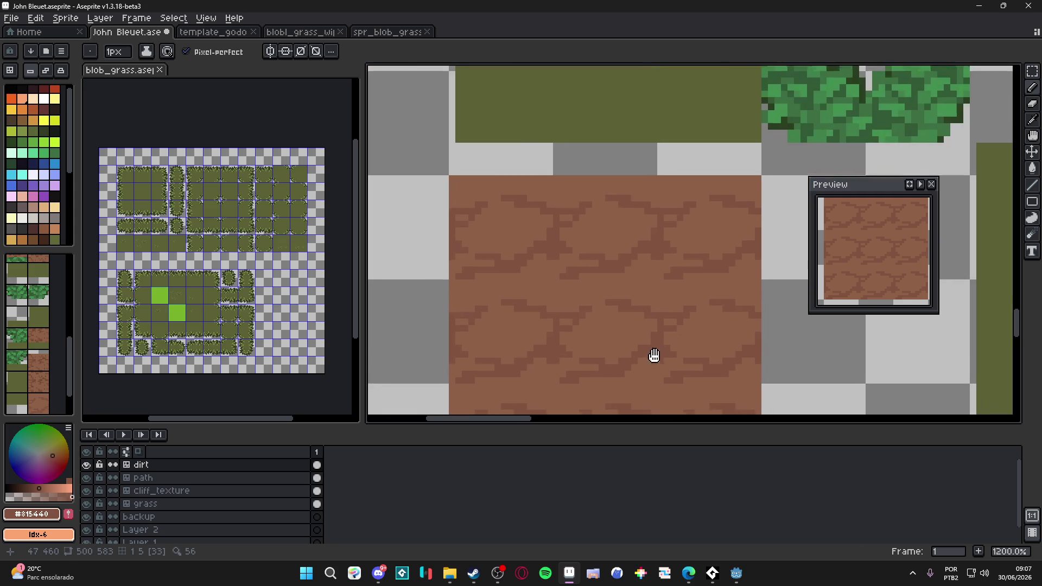
drag(668, 313, 616, 287)
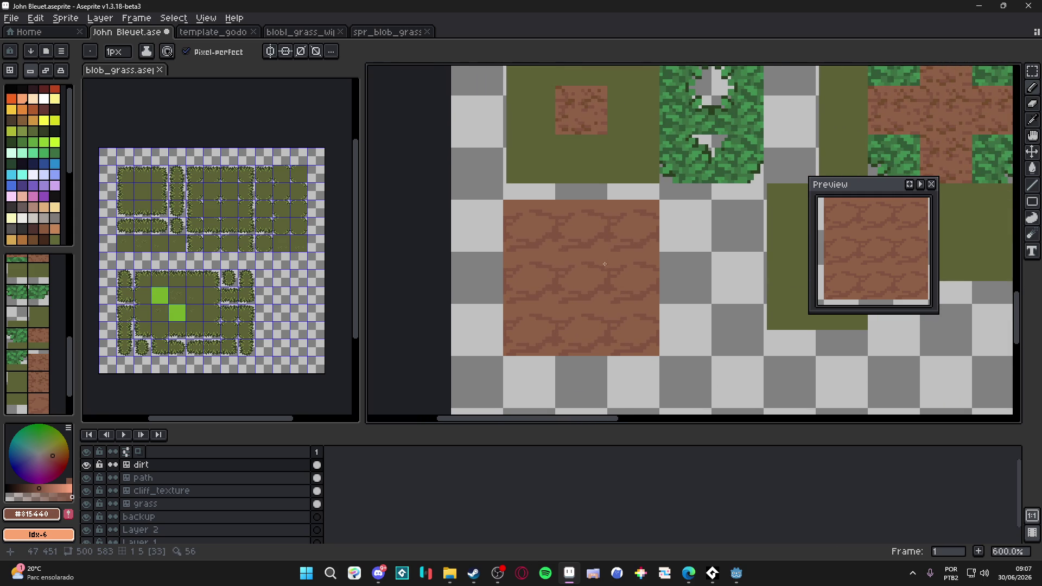
scroll(568, 271, up, 5)
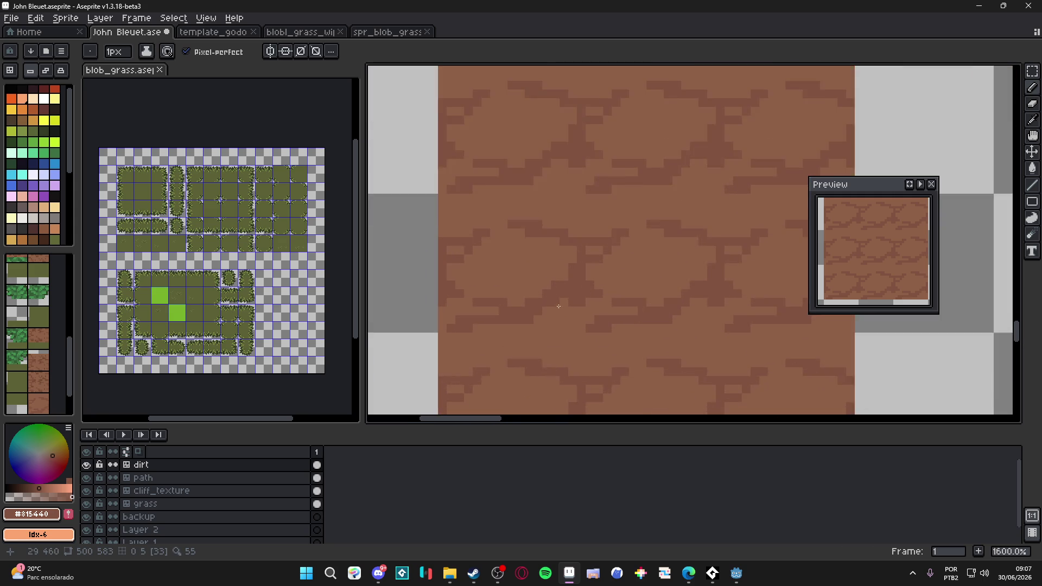
Pick light dirt brown #8c6146 and paint over two stray dark crack pixels.
scroll(603, 324, up, 1)
alt+click(607, 316)
click(642, 321)
click(645, 284)
drag(642, 269, 623, 273)
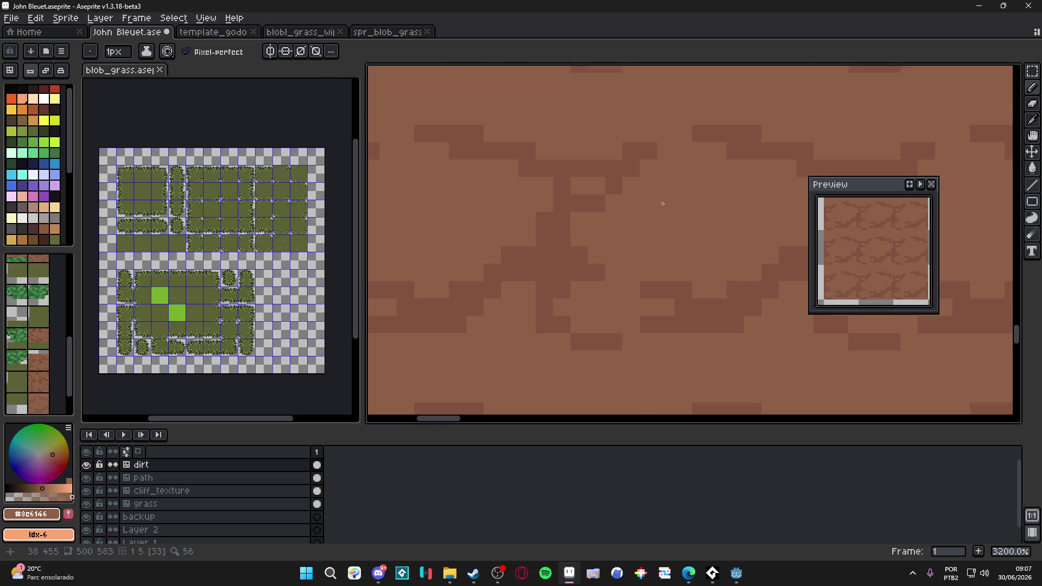
scroll(662, 203, down, 3)
scroll(617, 238, up, 2)
Pick crack brown #815440 and darken dirt pixels to extend the crack.
alt+click(609, 203)
click(586, 210)
click(560, 169)
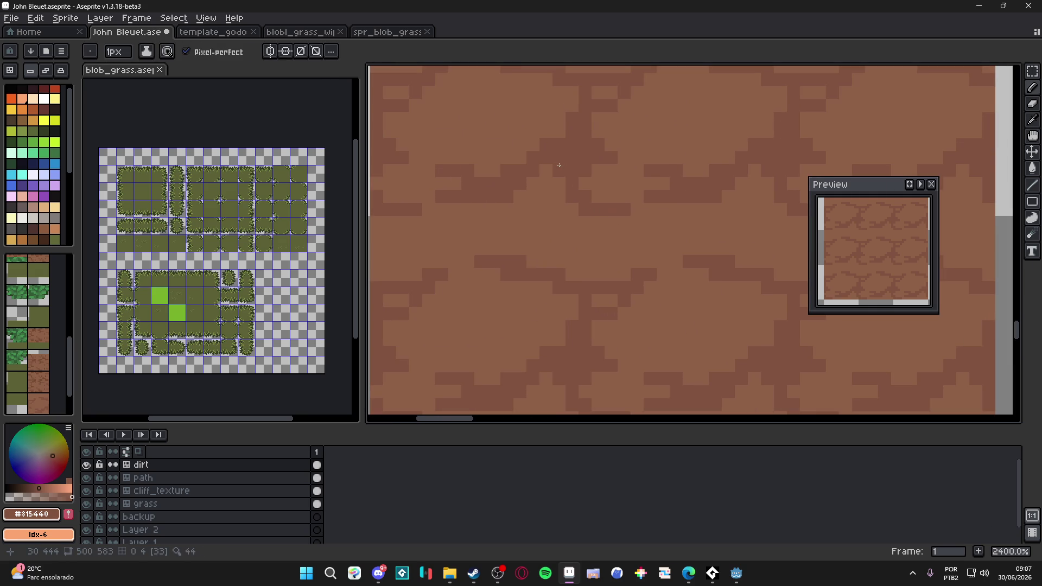
scroll(572, 245, down, 3)
scroll(585, 265, up, 1)
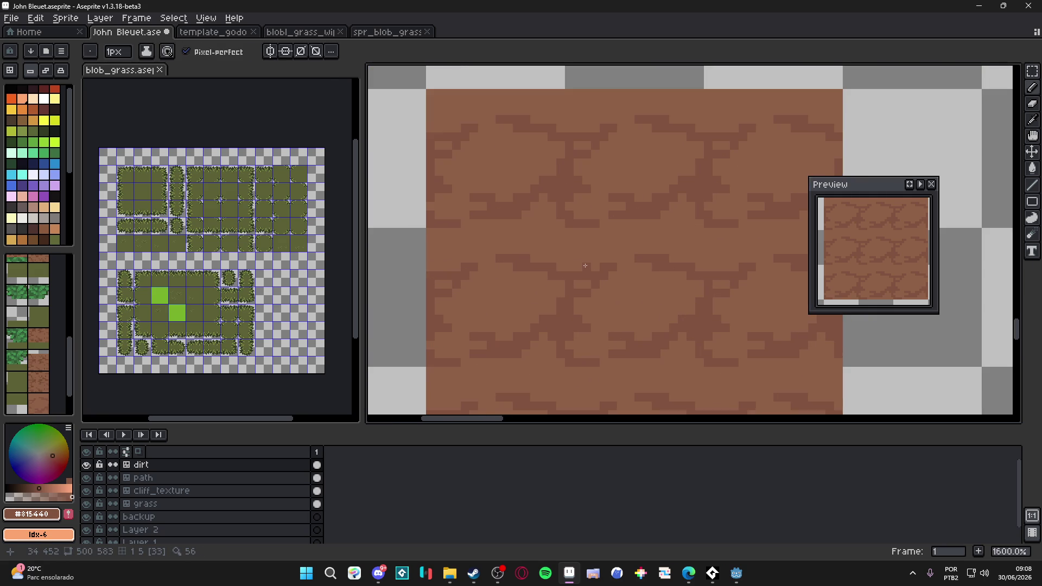
click(580, 265)
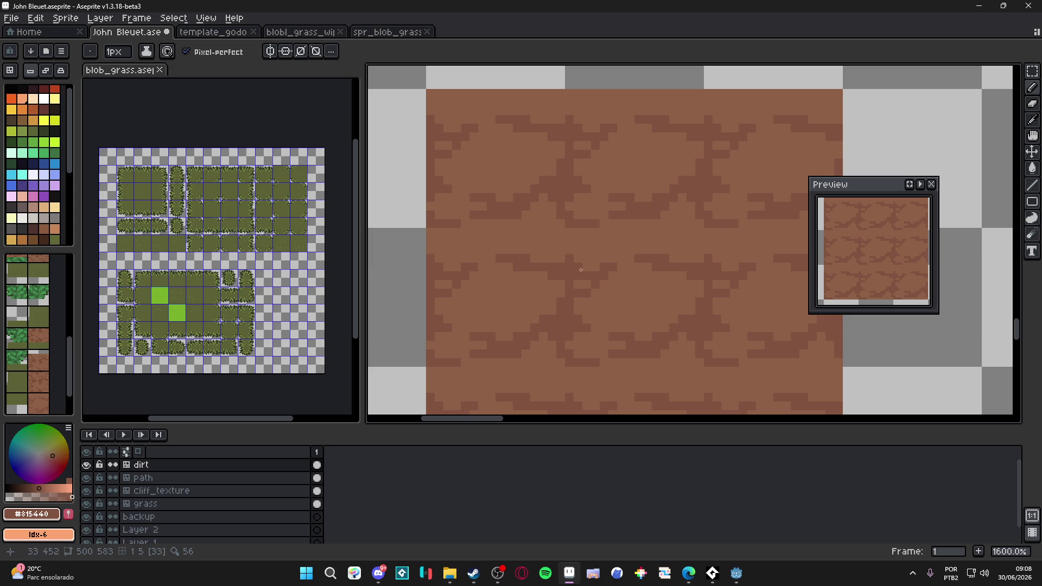
click(578, 269)
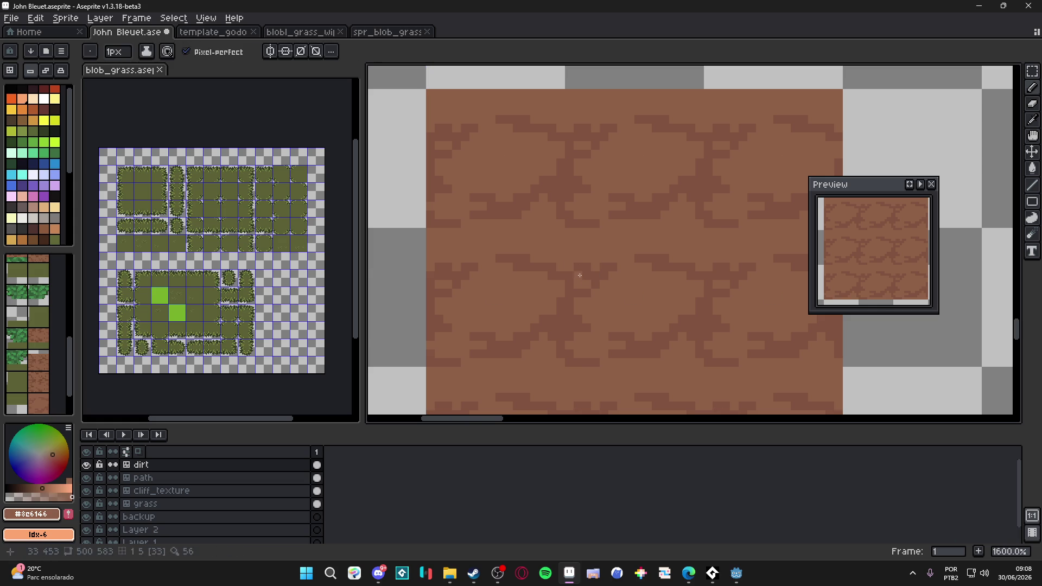
Add several more dark crack pixels that branch the pattern, checking the tiling.
key(alt)
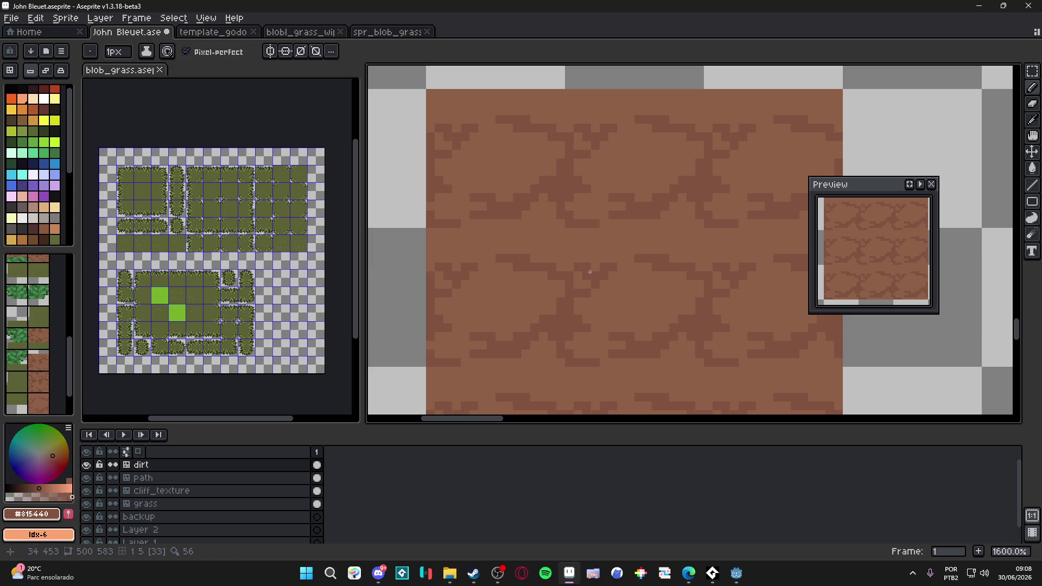
scroll(592, 263, down, 3)
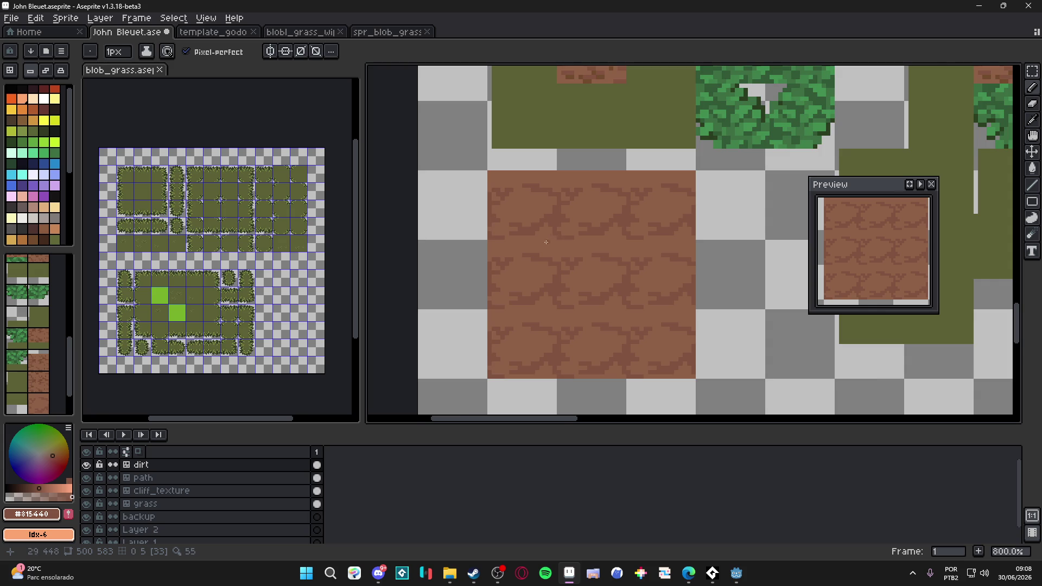
scroll(537, 241, up, 3)
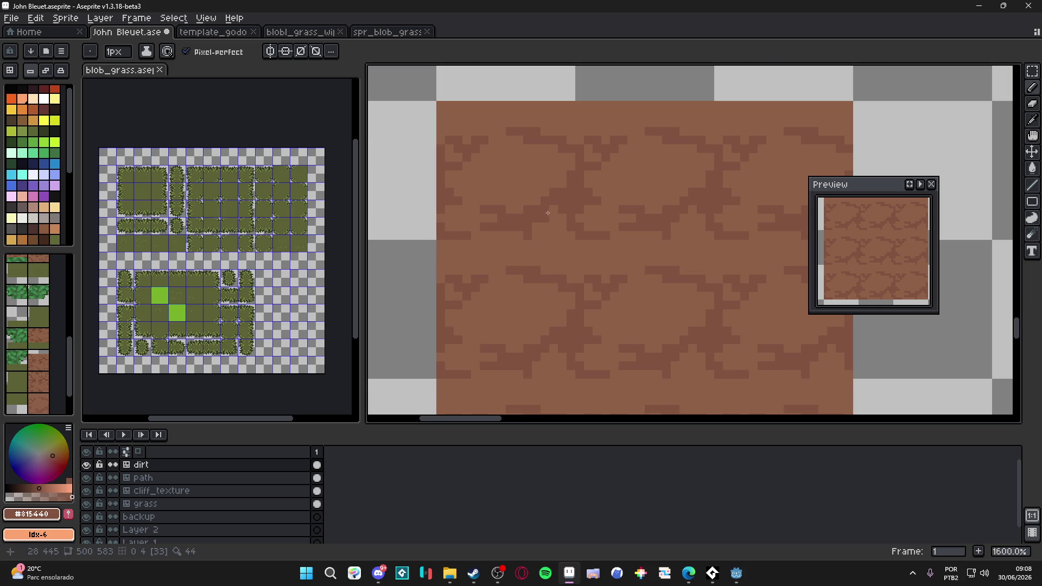
click(527, 246)
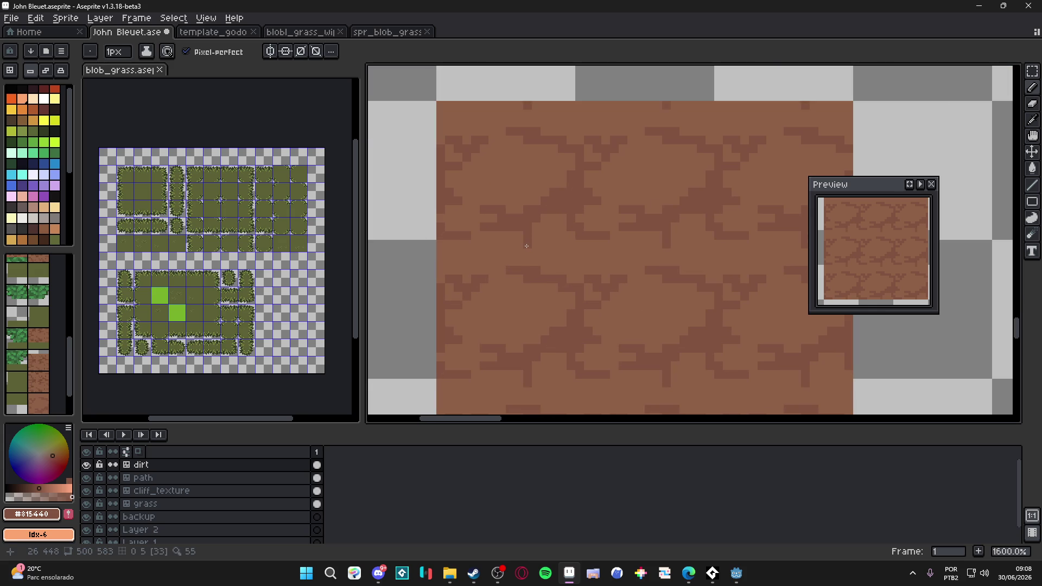
click(519, 246)
click(518, 260)
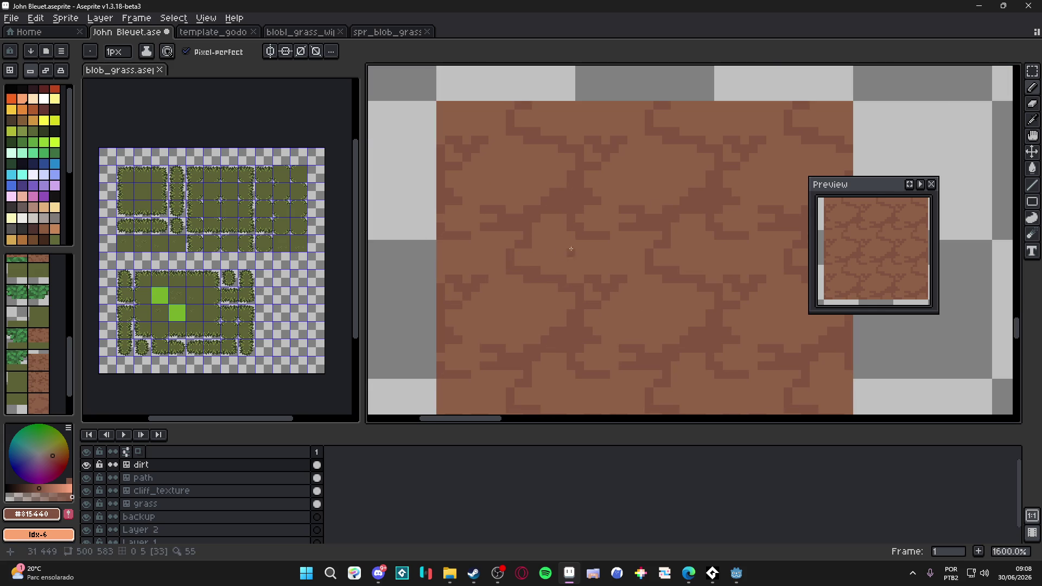
drag(570, 261, 558, 262)
click(552, 269)
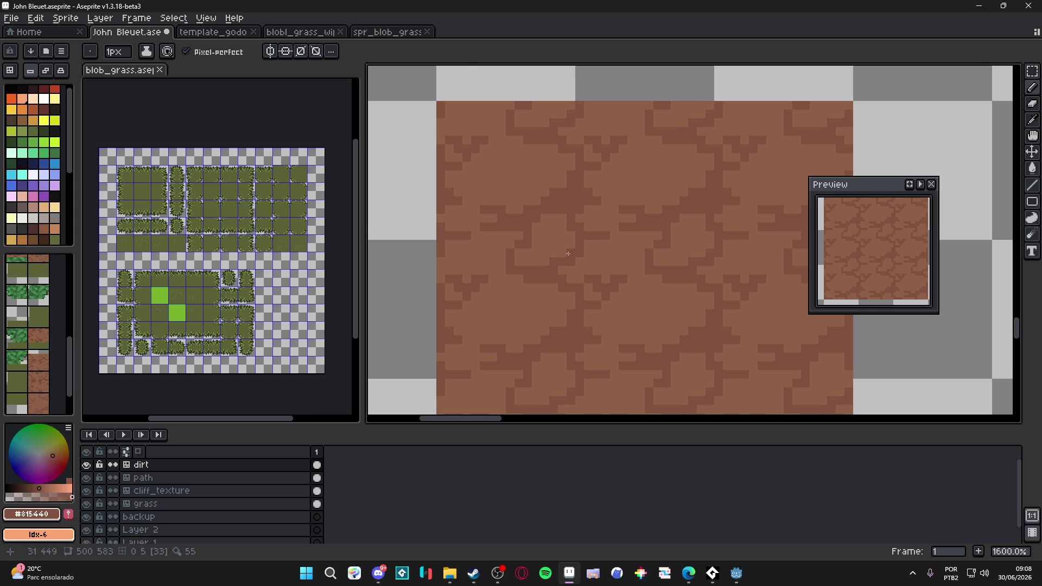
scroll(572, 226, down, 1)
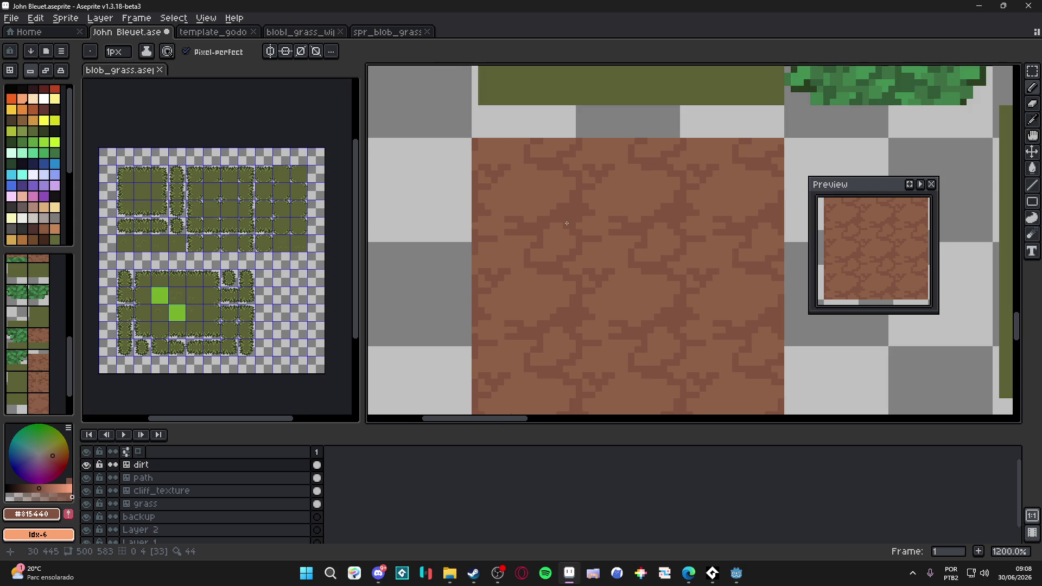
scroll(546, 233, up, 1)
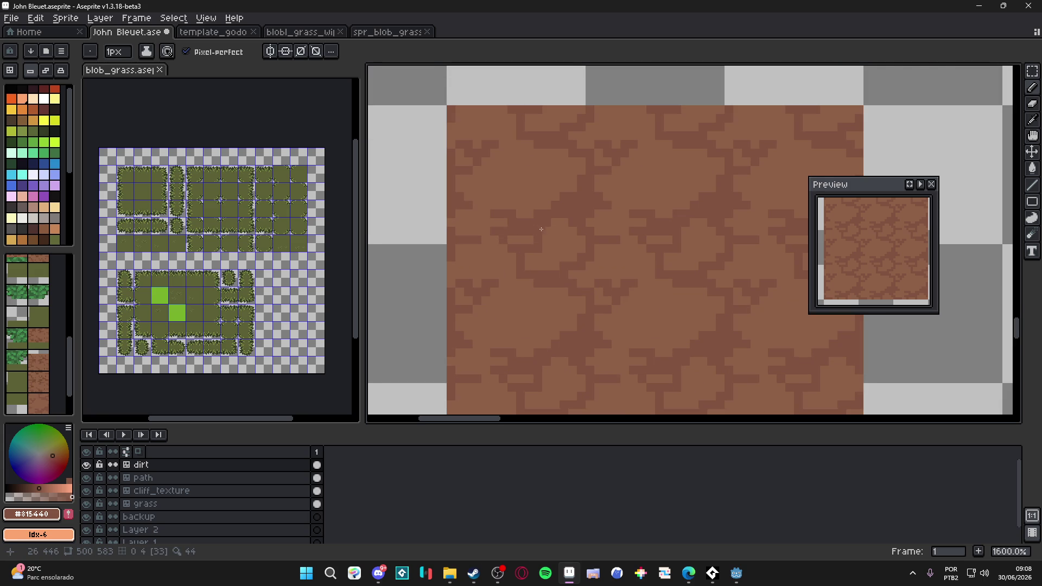
scroll(564, 241, down, 1)
Eyedrop the light dirt brown #8C6146 from the canvas while zooming around the tile.
key(alt)
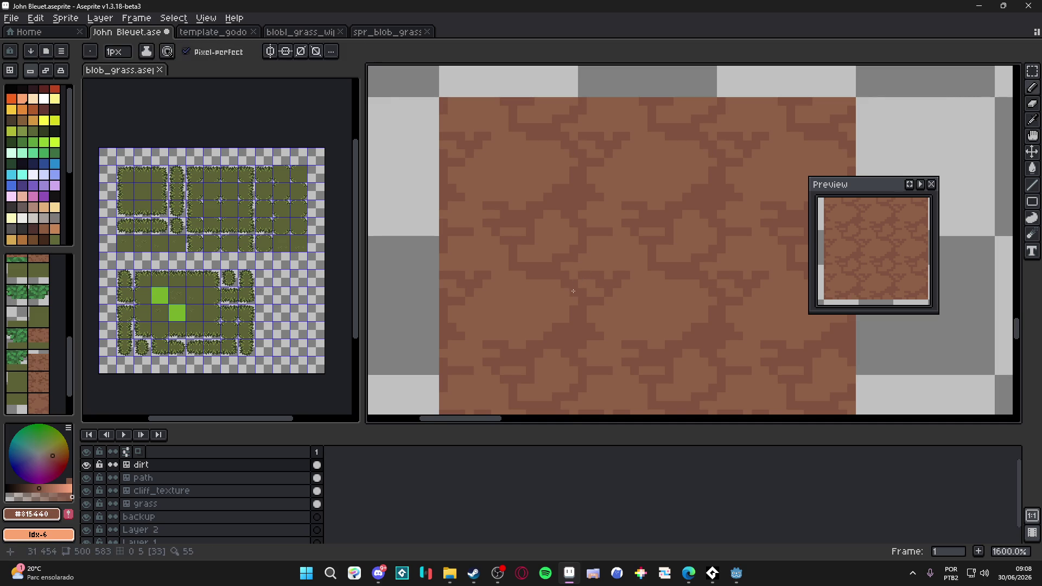
scroll(612, 310, down, 3)
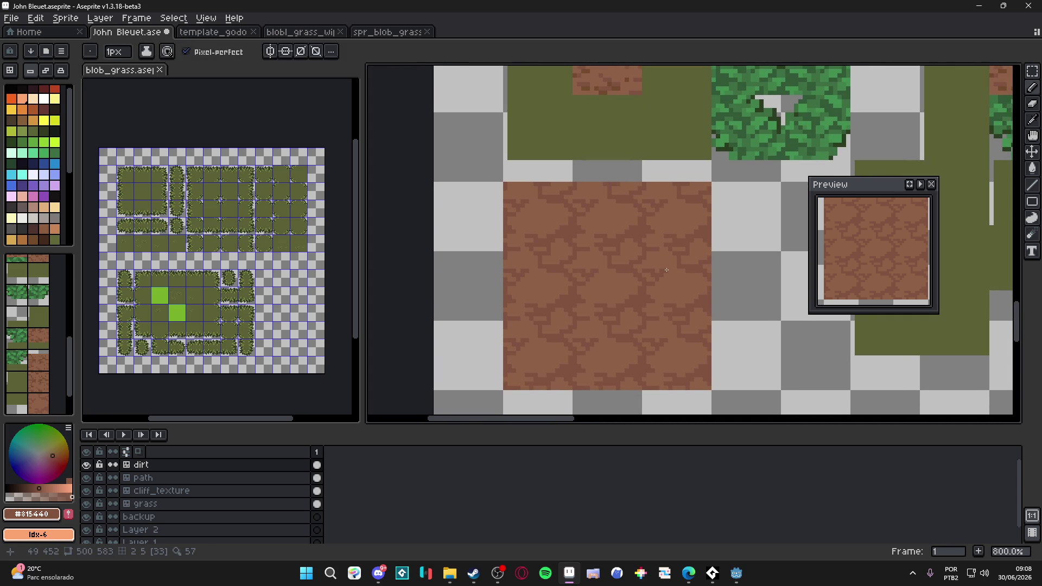
scroll(640, 271, down, 2)
scroll(652, 278, up, 4)
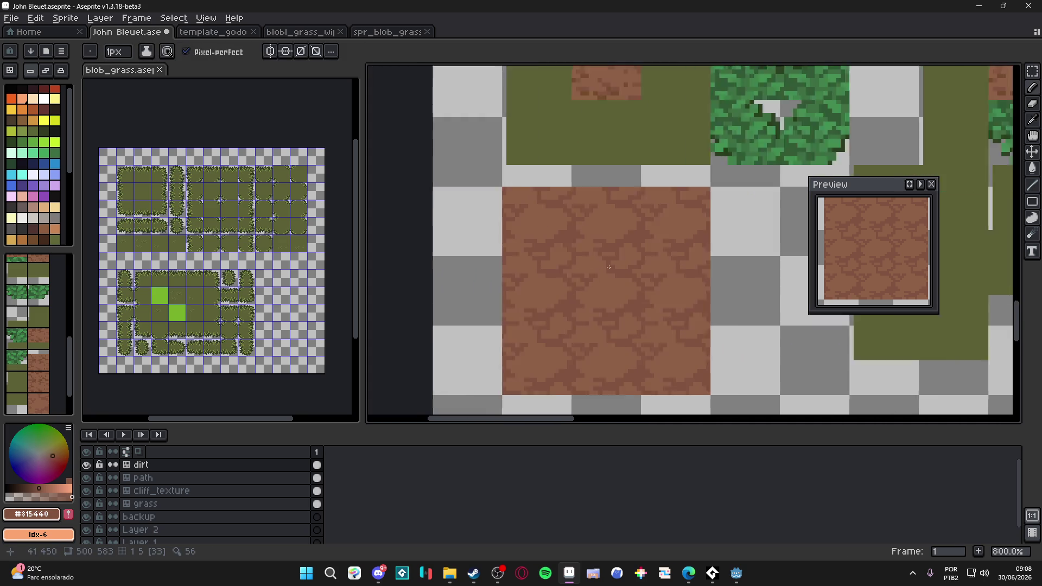
alt+click(611, 277)
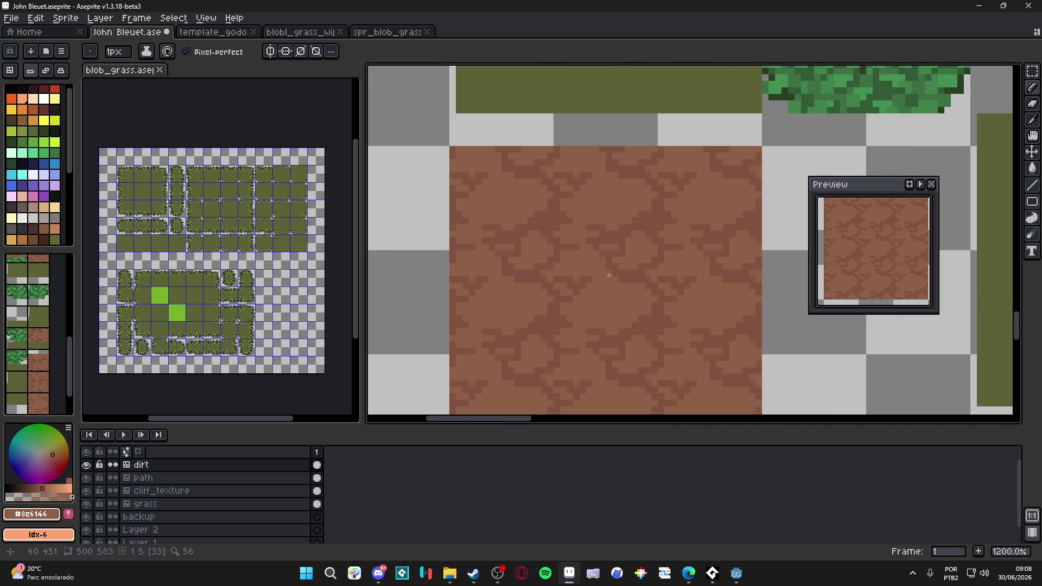
scroll(610, 293, down, 3)
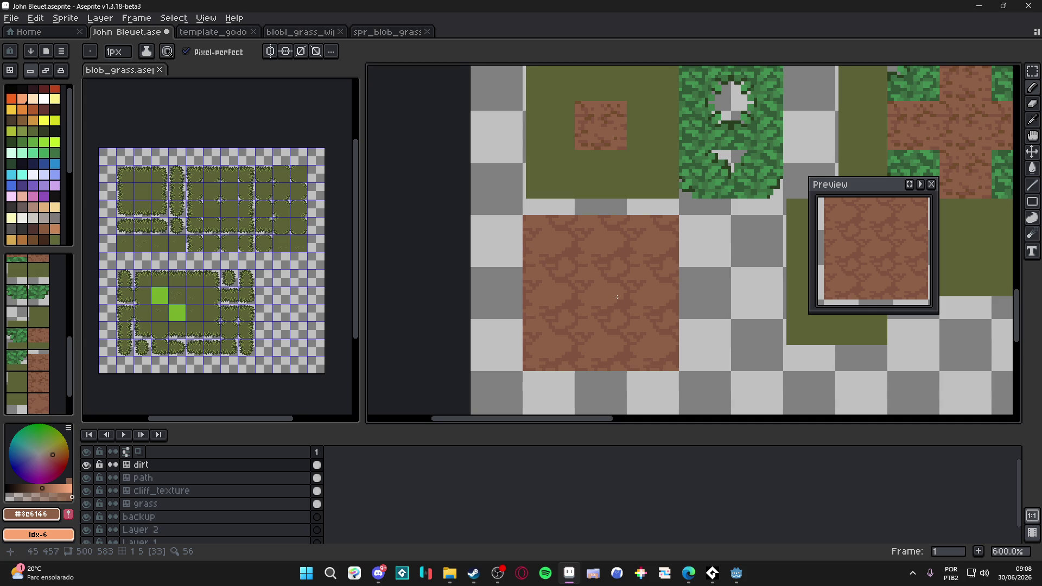
scroll(647, 350, up, 4)
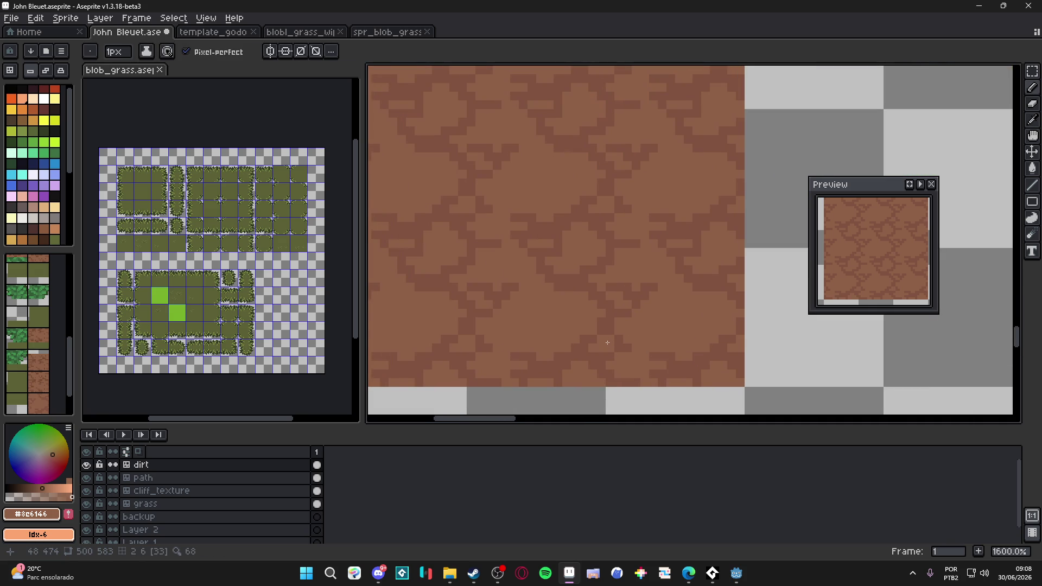
Sample the dark #815440 and light #8c6146 browns again, then save the tileset with Ctrl+S.
scroll(605, 343, down, 4)
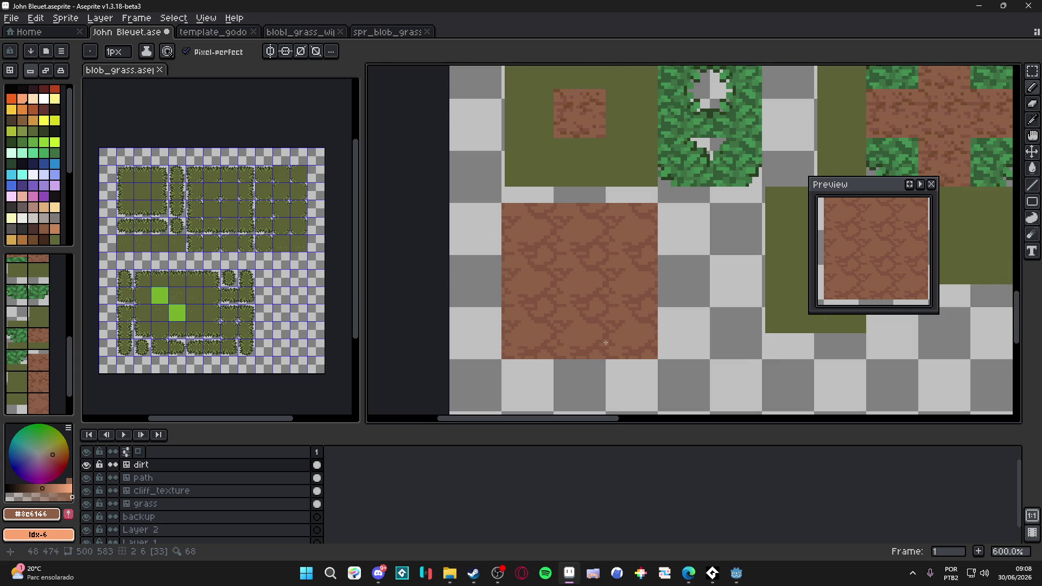
scroll(636, 294, down, 2)
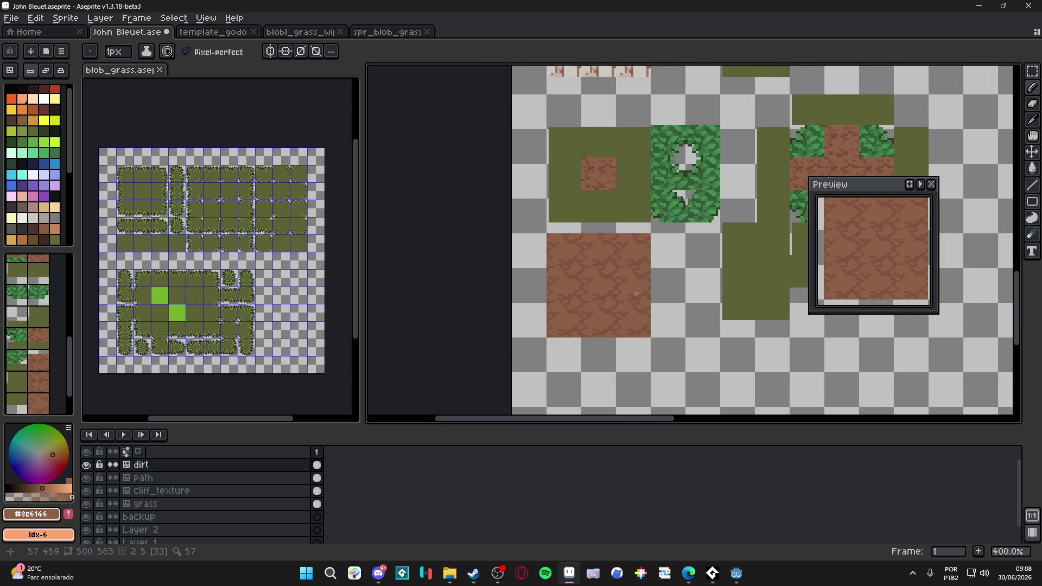
scroll(596, 304, up, 8)
alt+click(601, 296)
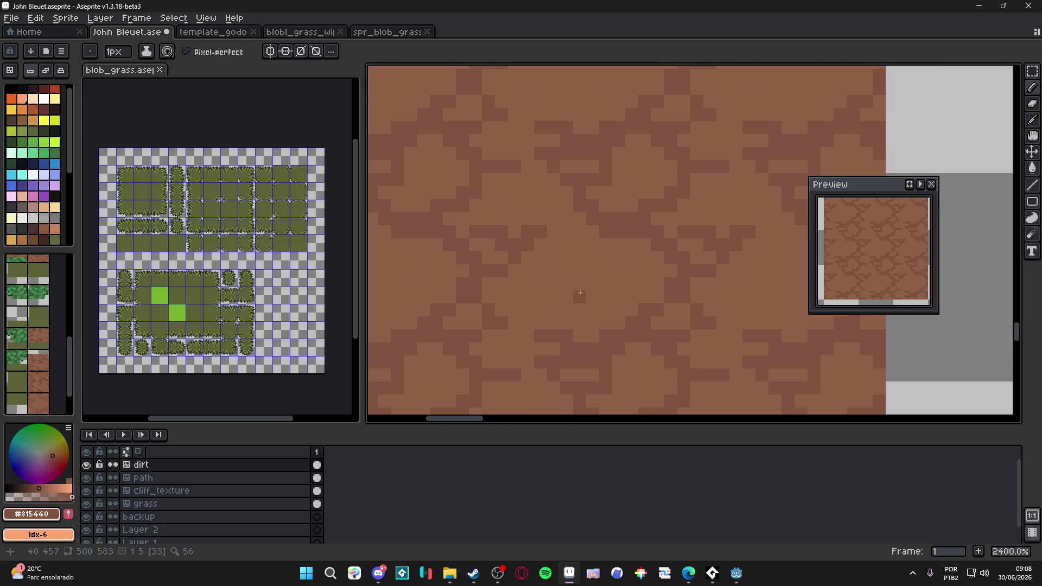
alt+click(571, 290)
alt+click(552, 276)
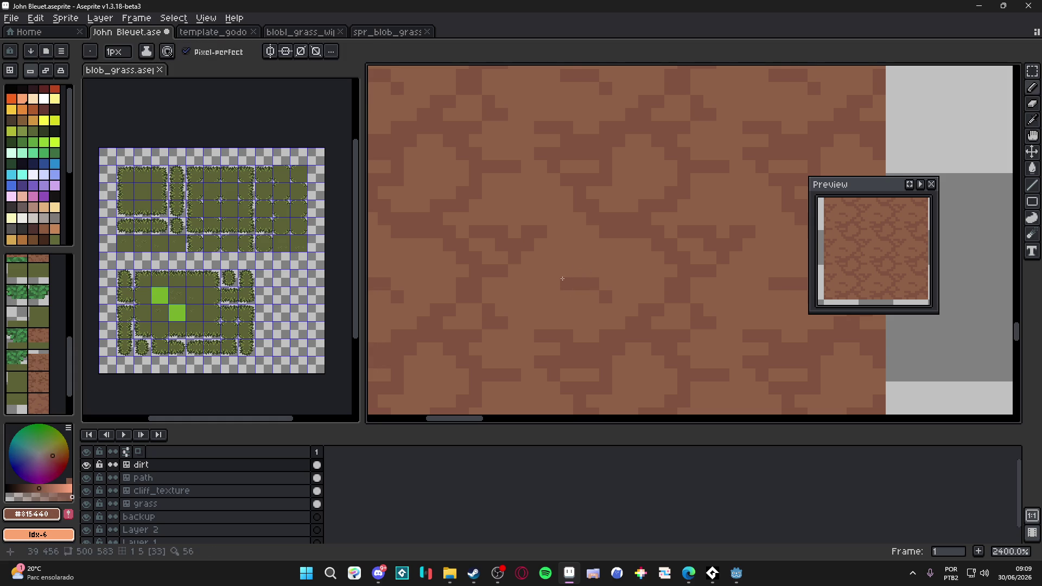
alt+click(564, 283)
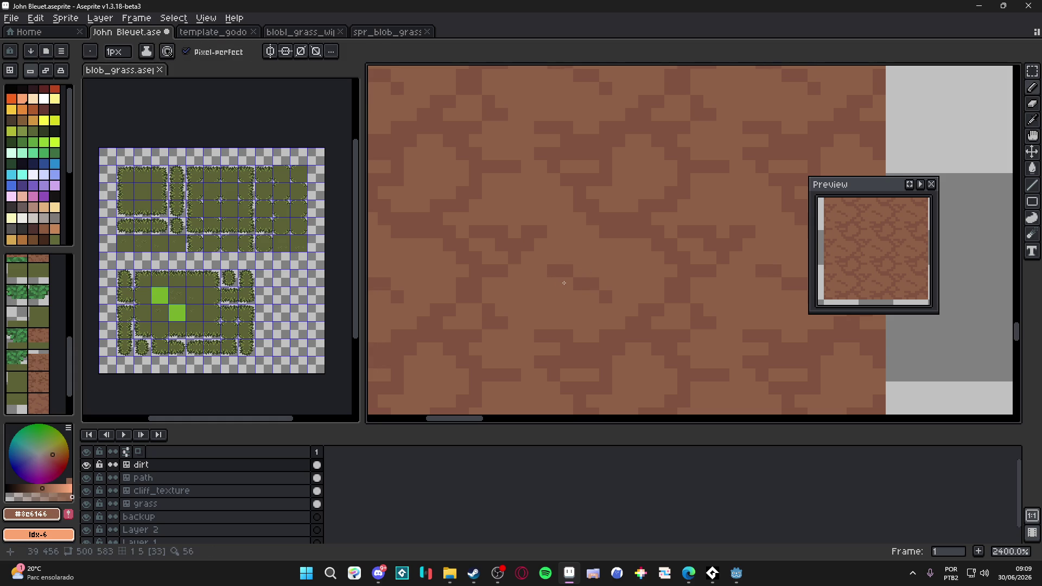
scroll(564, 283, down, 8)
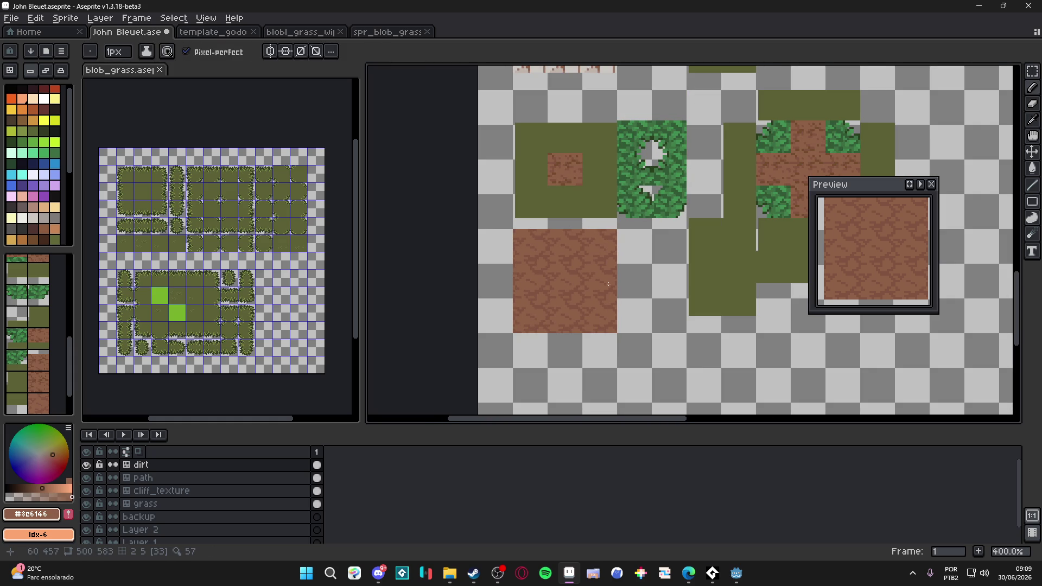
key(ctrl+s)
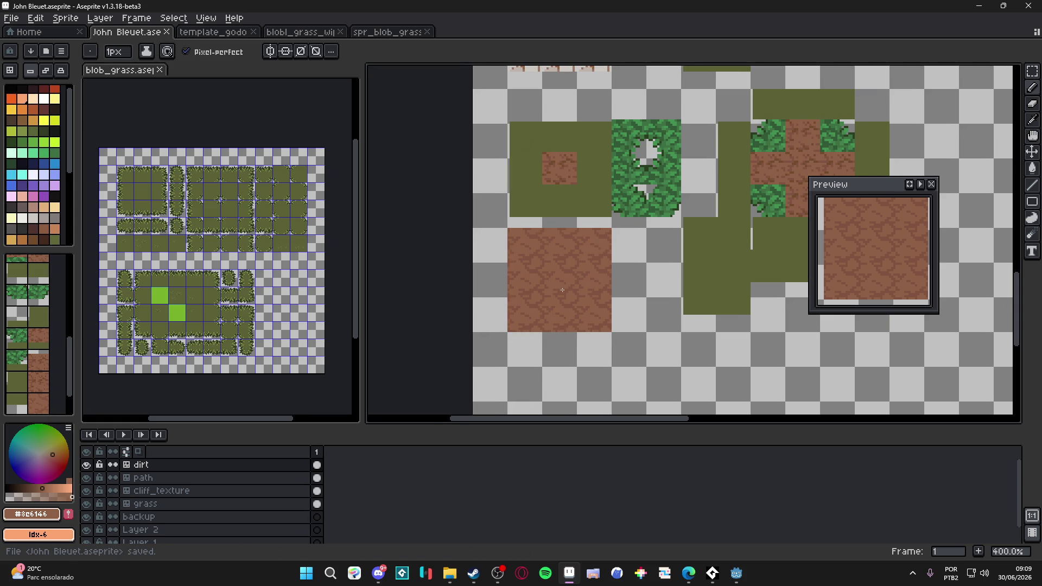
With crack brown #815440, add a dark pixel, a short stroke and another single crack pixel.
key(alt+Tab)
key(alt+Tab)
scroll(568, 243, up, 8)
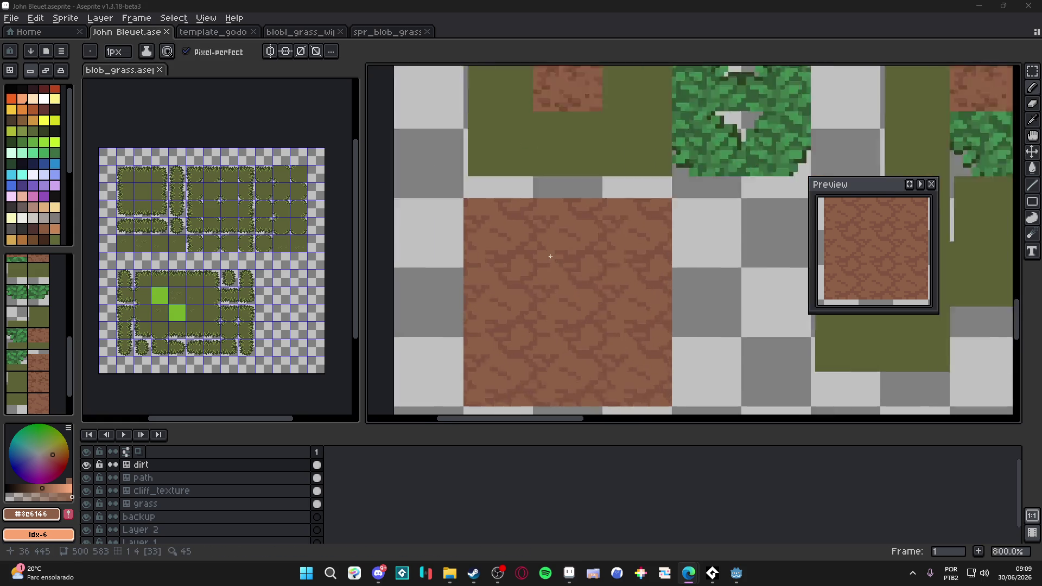
alt+click(567, 244)
click(558, 234)
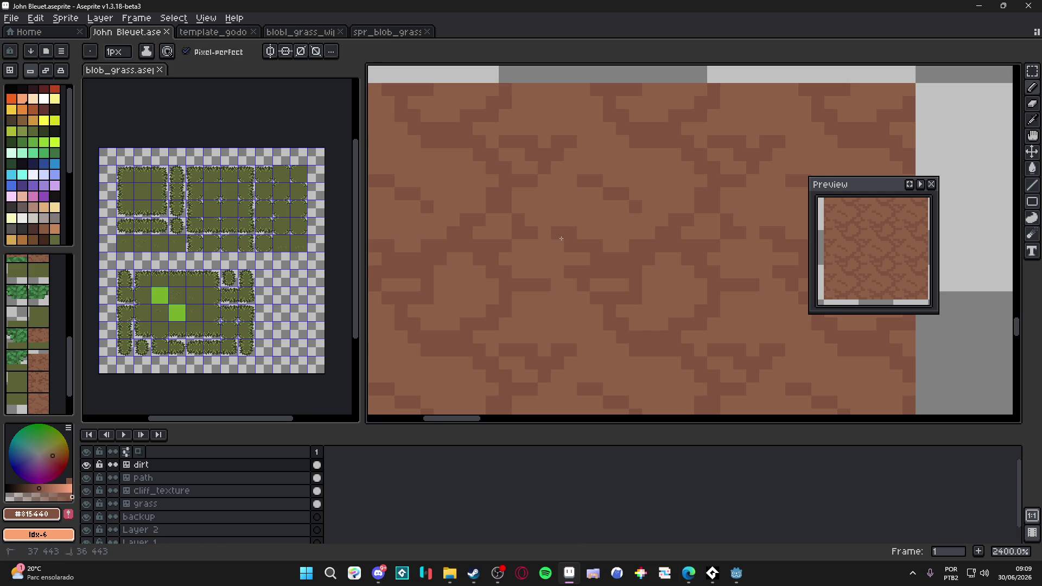
scroll(574, 278, down, 3)
scroll(567, 278, up, 3)
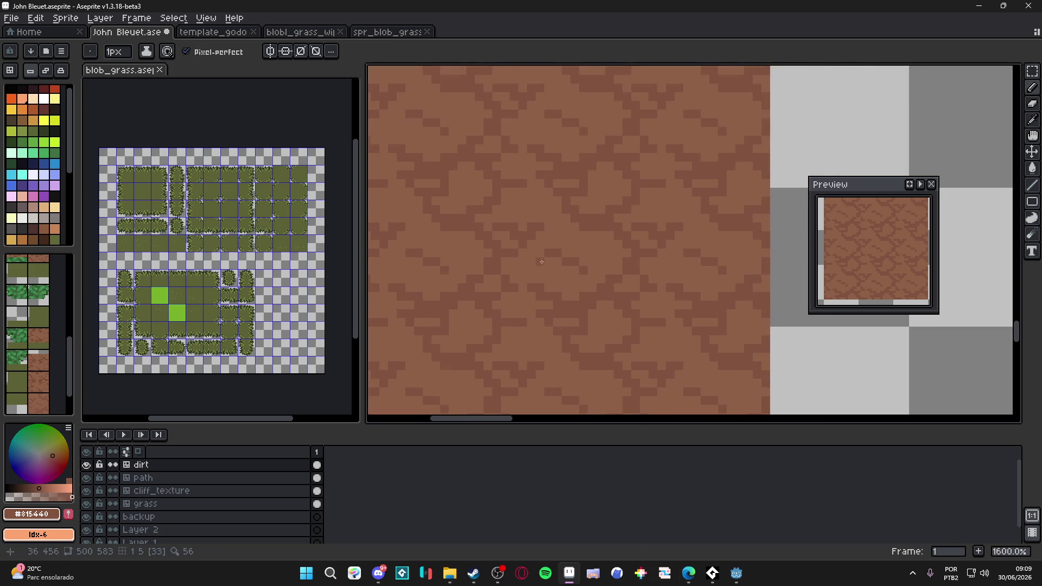
drag(541, 266, 534, 278)
click(582, 288)
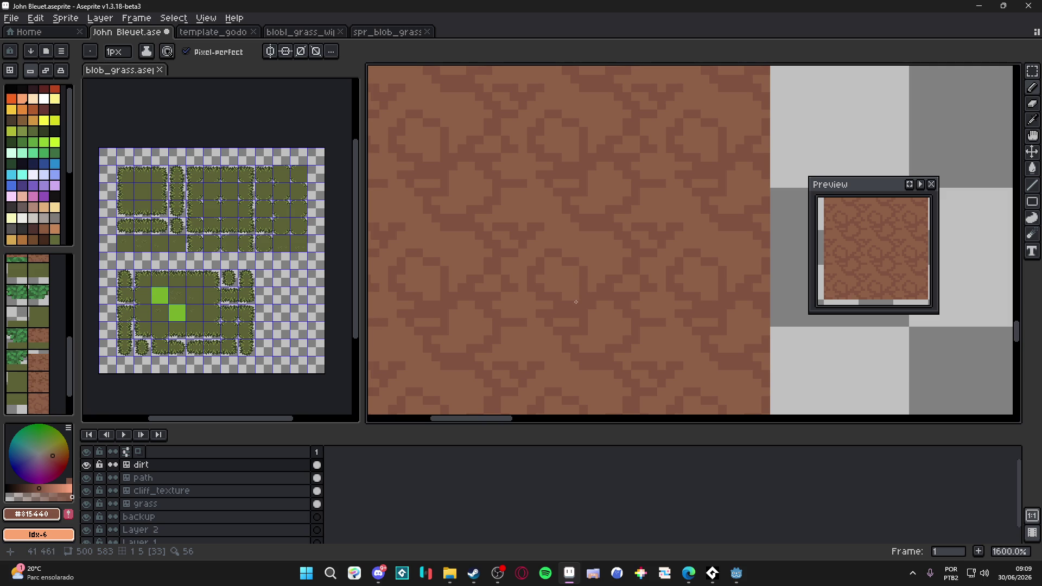
Sample the browns again and darken a few pixels along another crack.
scroll(575, 302, down, 2)
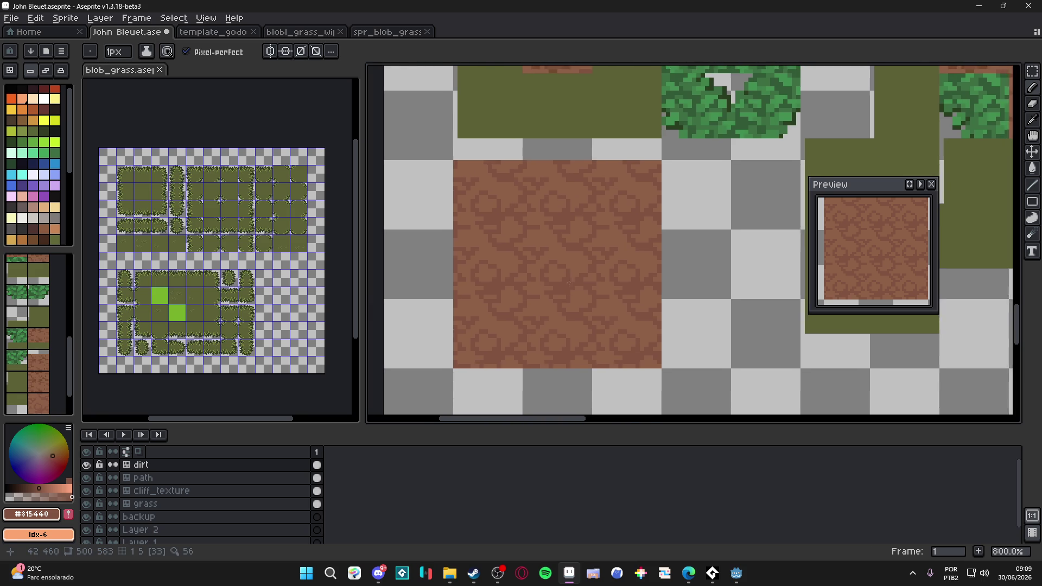
scroll(569, 282, down, 2)
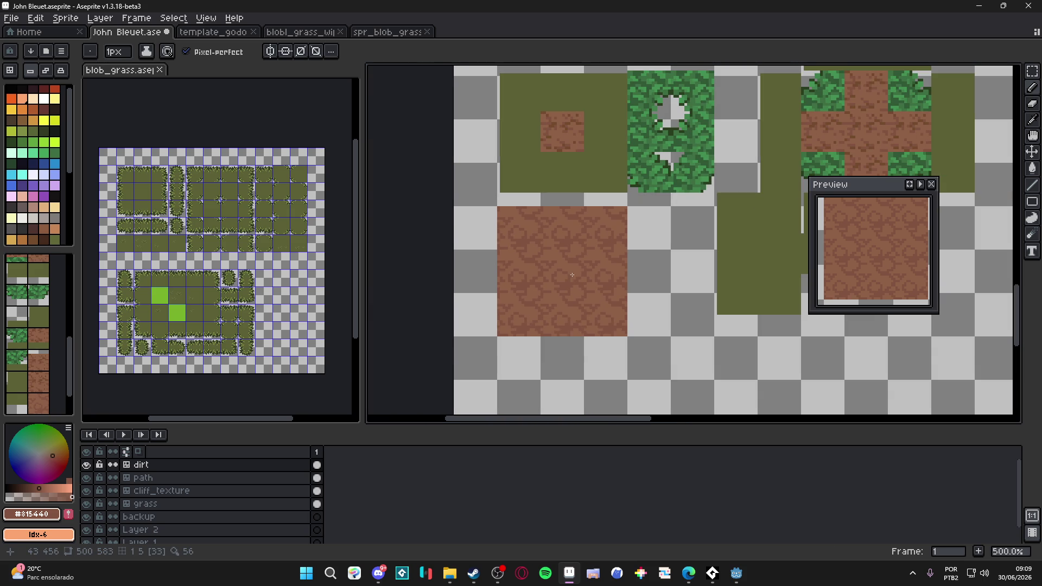
scroll(566, 278, up, 4)
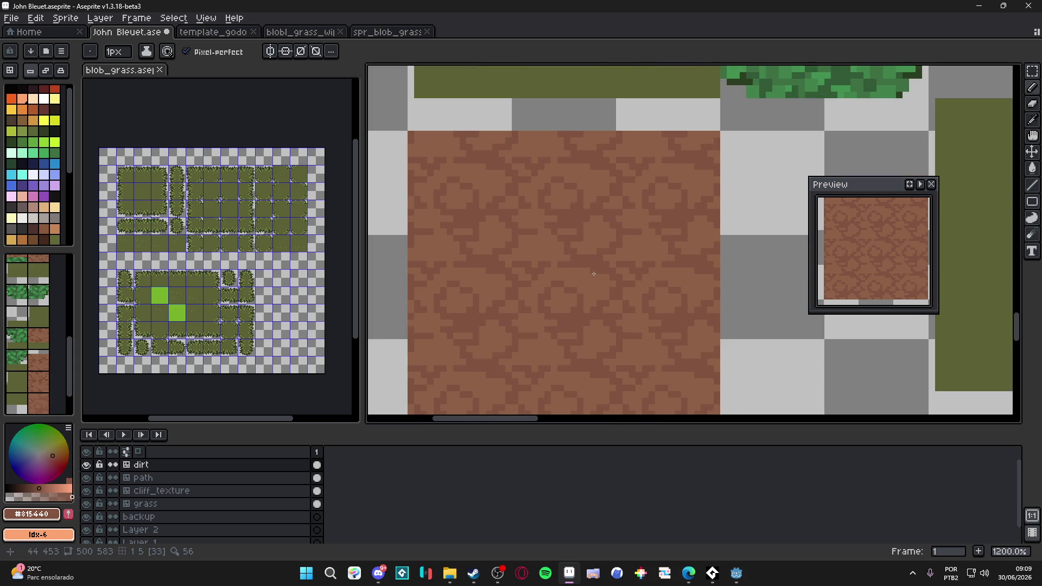
scroll(597, 279, up, 1)
alt+click(580, 270)
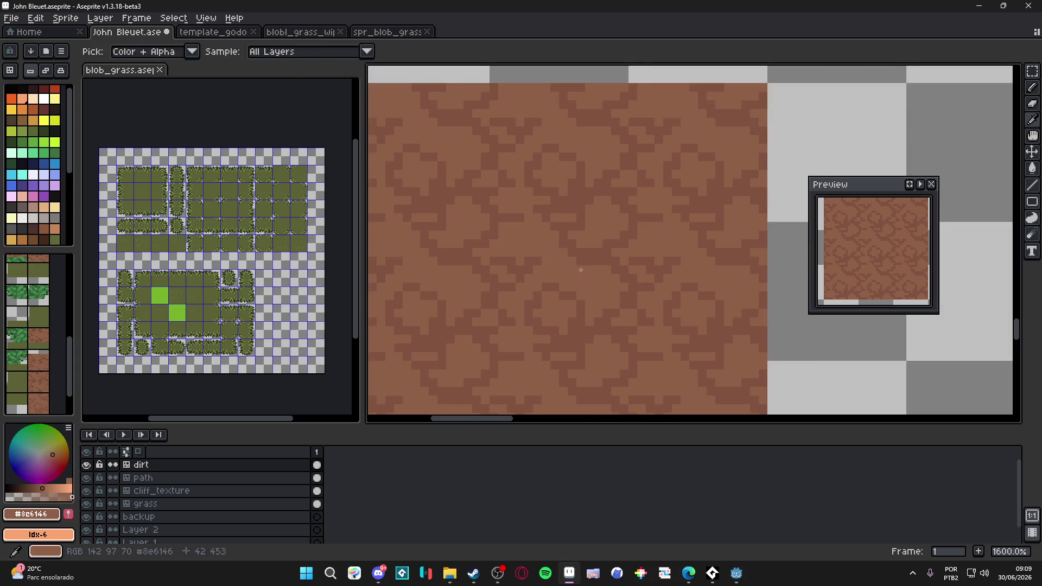
alt+click(546, 262)
drag(541, 256, 545, 245)
Sample the lighter then the darker crack brown while checking the tiled dirt.
alt+click(535, 256)
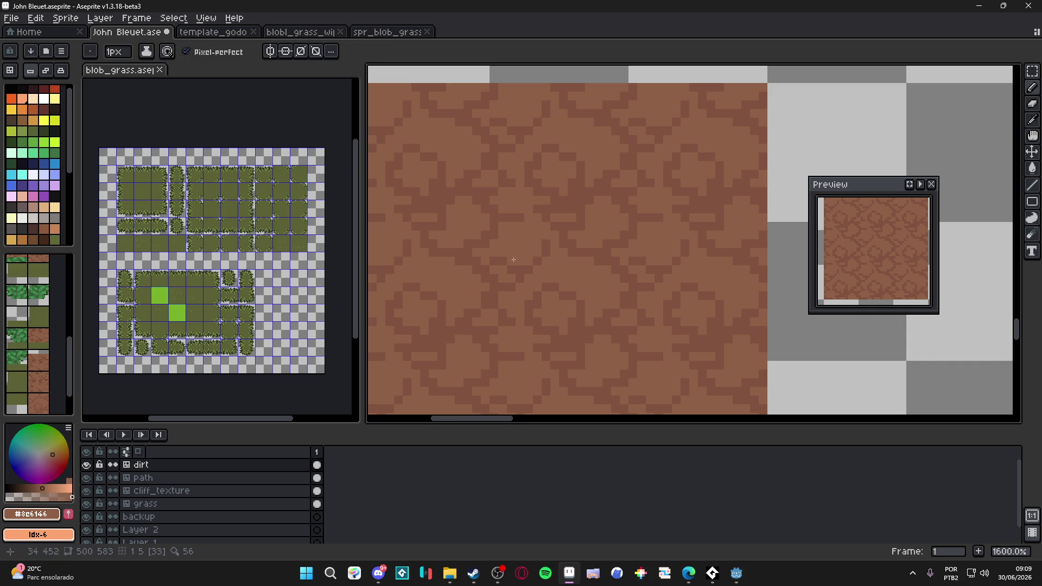
scroll(530, 275, down, 1)
scroll(529, 274, down, 1)
scroll(516, 268, up, 1)
key(alt)
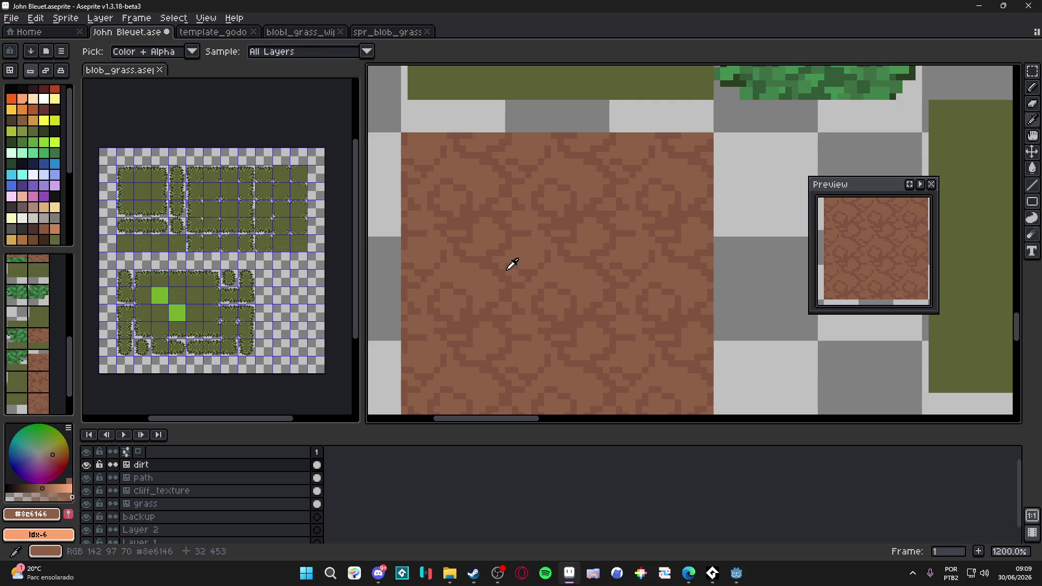
alt+click(503, 272)
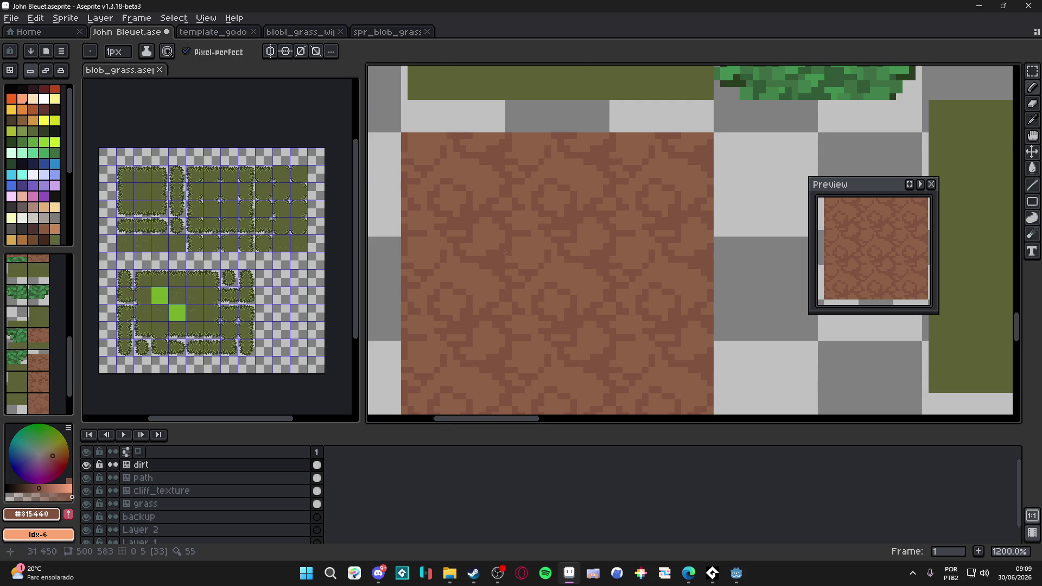
scroll(505, 252, down, 3)
scroll(510, 256, down, 2)
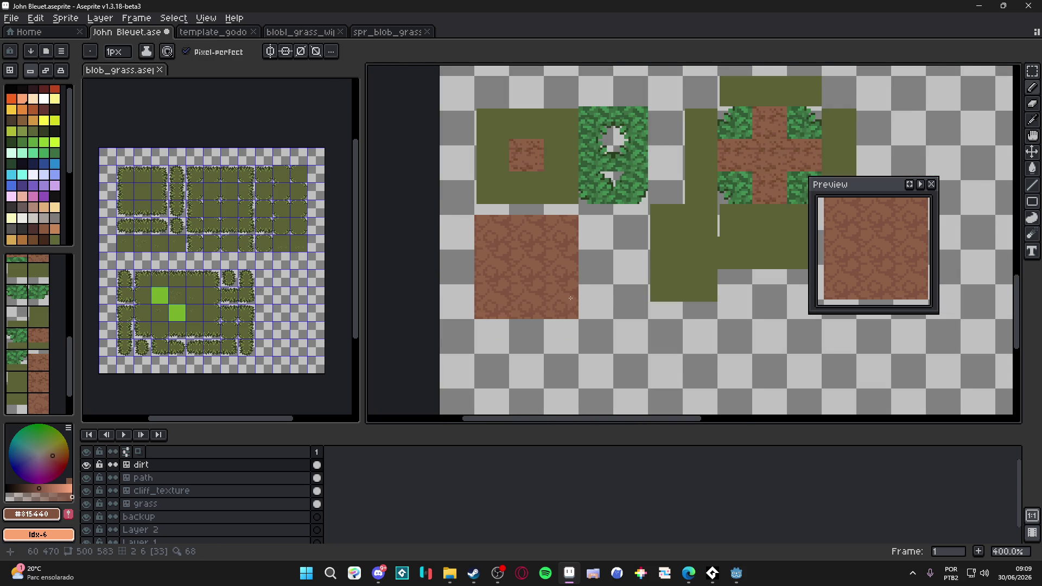
Save the tileset with Ctrl+S and show the tile grid over the canvas.
scroll(570, 297, down, 1)
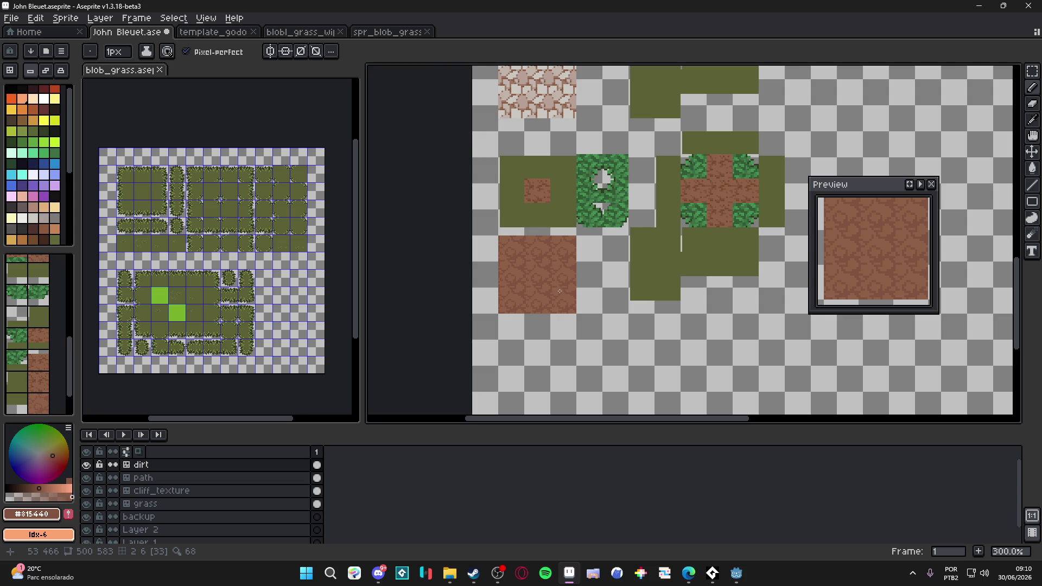
scroll(560, 292, up, 2)
key(ctrl+s)
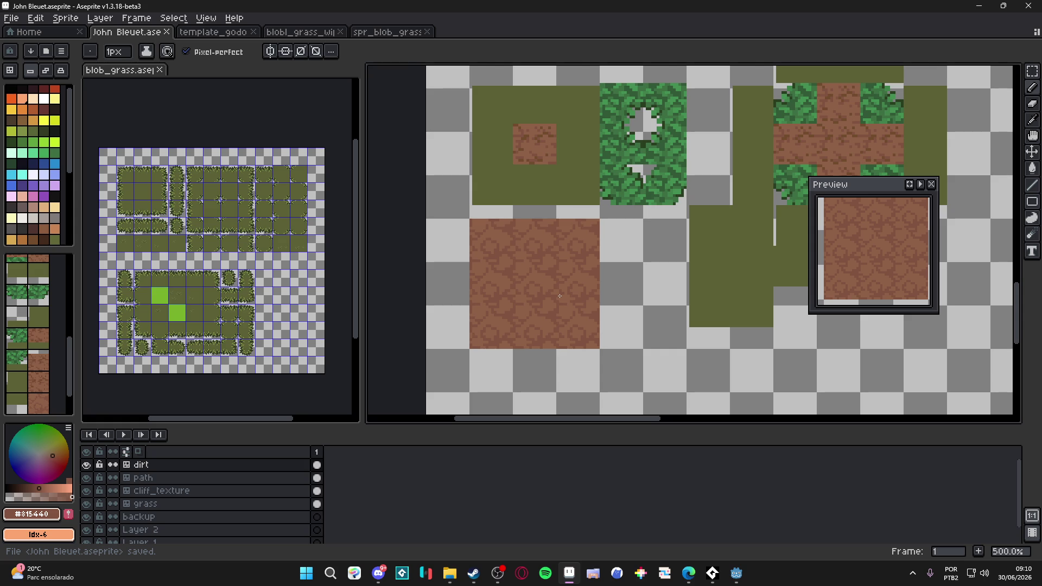
key(Tab)
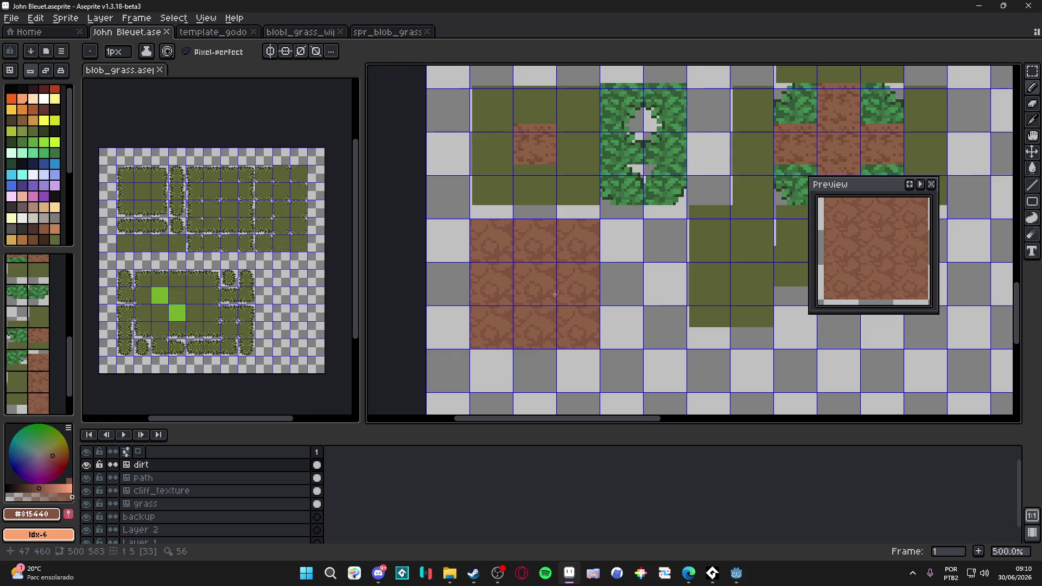
scroll(542, 255, up, 1)
Move the small dirt patch from inside the grass down onto the dirt block and deselect it.
key(m)
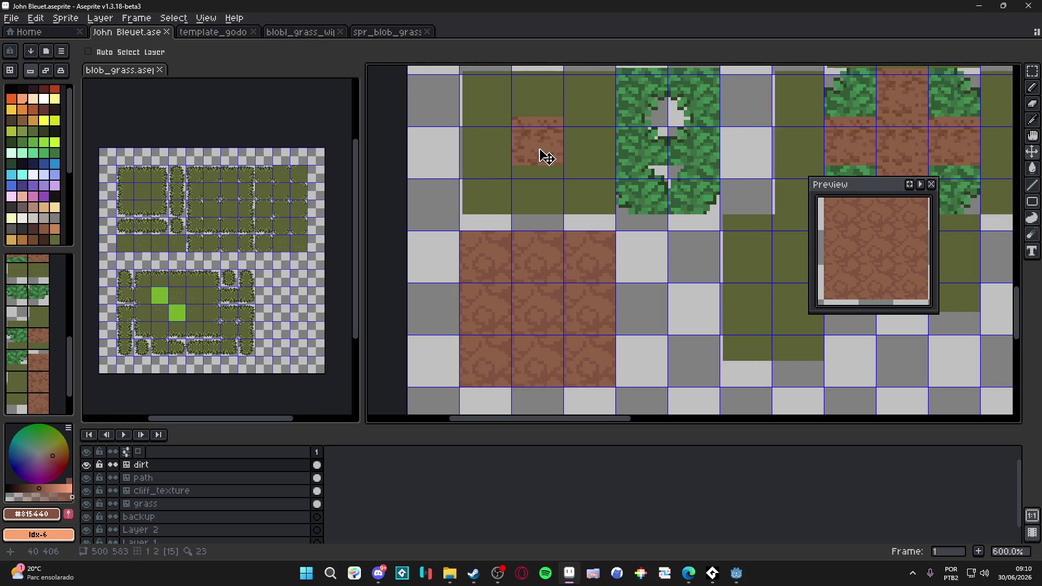
scroll(548, 219, up, 3)
drag(567, 114, 464, 210)
scroll(466, 209, down, 3)
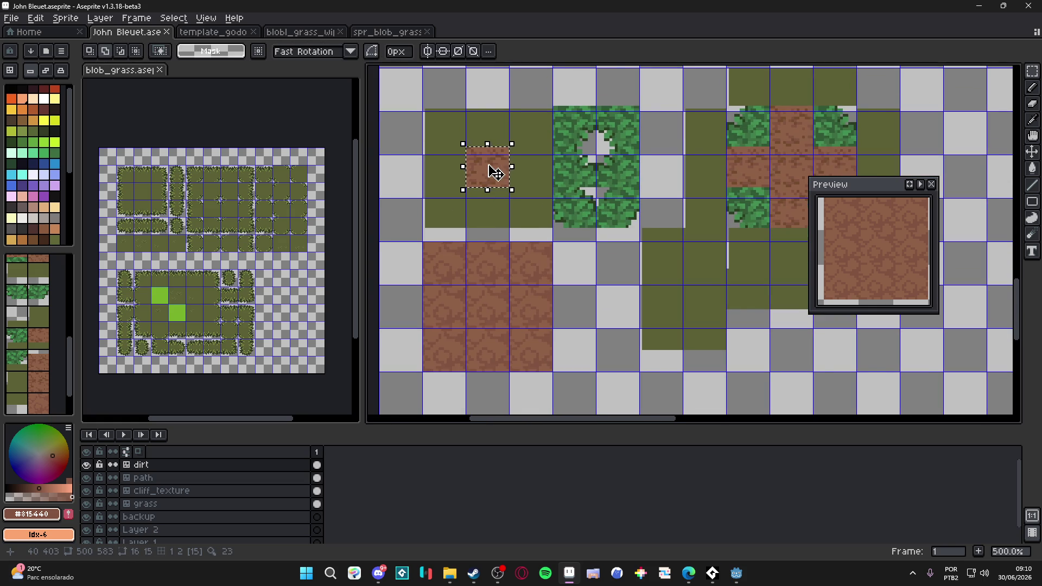
mouse_move(495, 172)
mouse_down()
mouse_move(496, 360)
mouse_move(500, 337)
mouse_move(488, 365)
mouse_up()
scroll(491, 360, up, 1)
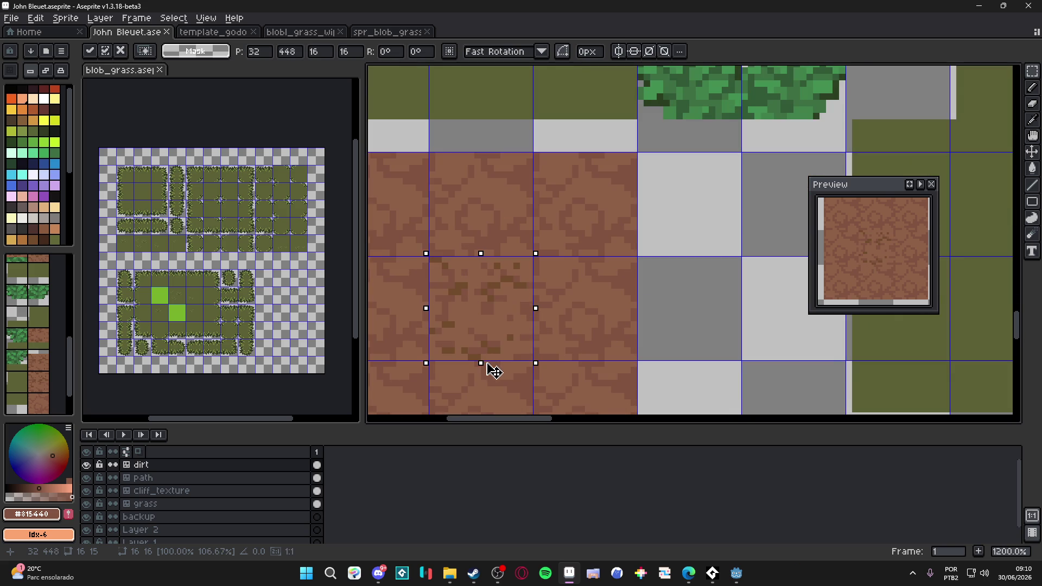
key(ctrl+d)
scroll(504, 350, down, 3)
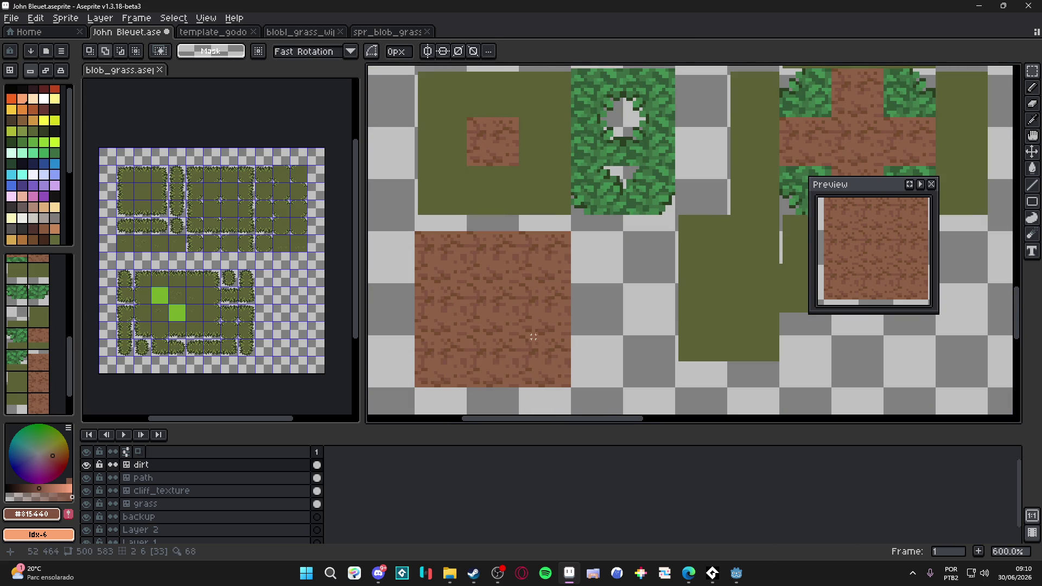
key(b)
scroll(505, 308, up, 6)
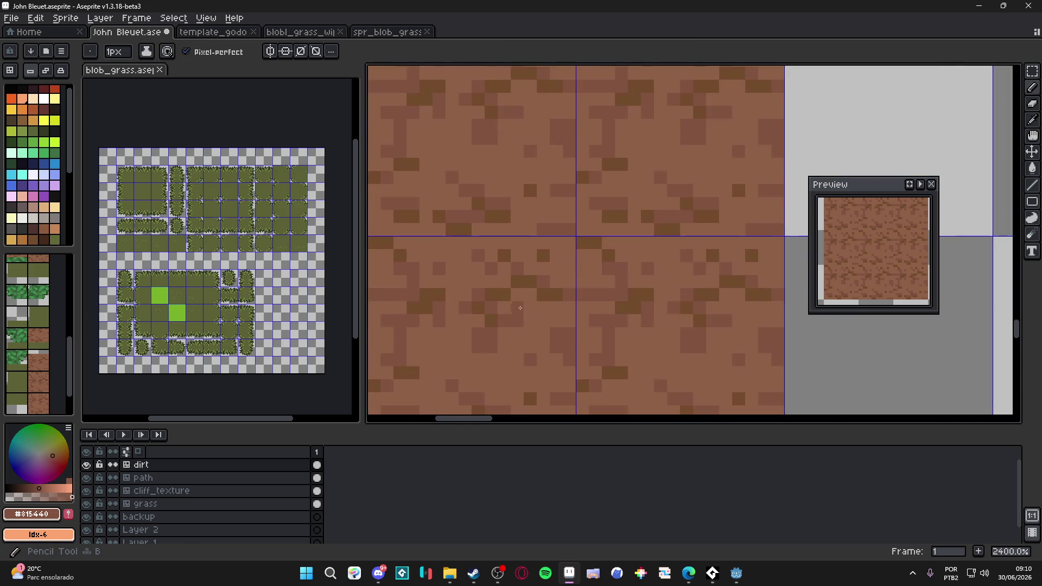
scroll(501, 308, down, 1)
key(alt)
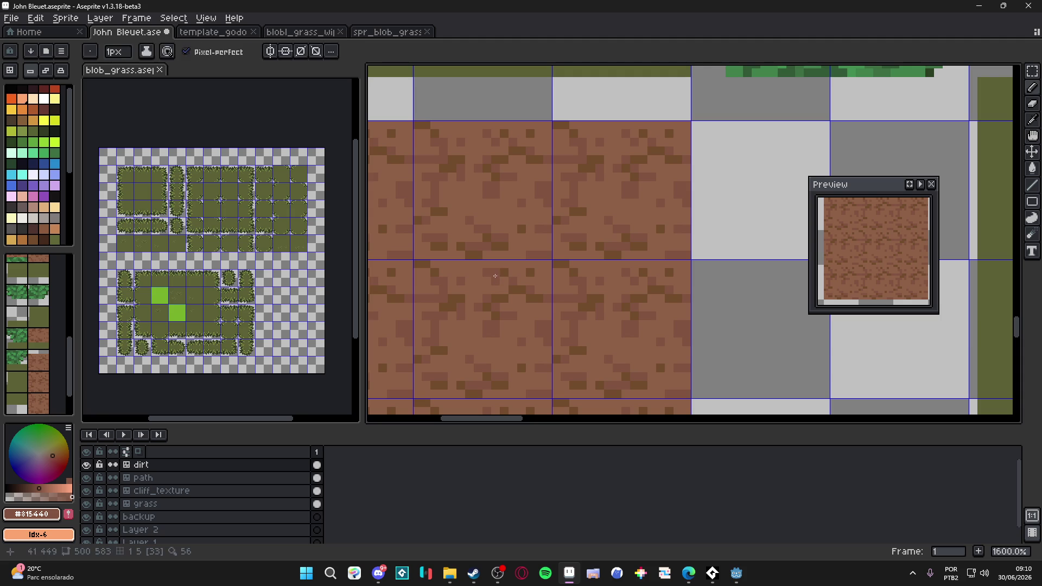
alt+click(503, 290)
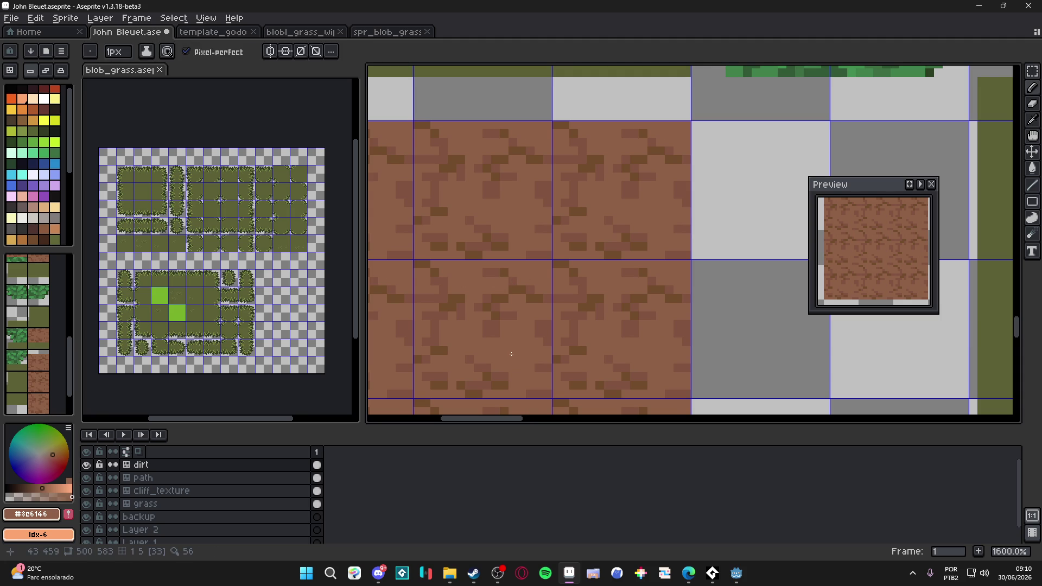
scroll(514, 339, down, 1)
scroll(535, 323, down, 3)
scroll(539, 317, down, 1)
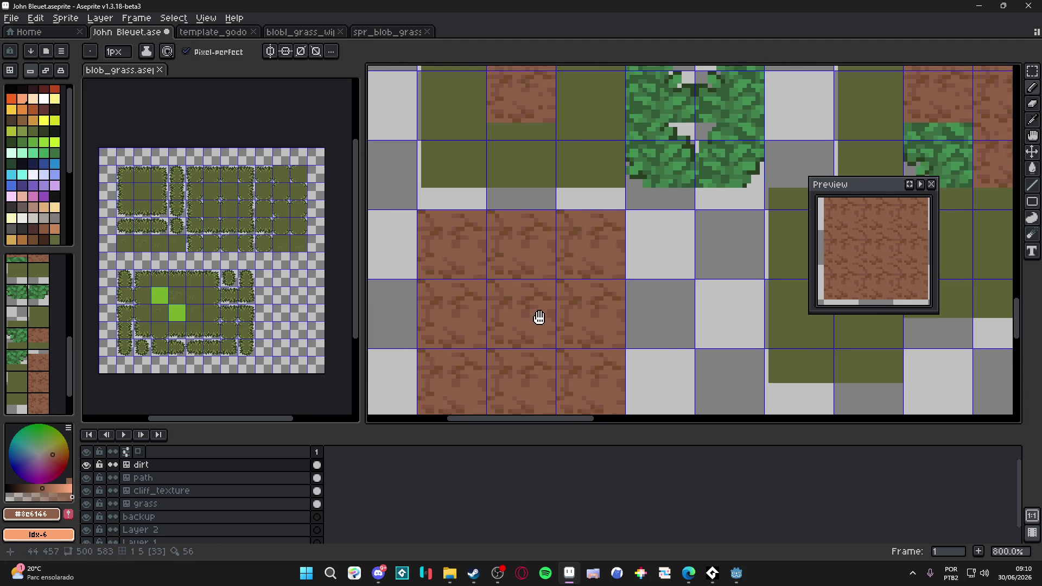
scroll(540, 317, up, 4)
key(alt)
key(alt)
scroll(551, 217, down, 5)
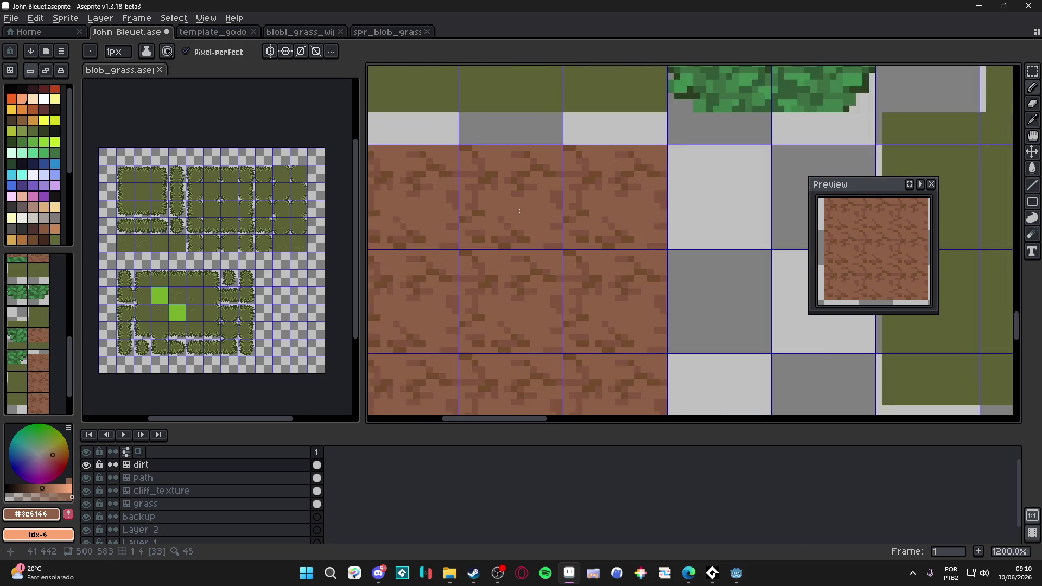
scroll(547, 244, up, 4)
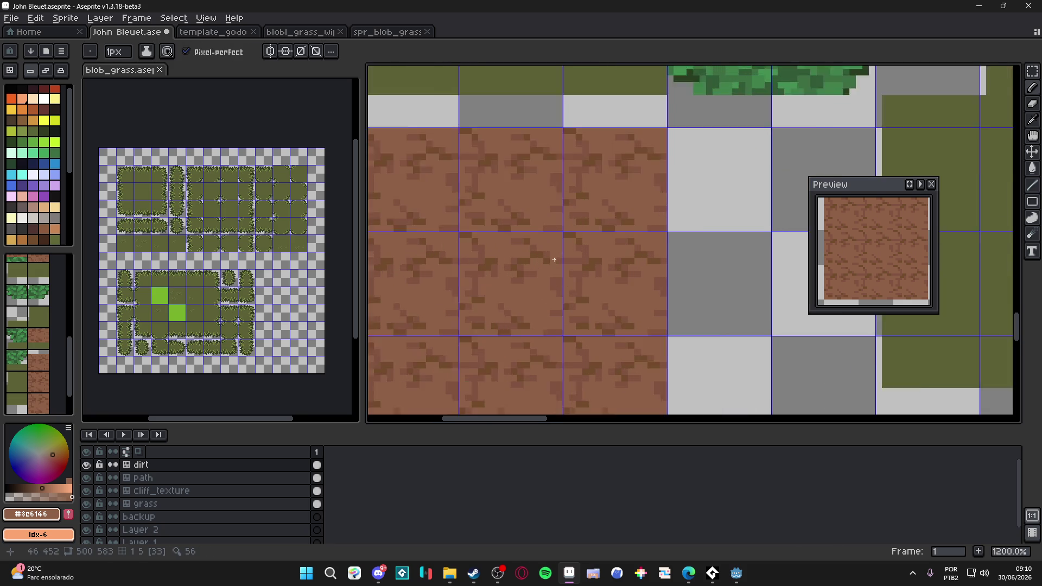
alt+click(539, 256)
alt+click(588, 258)
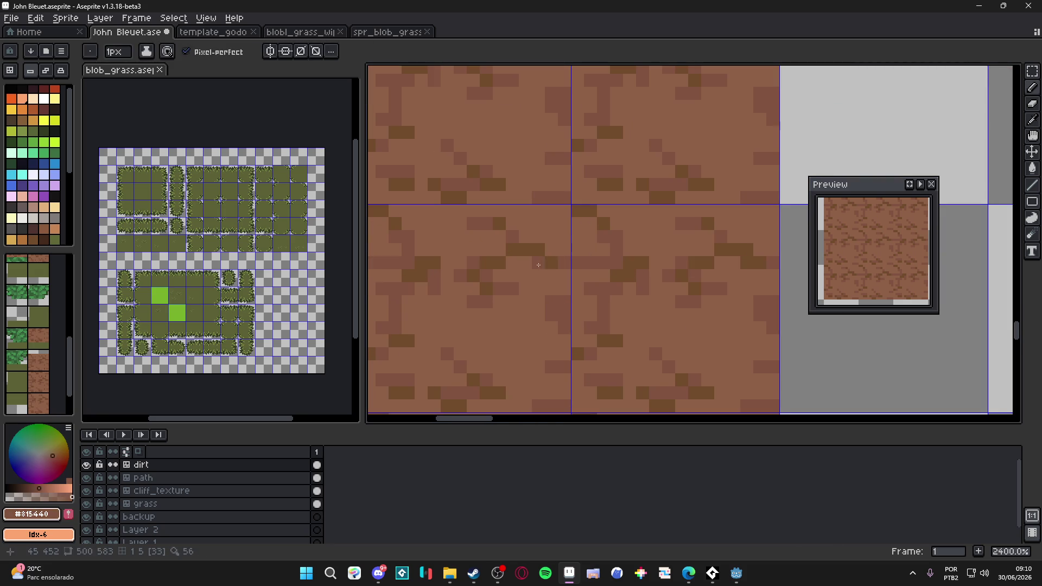
scroll(570, 269, down, 4)
scroll(564, 272, down, 1)
key(ctrl+s)
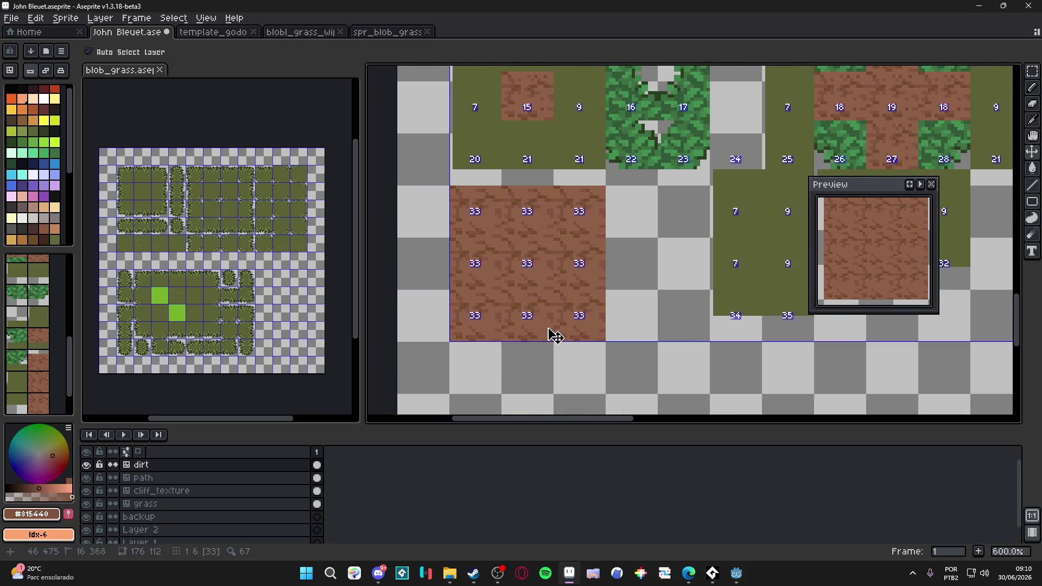
scroll(528, 294, up, 1)
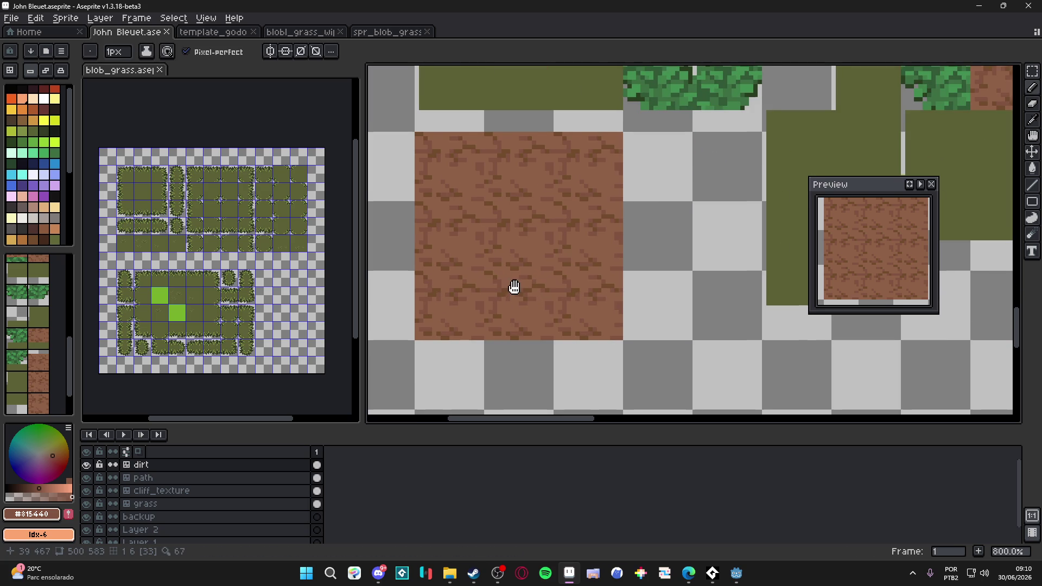
drag(514, 288, 510, 301)
scroll(525, 288, up, 3)
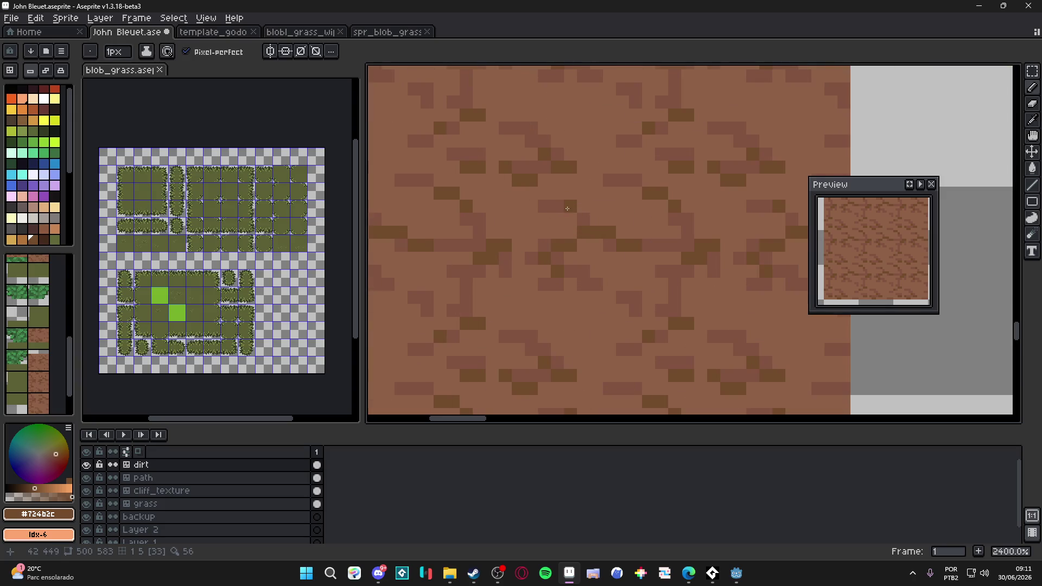
scroll(586, 227, down, 1)
scroll(587, 226, up, 1)
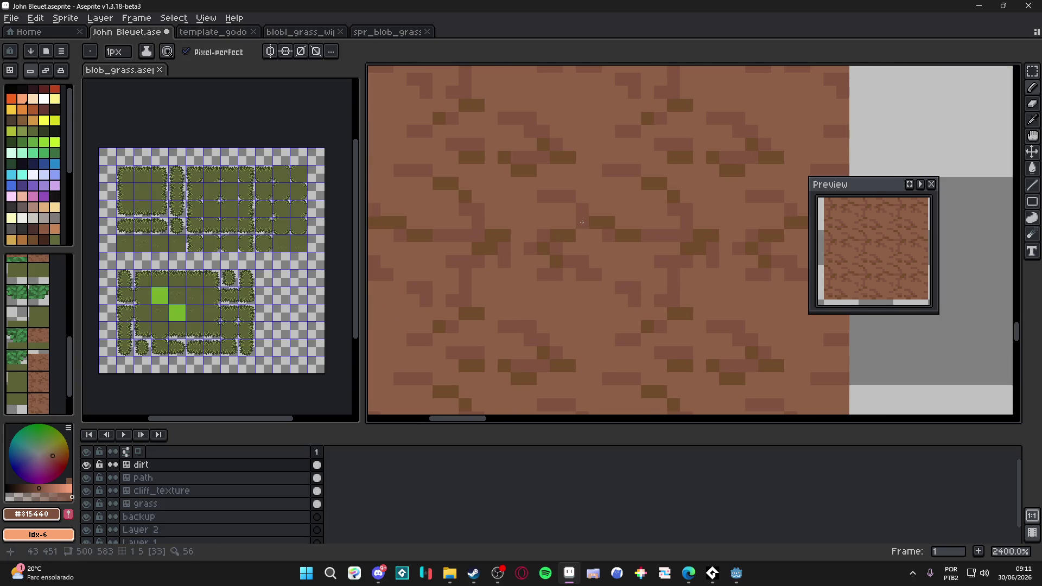
scroll(593, 268, down, 3)
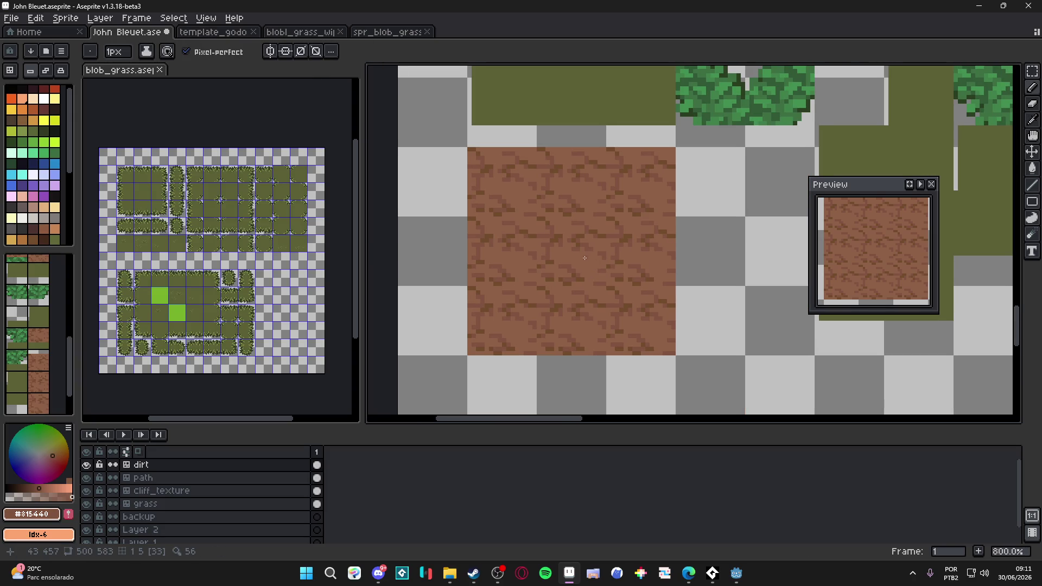
scroll(583, 257, down, 4)
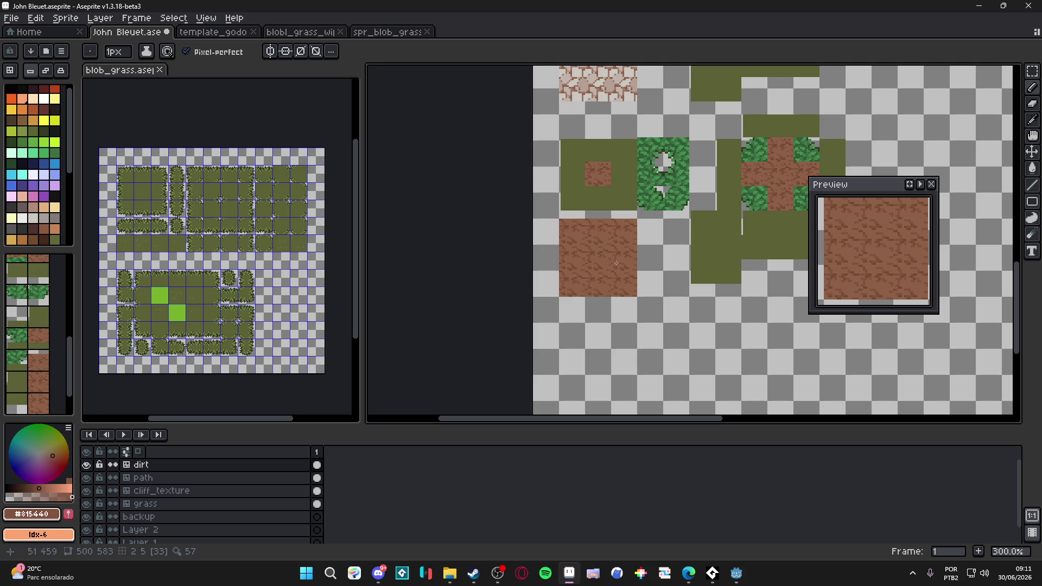
scroll(610, 254, up, 2)
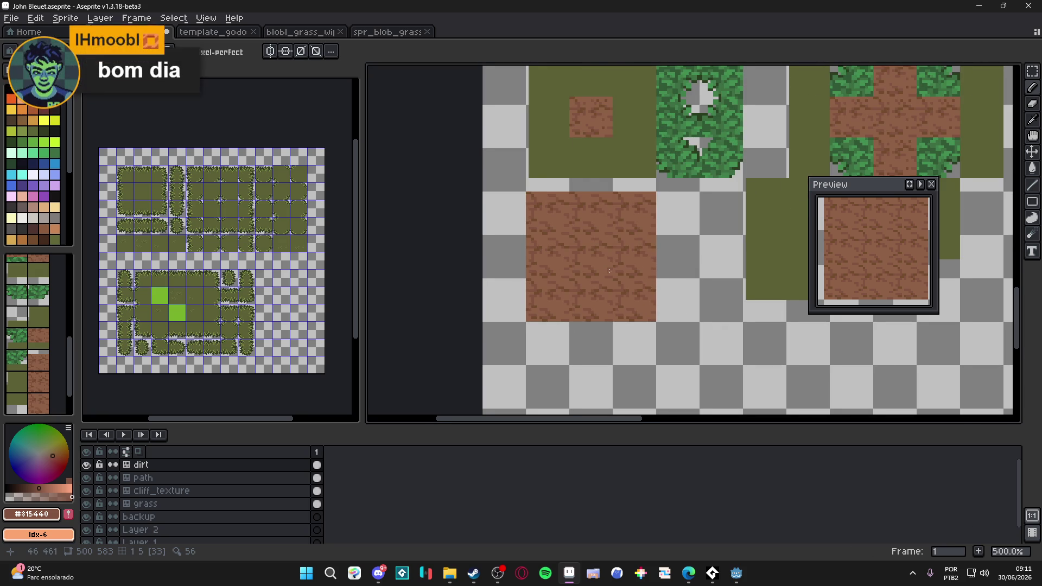
Save the tileset, then sample the darker and lighter crack browns across more of the dirt tile.
scroll(574, 280, up, 4)
key(ctrl+s)
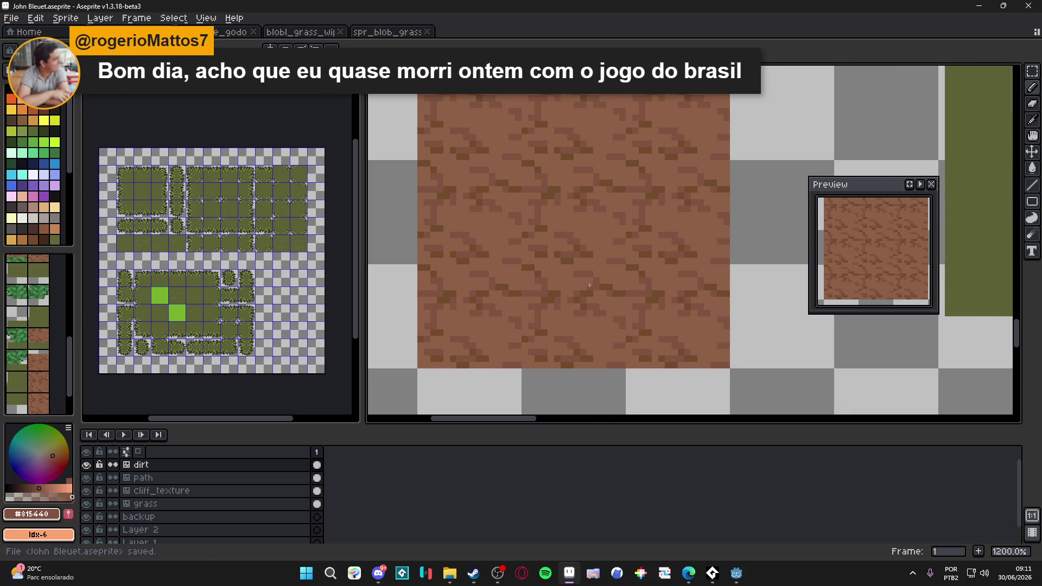
scroll(556, 313, up, 3)
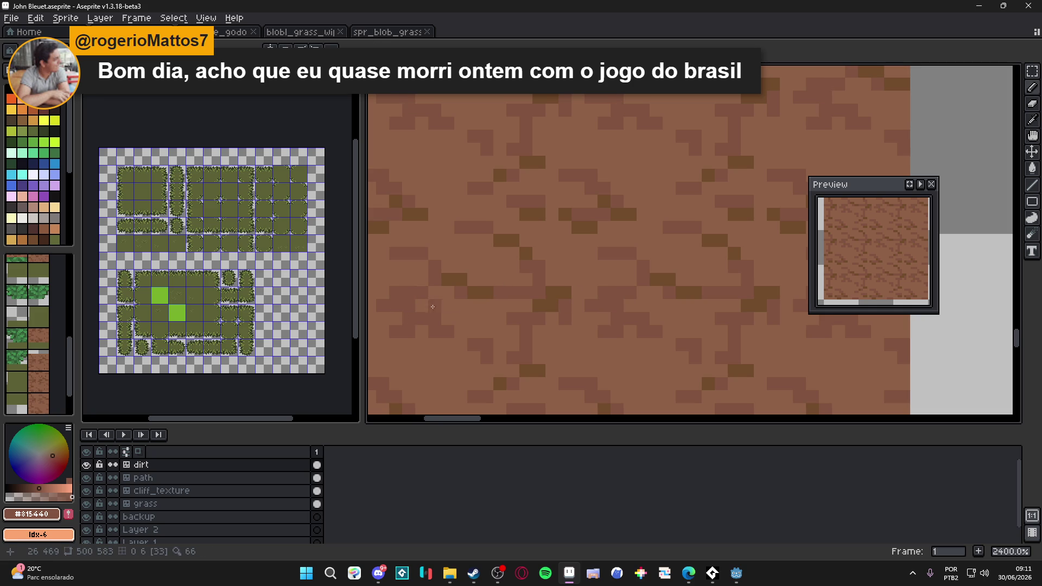
alt+click(459, 278)
mouse_move(624, 254)
mouse_down()
mouse_move(380, 135)
mouse_move(536, 273)
mouse_up()
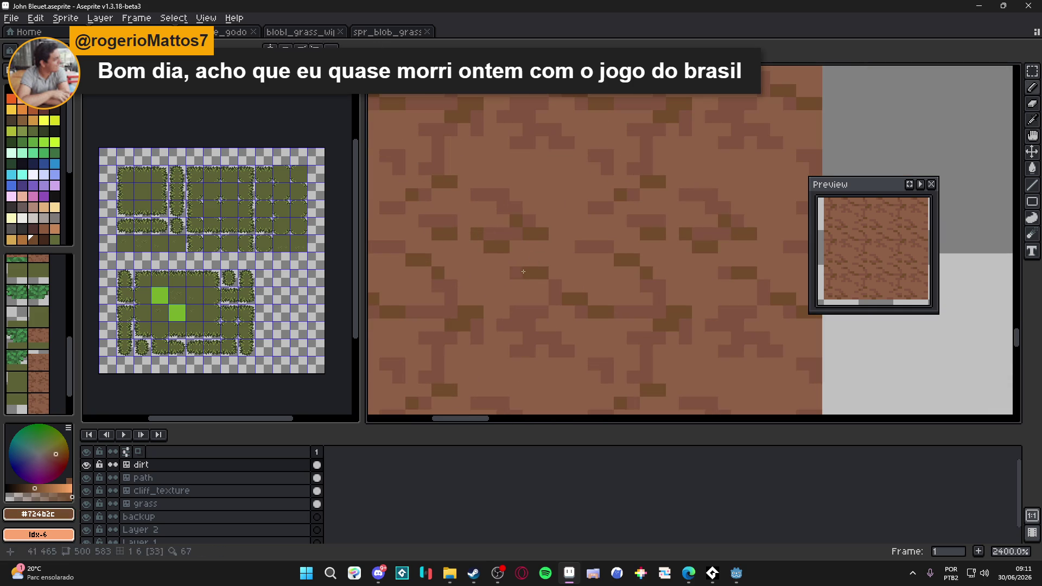
alt+click(737, 273)
alt+click(571, 293)
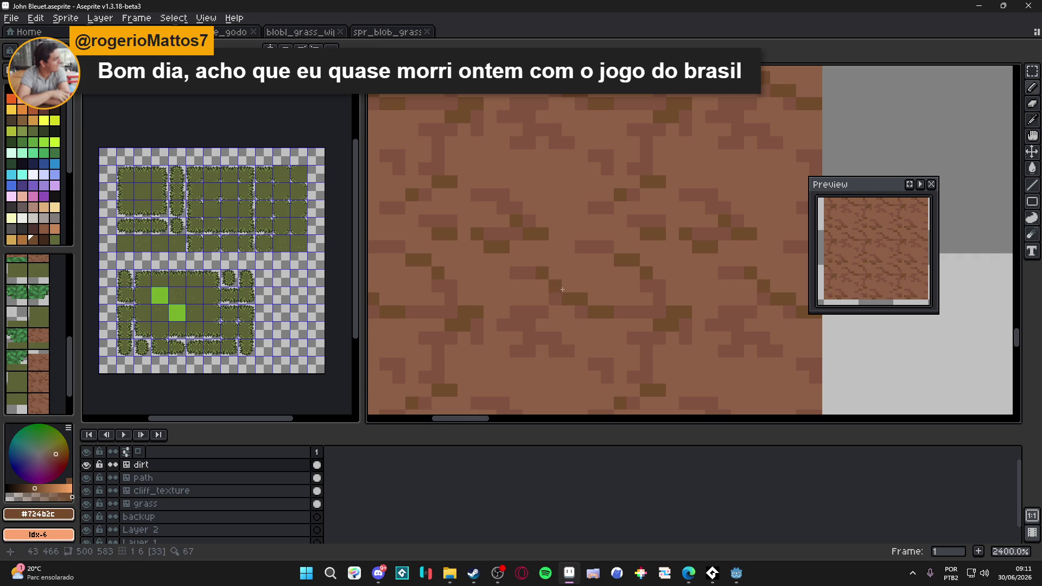
scroll(614, 305, down, 3)
scroll(614, 305, up, 1)
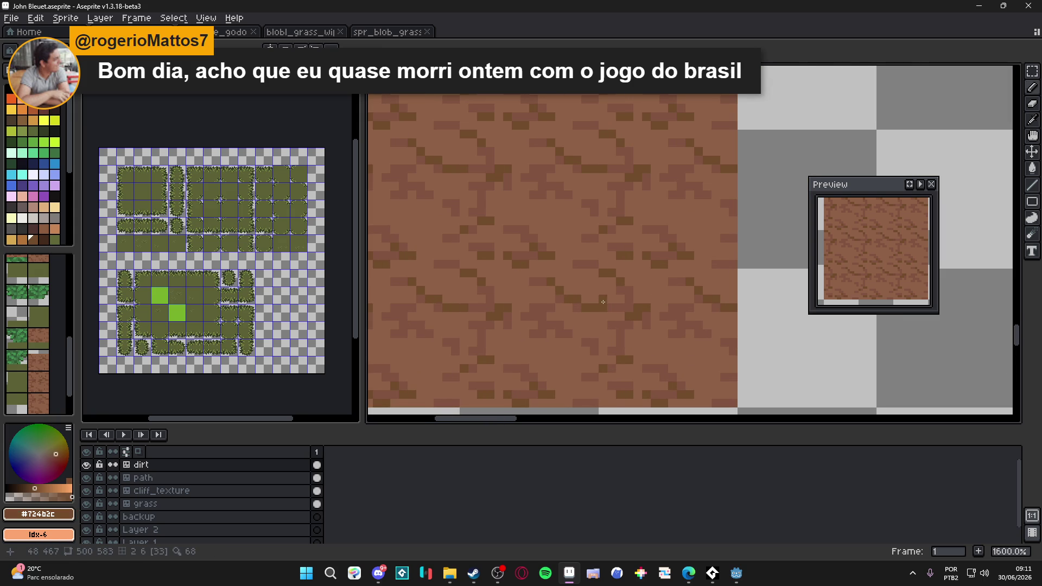
scroll(557, 329, down, 3)
scroll(566, 330, up, 3)
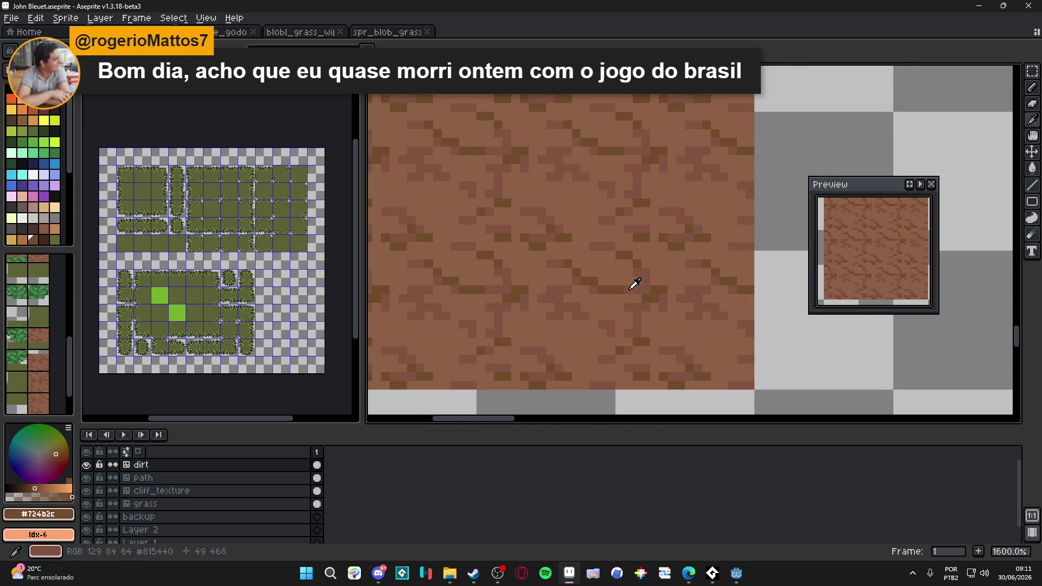
Alternate sampling the lighter and darker crack browns from the dirt, then save again.
alt+click(632, 283)
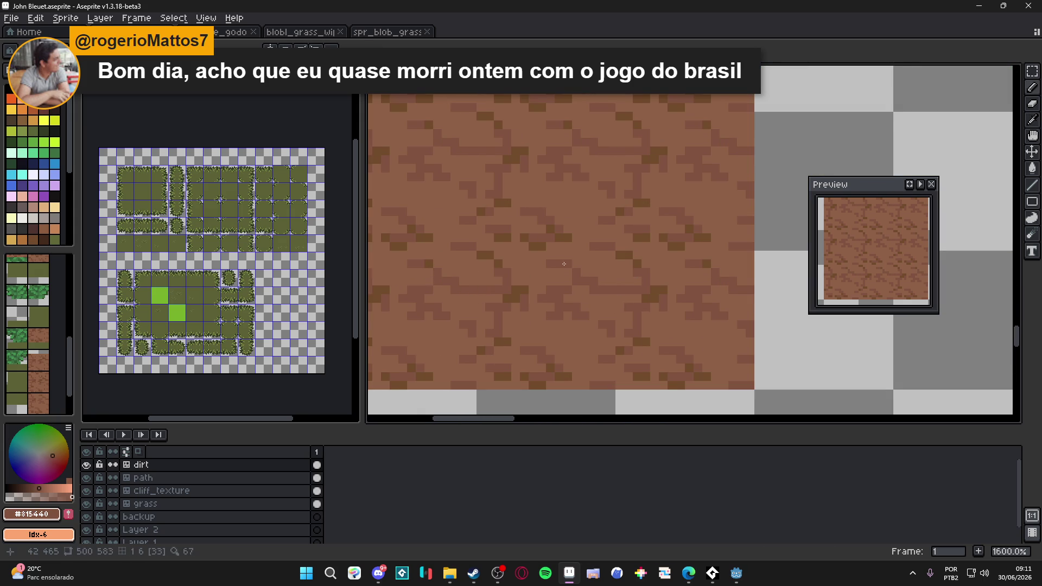
alt+click(588, 279)
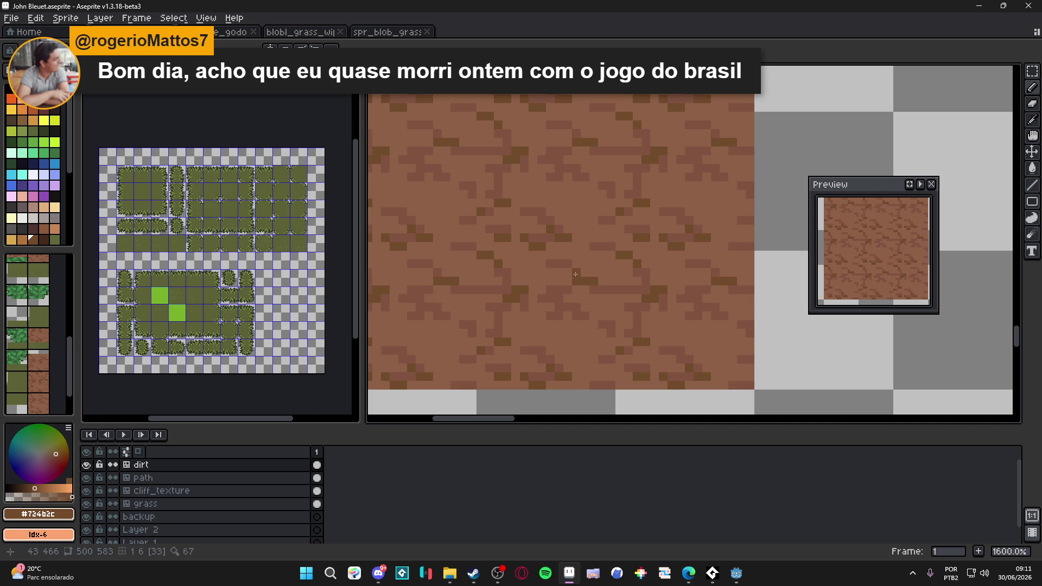
alt+click(565, 282)
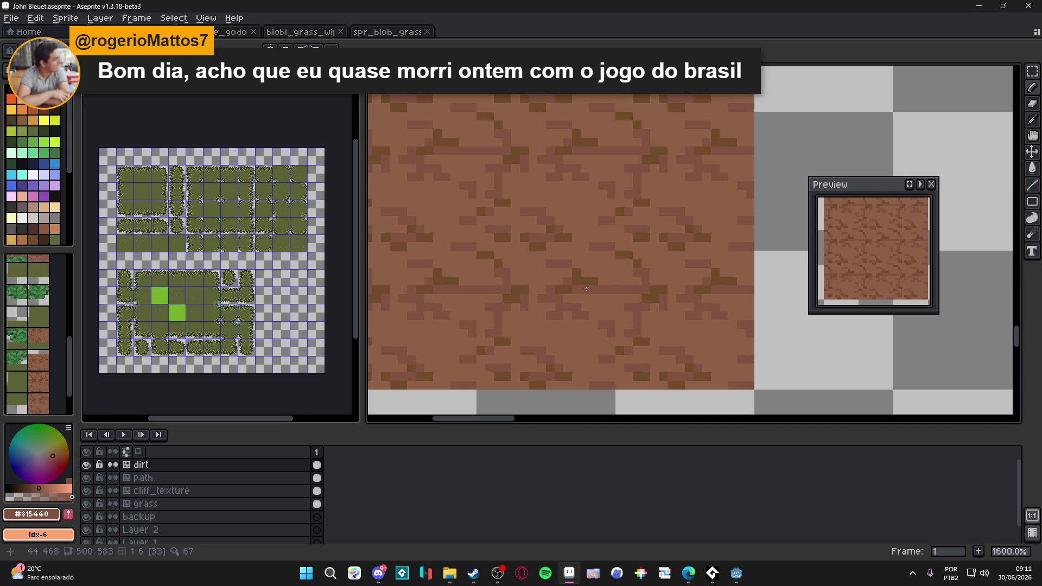
scroll(573, 284, down, 1)
scroll(549, 288, up, 2)
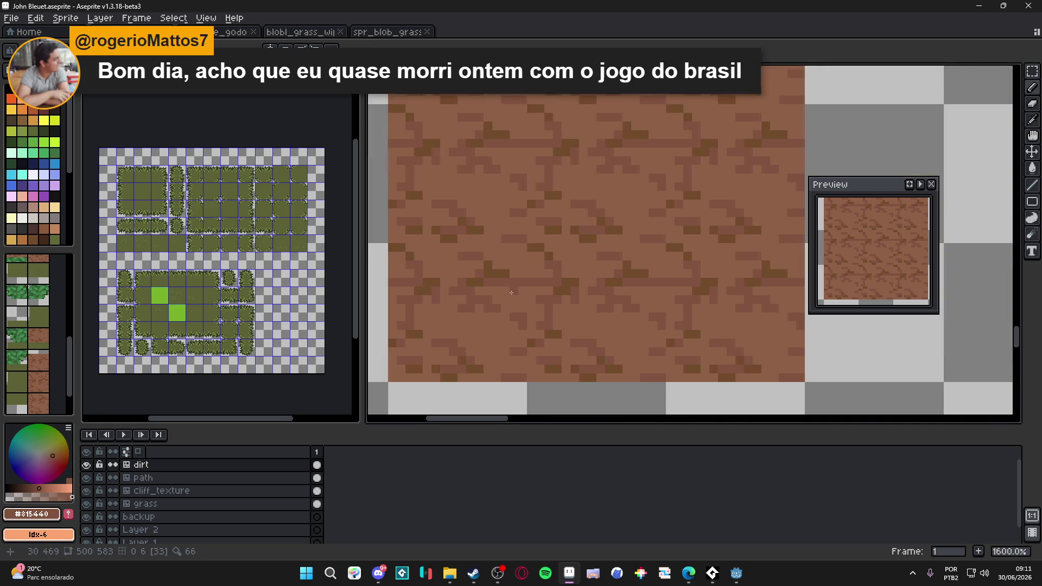
scroll(565, 289, down, 2)
key(ctrl+s)
Paint out a short crack stretch with the base dirt brown.
scroll(572, 299, up, 5)
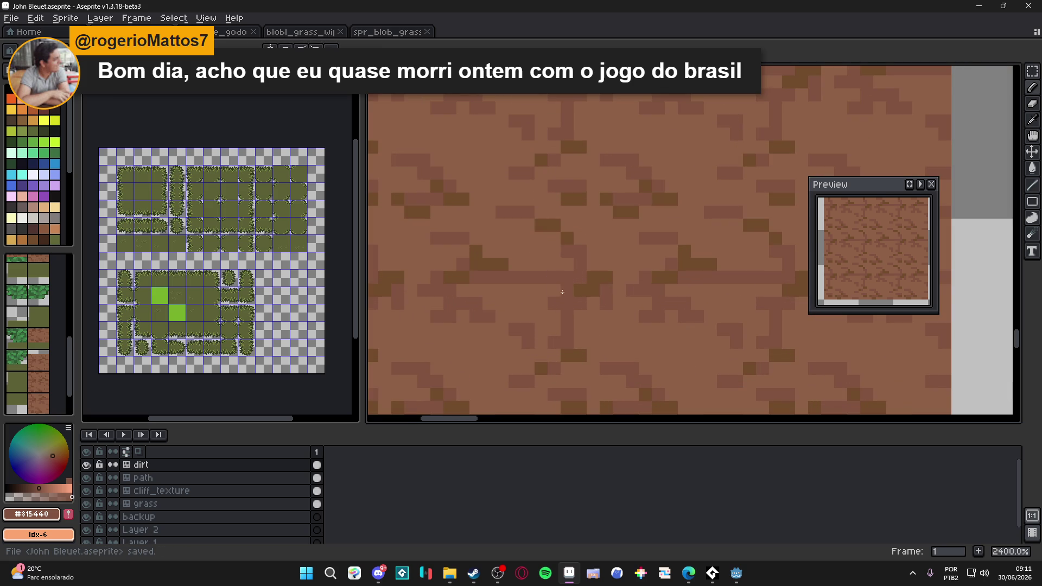
alt+click(554, 278)
drag(559, 276, 524, 277)
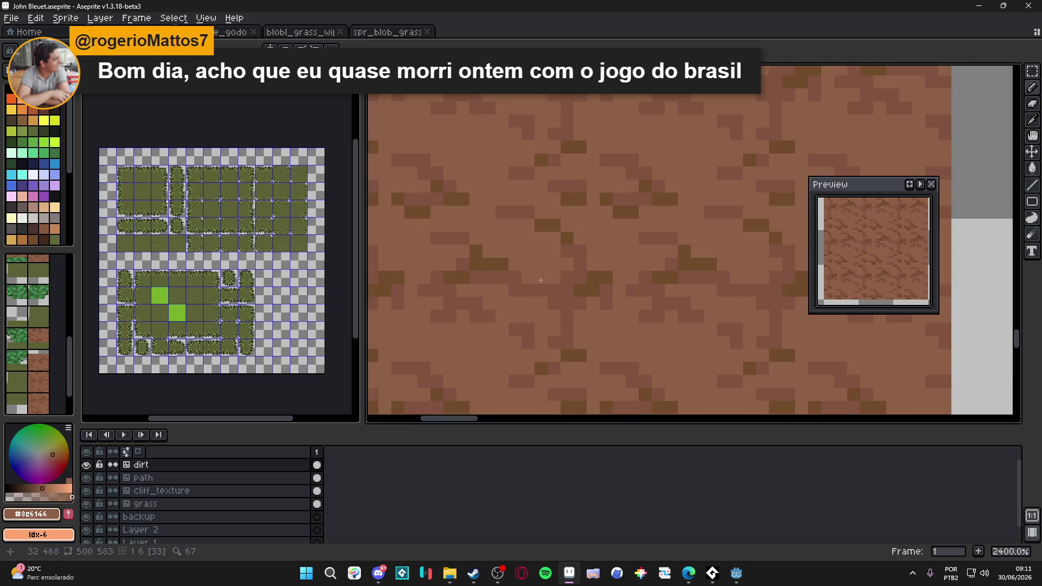
scroll(541, 280, down, 2)
scroll(581, 233, up, 3)
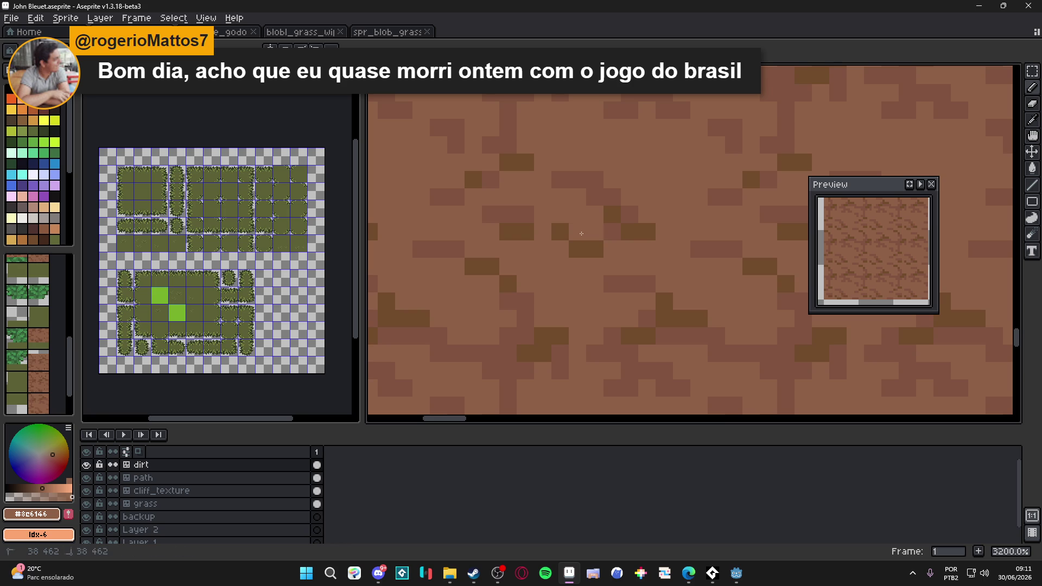
Paint a few new crack pixels in #815440 and save the tileset.
alt+click(569, 242)
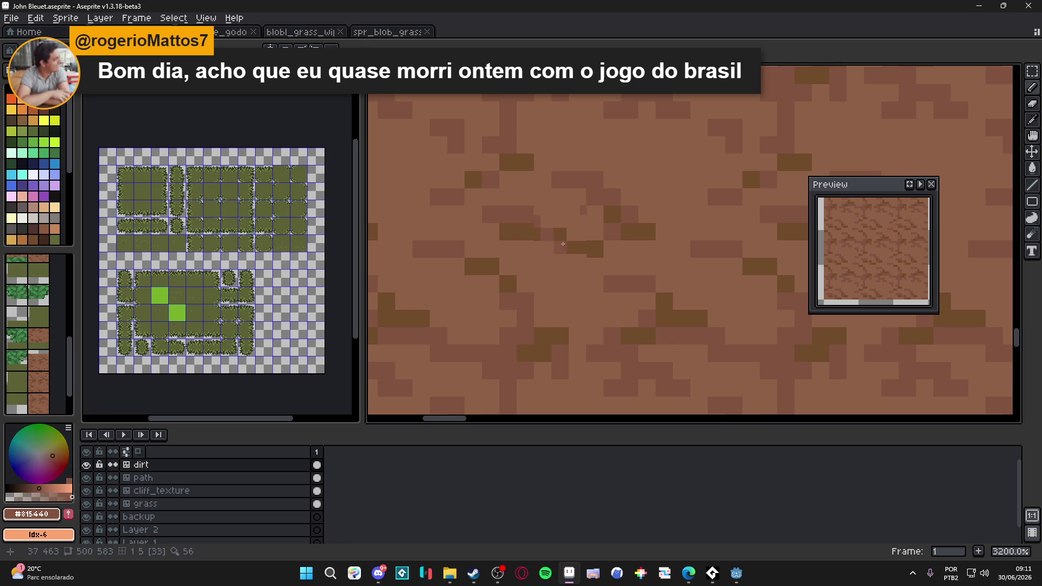
scroll(563, 244, down, 3)
scroll(542, 228, up, 2)
drag(527, 218, 538, 216)
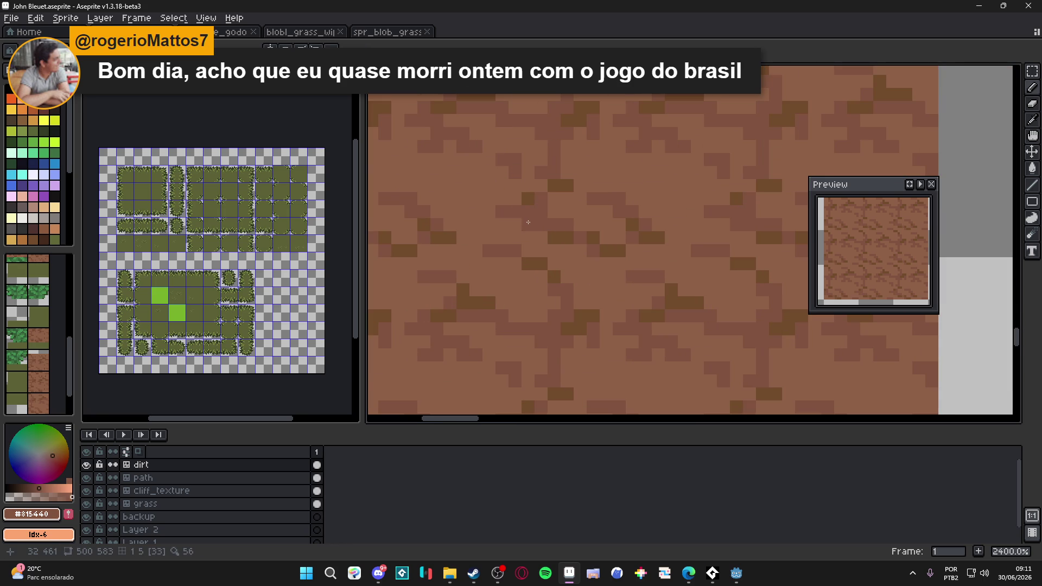
scroll(546, 238, down, 5)
scroll(579, 211, up, 5)
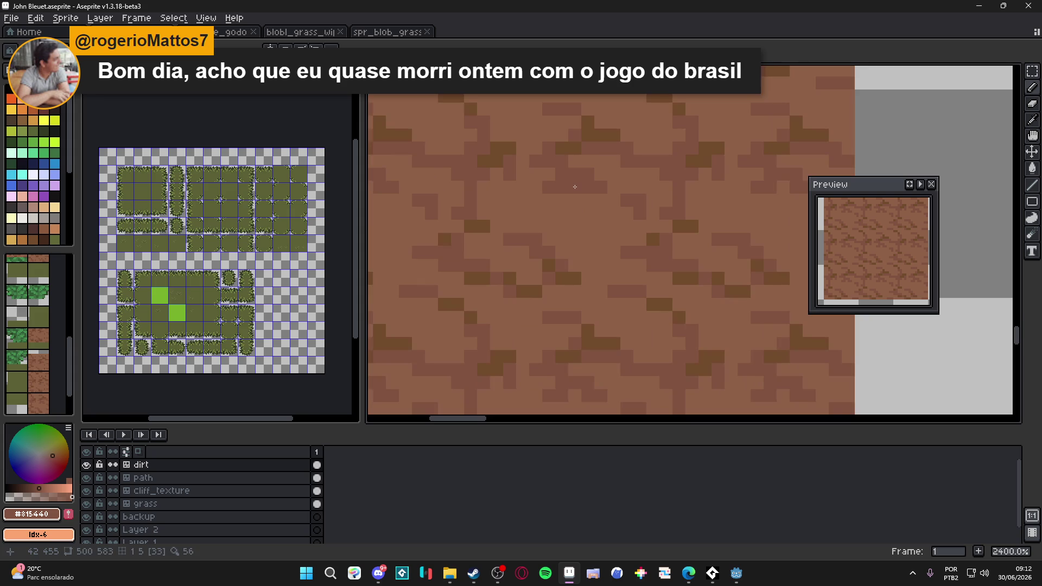
scroll(574, 196, down, 5)
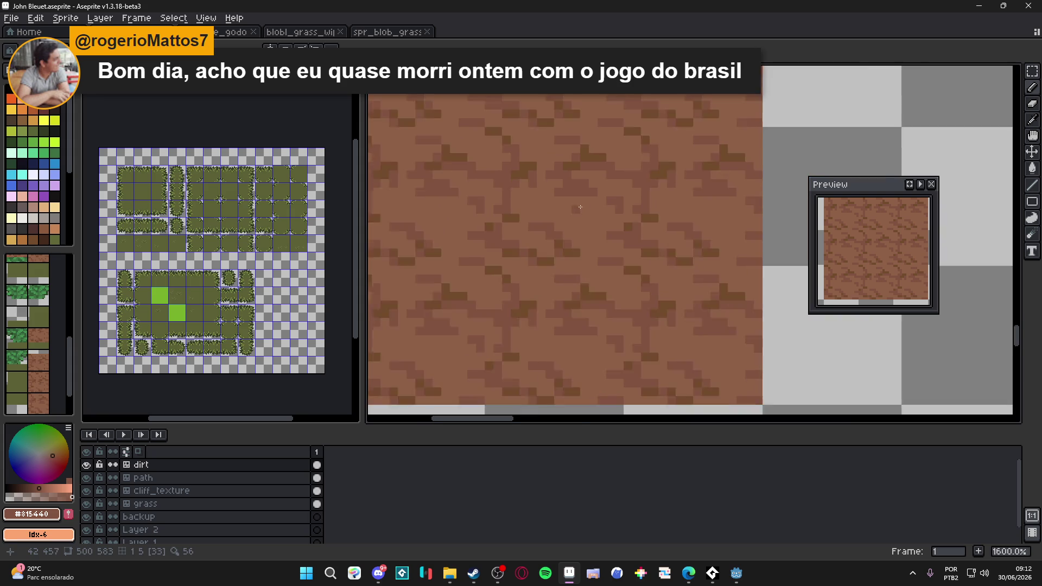
key(ctrl+s)
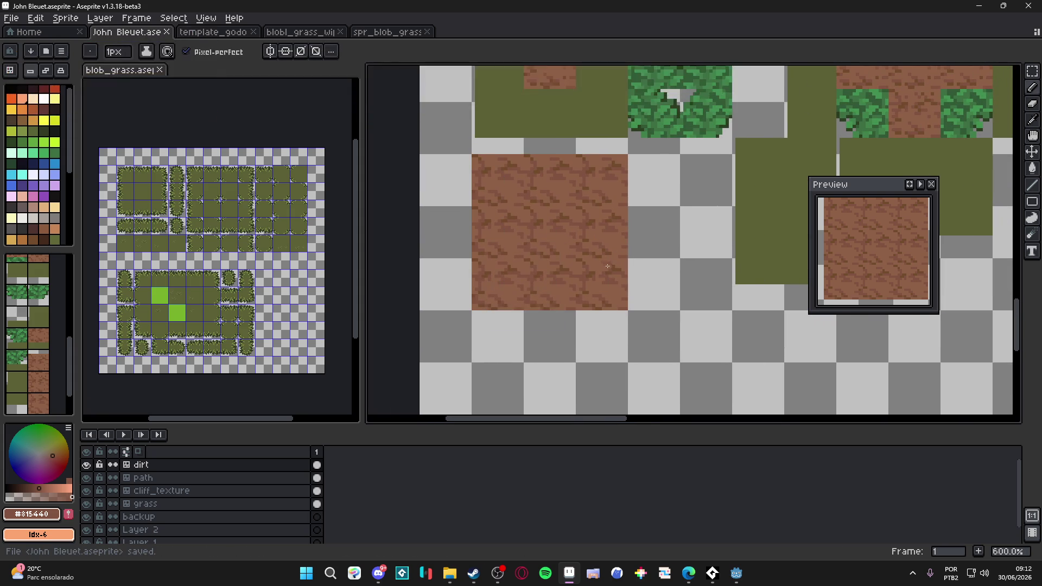
Pick deep brown #724b2c, draw a short crack stroke plus one pixel, then save.
scroll(605, 265, down, 1)
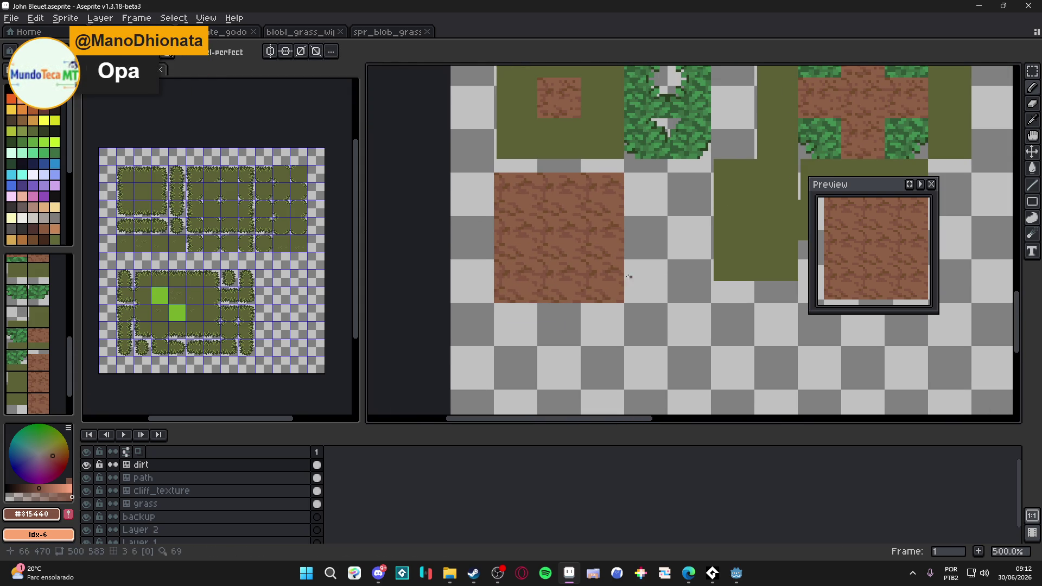
scroll(597, 239, up, 6)
alt+click(596, 234)
drag(591, 215, 576, 216)
click(565, 216)
scroll(601, 234, down, 7)
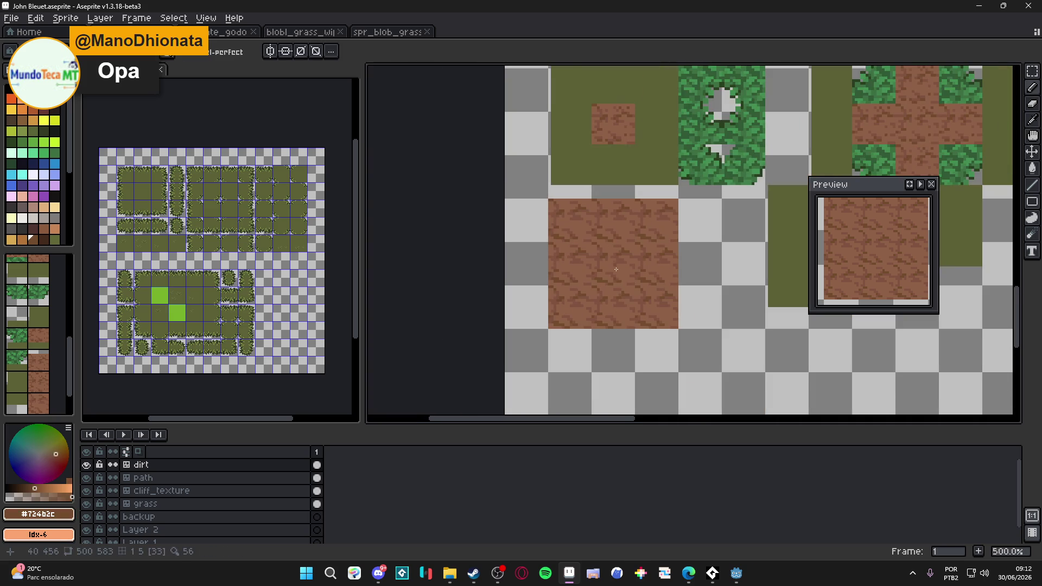
key(ctrl+s)
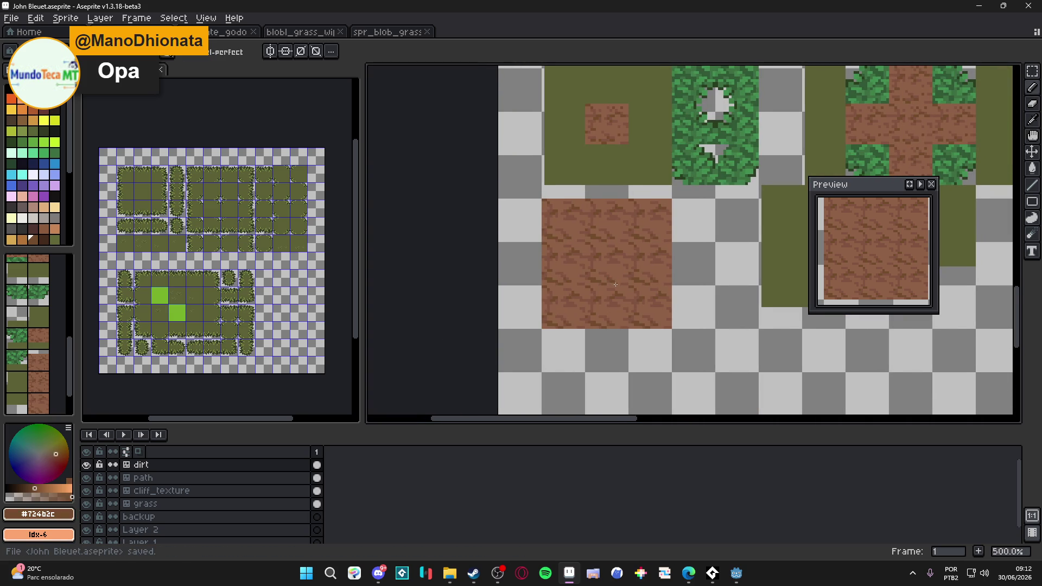
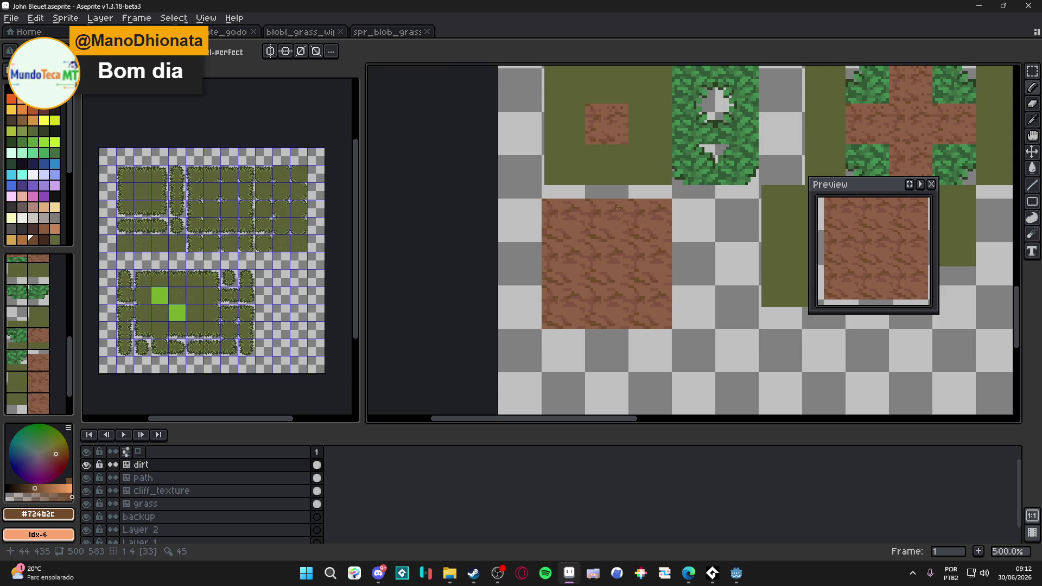
Eyedrop the dirt tile's brown #815440 into the foreground colour.
drag(590, 274, 574, 267)
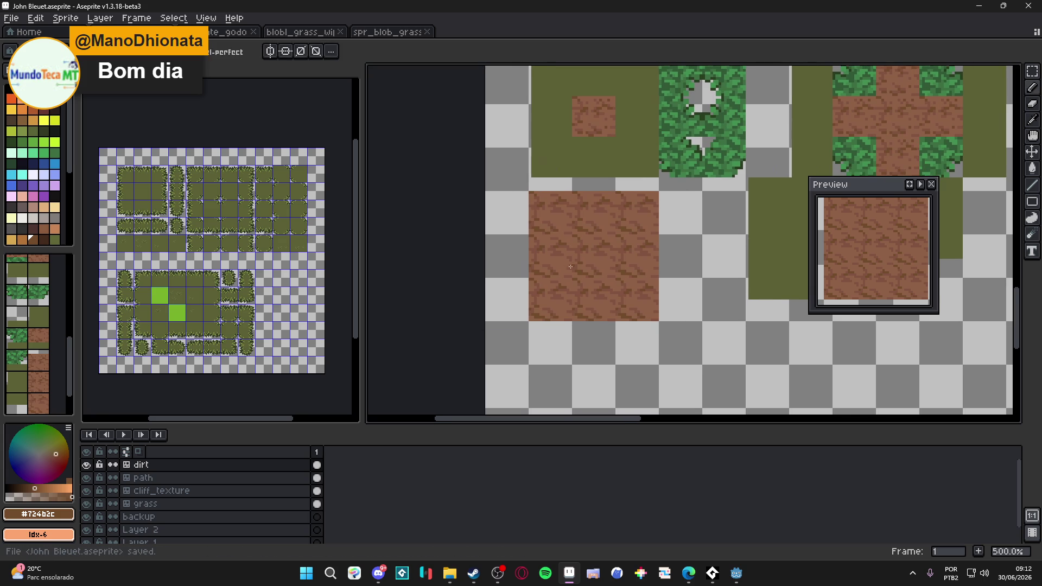
scroll(575, 268, up, 6)
alt+click(580, 268)
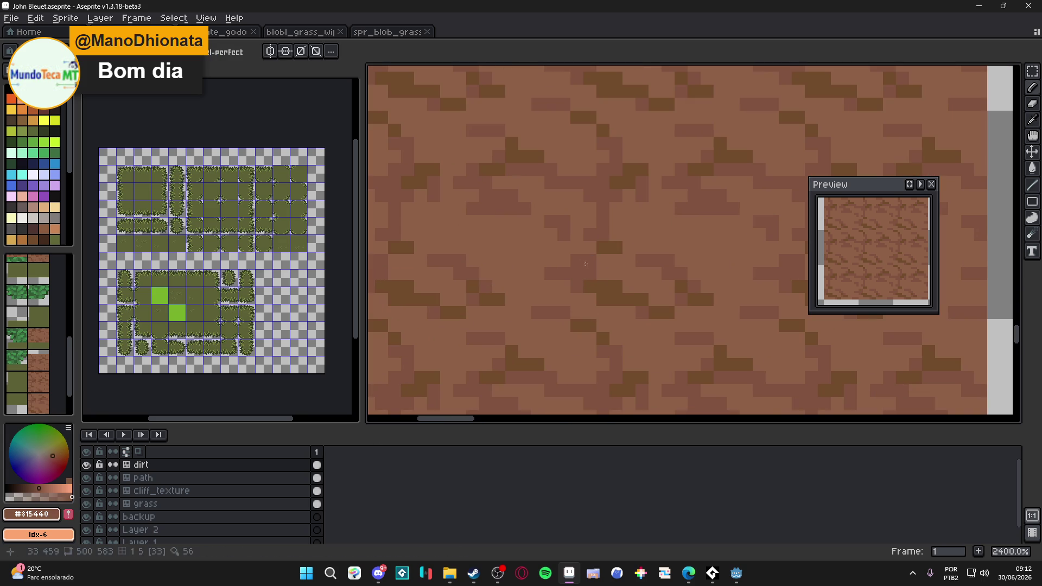
Zoom in and out on the dirt texture, saving John Bleuet.aseprite repeatedly with Ctrl+S.
scroll(611, 269, down, 3)
scroll(612, 269, down, 1)
key(ctrl+s)
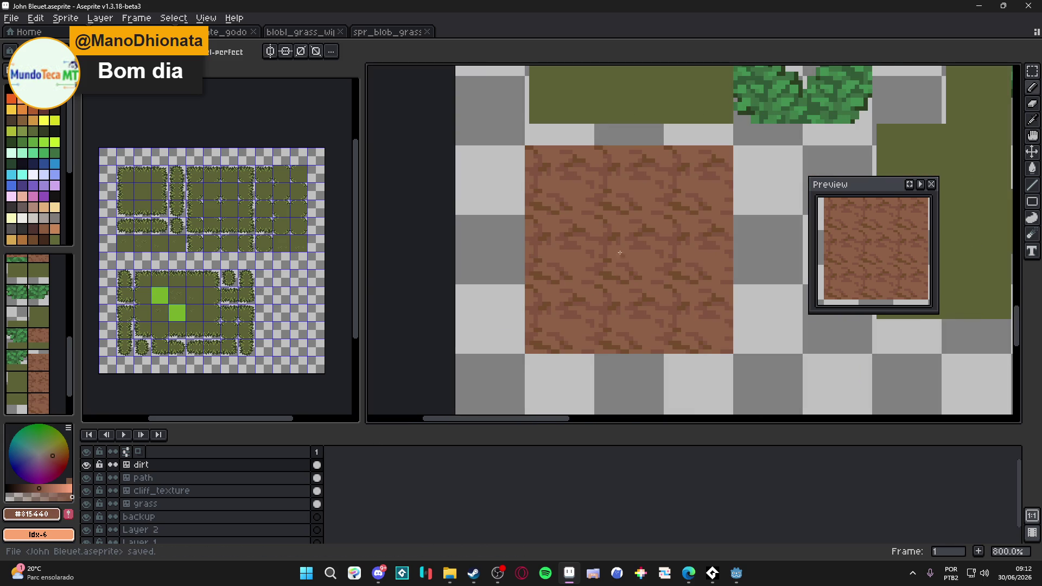
scroll(584, 226, up, 2)
scroll(593, 241, down, 3)
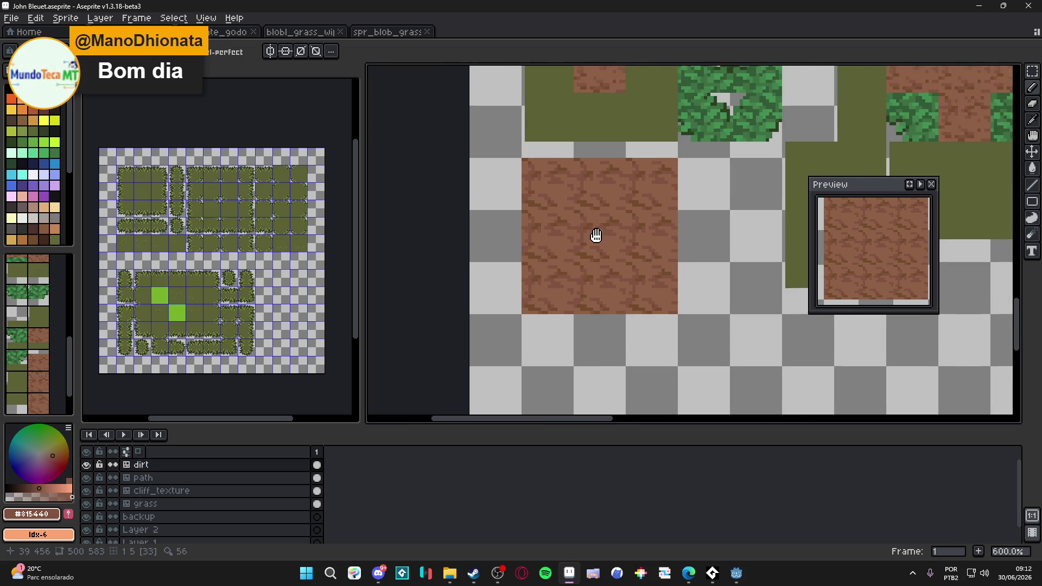
scroll(593, 242, up, 4)
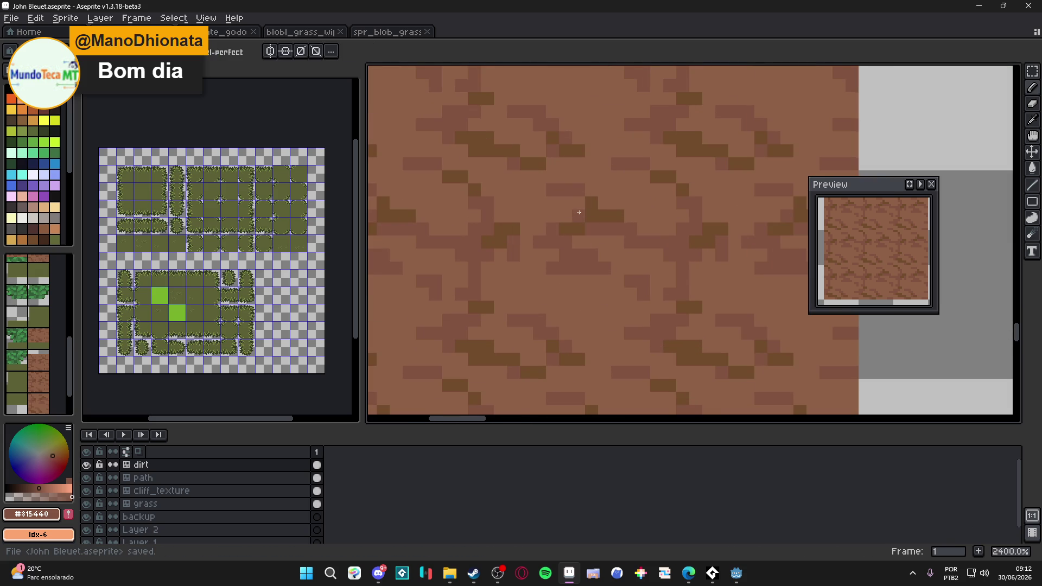
scroll(570, 206, down, 3)
scroll(553, 210, up, 2)
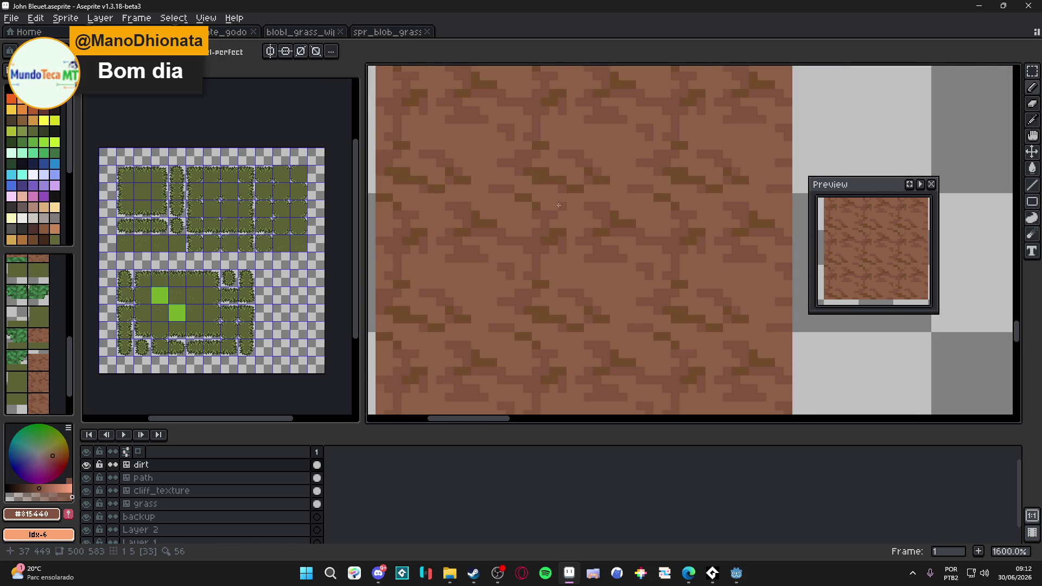
scroll(556, 207, down, 3)
key(ctrl+s)
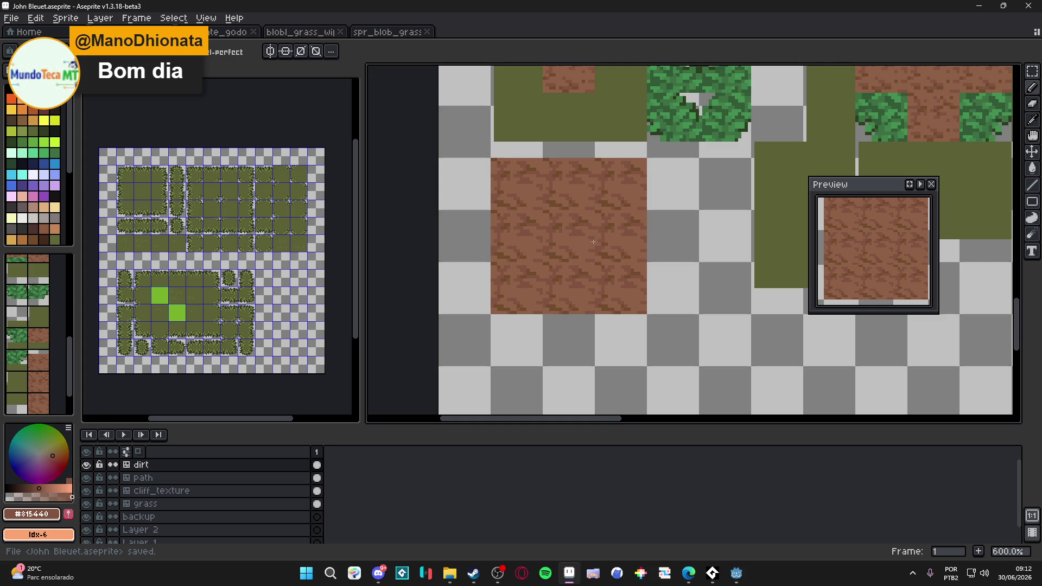
scroll(593, 242, down, 1)
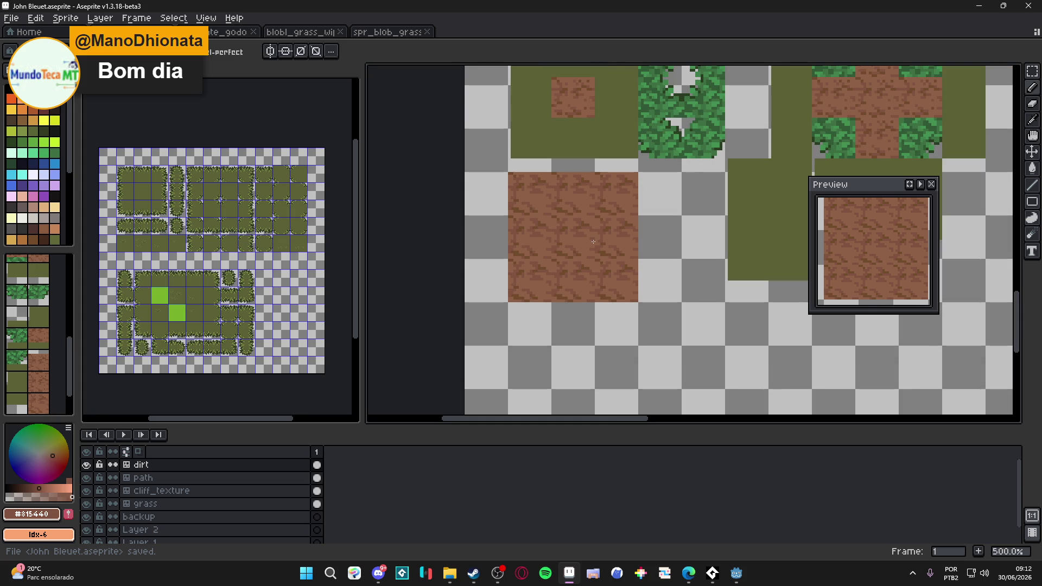
scroll(558, 240, up, 4)
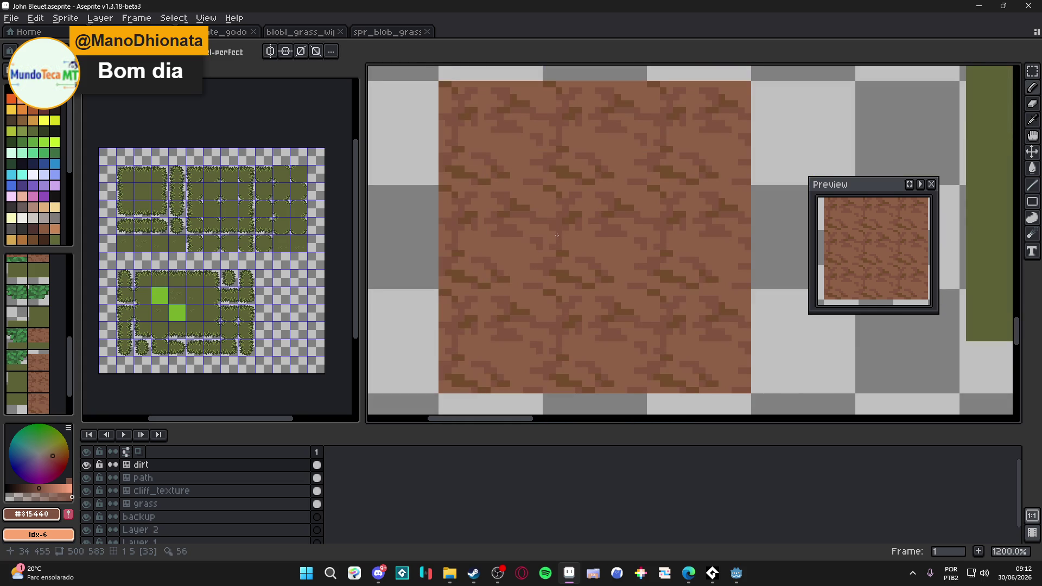
scroll(584, 252, down, 5)
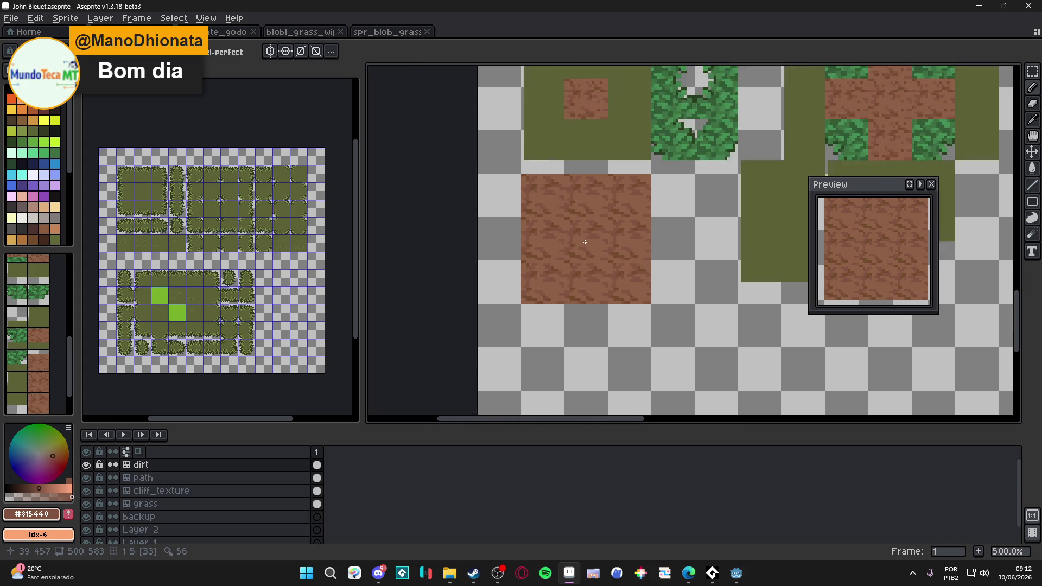
key(ctrl+s)
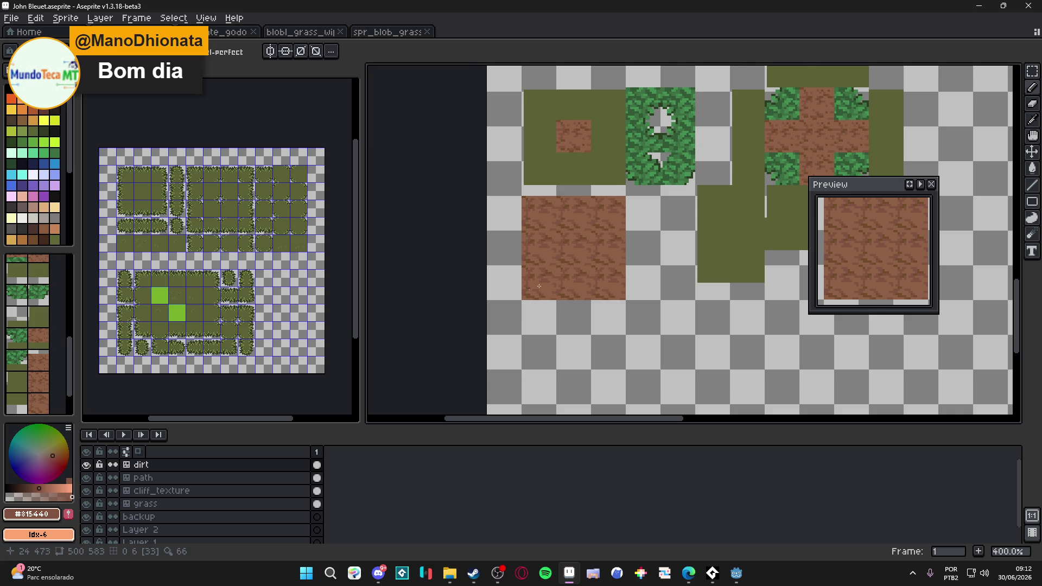
scroll(556, 252, up, 8)
scroll(580, 258, down, 3)
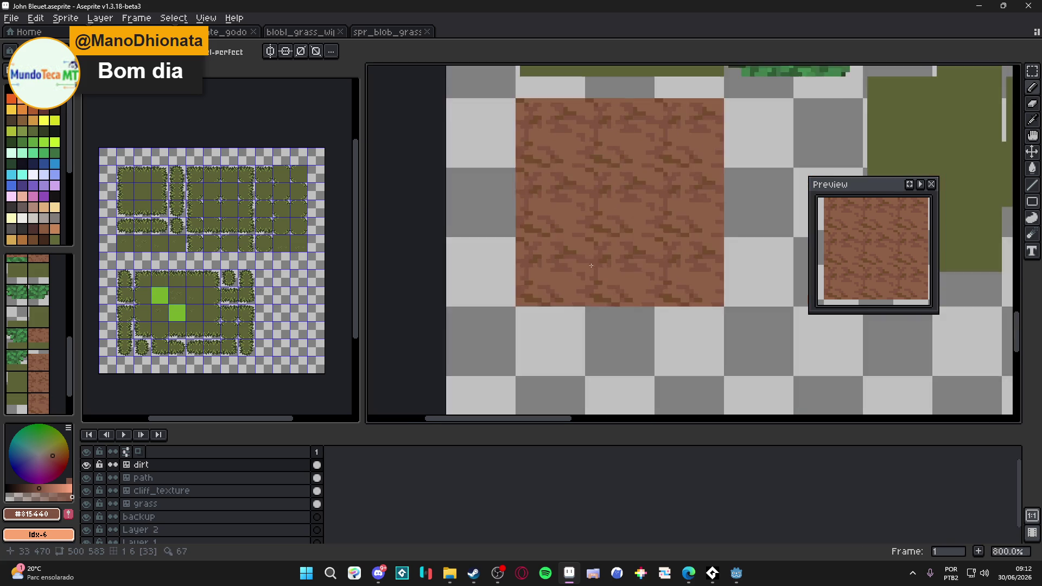
scroll(581, 241, up, 3)
scroll(581, 241, down, 3)
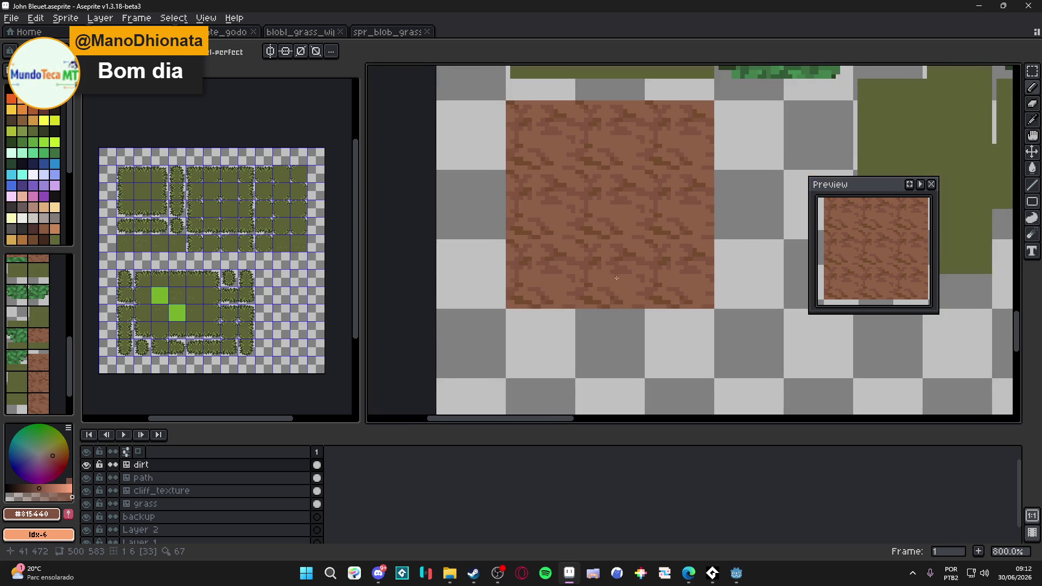
key(ctrl+s)
scroll(570, 245, up, 2)
scroll(571, 244, down, 5)
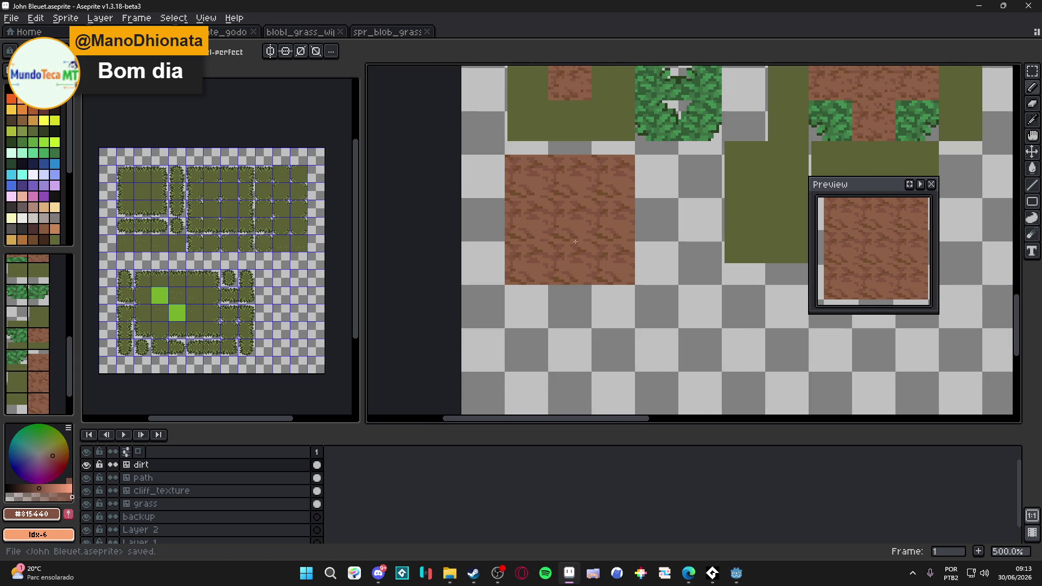
scroll(575, 241, up, 5)
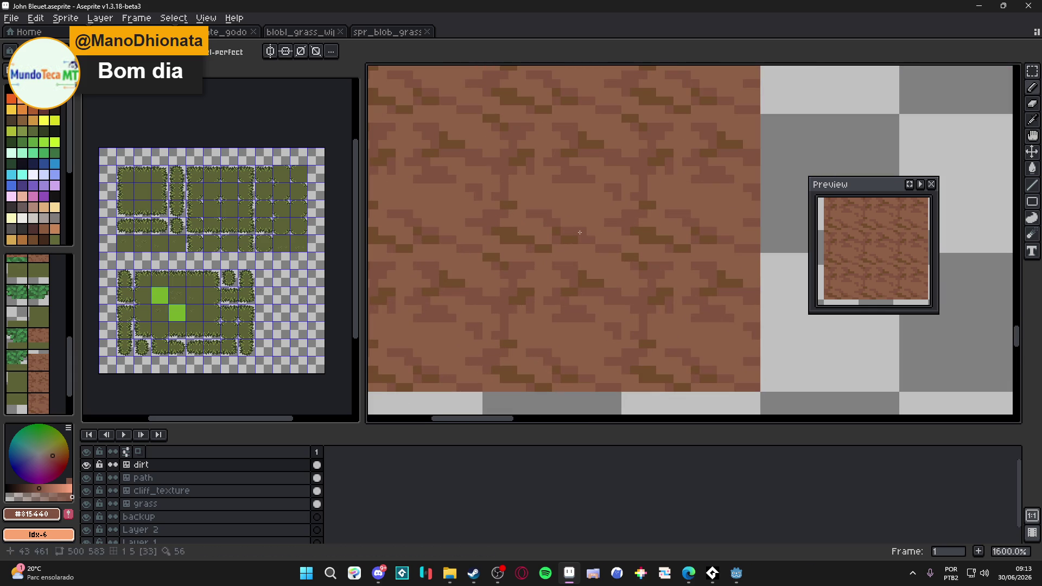
scroll(601, 247, down, 3)
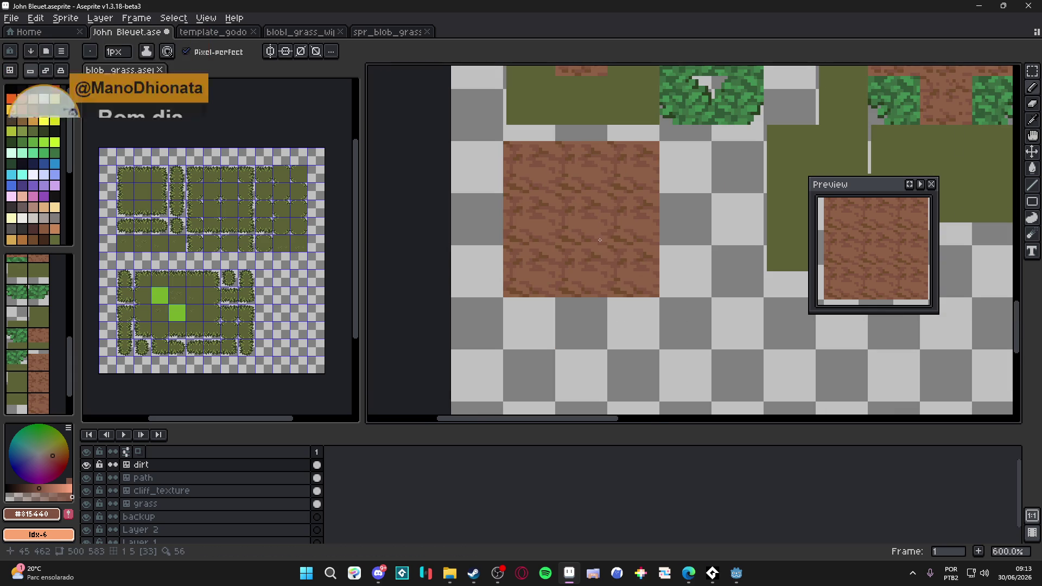
key(ctrl+s)
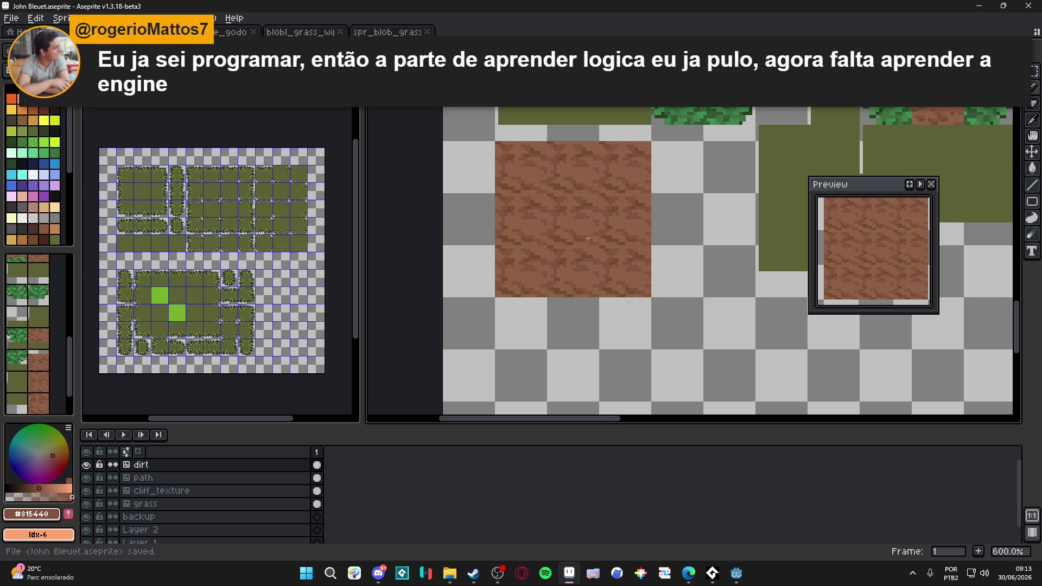
scroll(581, 246, down, 2)
scroll(602, 242, up, 6)
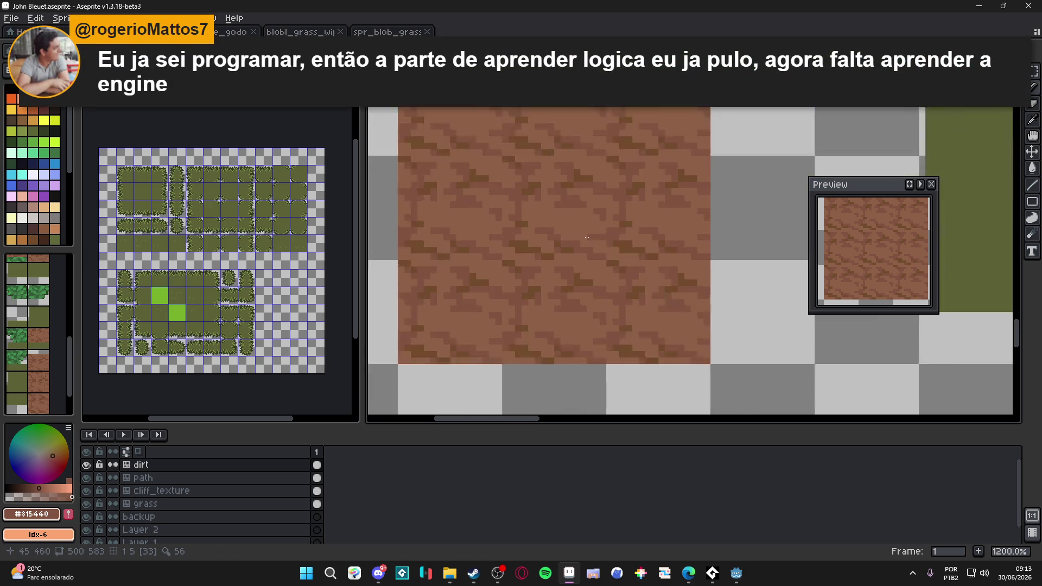
scroll(577, 242, down, 3)
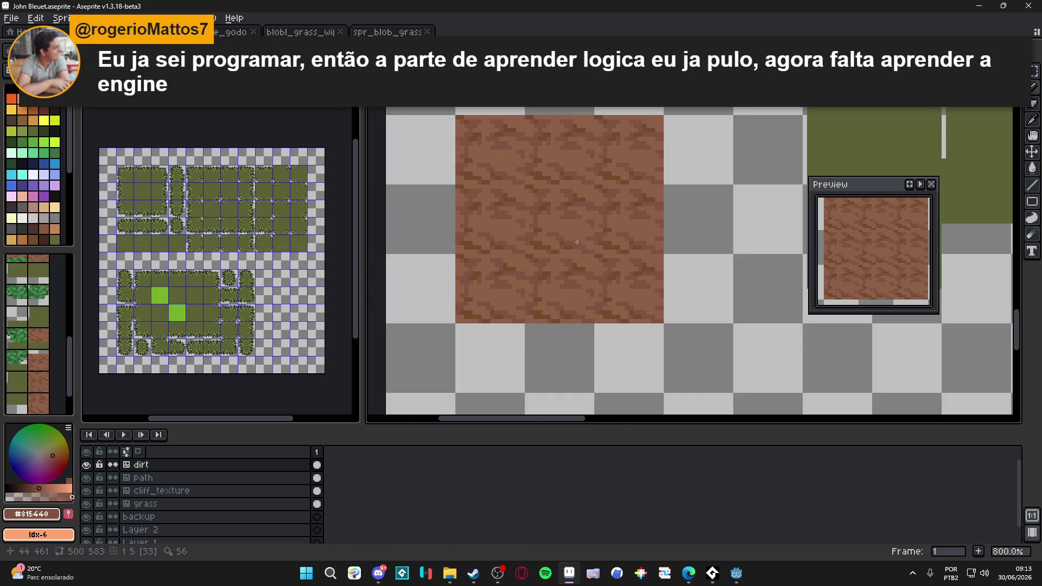
scroll(580, 262, up, 3)
scroll(564, 270, down, 3)
key(ctrl+s)
scroll(564, 270, down, 1)
drag(565, 270, 554, 280)
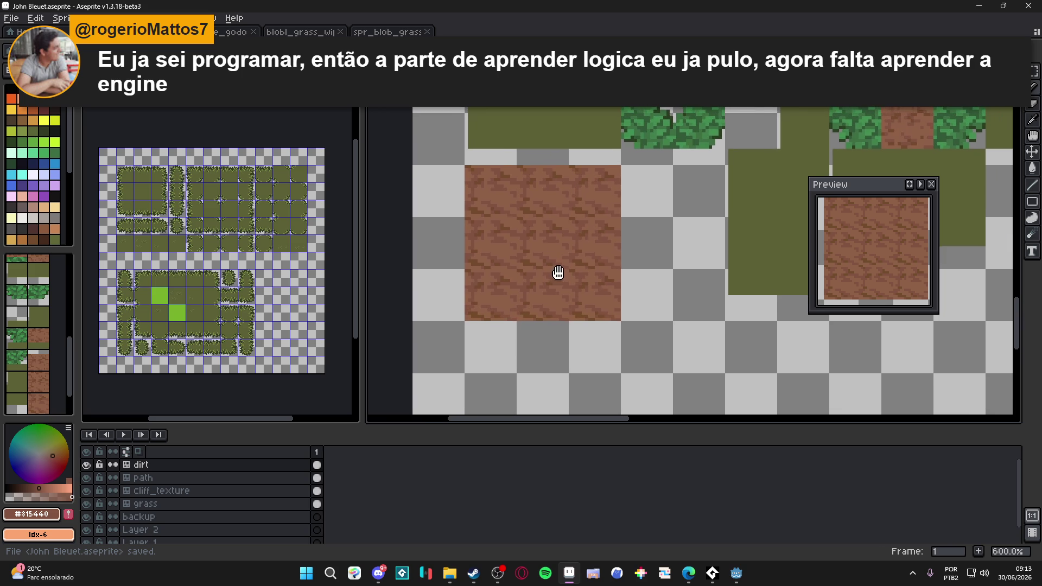
Zoom out over the tiles and save the tileset file again.
scroll(625, 264, down, 1)
key(ctrl+s)
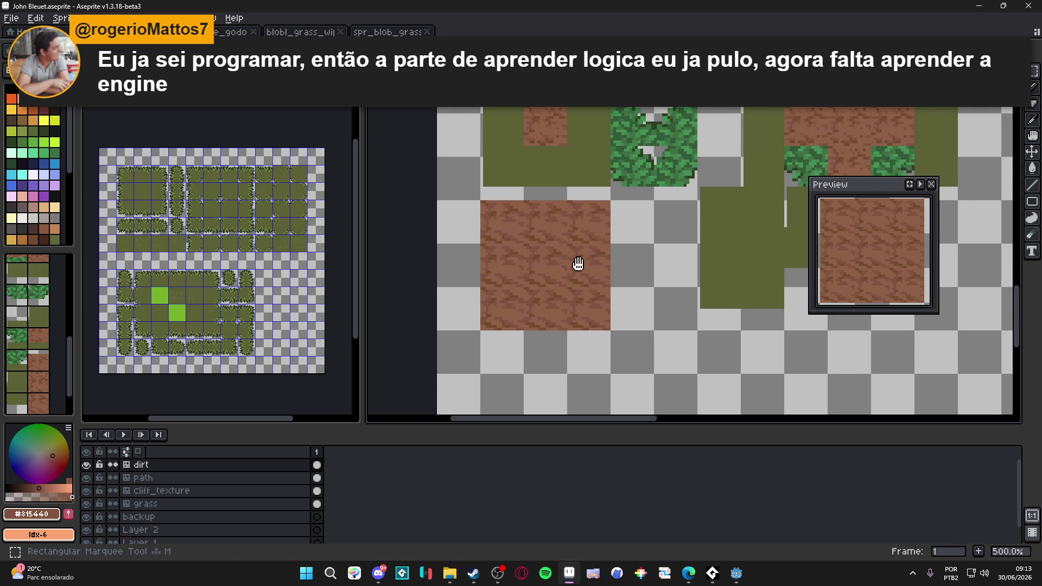
drag(576, 262, 575, 265)
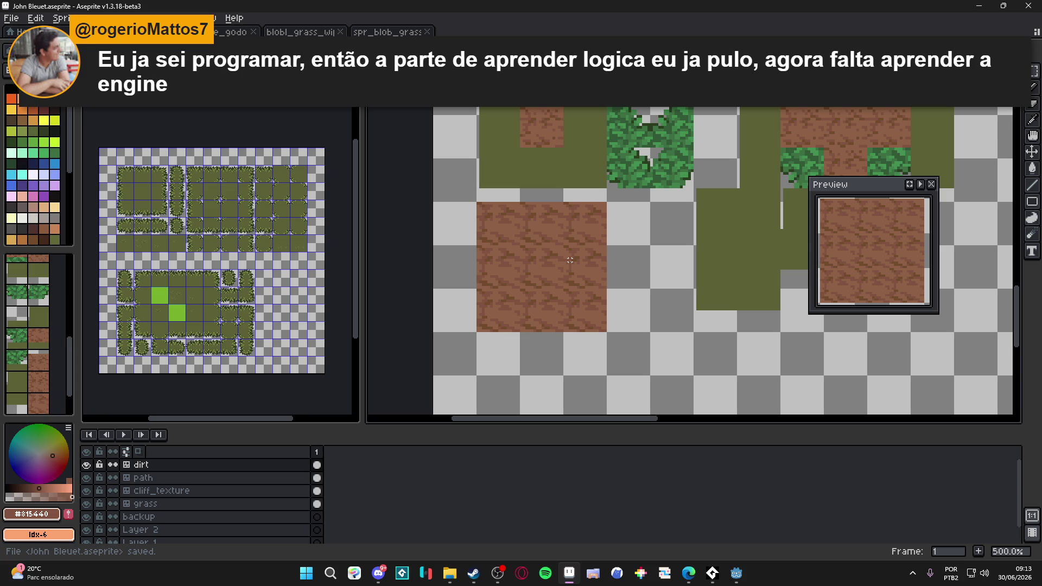
scroll(570, 260, down, 1)
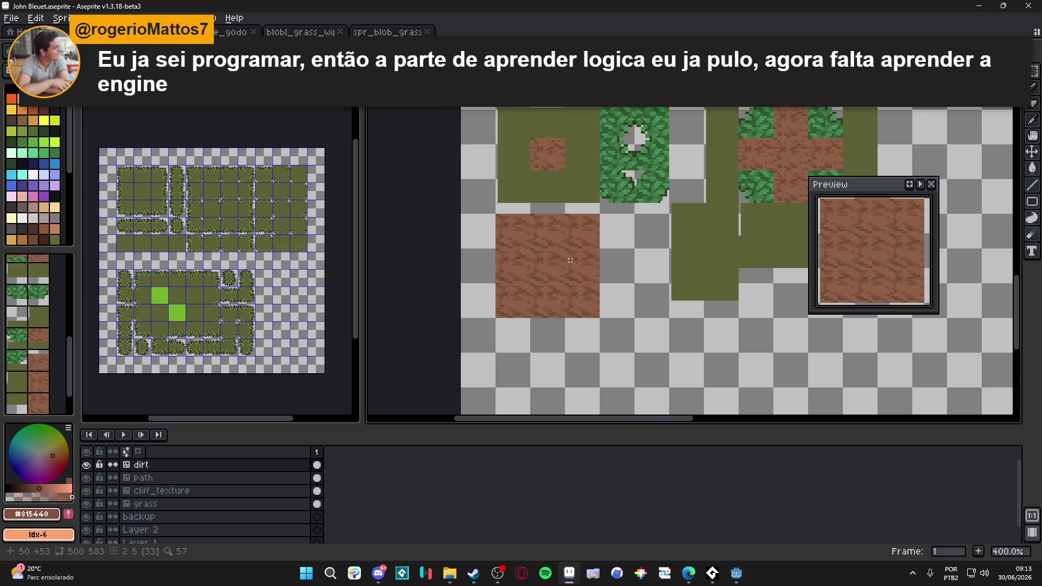
scroll(570, 260, up, 4)
scroll(555, 264, down, 4)
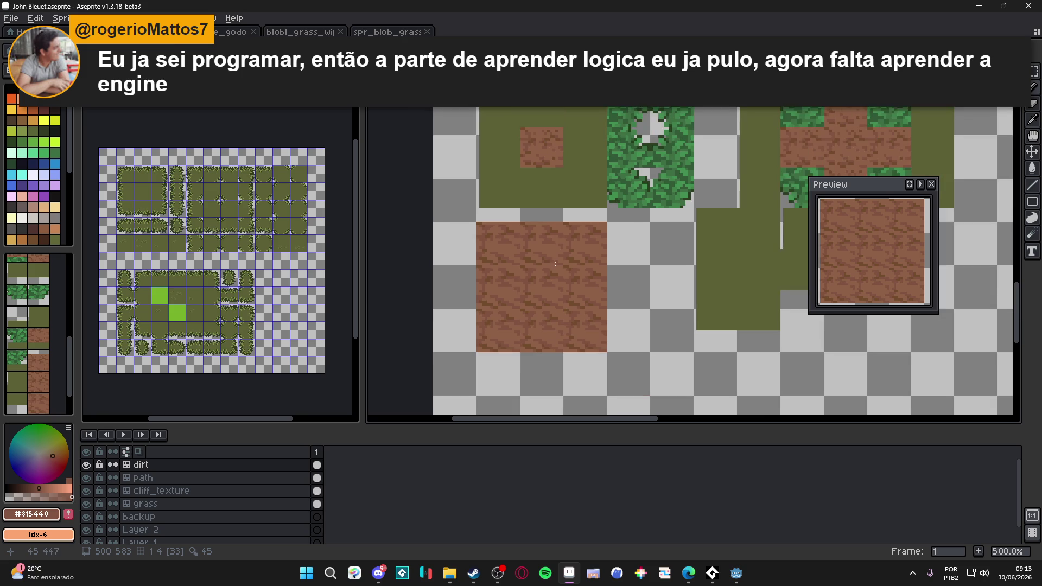
scroll(549, 267, down, 1)
key(ctrl+s)
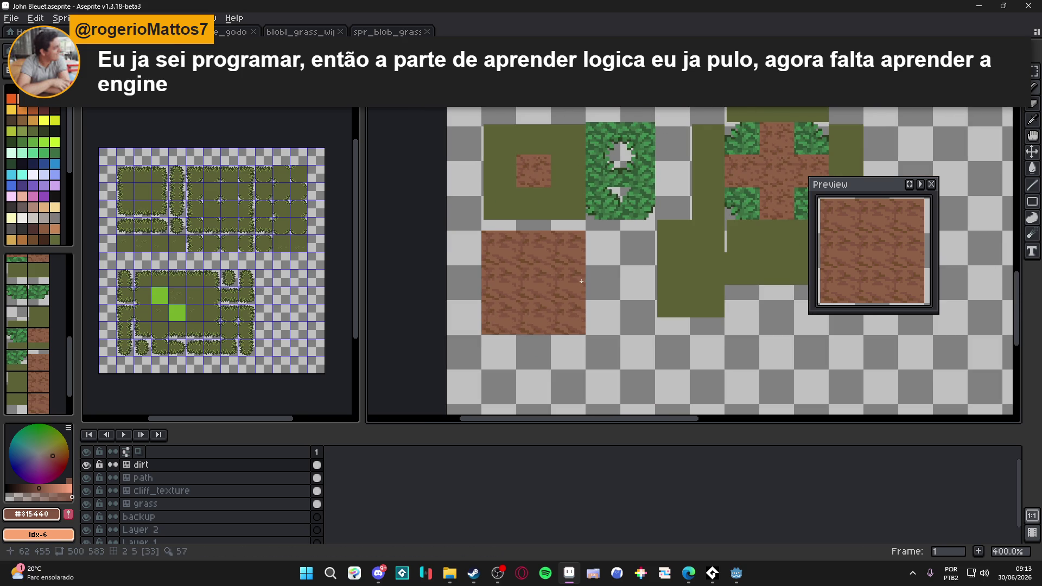
key(ctrl+s)
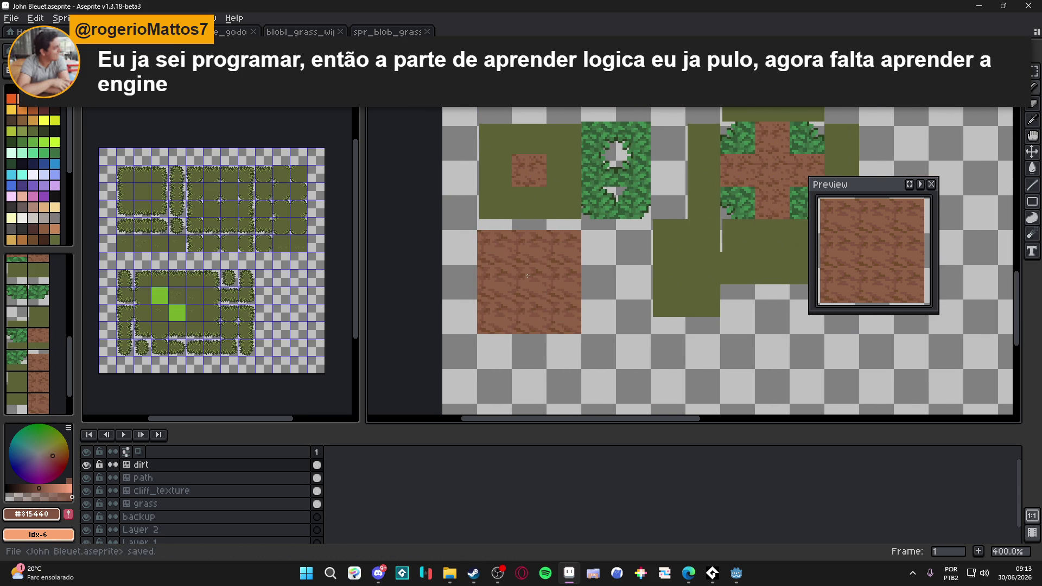
scroll(548, 280, up, 1)
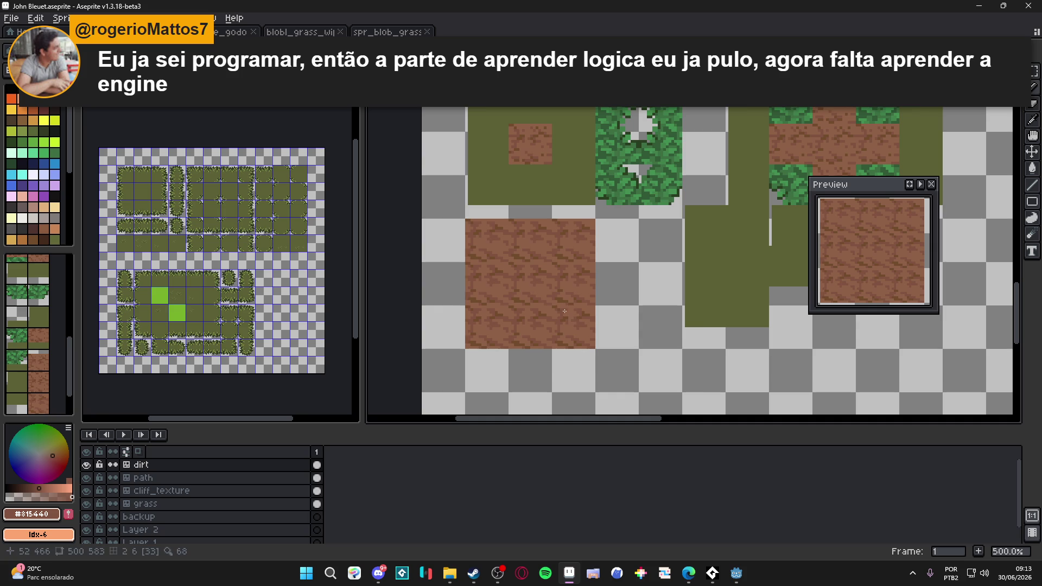
Undo the last pencil stroke and marquee-select a patch of the lower dirt tile.
key(ctrl+z)
drag(548, 303, 534, 301)
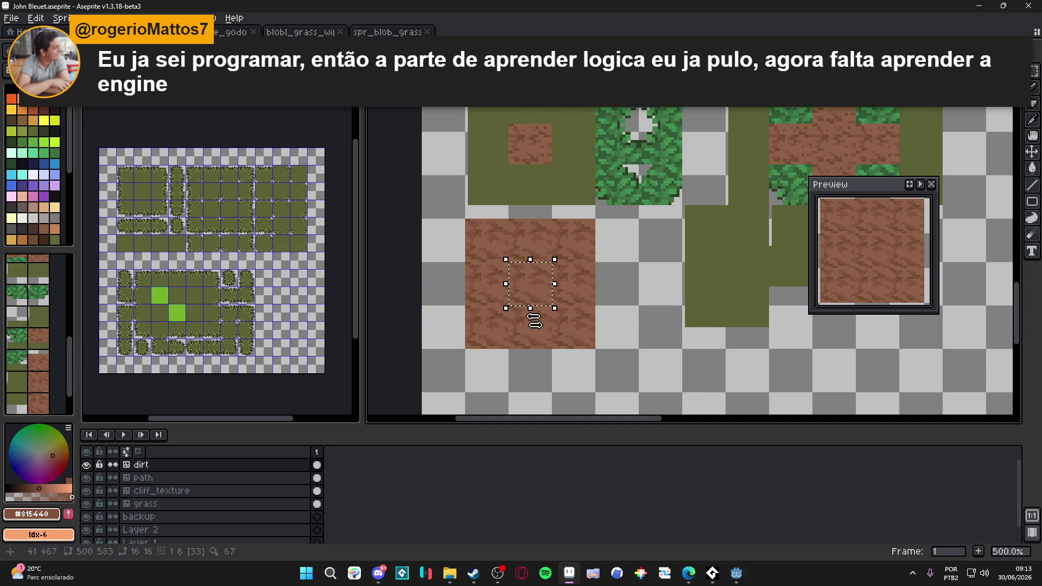
key(ctrl+z)
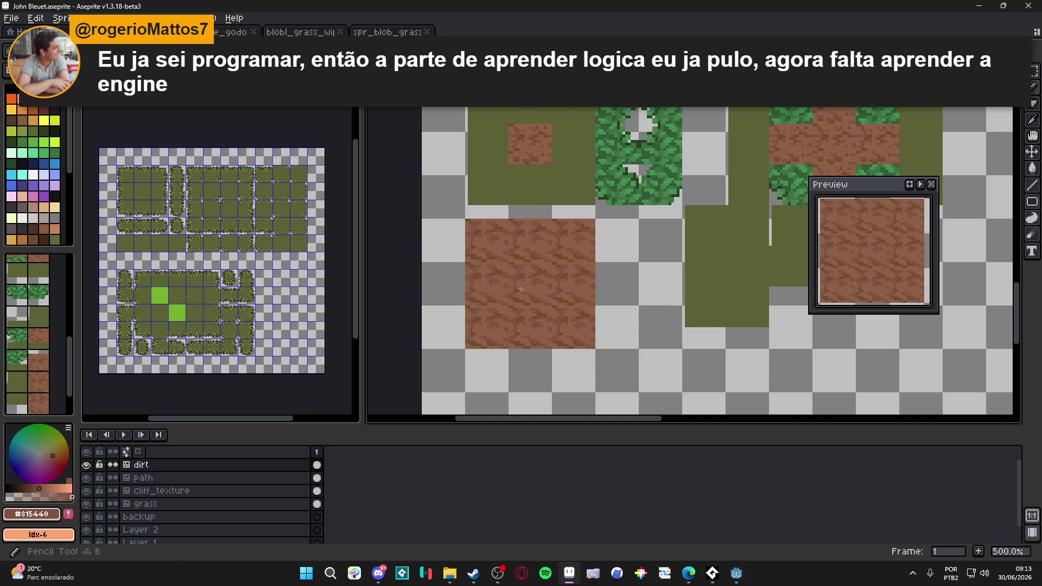
scroll(534, 275, up, 4)
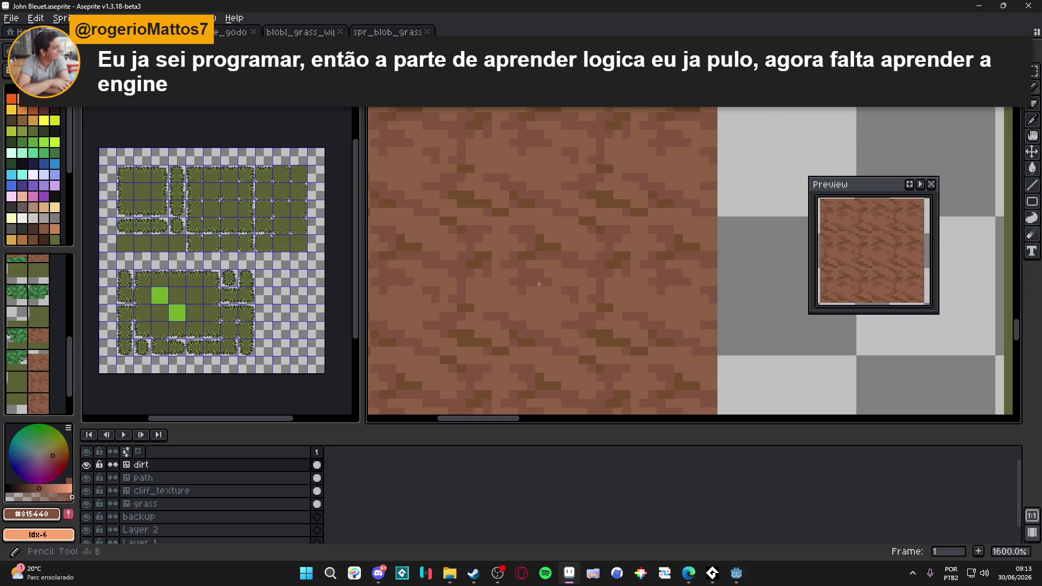
scroll(555, 325, down, 3)
scroll(555, 325, down, 1)
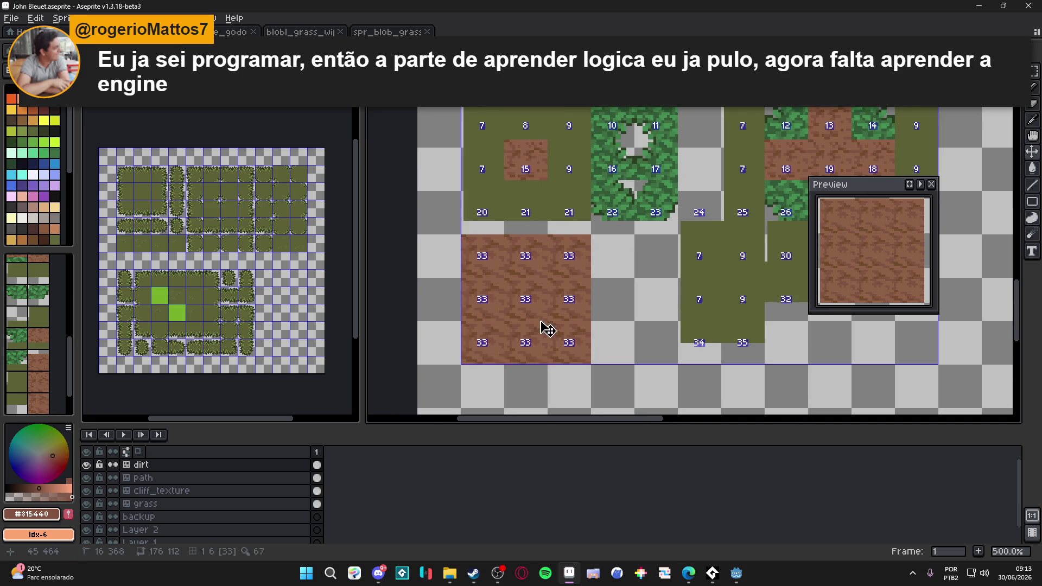
scroll(544, 320, down, 2)
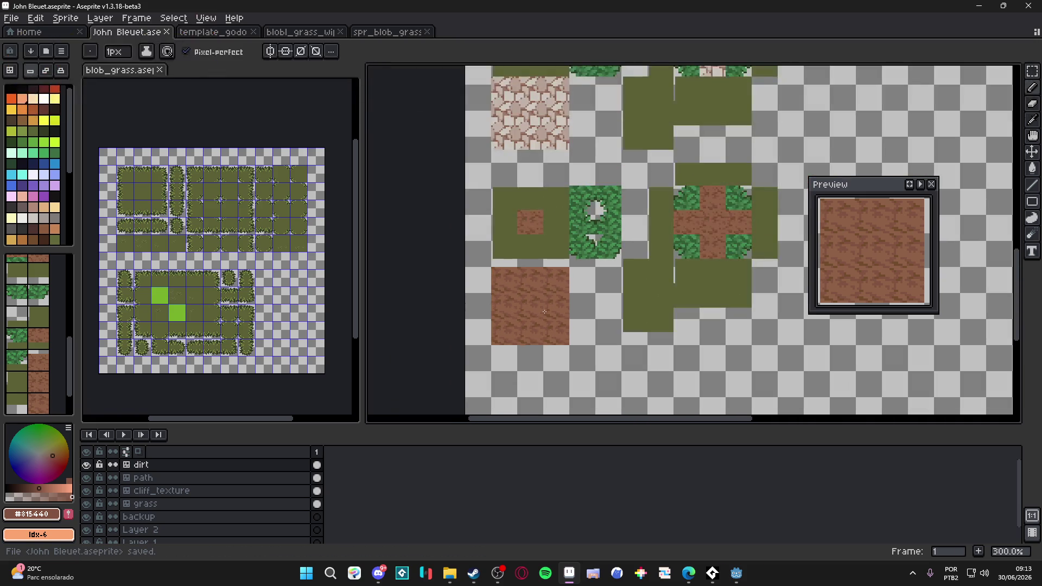
drag(514, 290, 546, 322)
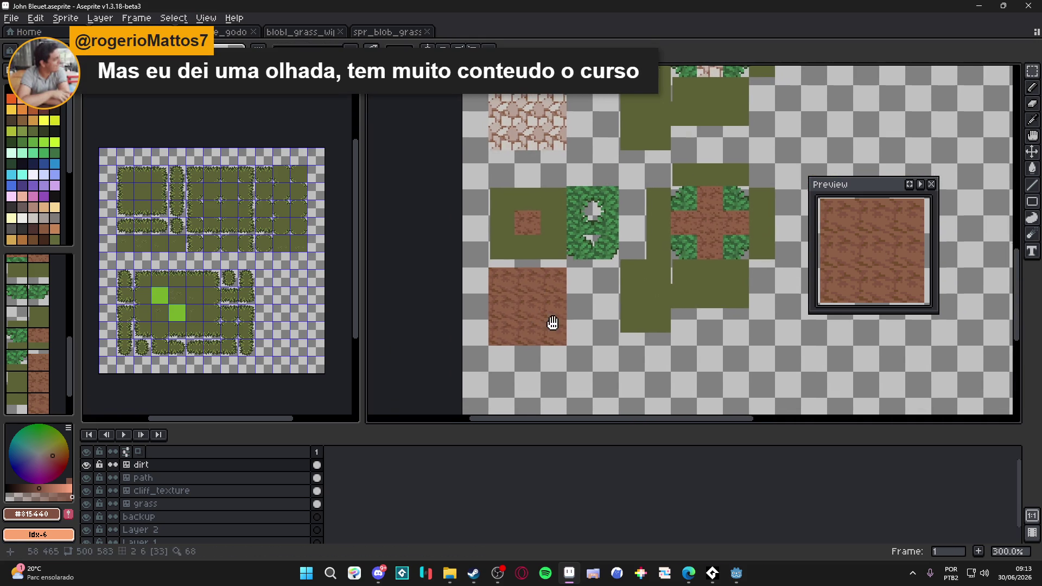
scroll(554, 320, down, 1)
Flip through spr_blob_grass_16.png, blobl_grass_wip and template_godot_autotile, then return to the main tileset.
click(401, 32)
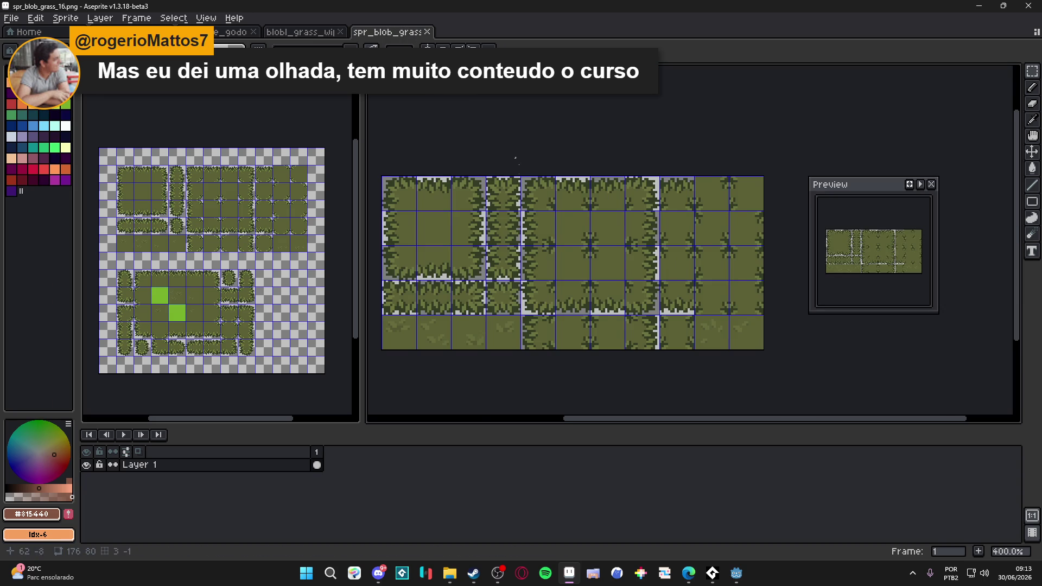
click(313, 35)
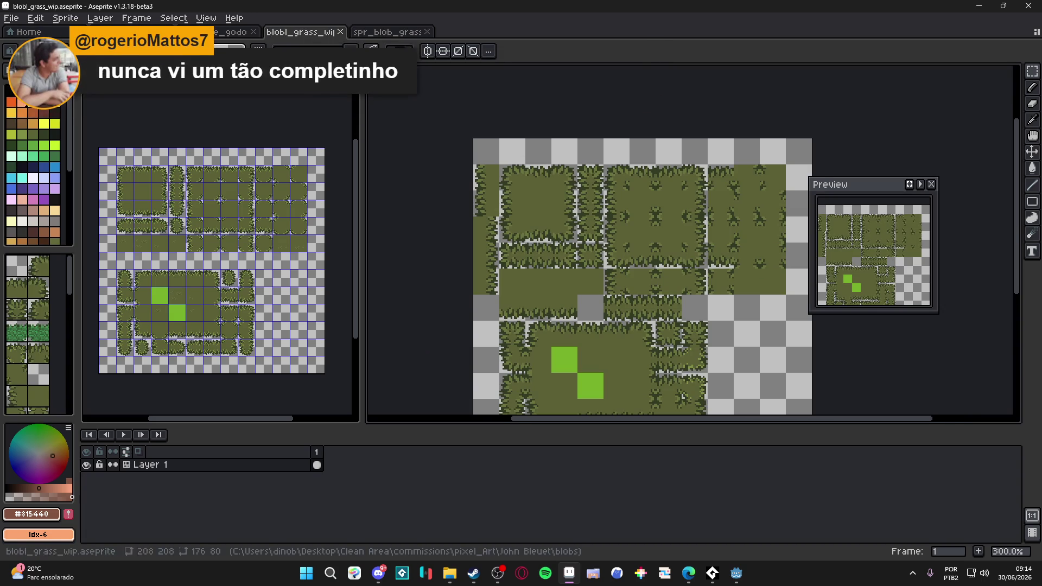
click(388, 32)
click(297, 37)
click(244, 32)
key(ctrl+shift+Tab)
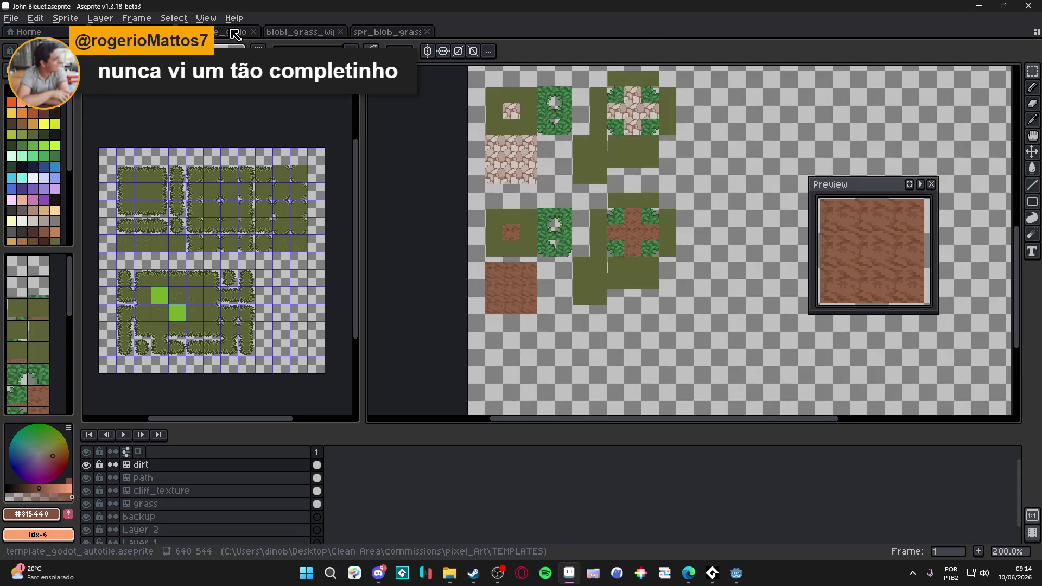
click(228, 34)
click(297, 35)
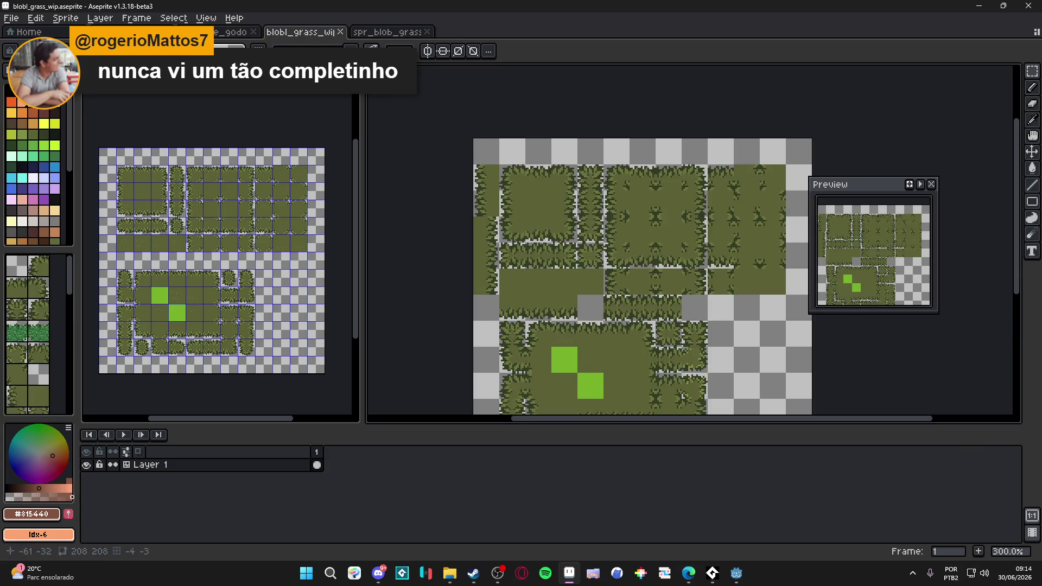
key(ctrl+Tab)
click(223, 39)
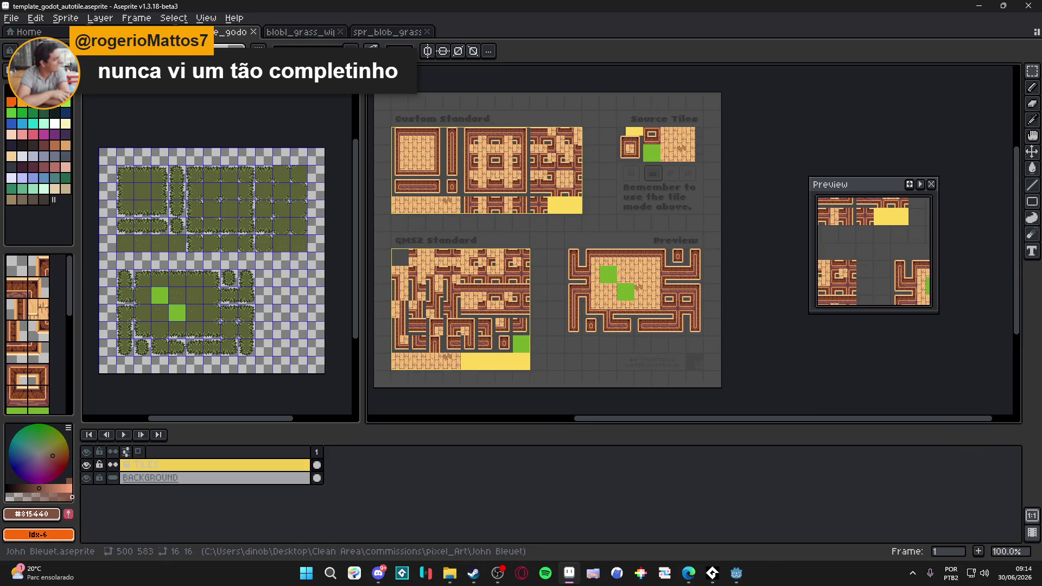
key(ctrl+shift+Tab)
key(ctrl+shift+Tab)
key(ctrl+shift+Tab)
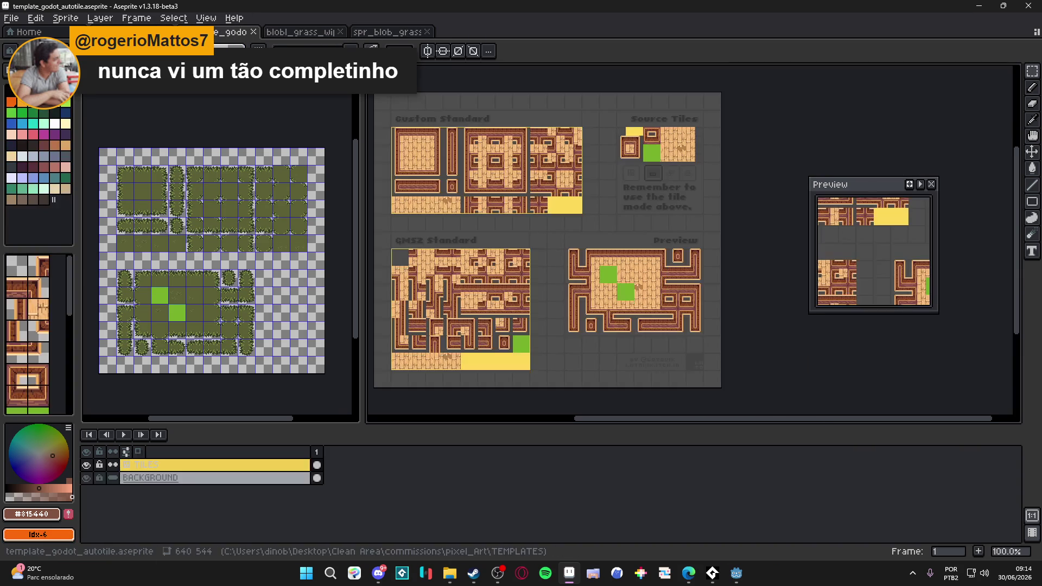
click(336, 33)
click(369, 36)
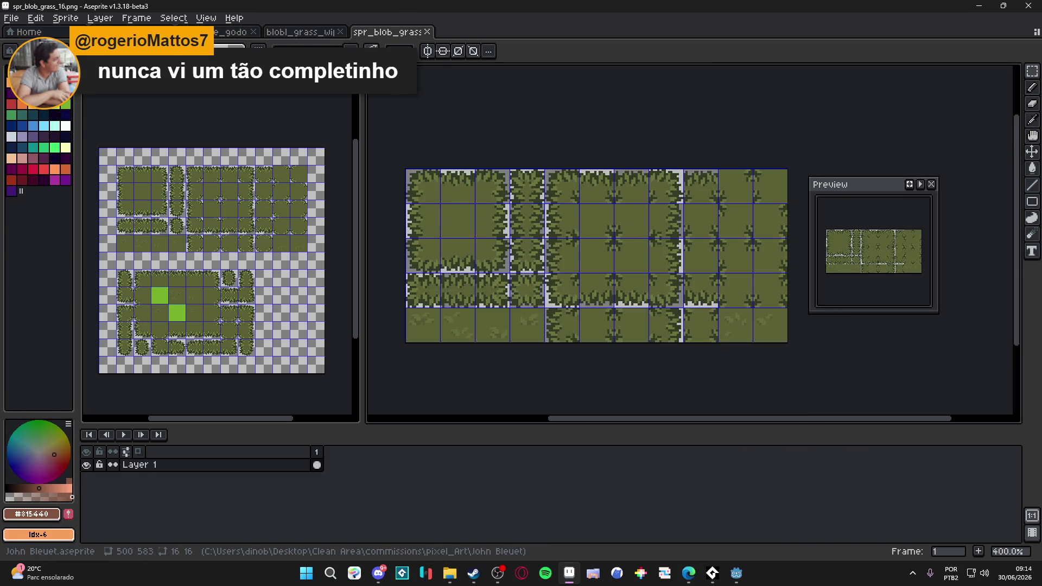
key(ctrl+Tab)
Turn on the tile grid with Ctrl+' and zoom in on the dirt tiles.
scroll(513, 278, up, 1)
key(ctrl+apostrophe)
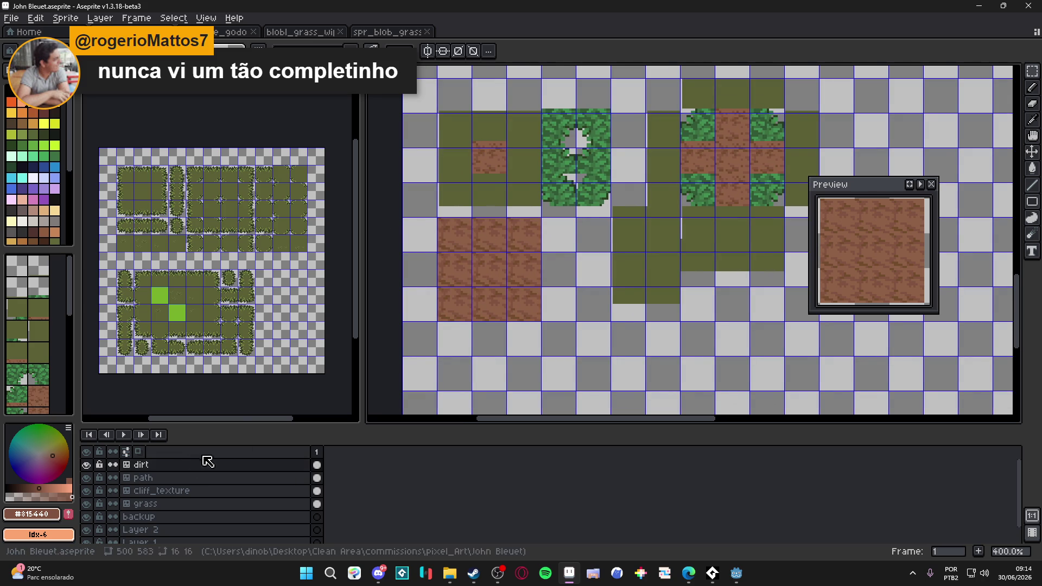
scroll(433, 283, down, 3)
scroll(433, 284, right, 1)
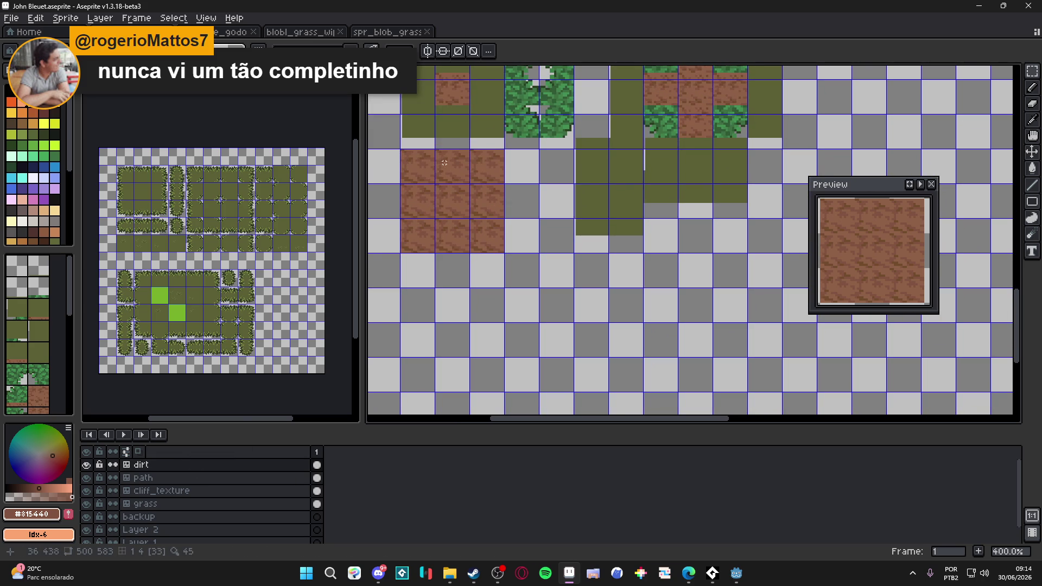
drag(445, 162, 450, 163)
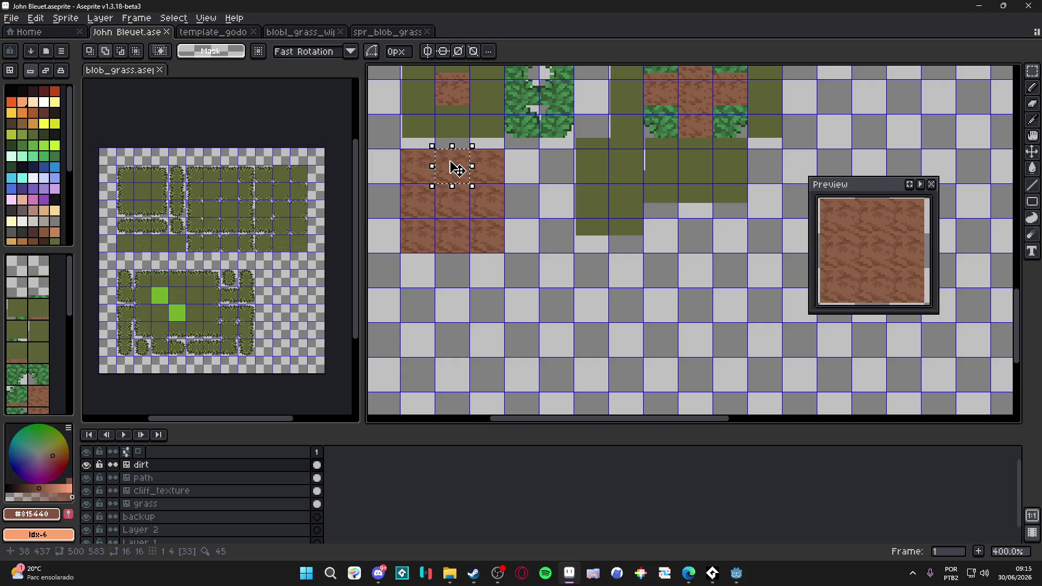
Bring the Steam window to the front from the taskbar.
click(476, 570)
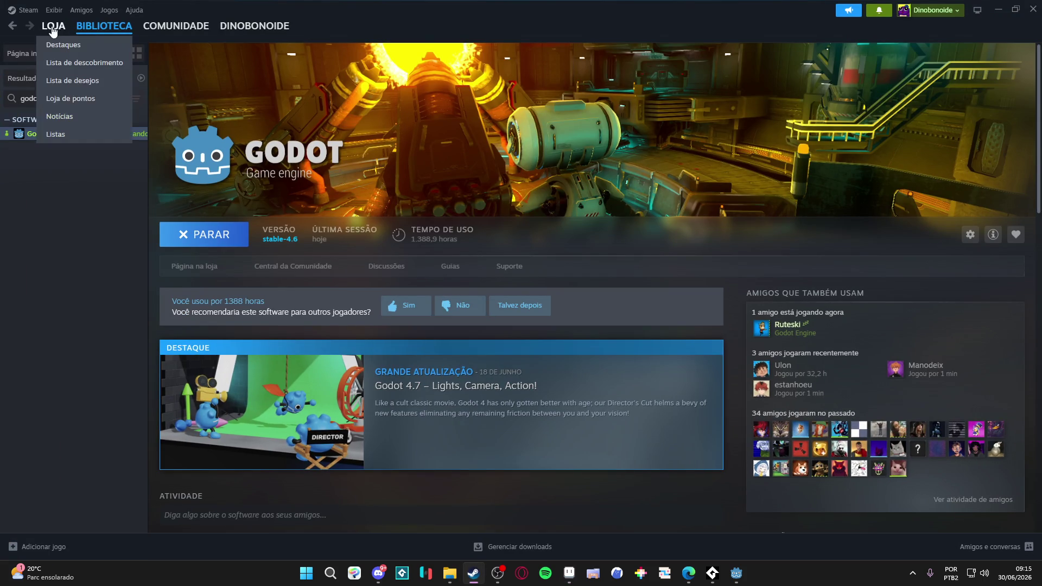
Search the Steam store for 'onikura', open its page, pause the trailer and browse screenshots.
click(53, 30)
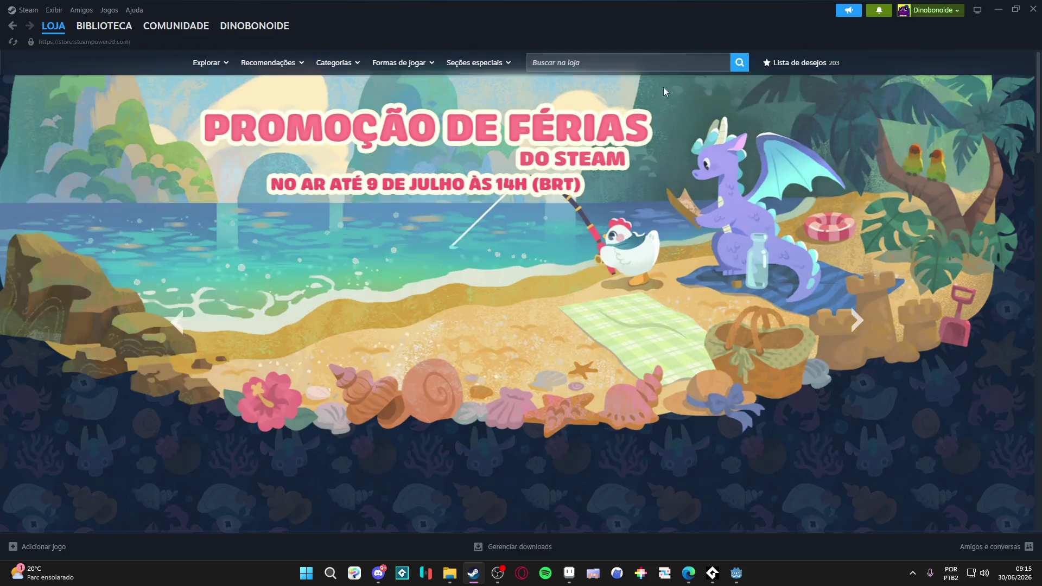
click(643, 67)
text(onikura)
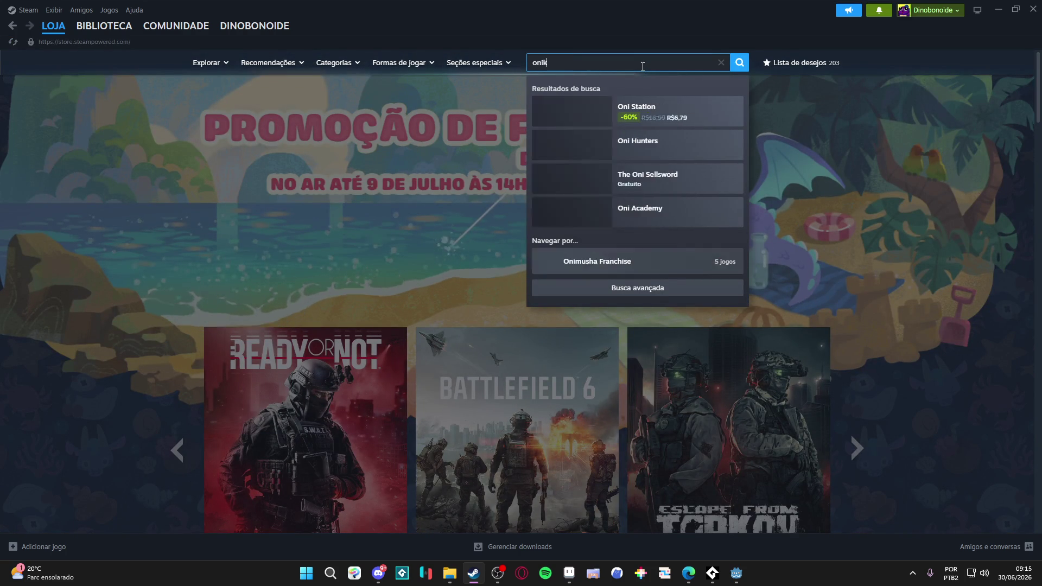
click(634, 112)
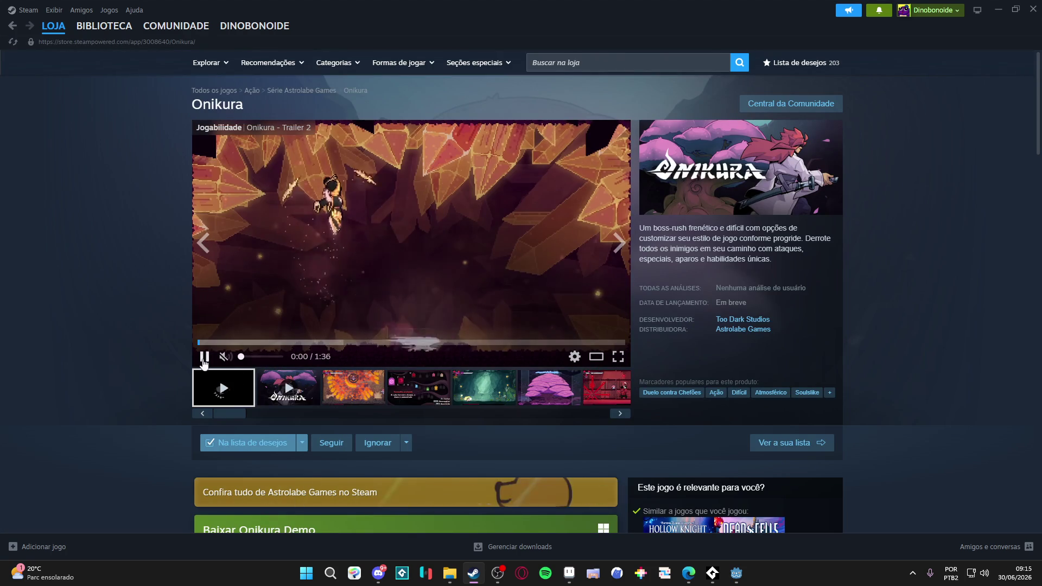
click(198, 359)
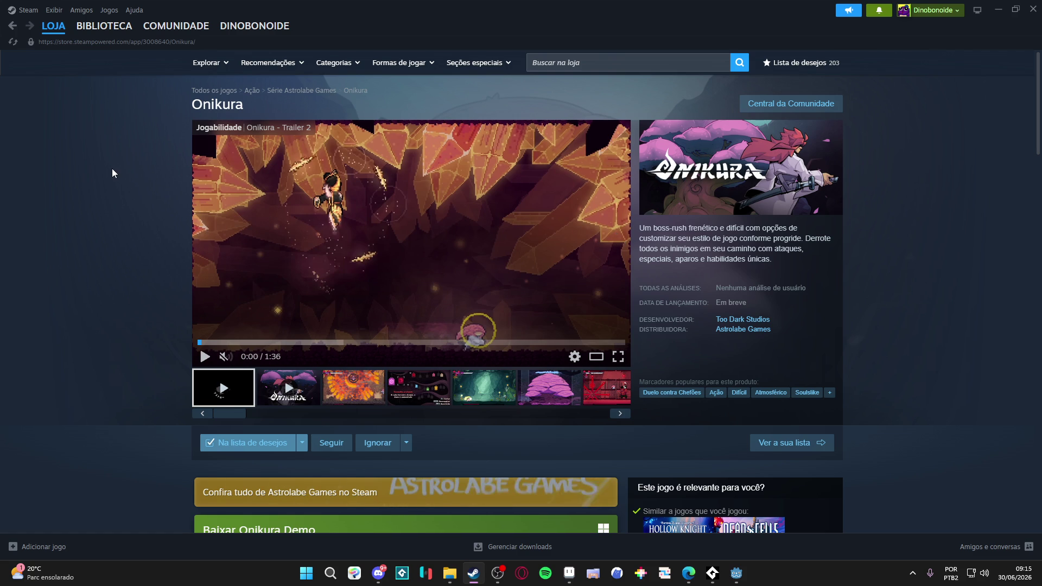
click(619, 242)
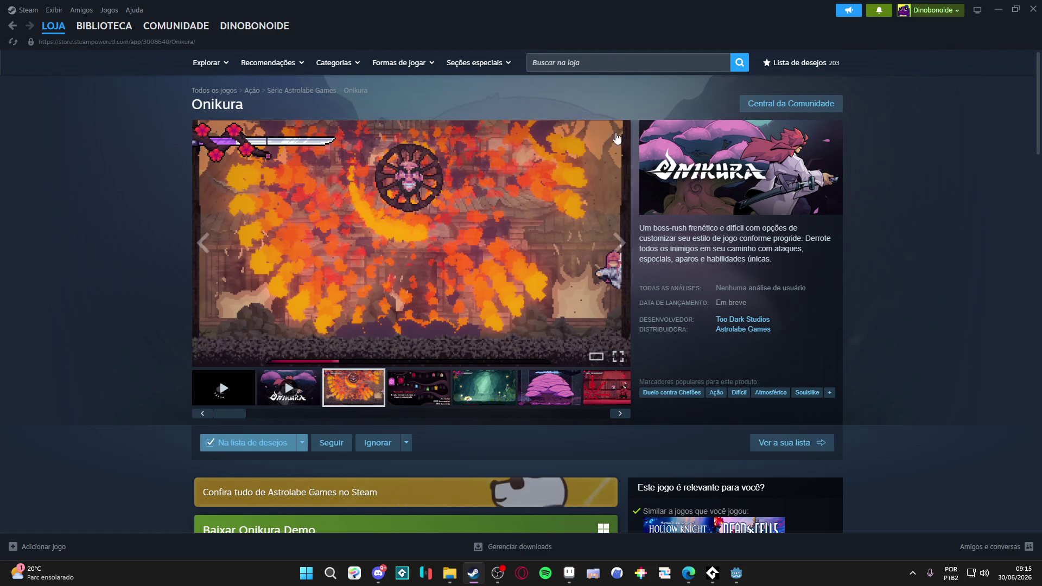
click(397, 393)
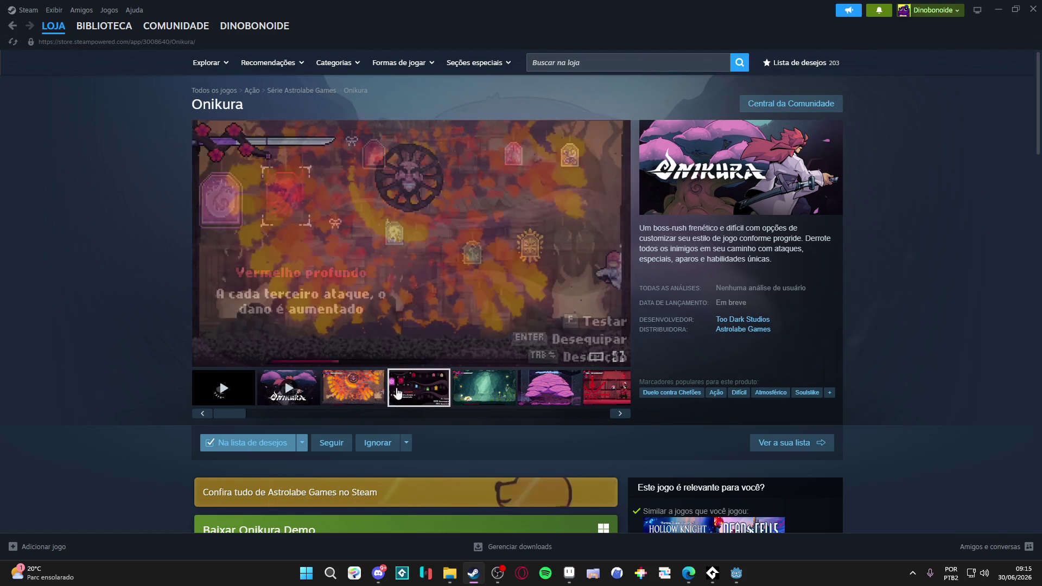
Search the store for 'gagonfe' and open the Gagonfe creator page.
click(576, 61)
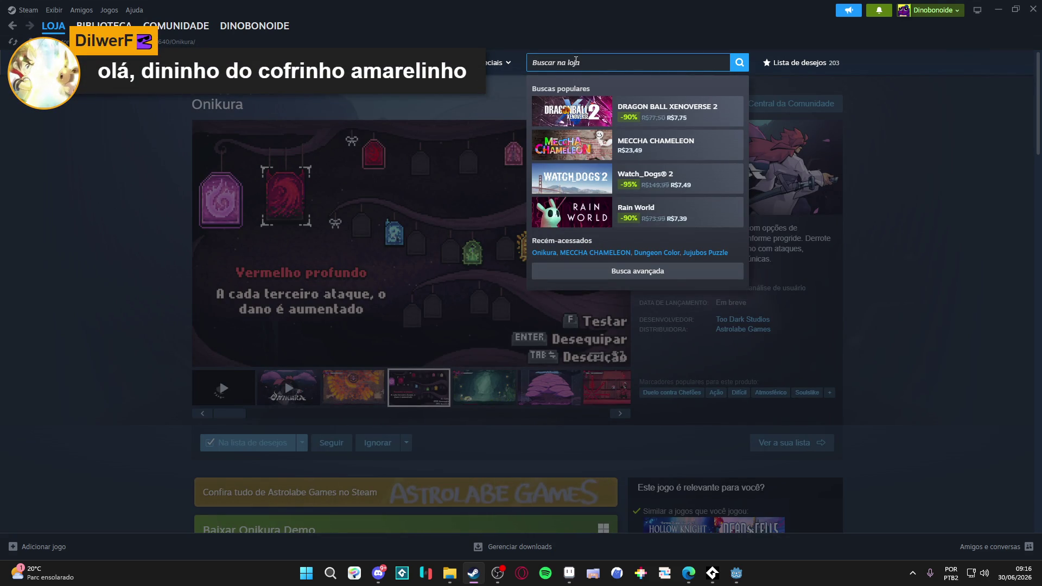
text(gagonfe)
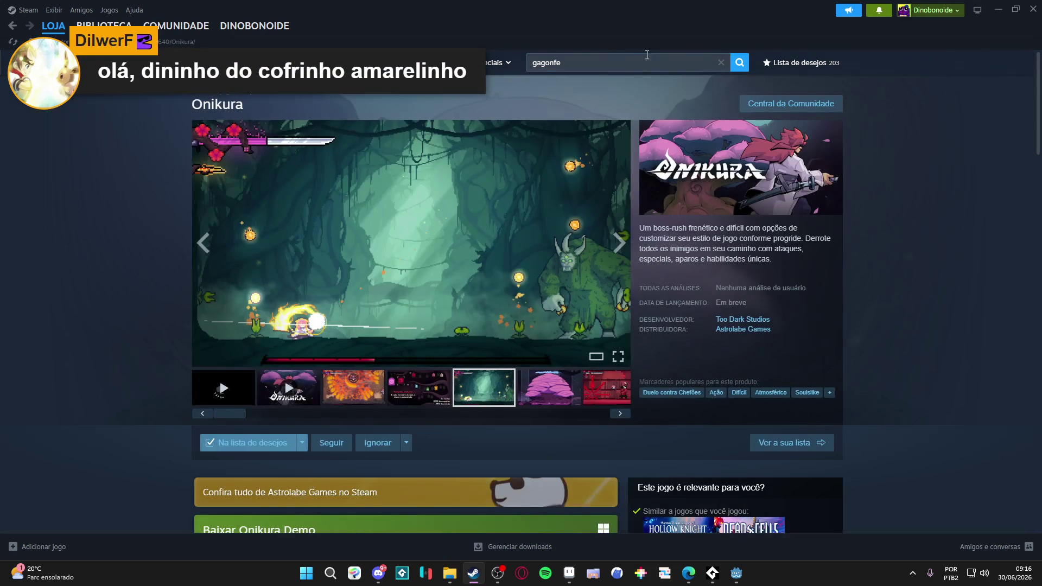
click(650, 56)
click(624, 136)
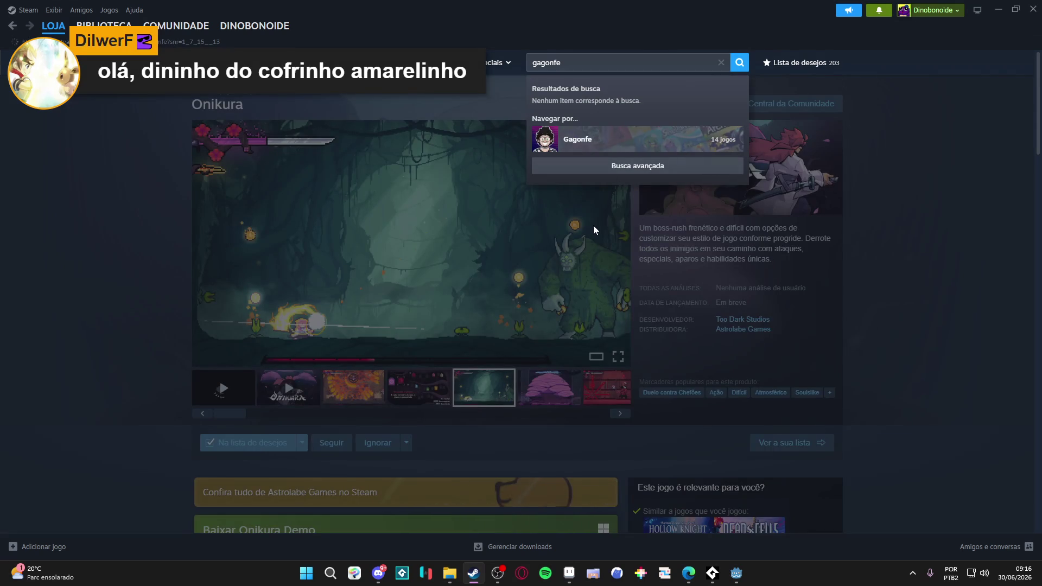
scroll(480, 297, down, 8)
scroll(488, 336, up, 4)
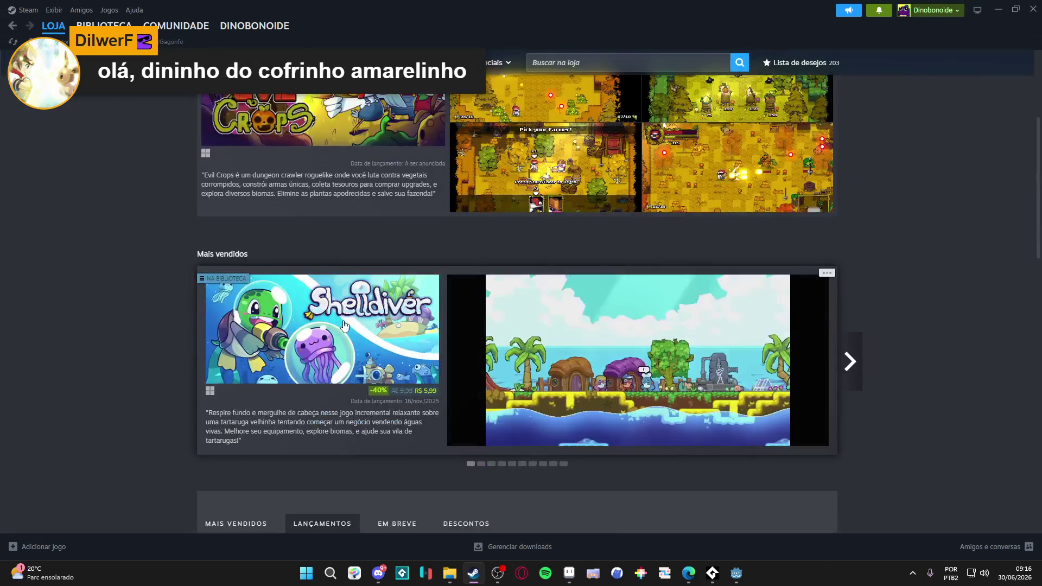
Open the Shelldiver store page and scroll through it.
click(398, 332)
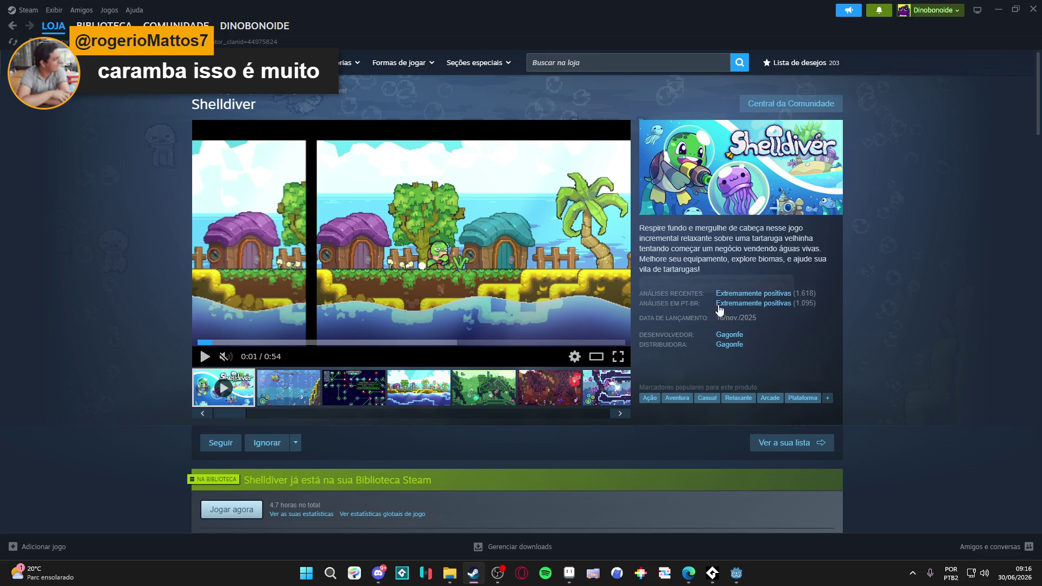
mouse_move(666, 305)
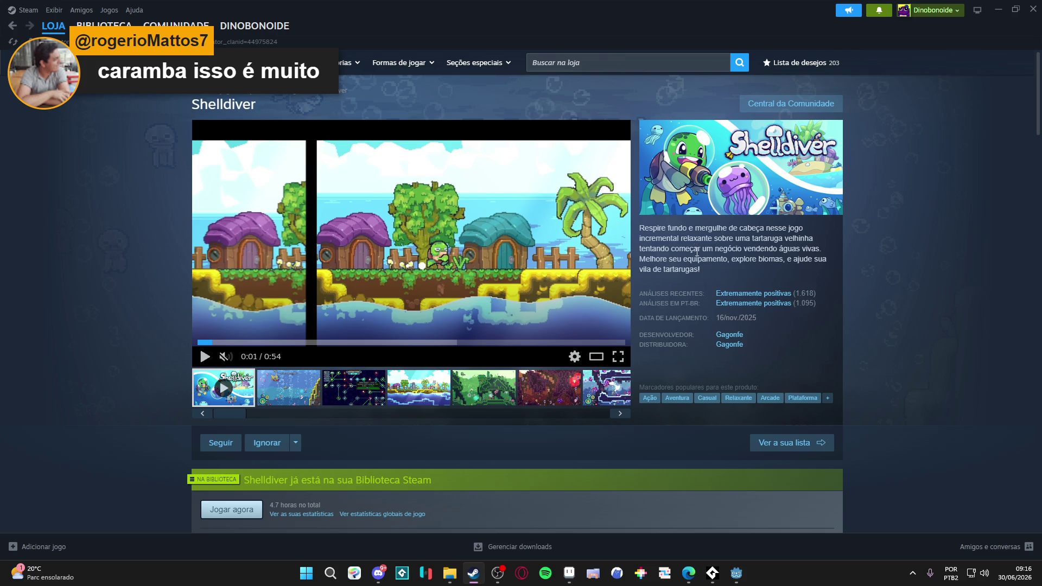
scroll(696, 252, down, 15)
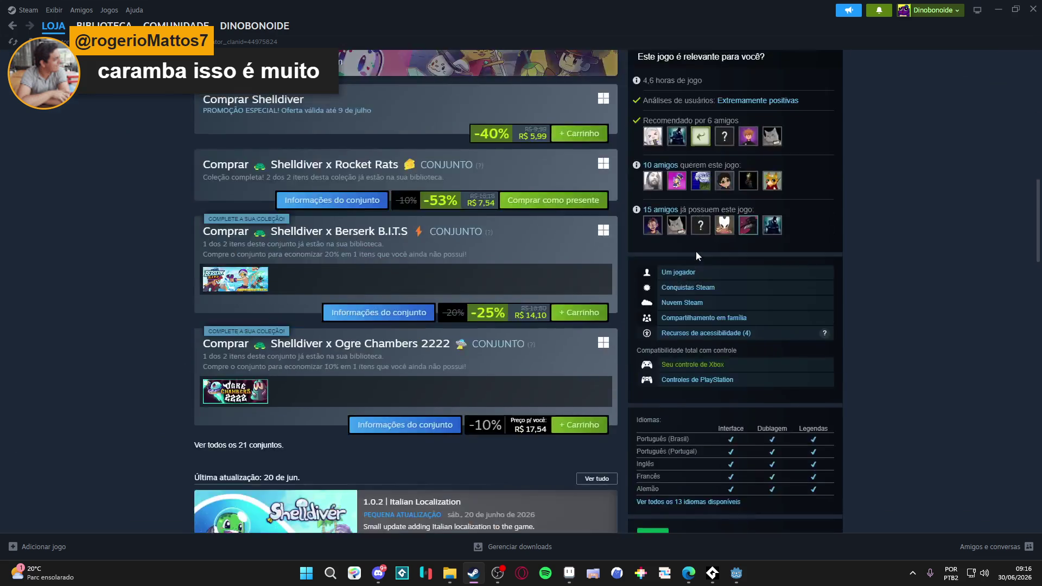
scroll(683, 253, up, 3)
scroll(613, 275, down, 10)
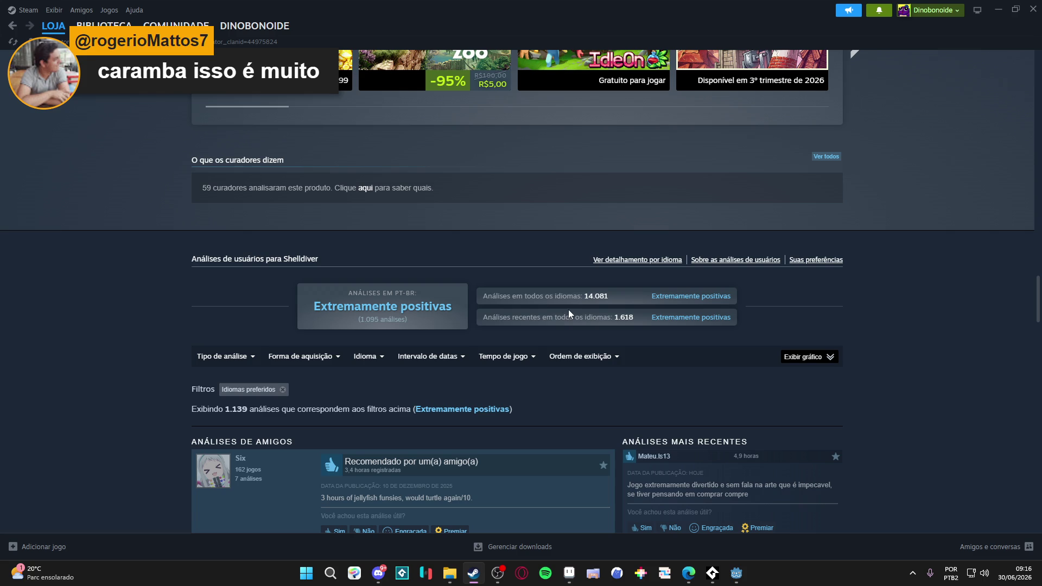
middle_click(909, 197)
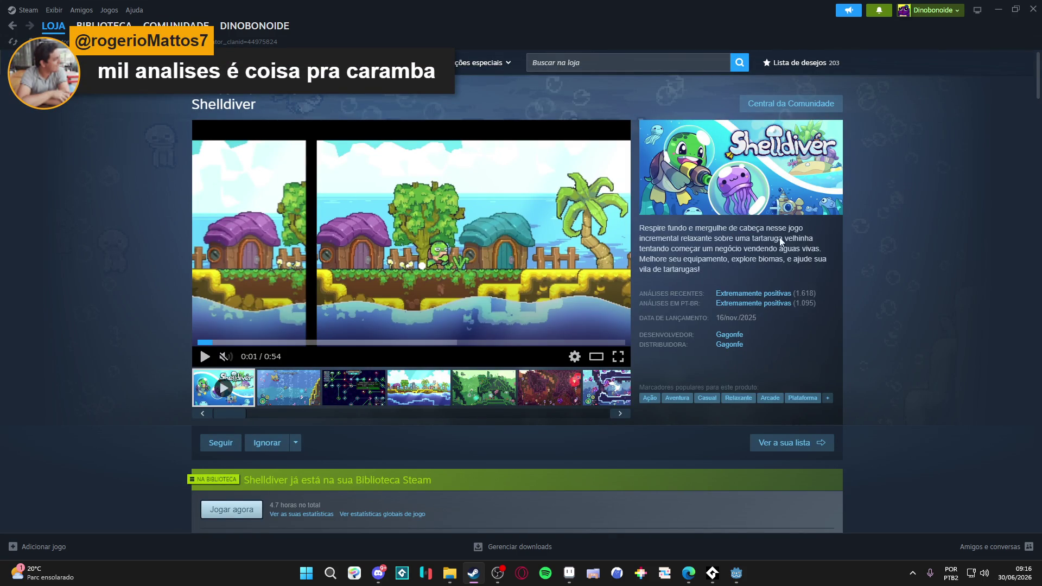
scroll(419, 289, down, 4)
scroll(86, 271, up, 4)
Go to the Gagonfe developer page and browse the Rocket Rats store page.
click(729, 334)
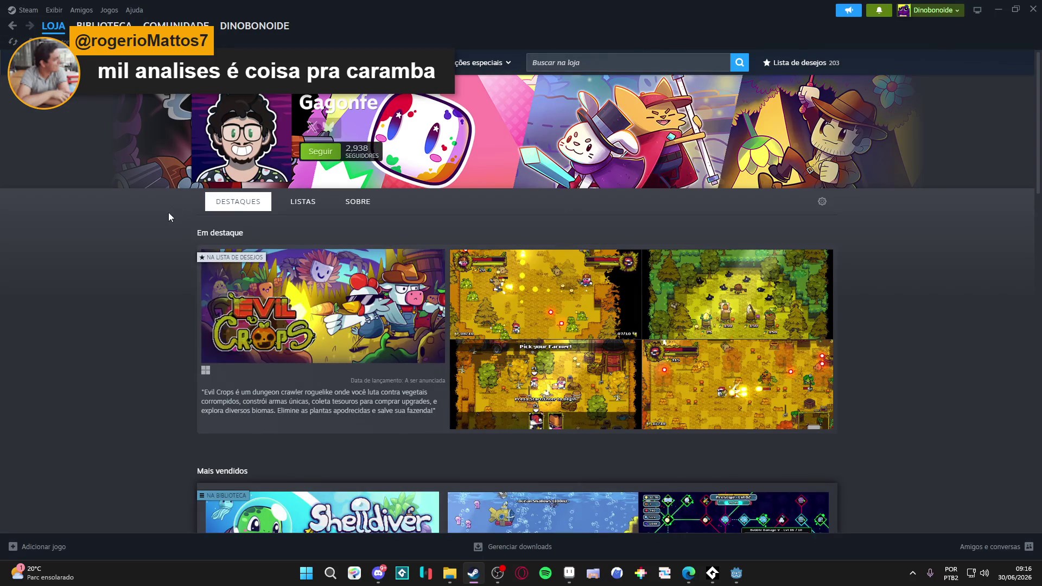
scroll(109, 217, down, 12)
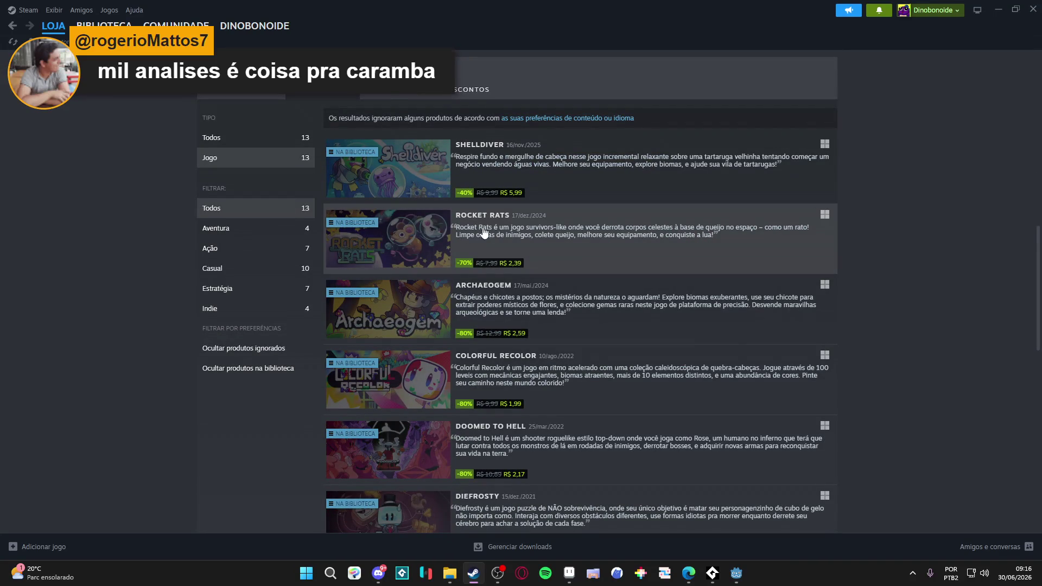
click(774, 206)
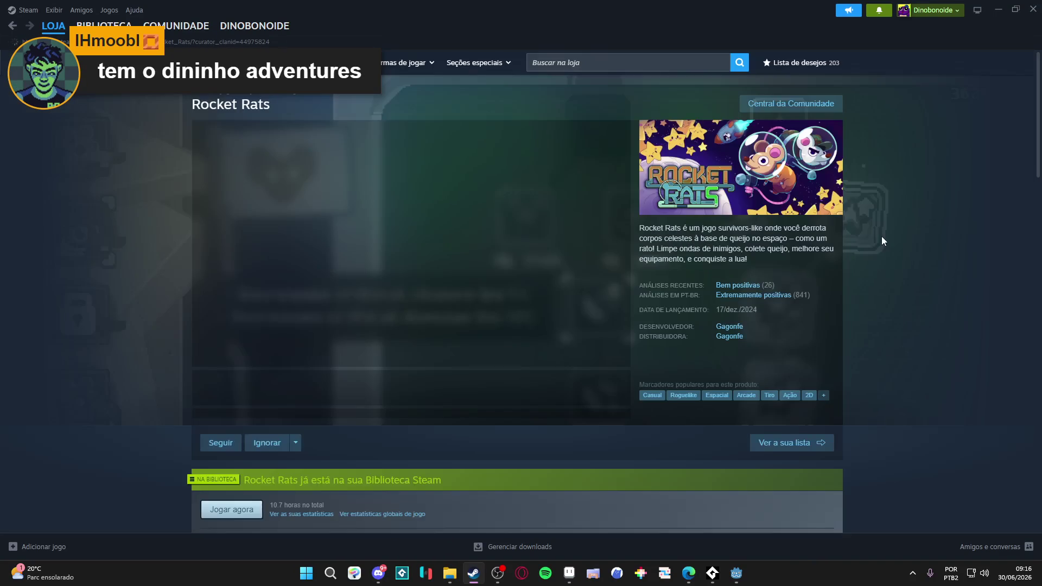
scroll(800, 301, down, 15)
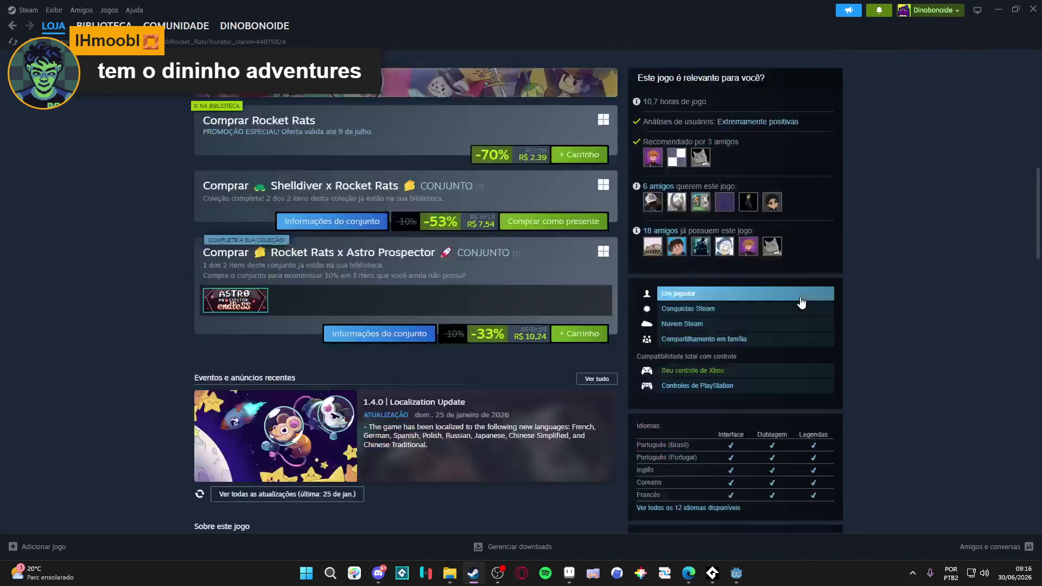
scroll(795, 288, down, 10)
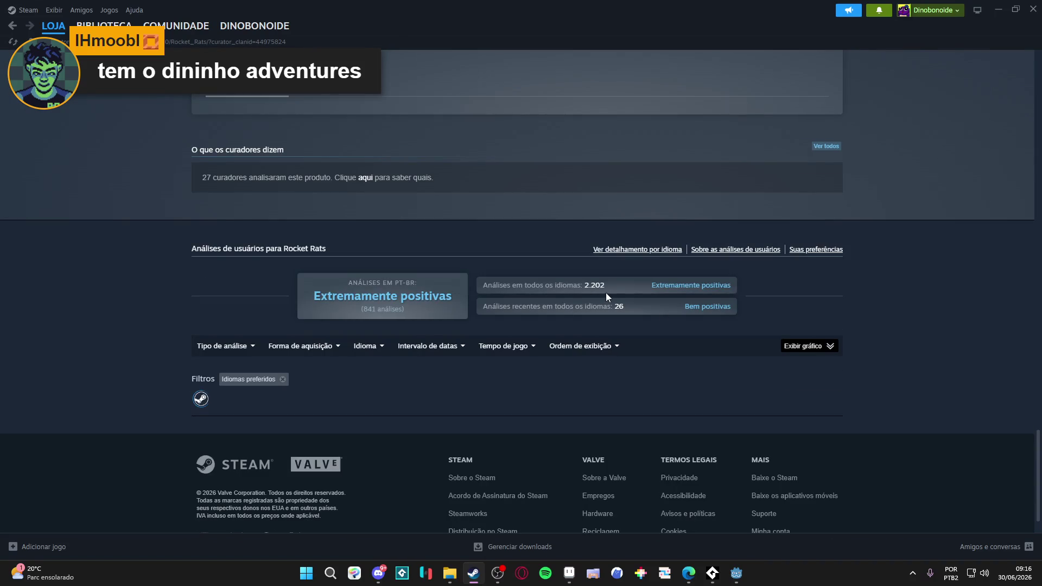
scroll(604, 291, up, 20)
scroll(166, 135, up, 5)
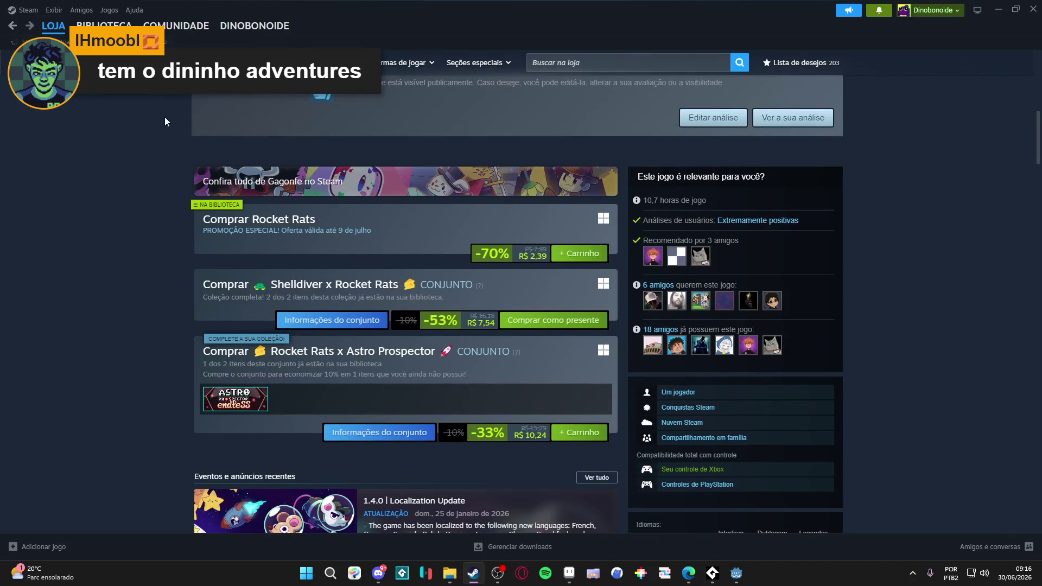
Return to the developer's games list, reopen Shelldiver, and minimize Steam.
key(alt+Left)
scroll(422, 211, down, 1)
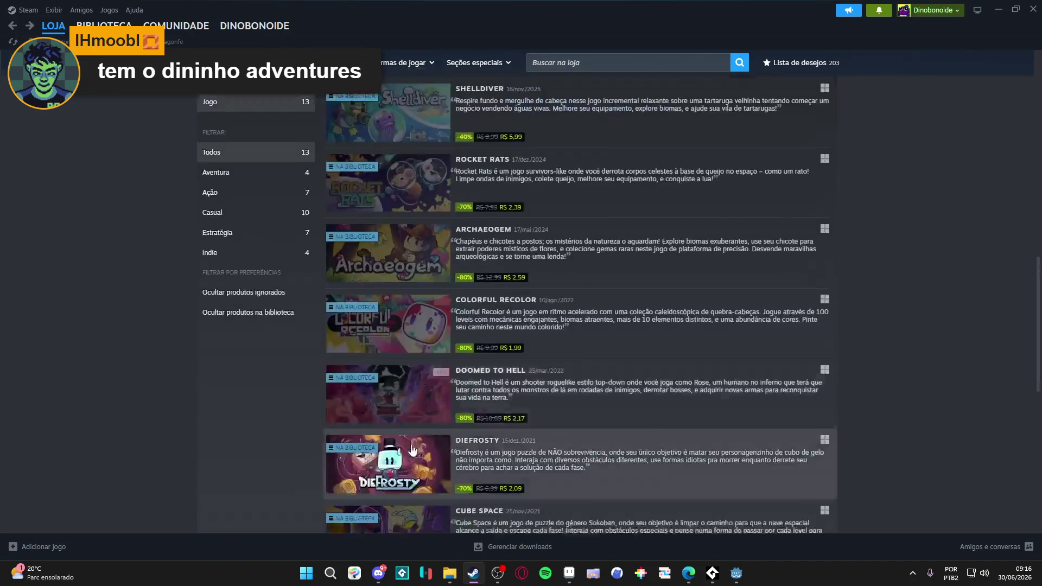
scroll(421, 210, up, 6)
click(204, 243)
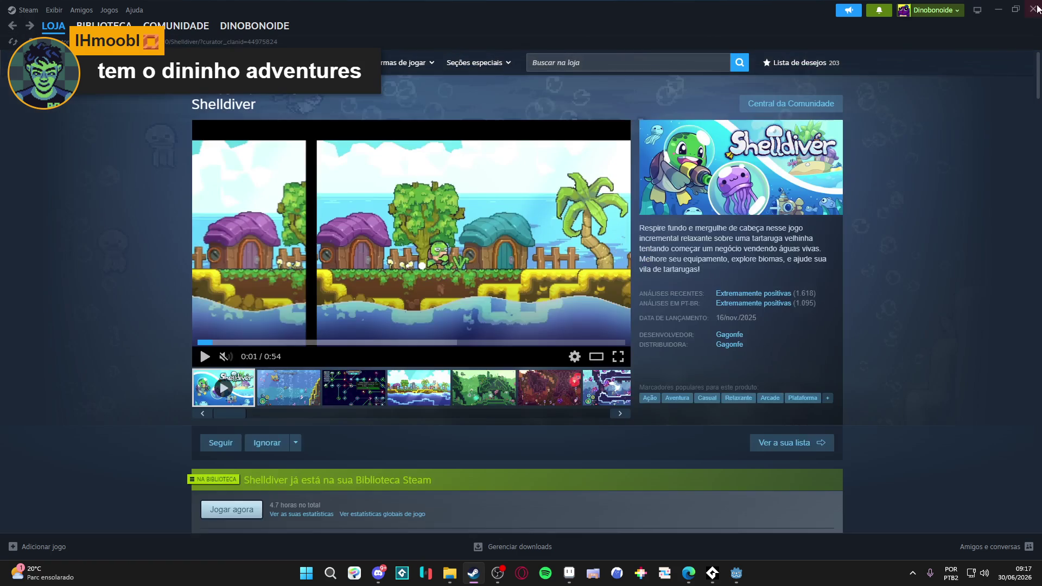
click(998, 10)
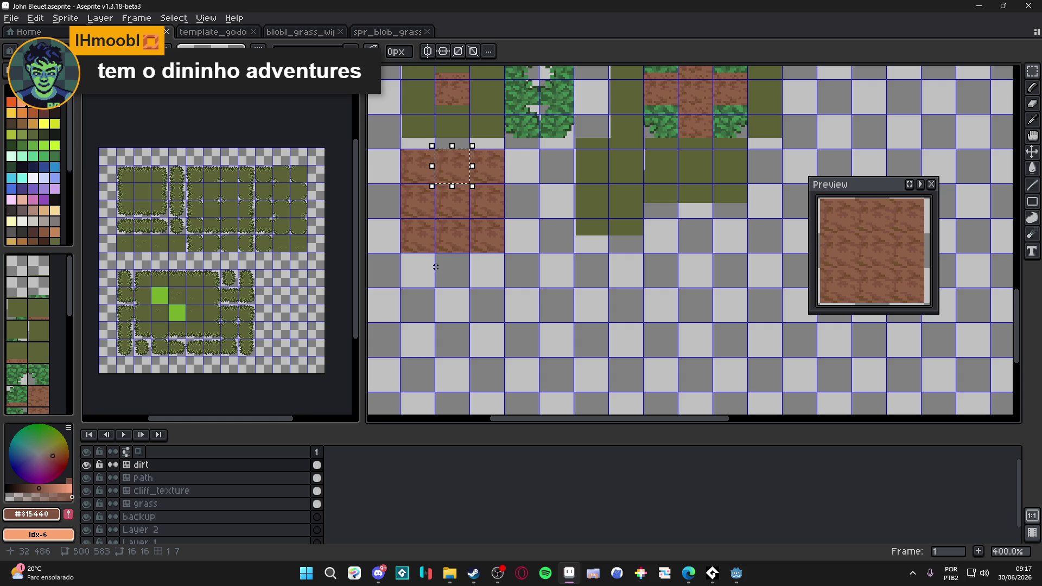
Clear the dirt selection and save the tileset file.
scroll(436, 266, up, 1)
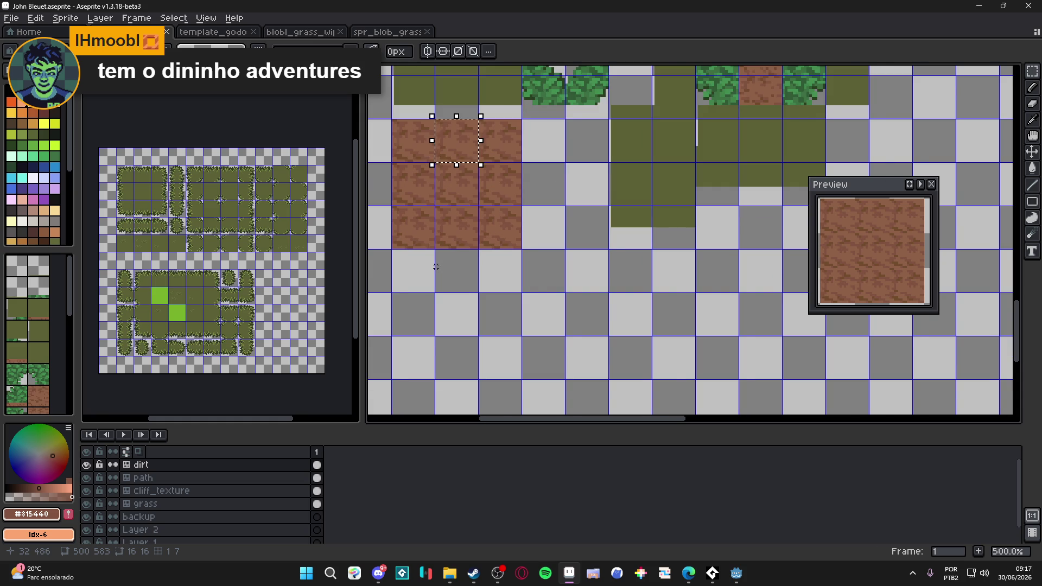
scroll(436, 267, down, 1)
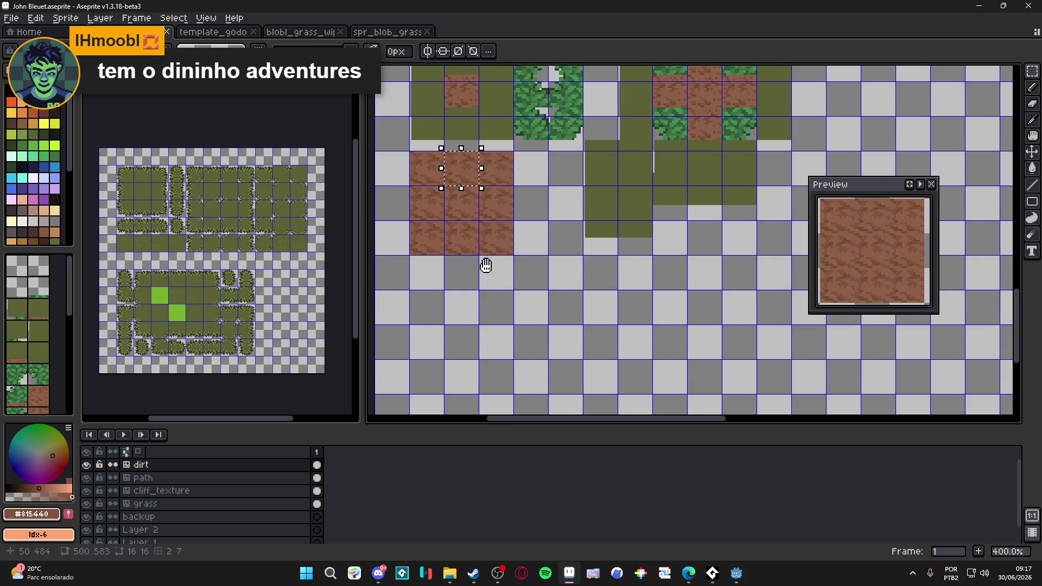
key(ctrl+d)
key(ctrl+s)
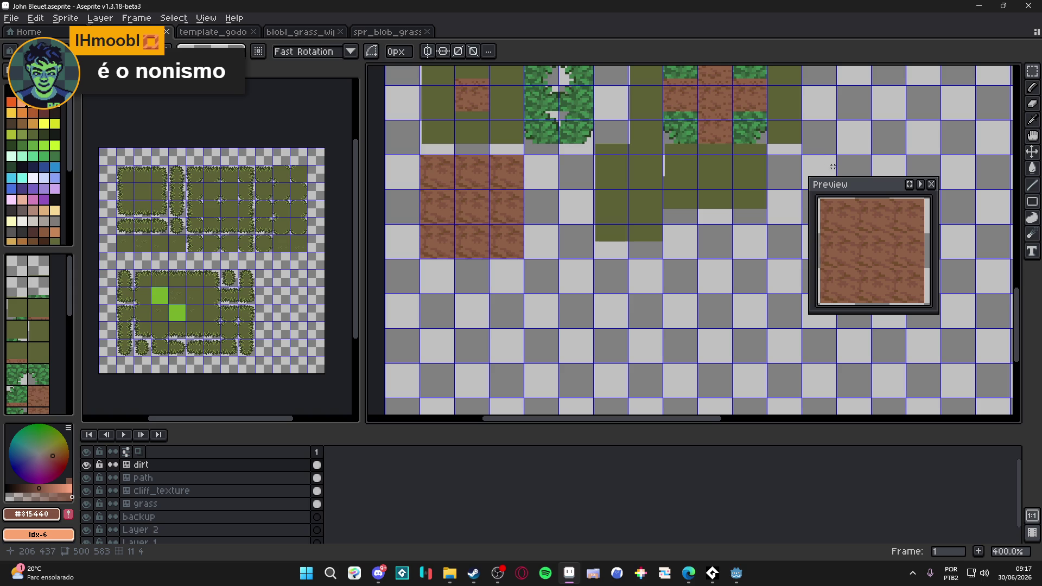
Pan up to the upper tile rows, save again, and bring the Edge browser forward.
drag(620, 179, 619, 270)
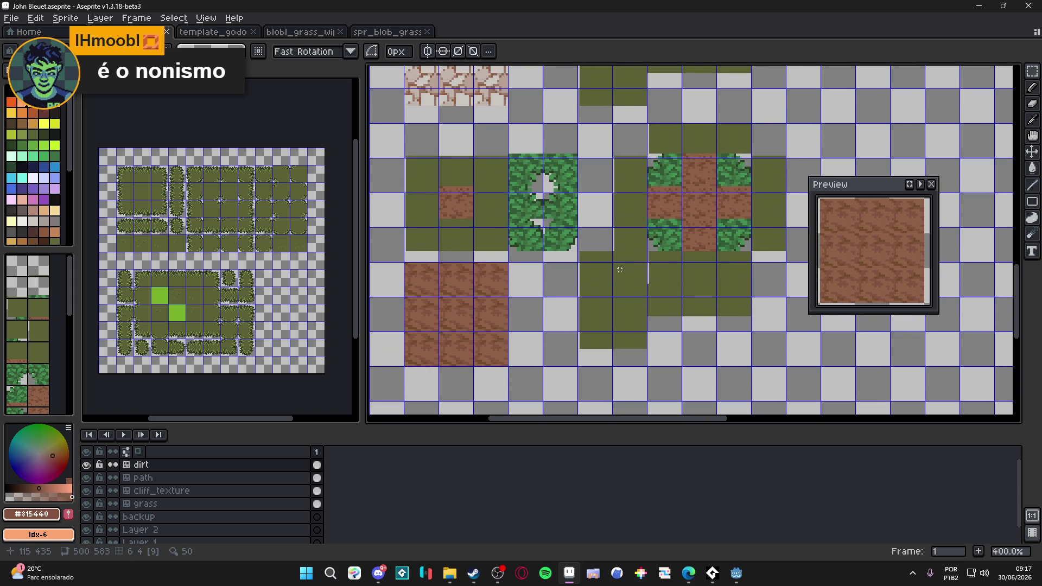
scroll(620, 270, up, 2)
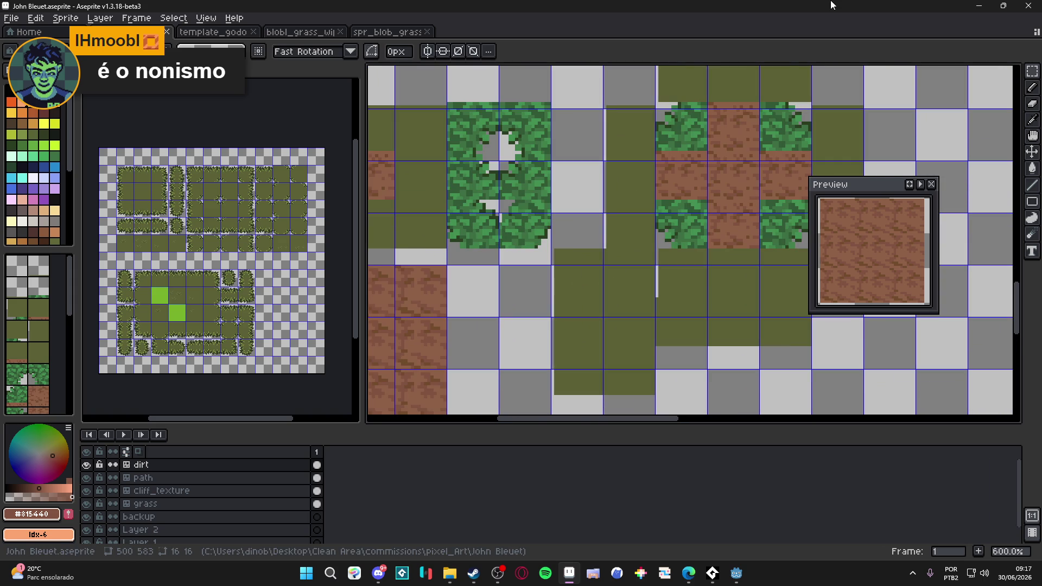
scroll(796, 219, down, 1)
scroll(693, 266, down, 1)
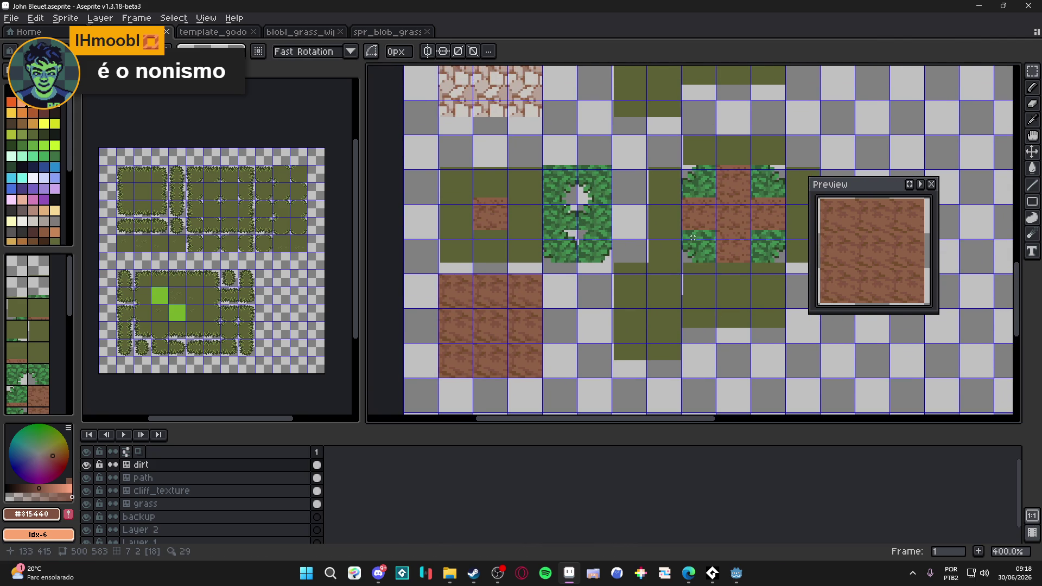
key(ctrl+s)
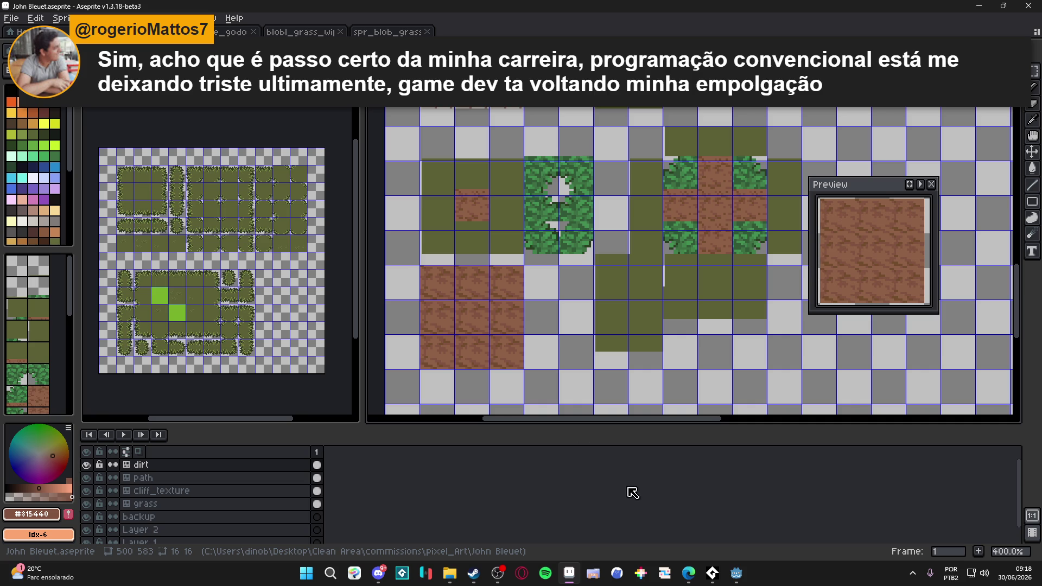
drag(477, 333, 482, 330)
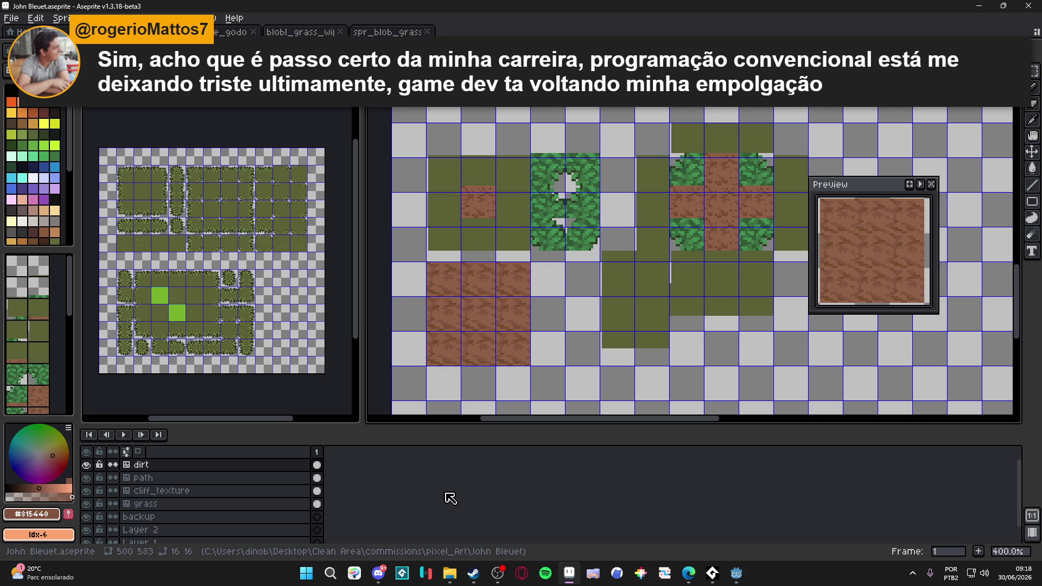
click(343, 571)
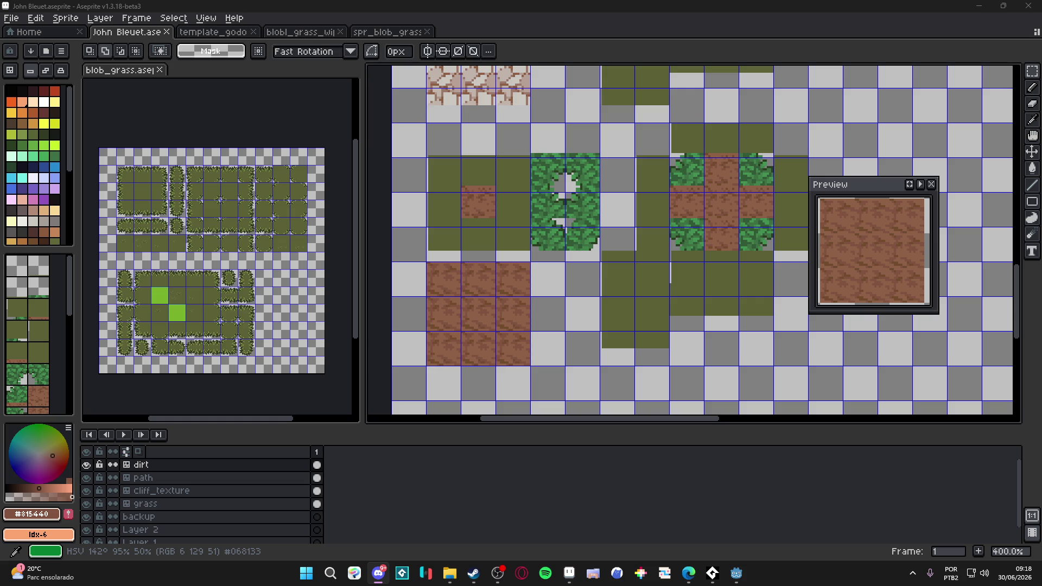
click(688, 573)
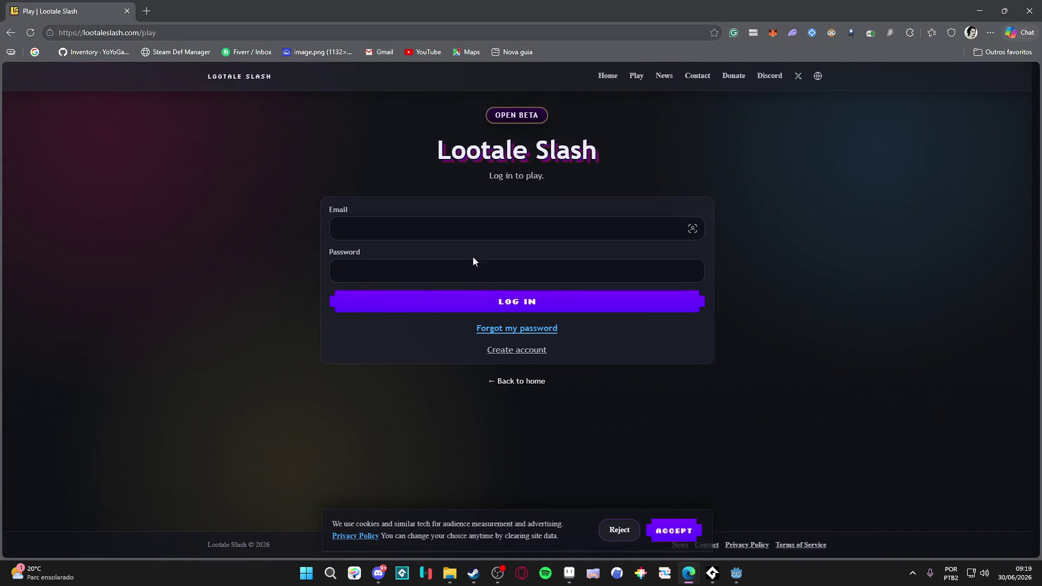
Accept the Lootale Slash cookies and visit the account registration and home pages.
click(672, 531)
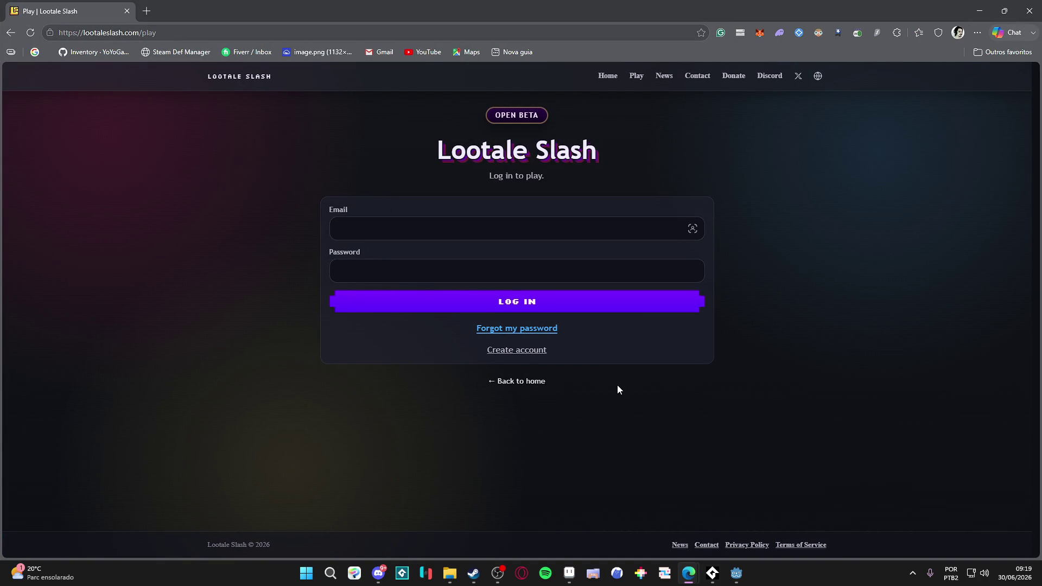
click(494, 350)
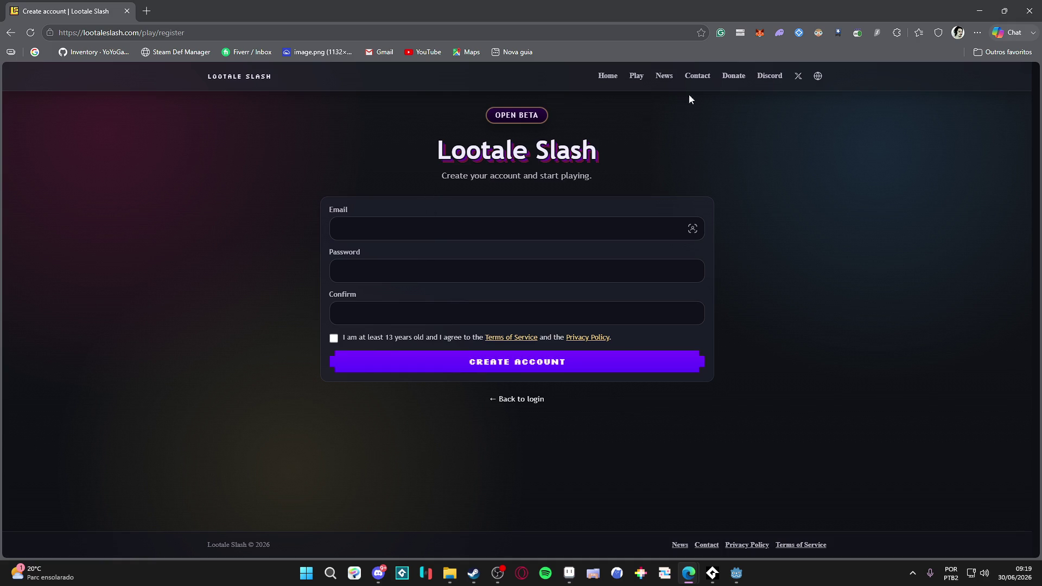
click(608, 76)
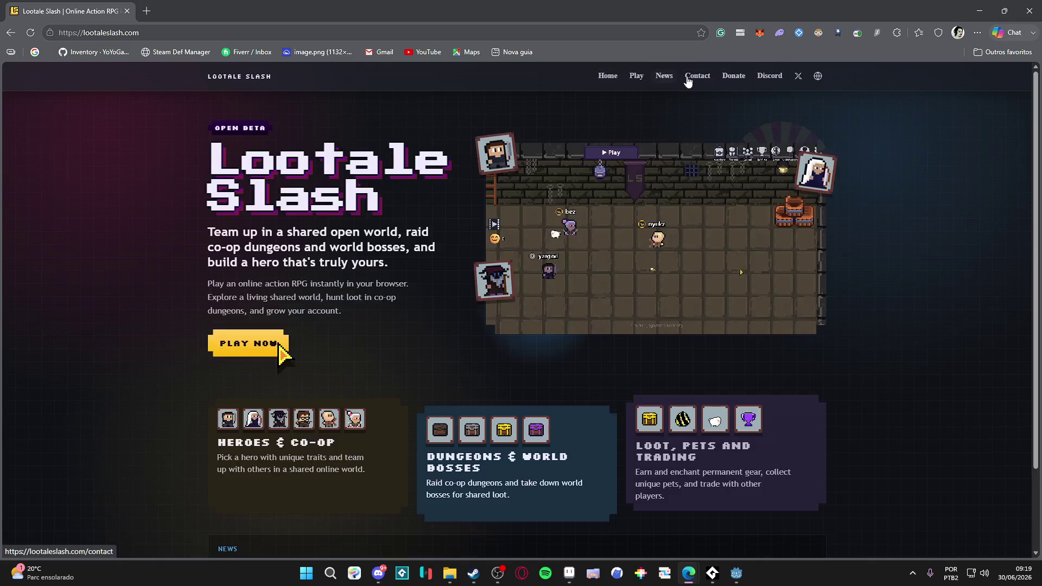
Copy the game preview image, then drag wip.gif from File Explorer into Aseprite.
right_click(595, 243)
click(636, 285)
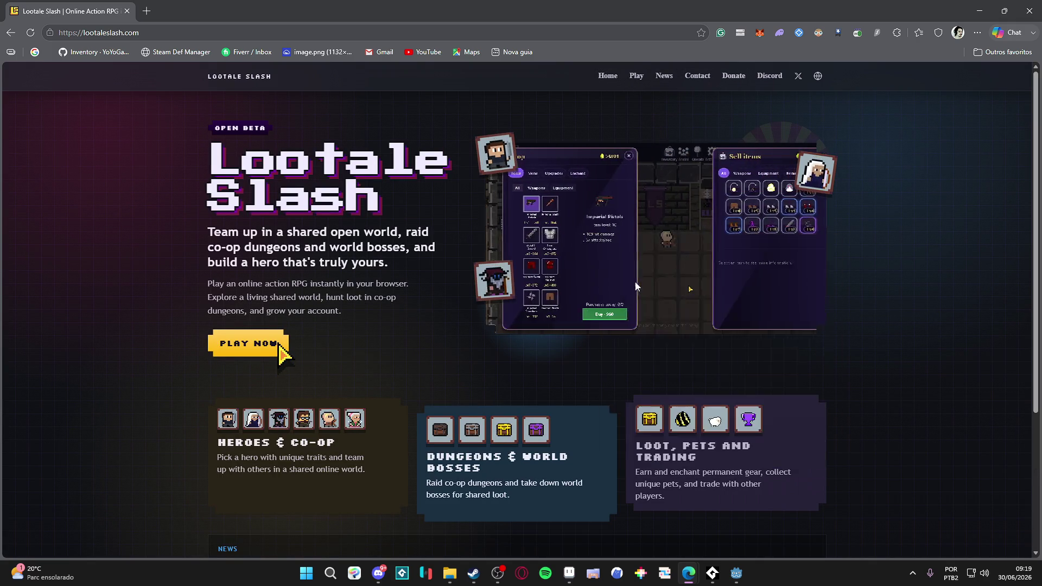
scroll(523, 288, down, 4)
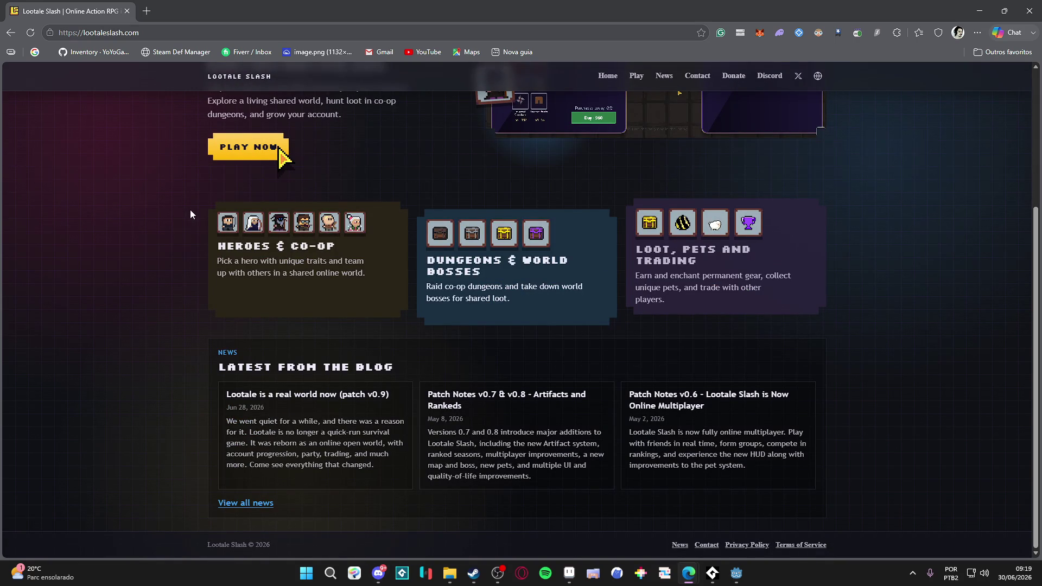
scroll(190, 210, up, 4)
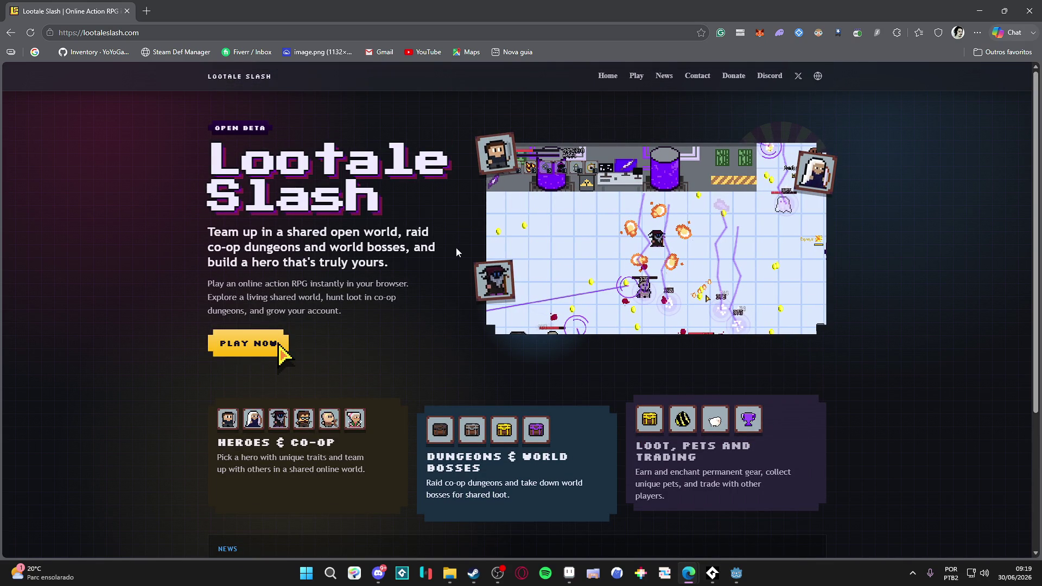
scroll(456, 249, down, 4)
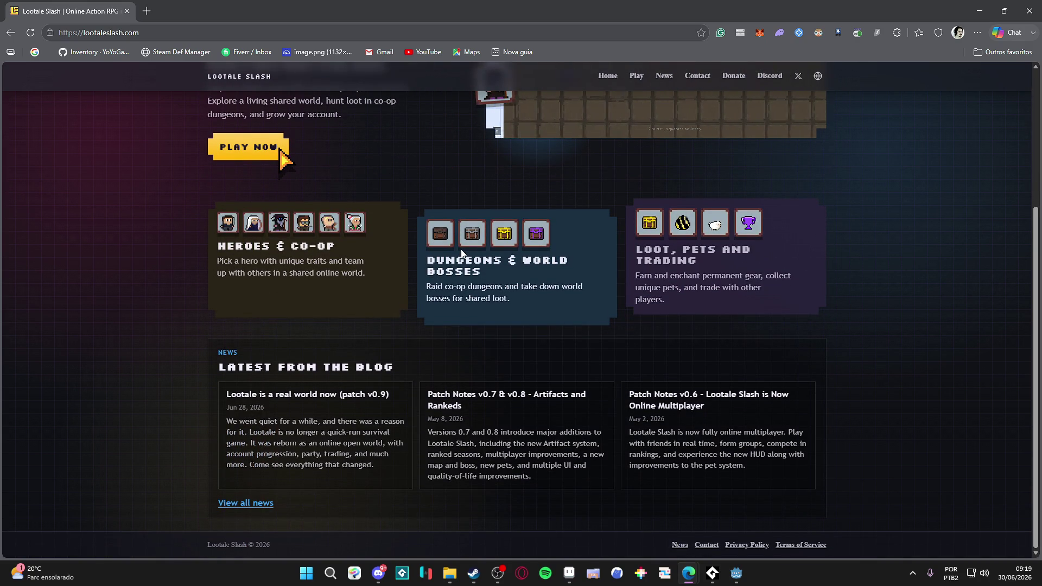
scroll(461, 253, up, 4)
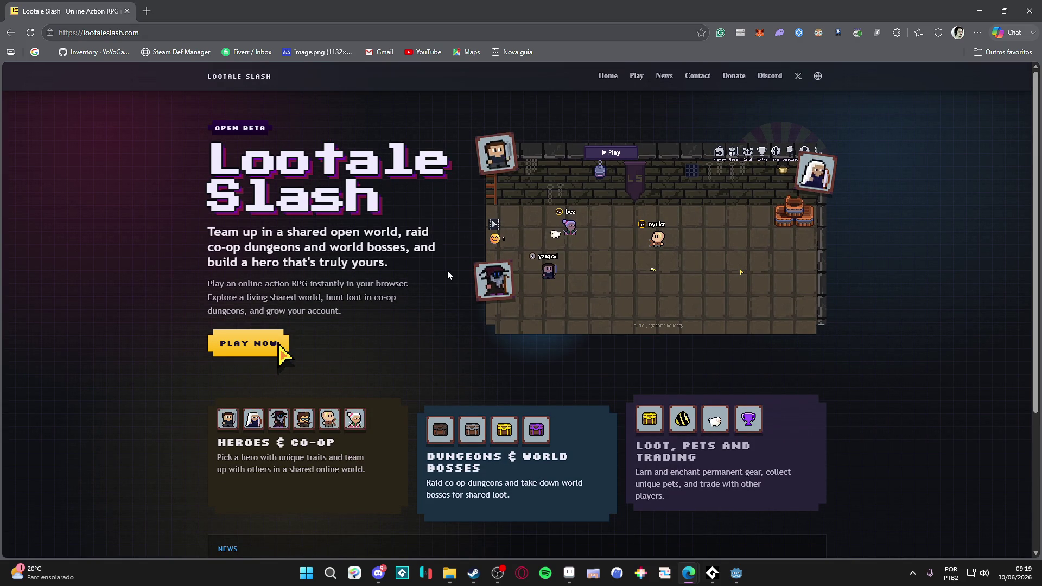
scroll(447, 275, down, 2)
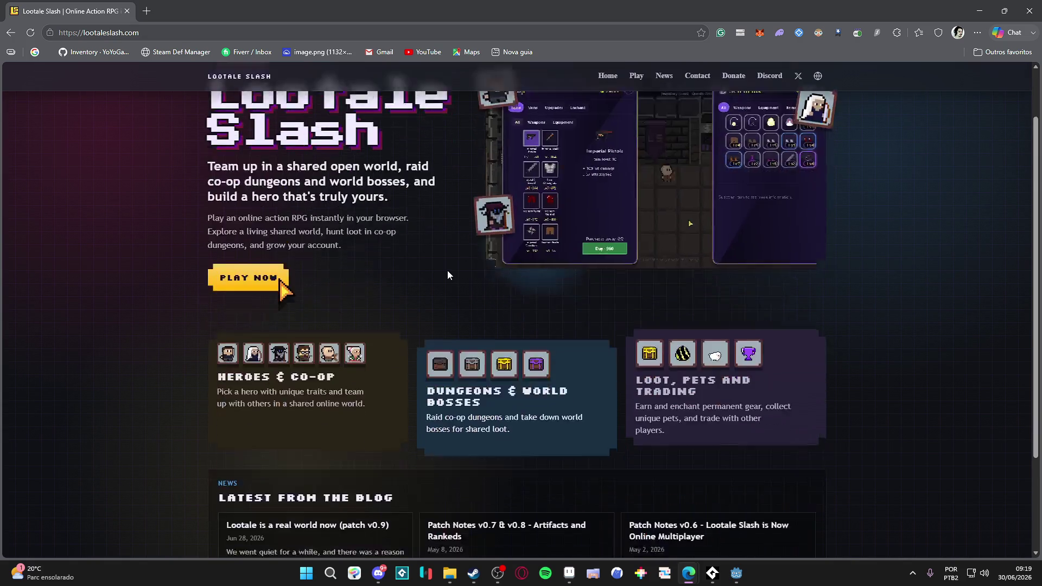
scroll(447, 270, down, 4)
scroll(447, 270, up, 3)
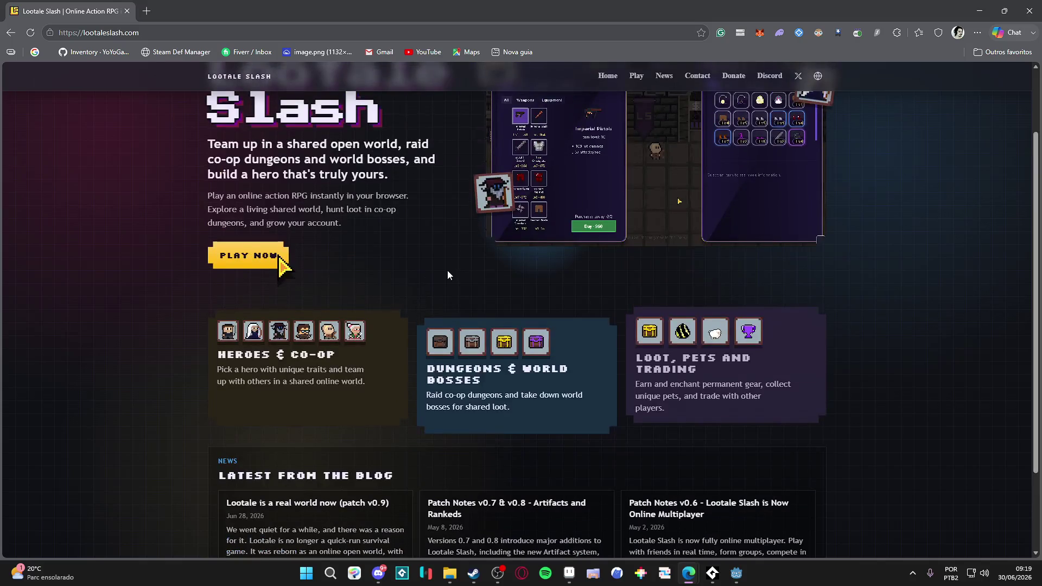
scroll(447, 275, up, 2)
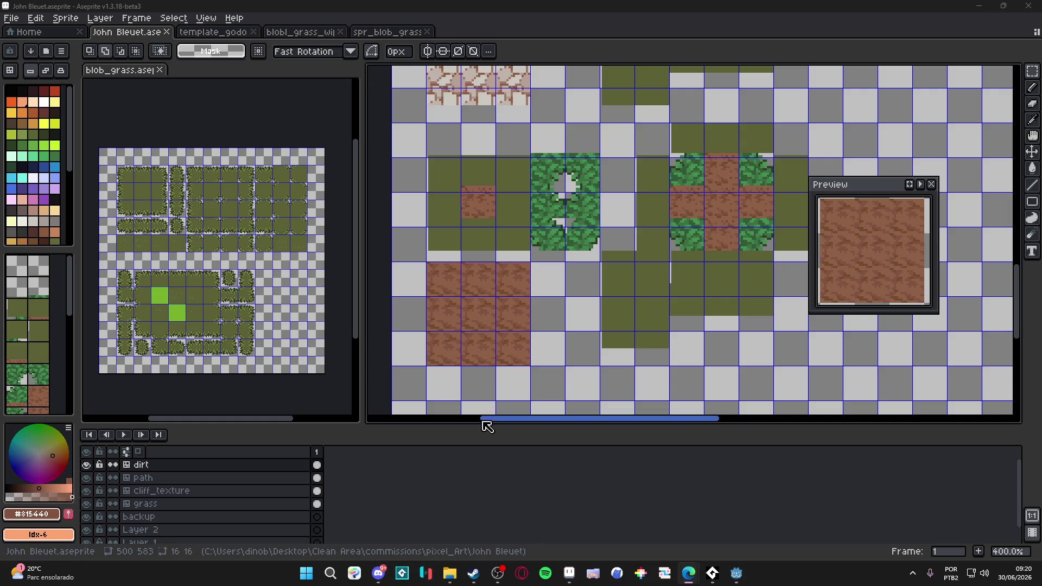
click(449, 574)
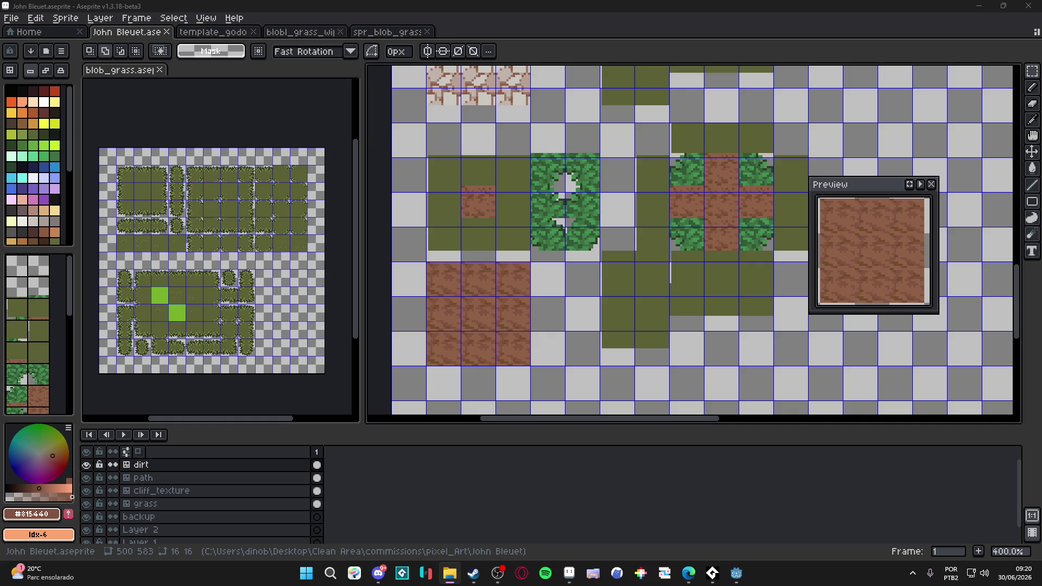
drag(540, 72, 557, 27)
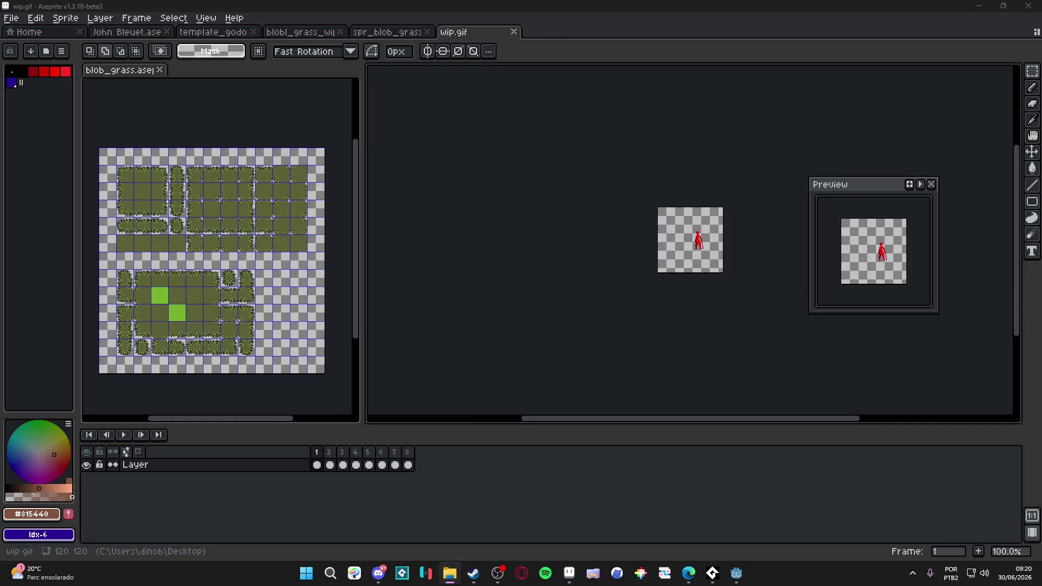
Zoom wip.gif to 800% and drag the splitter left to narrow the tileset panel.
scroll(676, 240, up, 3)
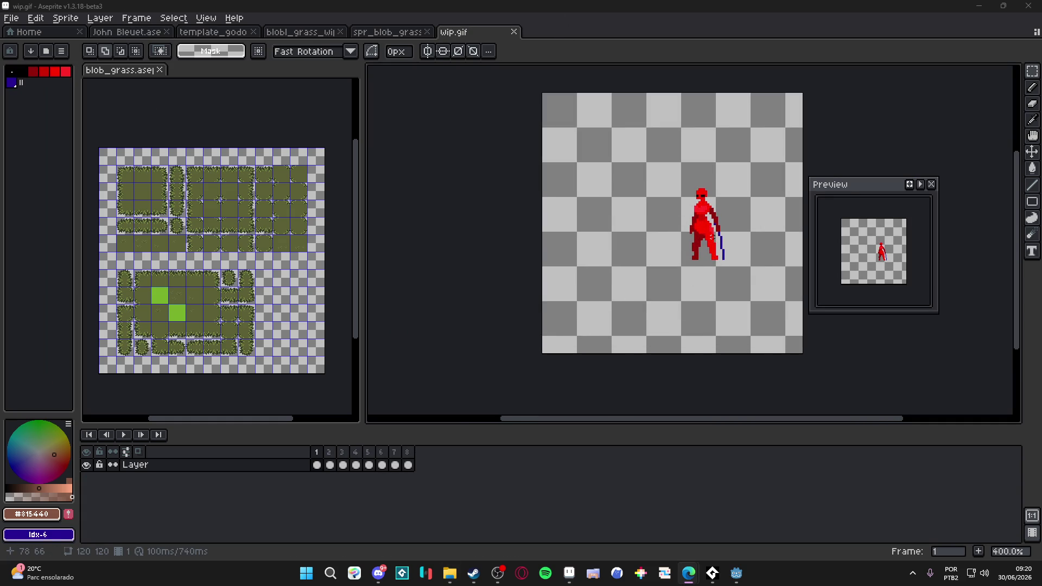
drag(676, 241, 585, 267)
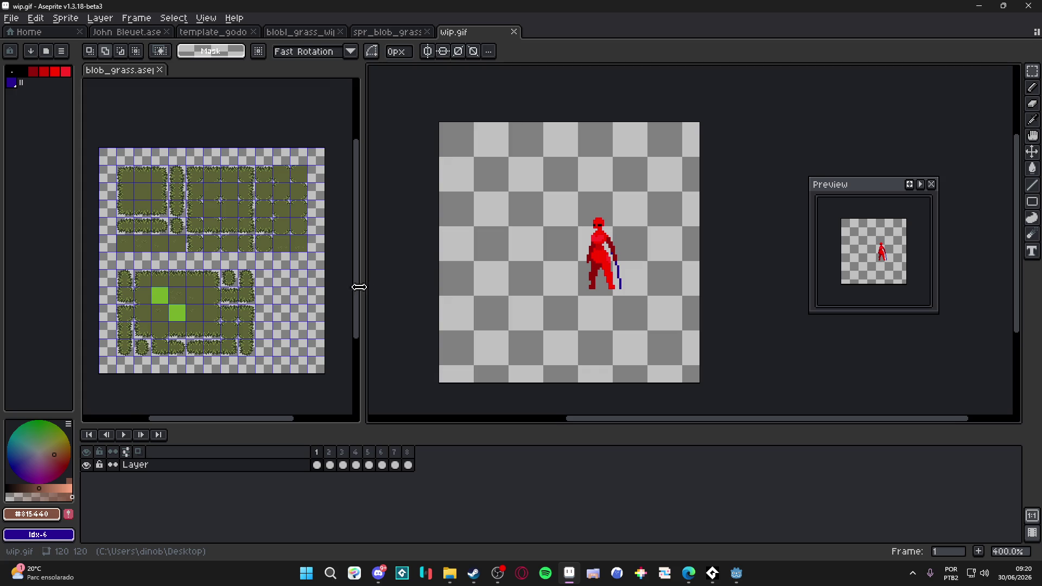
drag(360, 288, 264, 284)
scroll(554, 253, up, 3)
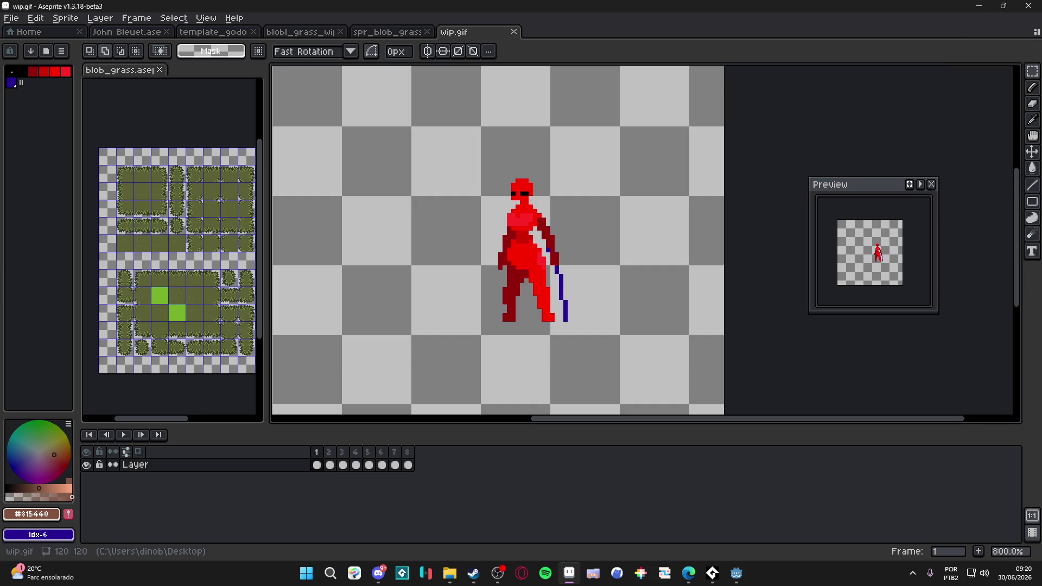
Switch to the browser window with Alt+Tab, then press the Windows key twice.
key(alt+Tab)
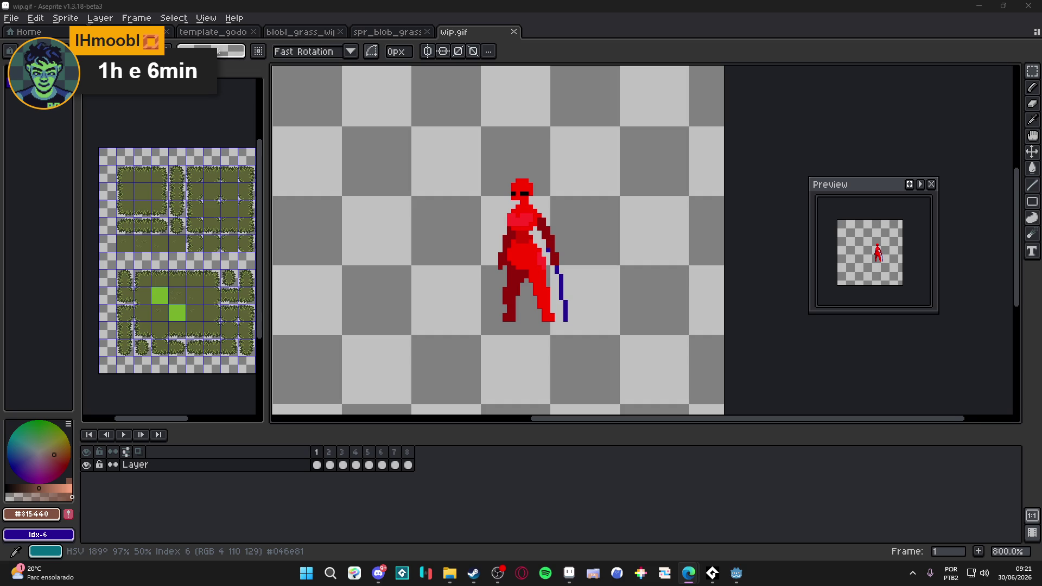
key(super)
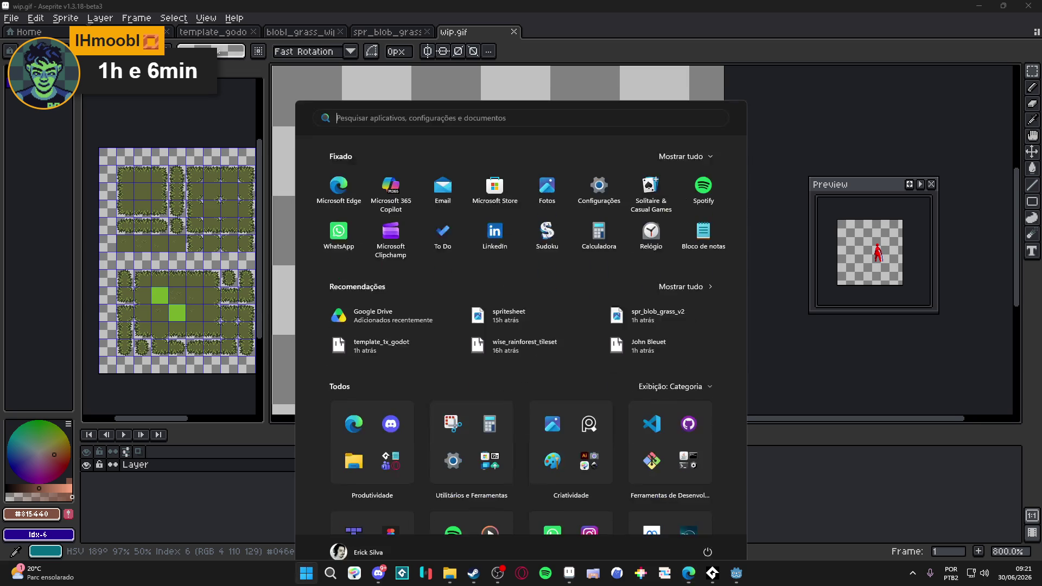
key(super)
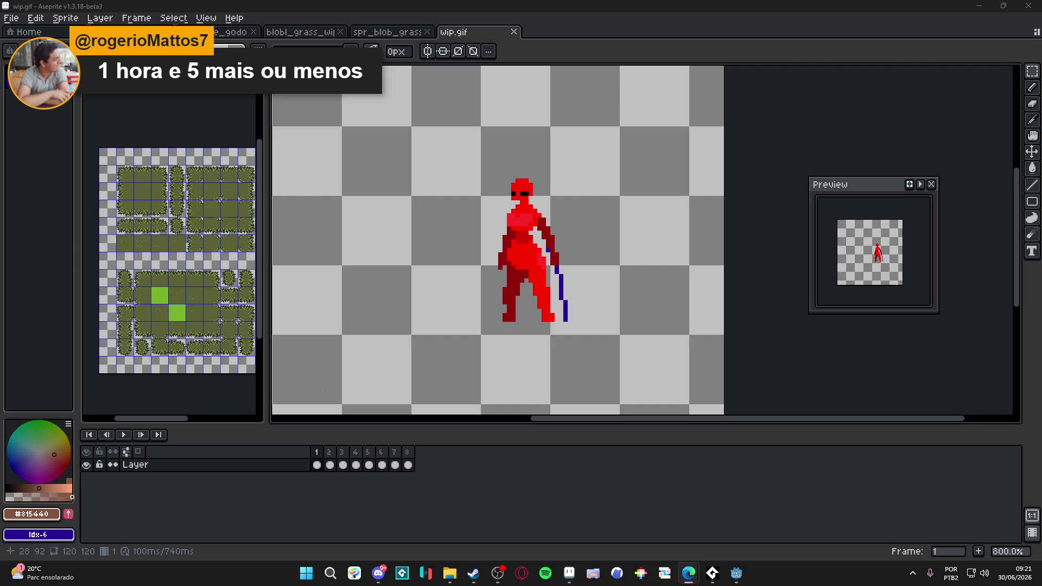
Compare frames 1–3, zoom frame 3 to 1200%, and open the palette presets list.
click(332, 454)
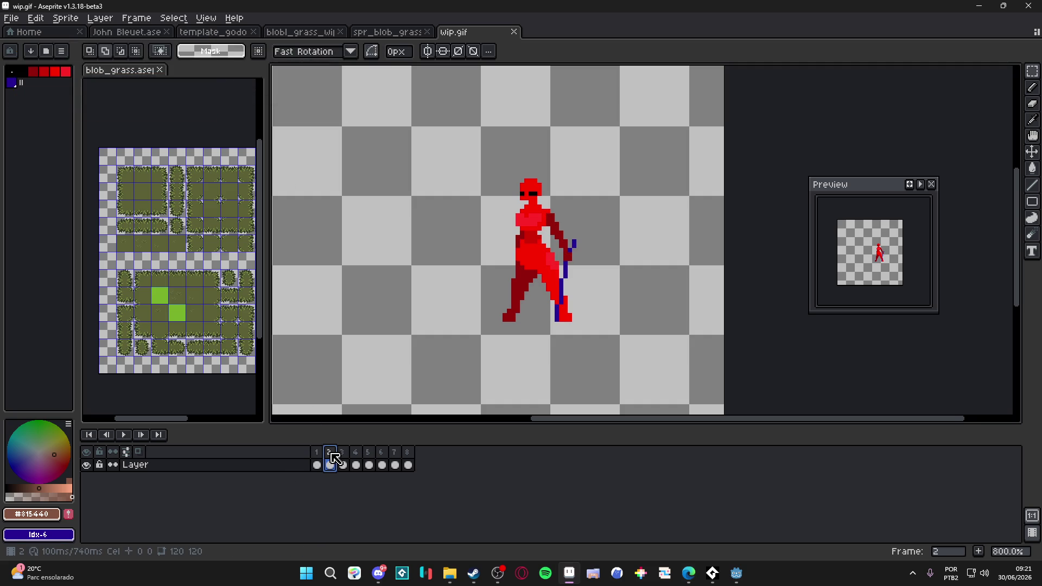
click(336, 452)
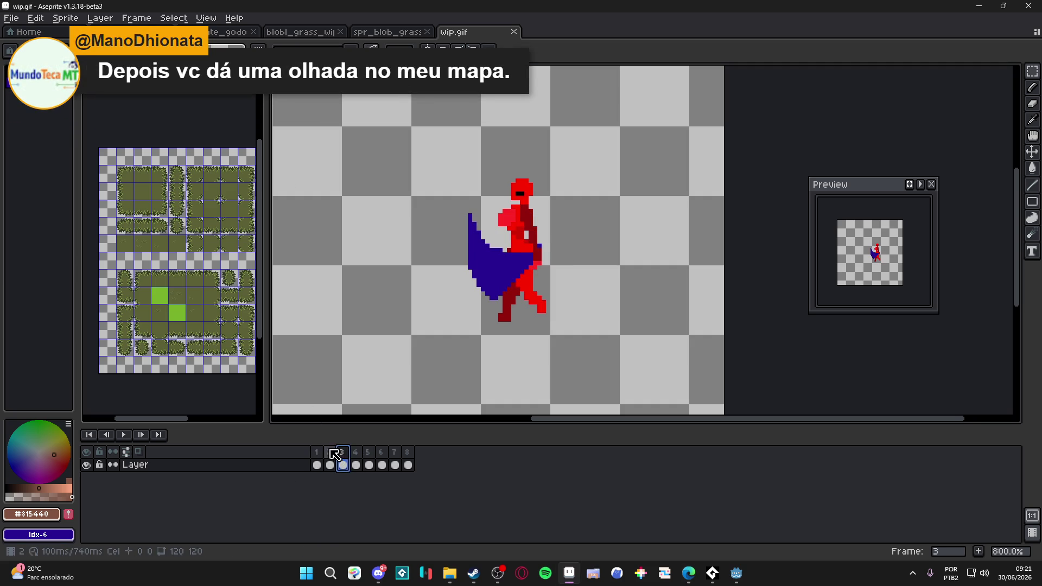
click(329, 452)
click(342, 452)
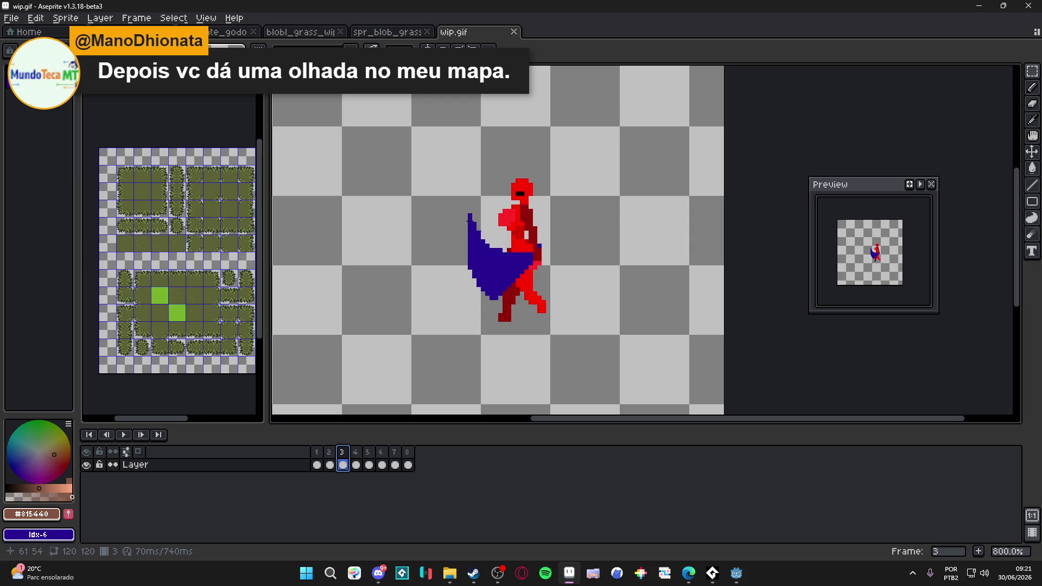
scroll(478, 258, up, 2)
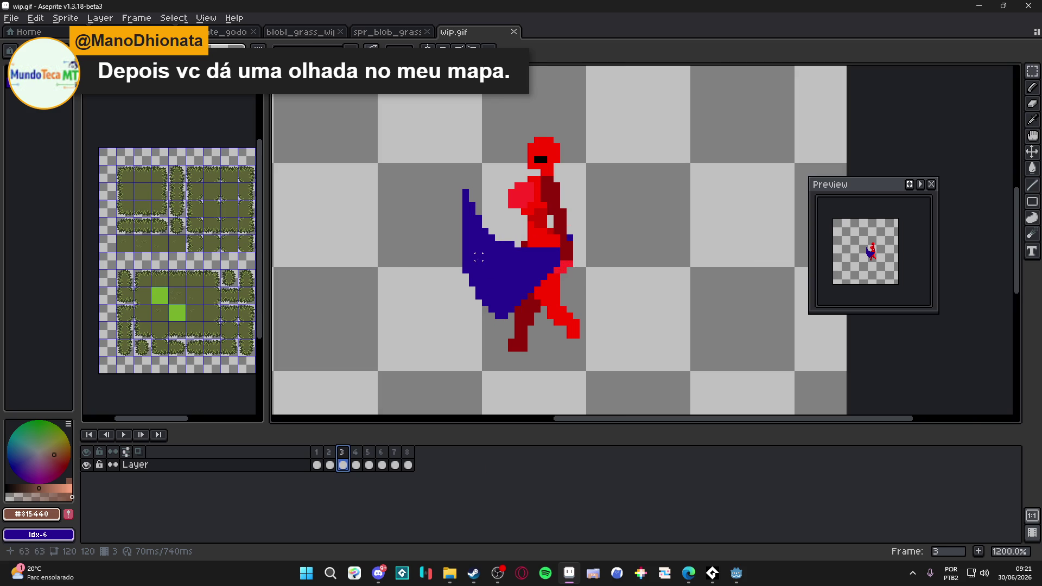
drag(491, 264, 483, 261)
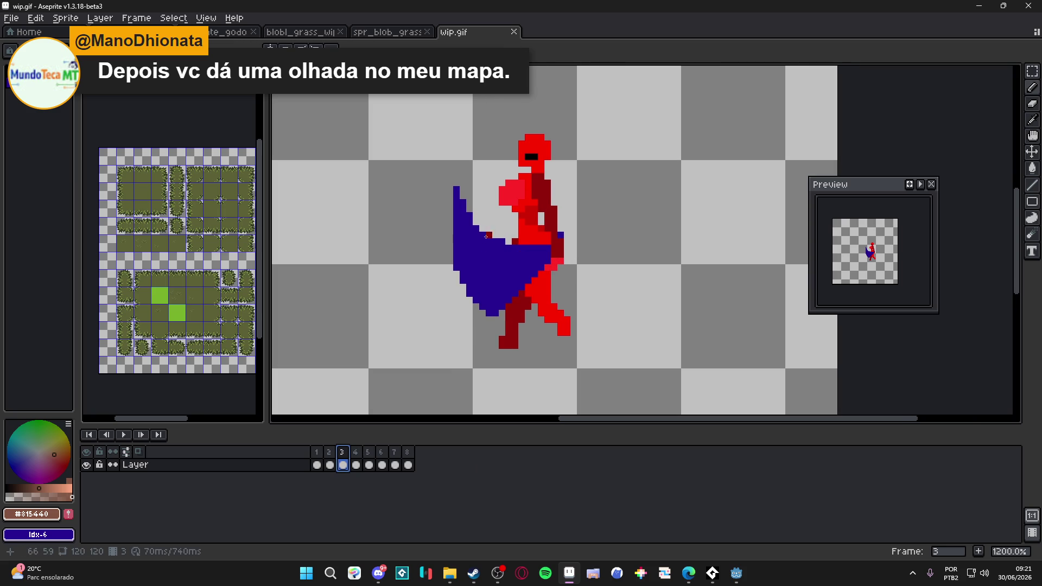
key(F4)
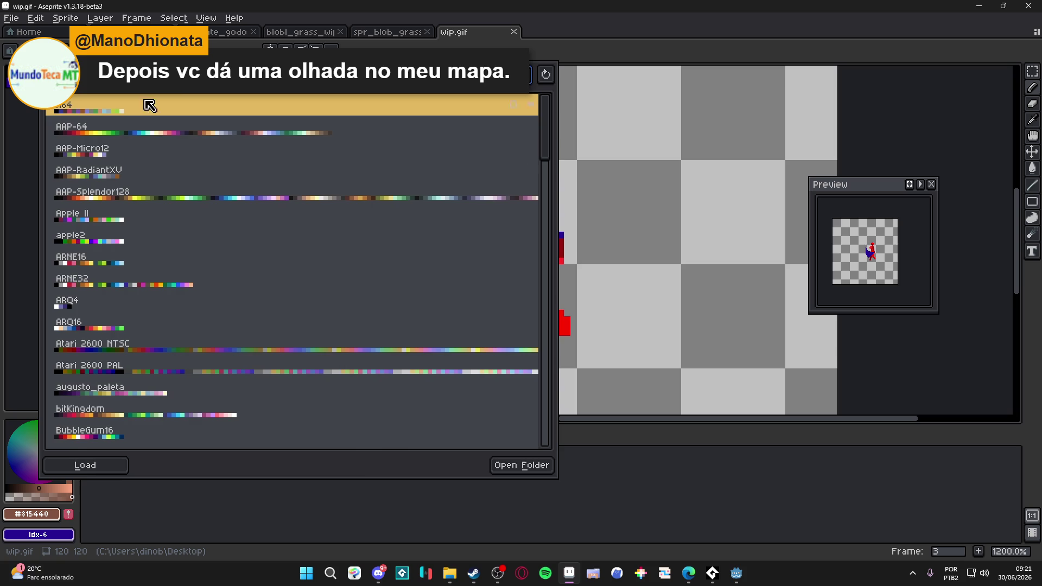
Load a large preset palette from the presets list to replace the small red palette.
key(Escape)
click(65, 19)
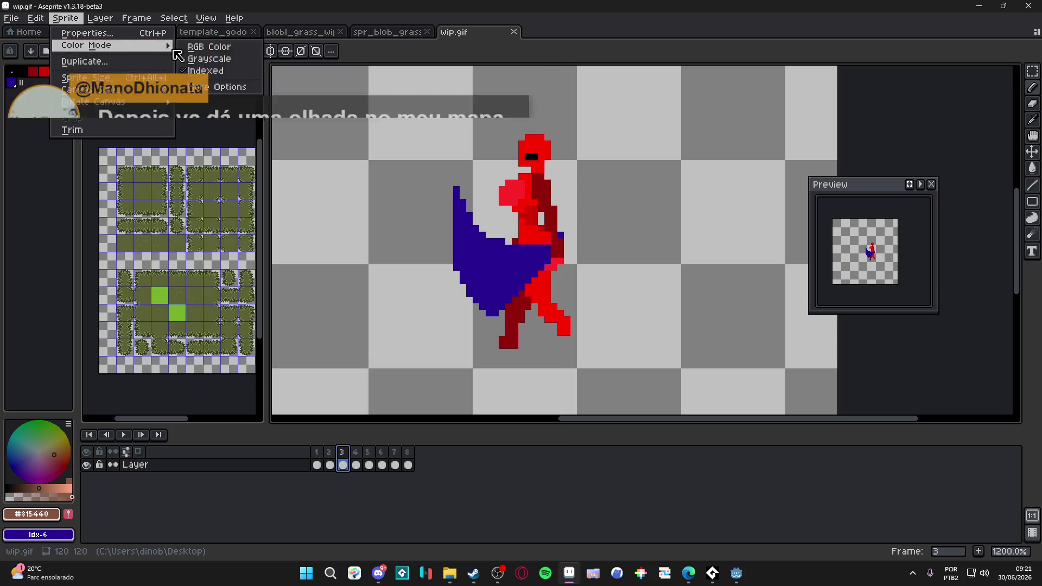
key(Escape)
key(F4)
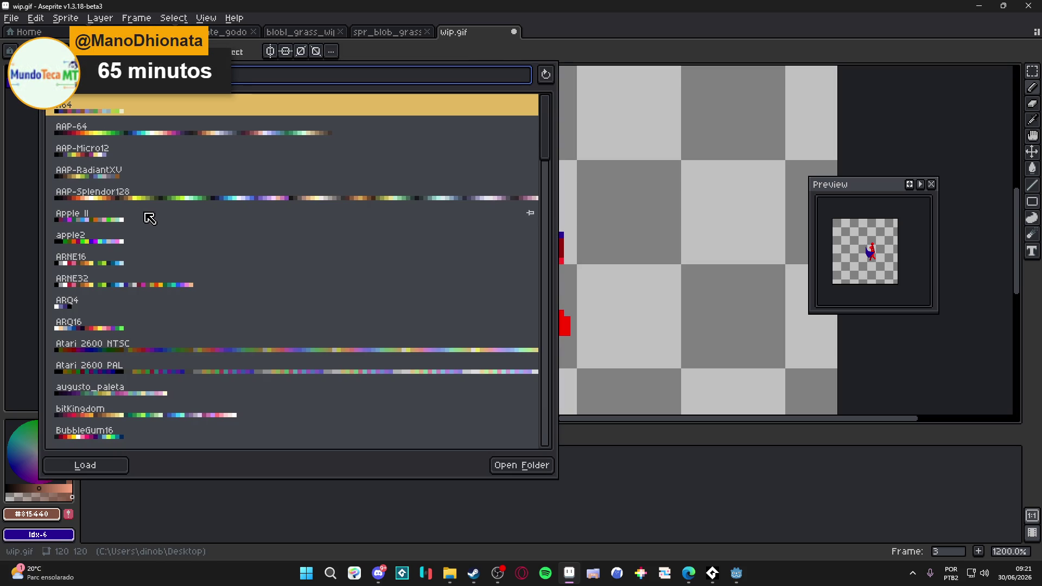
click(147, 206)
key(Escape)
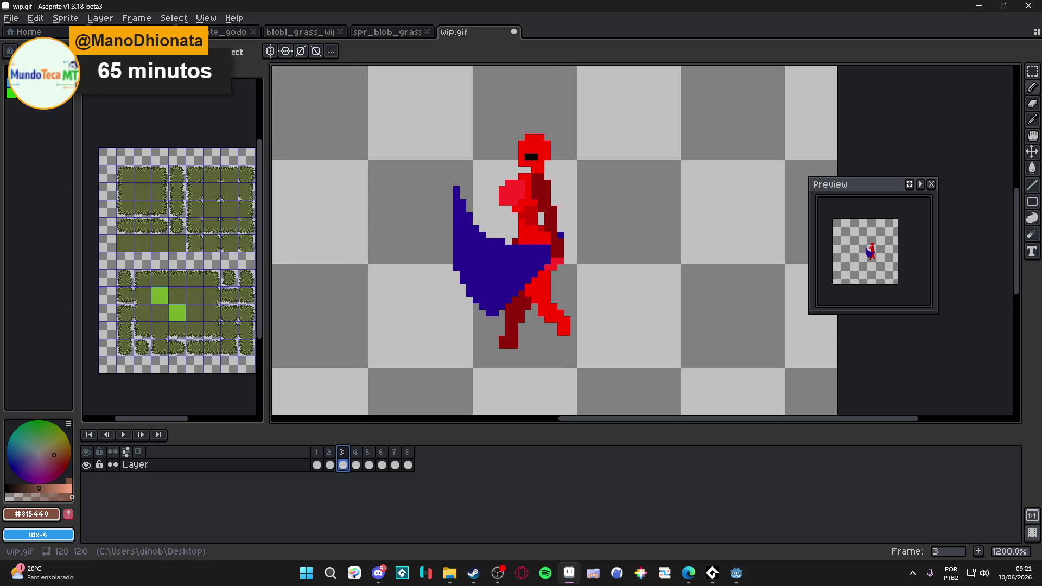
key(F4)
key(Escape)
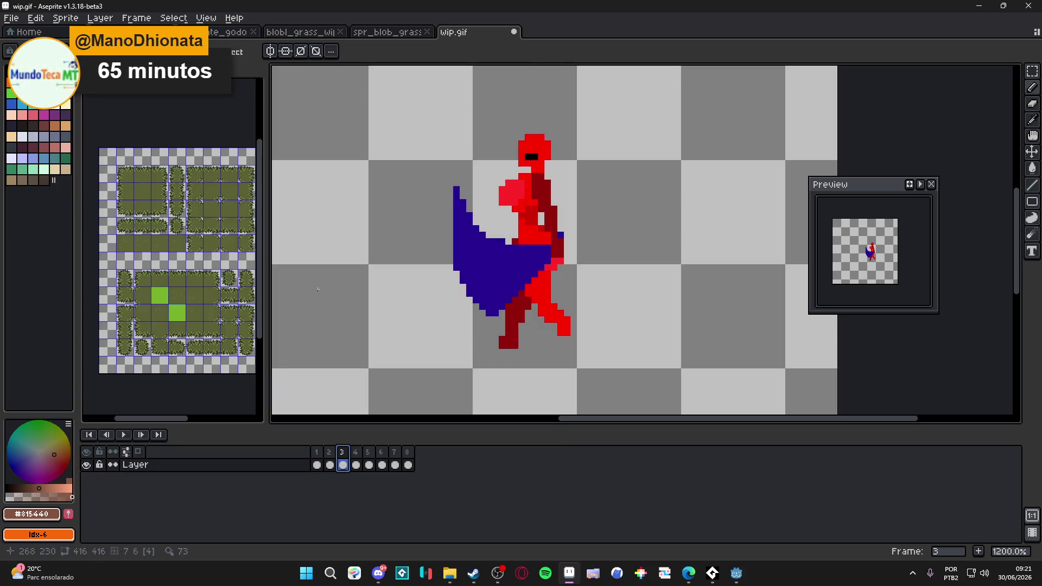
Sketch a brown bow arc beside the figure on frame 3, then undo it.
drag(443, 130, 476, 345)
key(ctrl+z)
mouse_move(351, 135)
mouse_down()
mouse_move(331, 241)
mouse_move(364, 173)
mouse_move(430, 268)
mouse_up()
mouse_move(325, 238)
mouse_down()
mouse_move(347, 305)
mouse_move(370, 331)
mouse_up()
drag(429, 271, 368, 330)
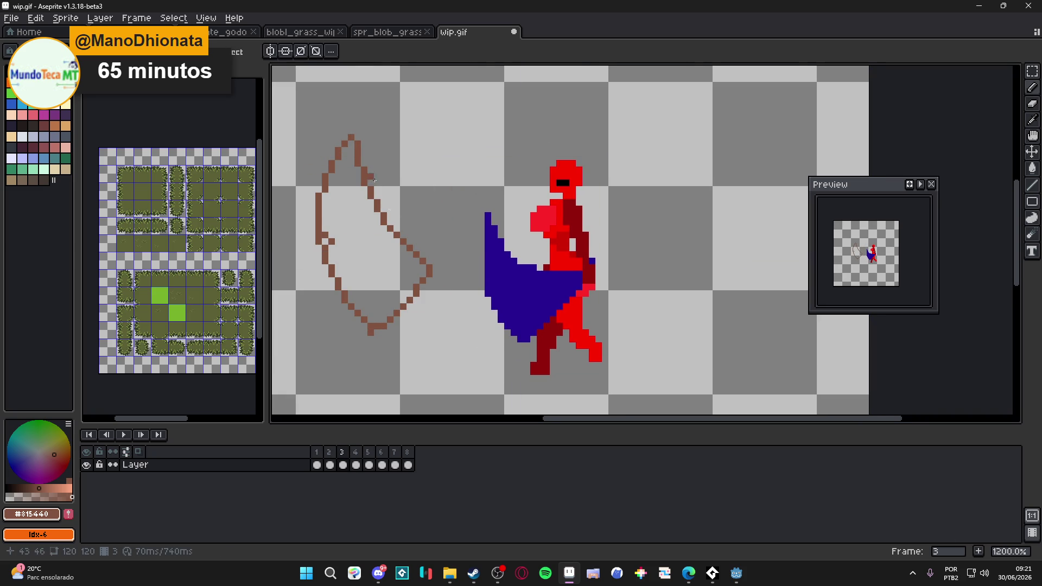
key(ctrl+z)
key(ctrl+z)
key(ctrl+z)
key(ctrl+z)
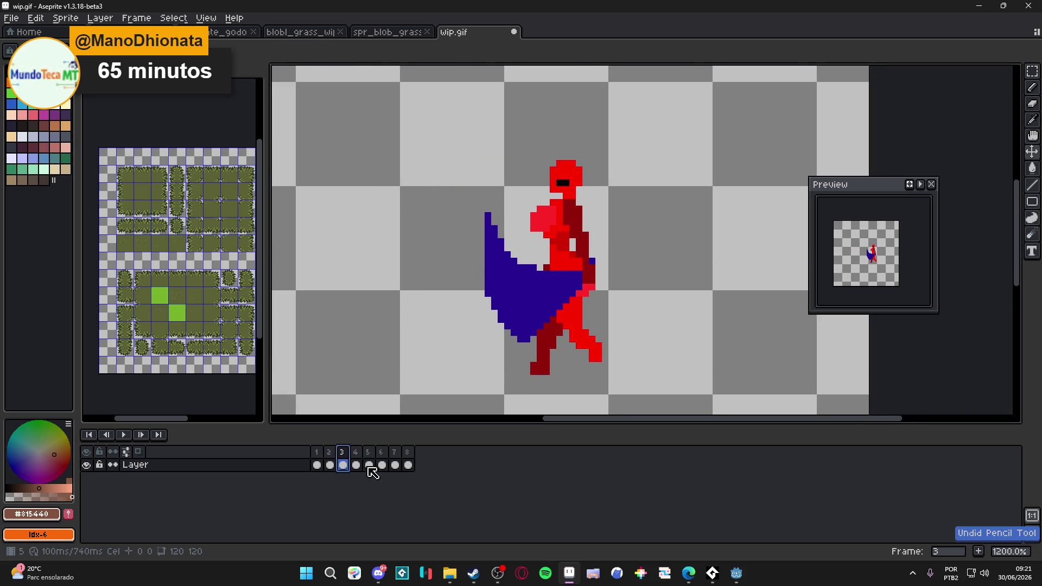
Return to frame 3, pick the cape's dark blue #260a93, and draw trial strokes by the feet.
click(330, 464)
click(343, 464)
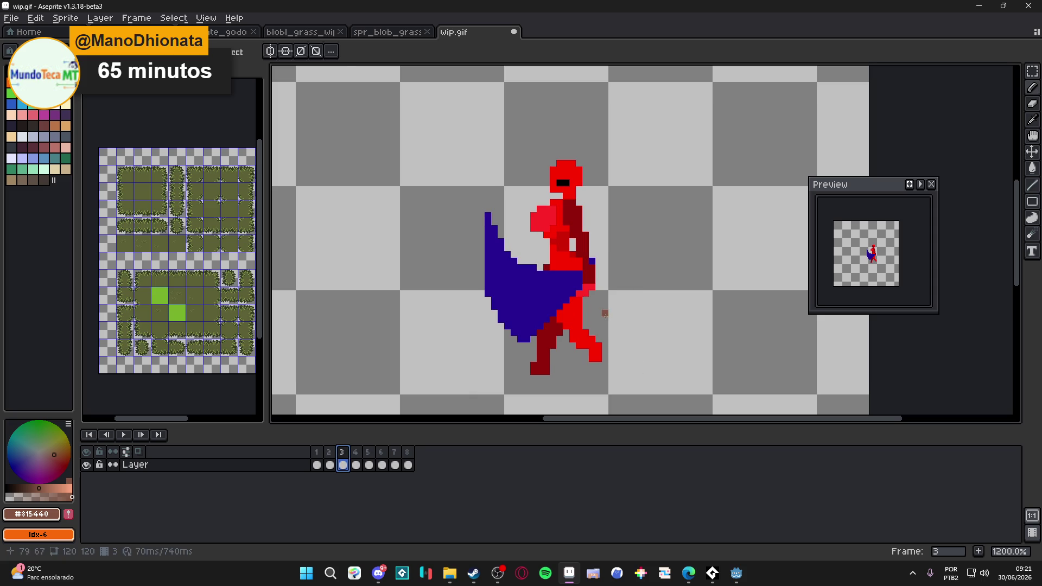
key(Left)
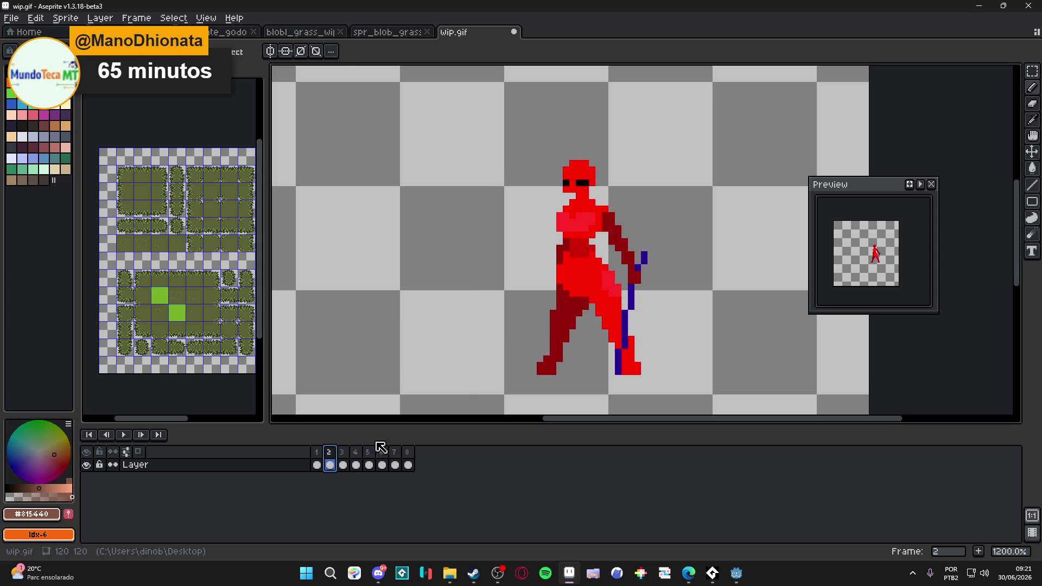
key(Right)
alt+click(529, 325)
drag(539, 345, 599, 345)
drag(597, 267, 625, 300)
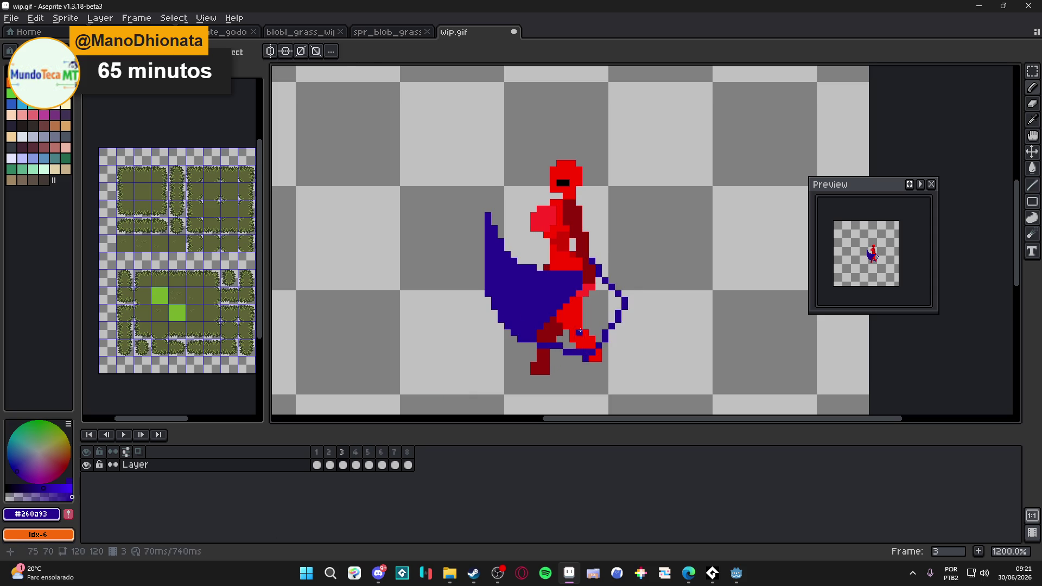
Undo every trial blue foot and tail stroke, leaving frame 4's raised-cape pose showing.
key(ctrl+z)
key(ctrl+z)
mouse_move(544, 346)
mouse_down()
mouse_move(590, 350)
mouse_move(624, 302)
mouse_up()
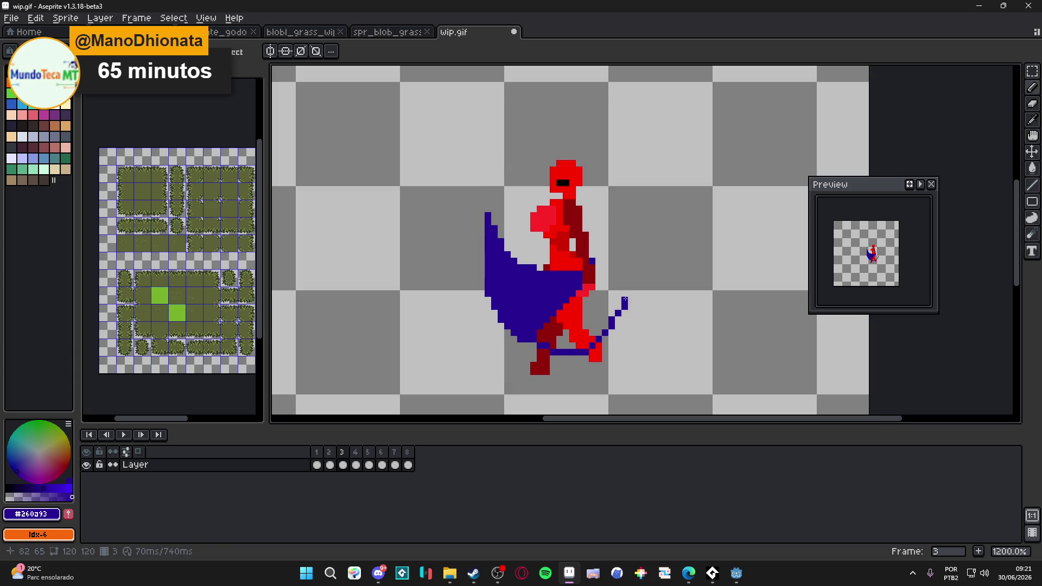
key(ctrl+z)
click(592, 294)
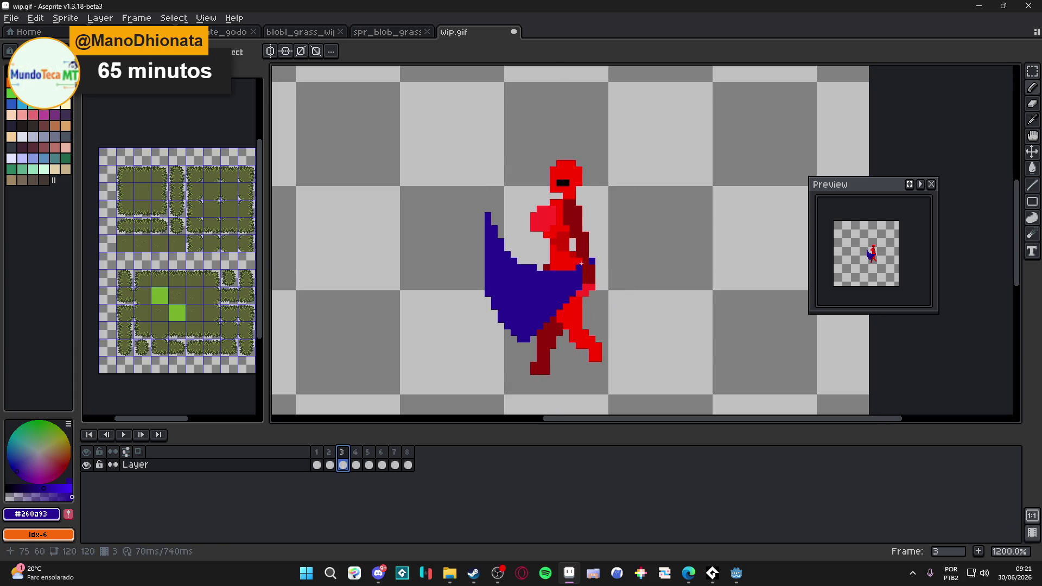
mouse_move(535, 352)
mouse_down()
mouse_move(565, 344)
mouse_move(629, 297)
mouse_up()
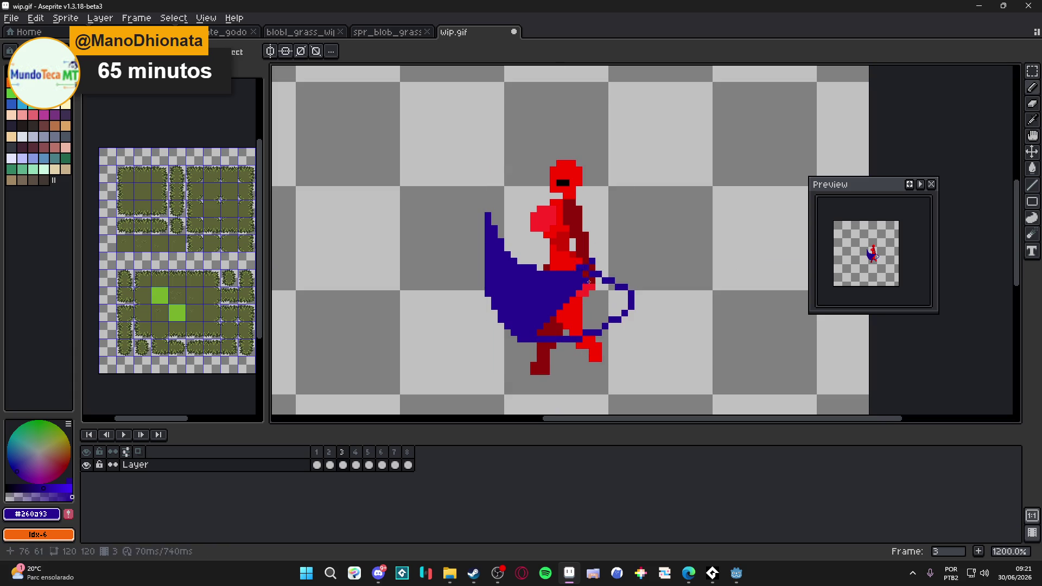
key(ctrl+z)
click(358, 454)
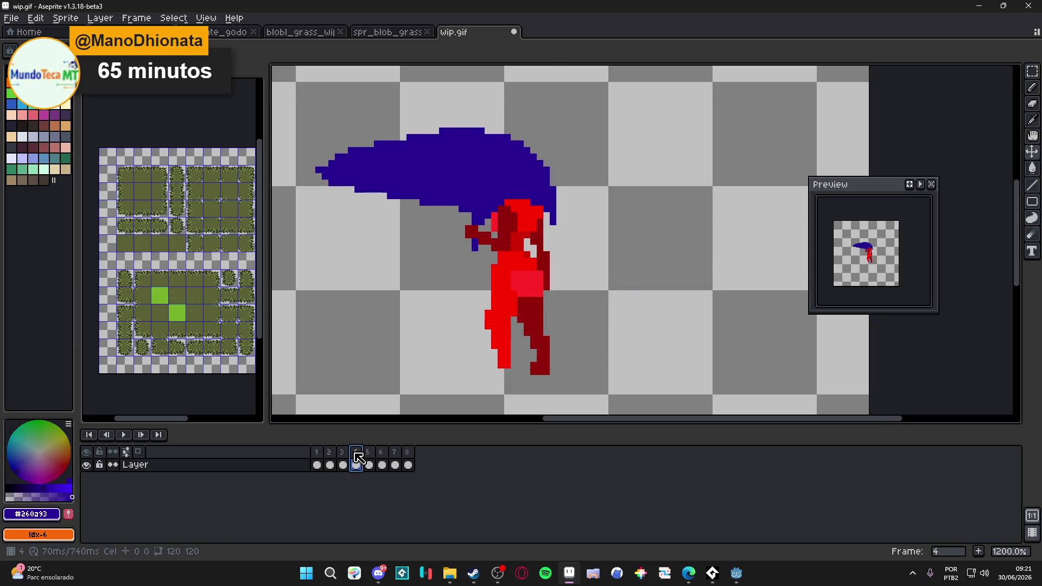
Sketch a blue swinging arc around the figure on frame 4, then undo it.
click(343, 463)
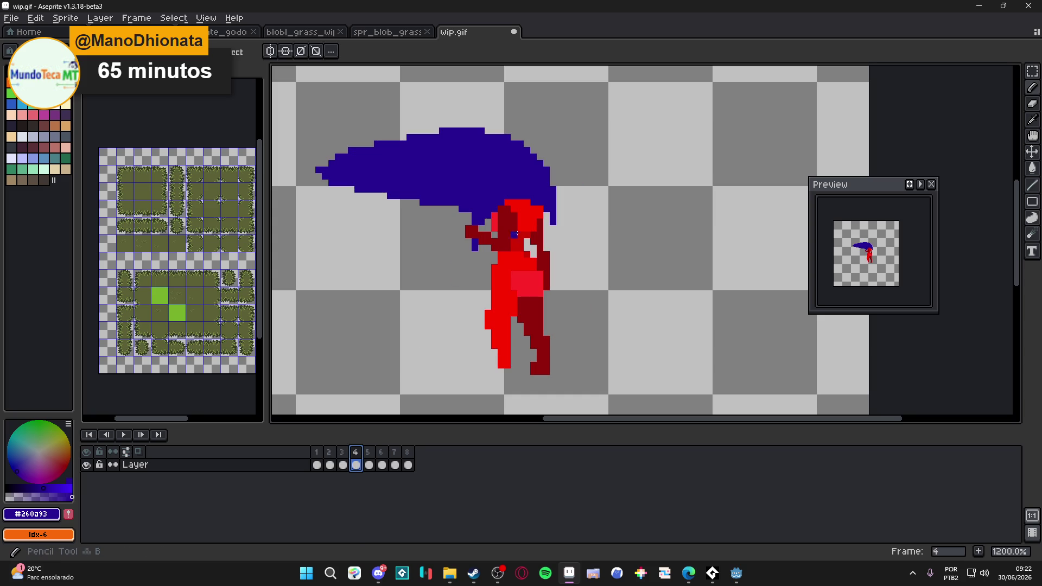
mouse_move(468, 228)
mouse_down()
mouse_move(606, 266)
mouse_move(534, 358)
mouse_move(409, 175)
mouse_up()
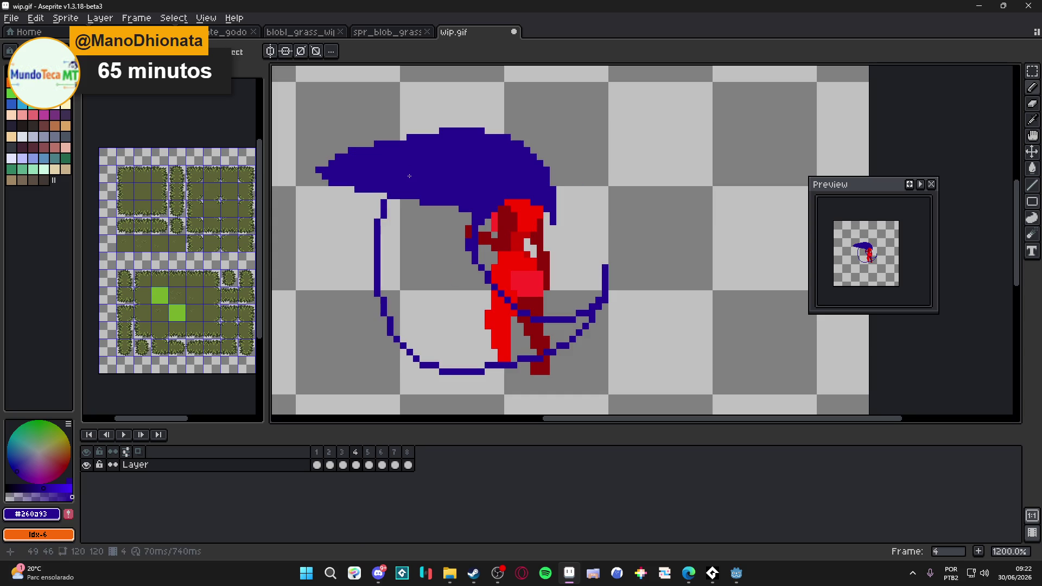
key(ctrl+z)
key(ctrl+z)
key(ctrl+z)
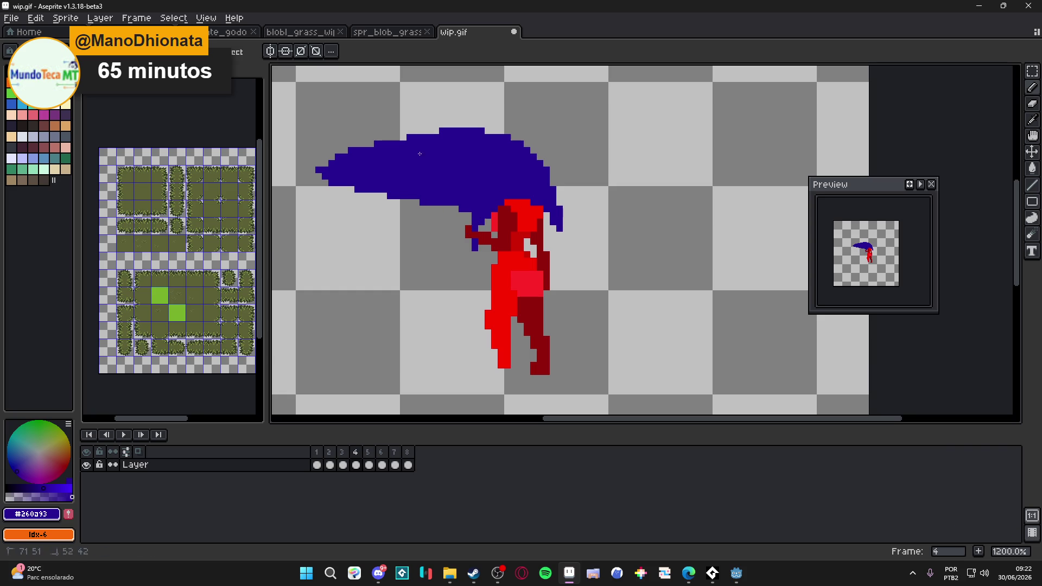
key(ctrl+z)
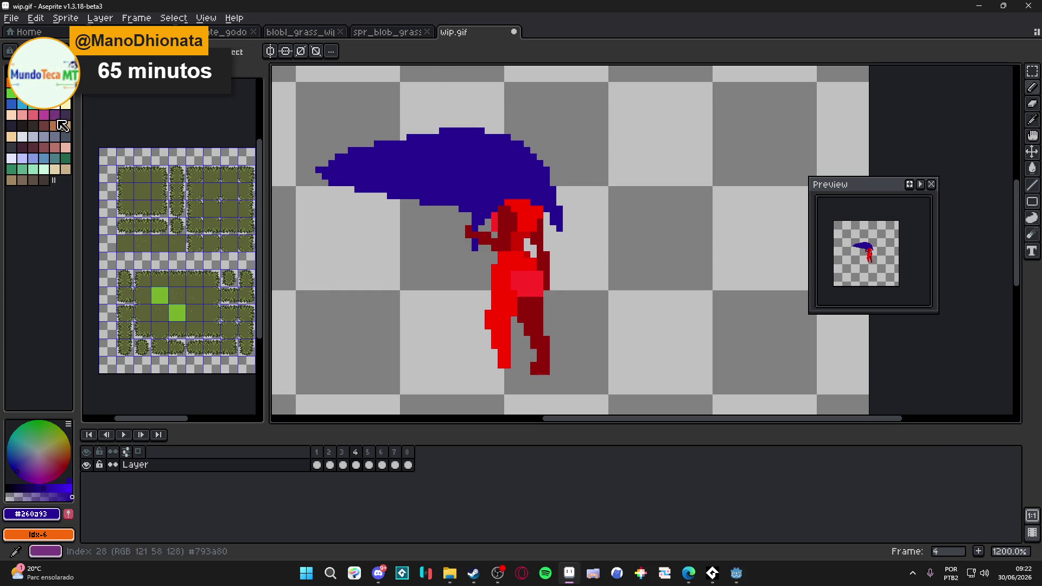
Choose magenta (index 27), try and undo several strokes under the cape, then show frame 5.
click(43, 115)
drag(466, 229, 561, 203)
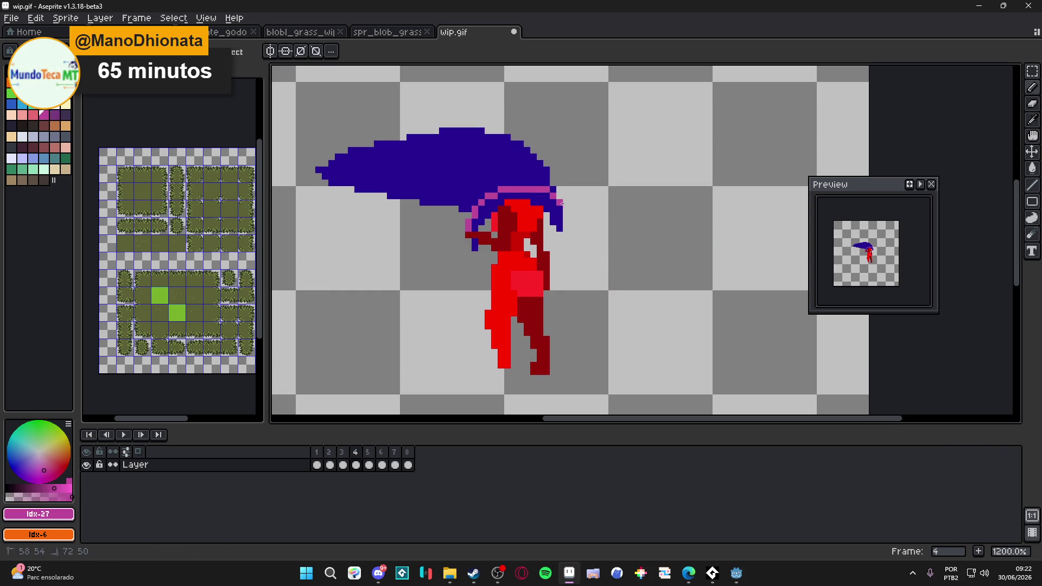
key(ctrl+z)
drag(475, 229, 357, 175)
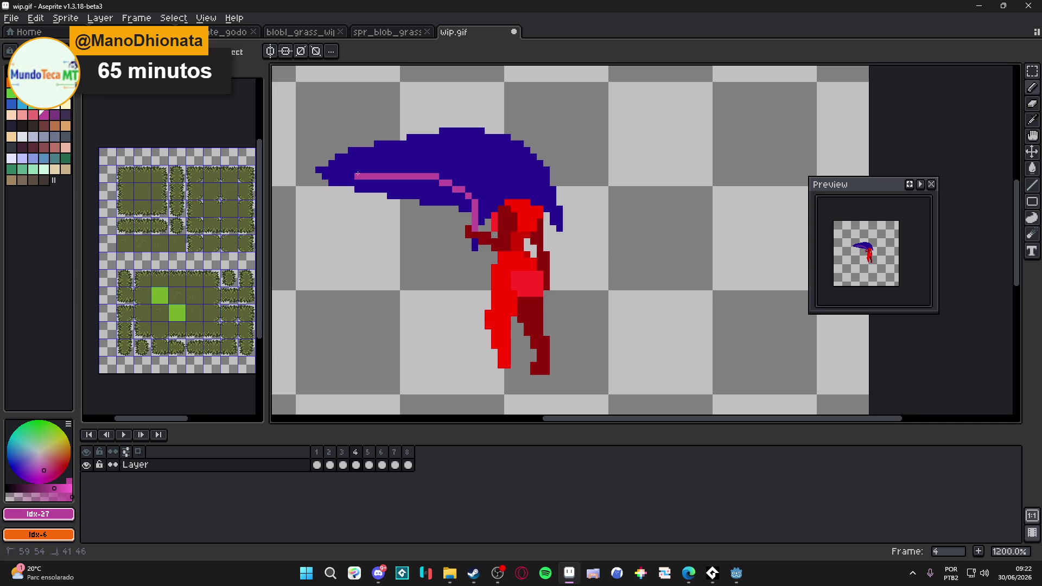
key(ctrl+z)
drag(472, 239, 455, 136)
key(ctrl+z)
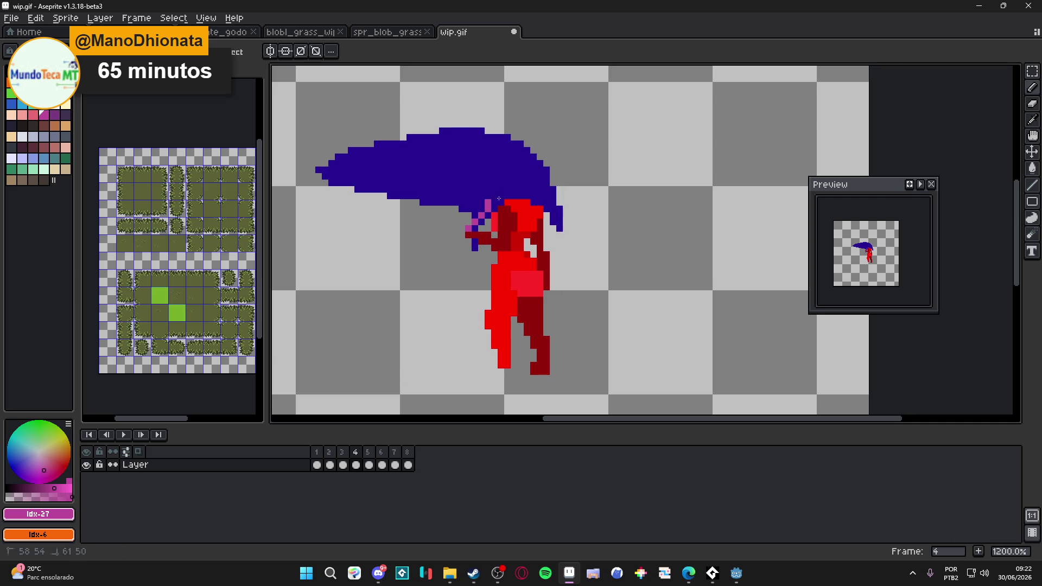
drag(483, 212, 507, 169)
key(ctrl+z)
drag(491, 237, 427, 142)
key(ctrl+z)
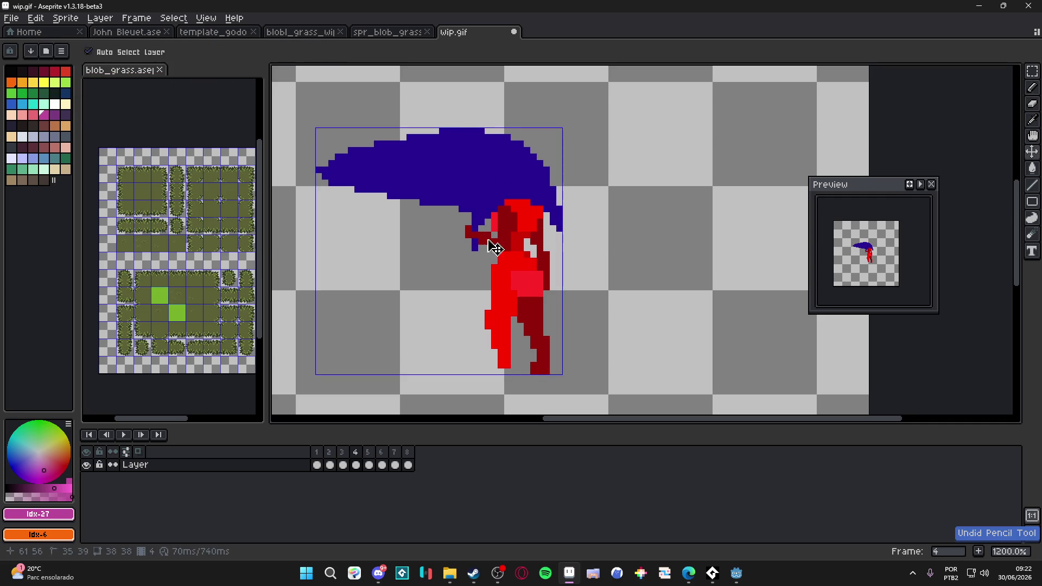
click(369, 465)
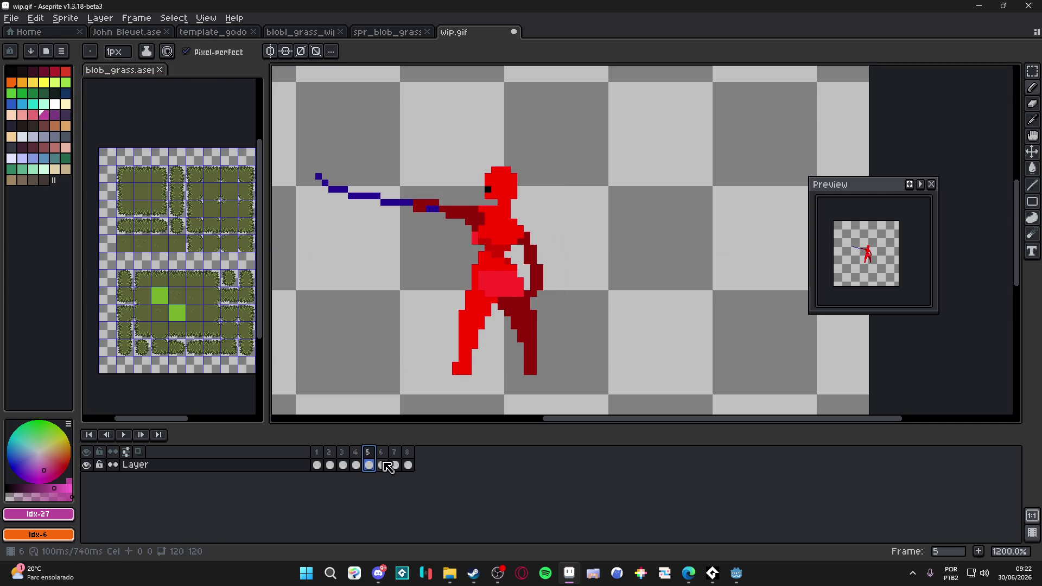
On frame 3, paint red stair pixels into the blue cape, redrawing them one pixel lower.
click(383, 462)
click(317, 460)
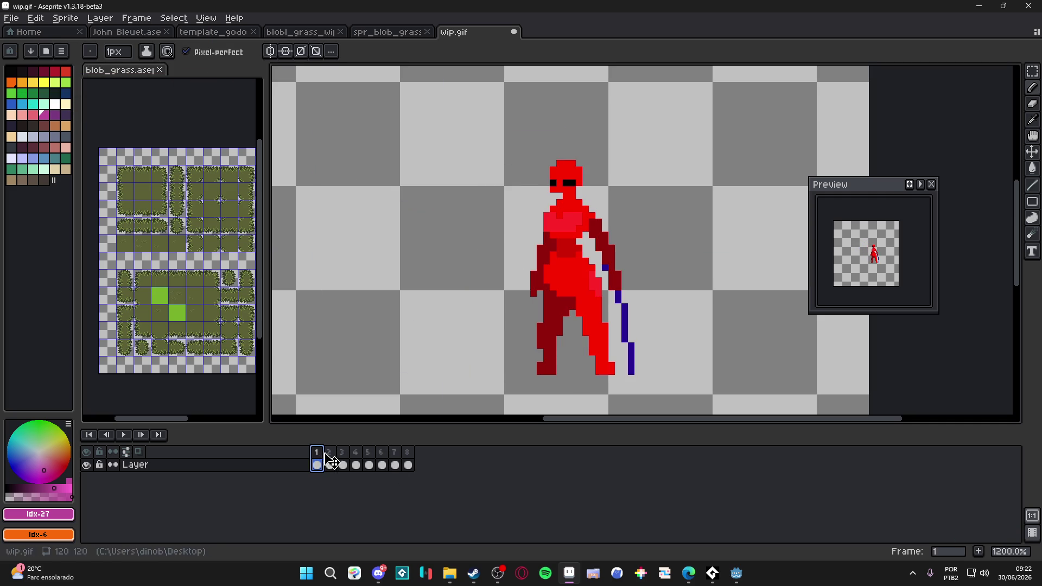
click(334, 453)
click(342, 455)
key(e)
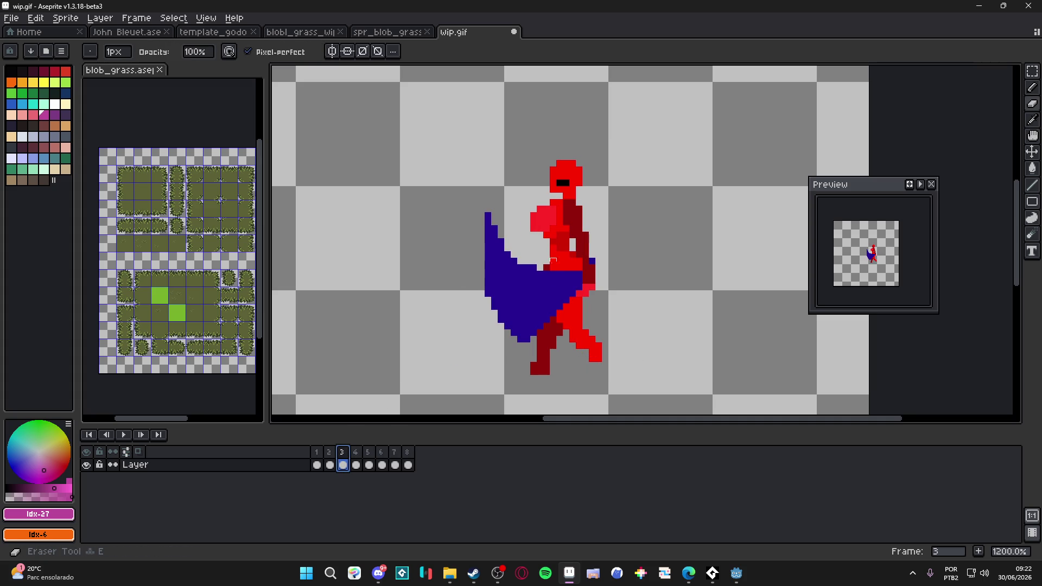
scroll(566, 267, up, 3)
key(b)
alt+click(570, 256)
click(593, 293)
click(541, 333)
key(ctrl+z)
mouse_move(553, 332)
mouse_down()
mouse_move(547, 342)
mouse_move(541, 278)
mouse_move(586, 304)
mouse_up()
Draw a dark red #930a0a column, then Magic-Wand select the blue cape and delete it.
alt+click(527, 267)
drag(528, 267, 521, 388)
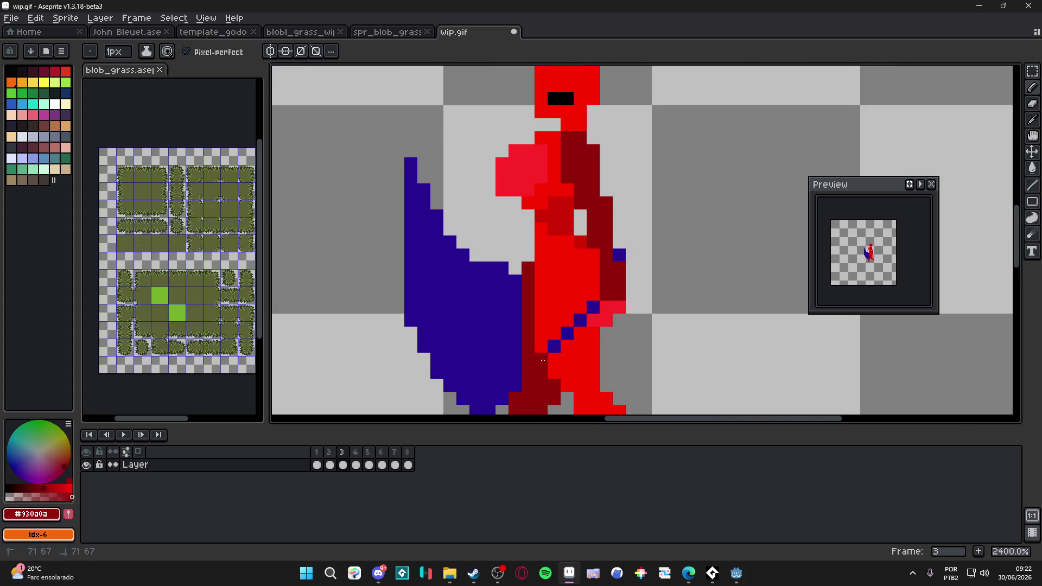
scroll(542, 360, down, 3)
key(w)
click(479, 266)
key(Delete)
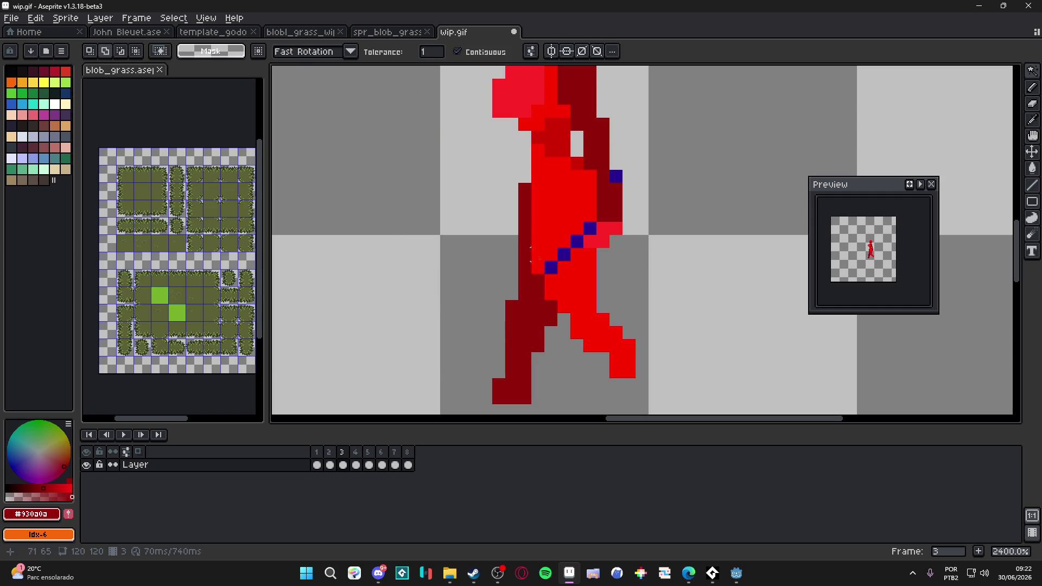
Draw a straight dark blue #260093 spear diagonally across frame 3's figure.
key(b)
alt+click(594, 235)
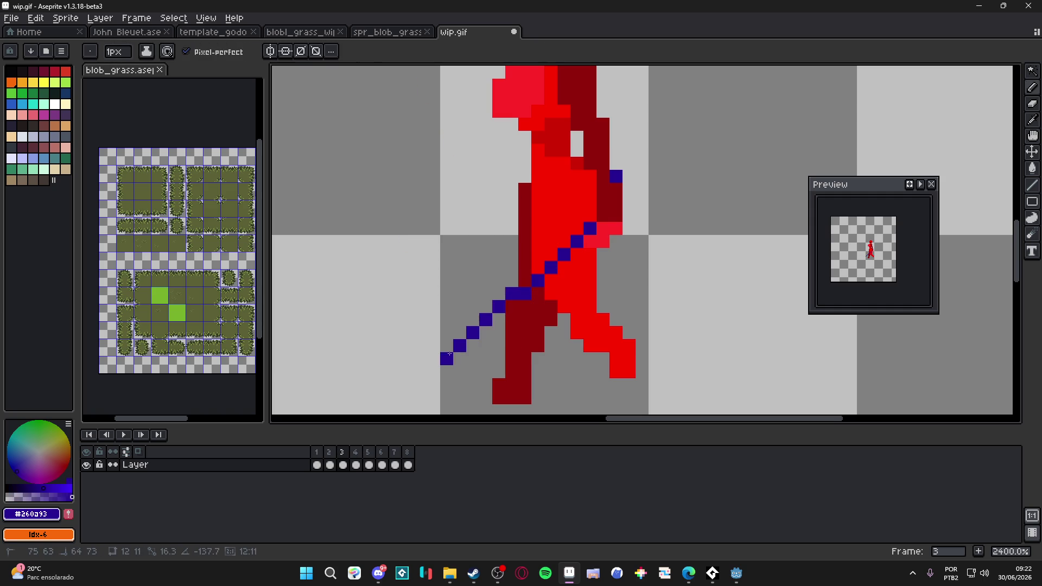
click(355, 465)
scroll(465, 342, down, 3)
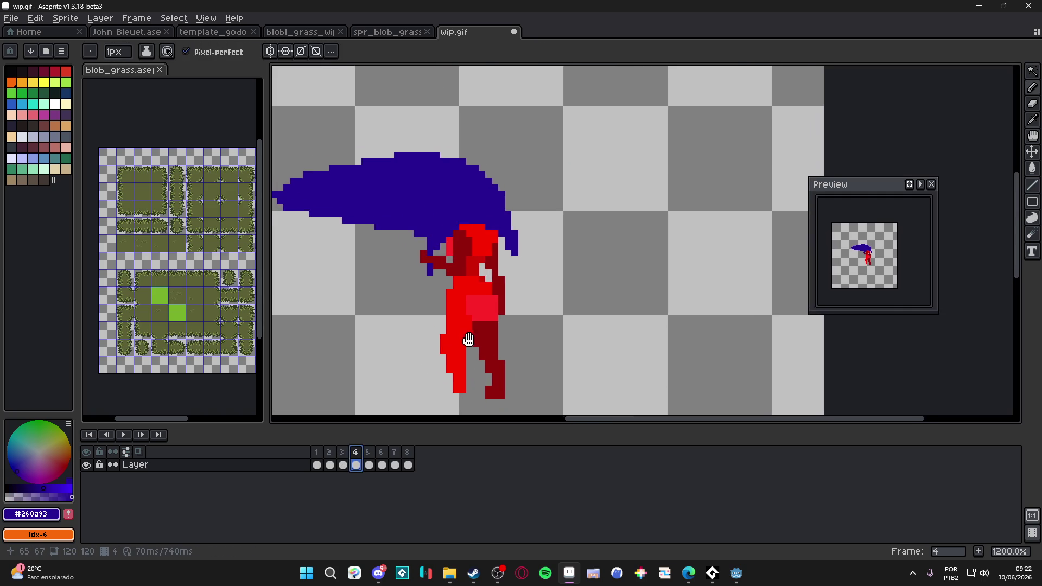
Paint frame 4's head in red over the cape, extending its right edge upward.
scroll(434, 282, up, 2)
click(342, 453)
click(358, 455)
alt+click(491, 276)
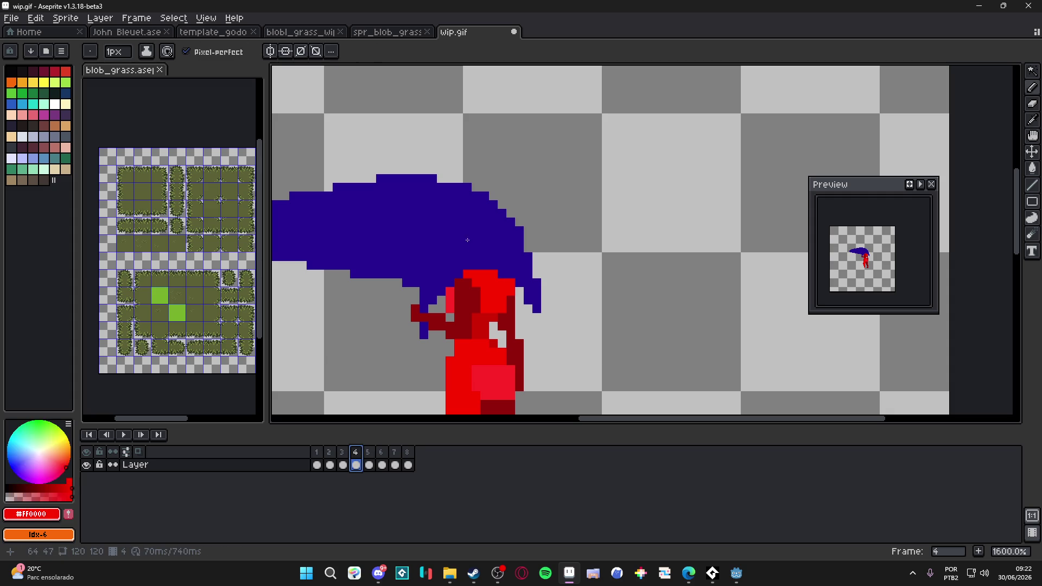
click(475, 231)
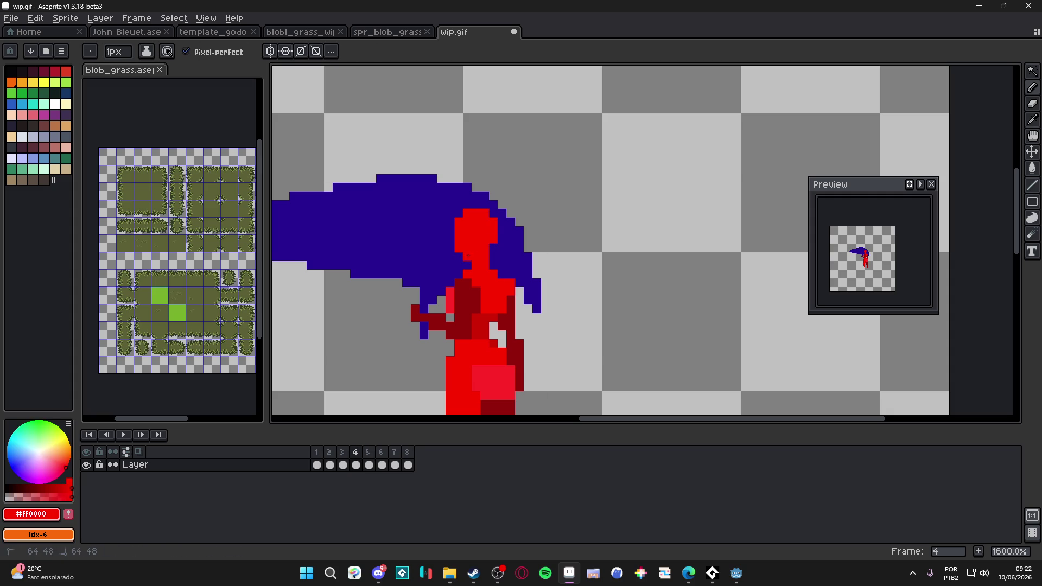
drag(500, 238, 501, 225)
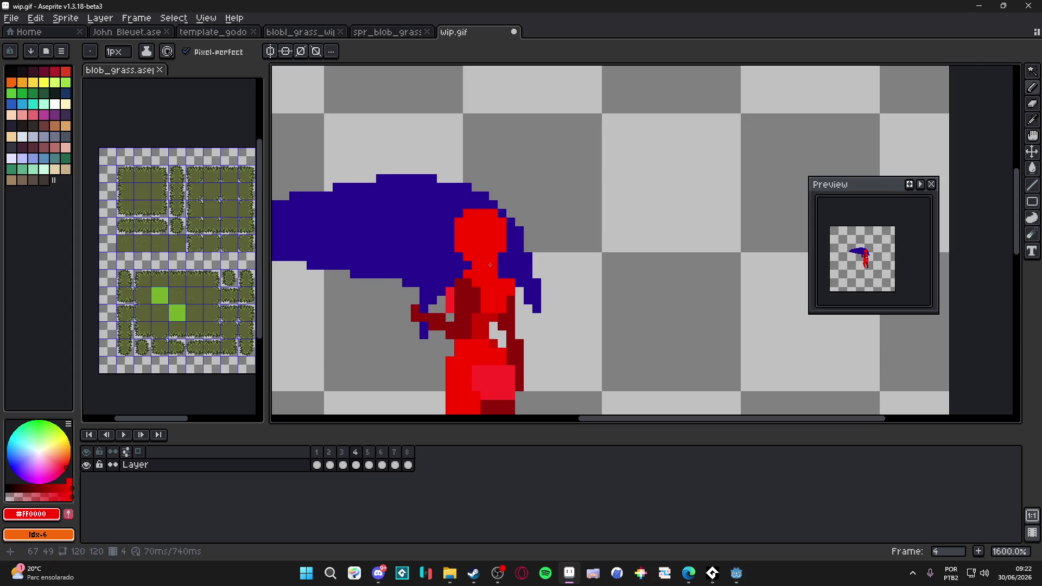
Select the whole blue cape on frame 4 with the Magic Wand and delete it.
scroll(490, 265, down, 2)
key(w)
click(449, 275)
key(Delete)
Pencil a thin dark blue diagonal spear up across the red figure's body.
click(518, 272)
key(Delete)
scroll(467, 314, up, 1)
key(b)
alt+click(458, 322)
mouse_move(445, 323)
mouse_down()
mouse_move(437, 325)
mouse_move(600, 195)
mouse_move(563, 214)
mouse_up()
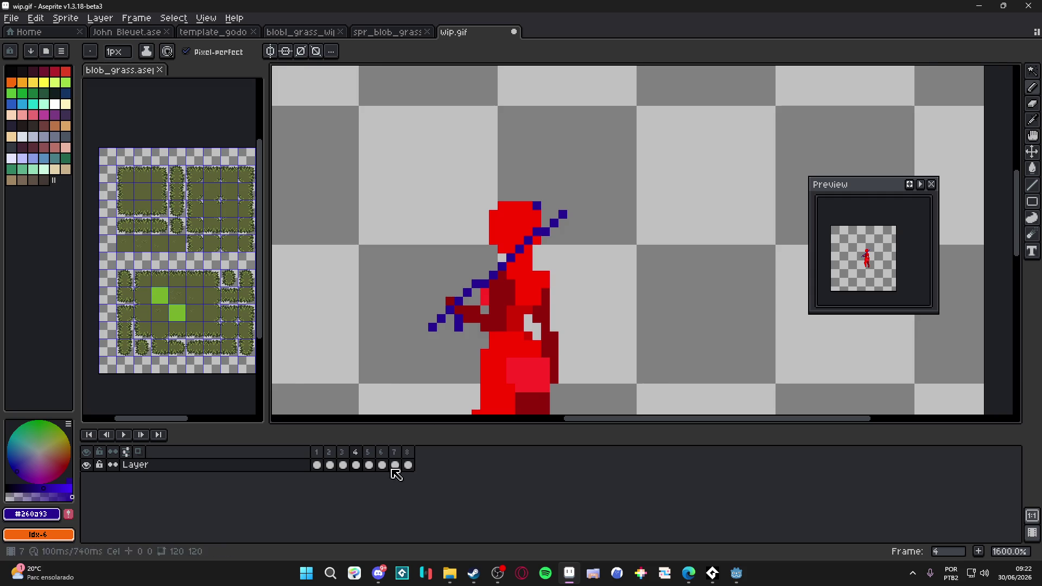
On frame 5, draw blue slash streaks above the arm extending toward the hand.
scroll(489, 323, down, 1)
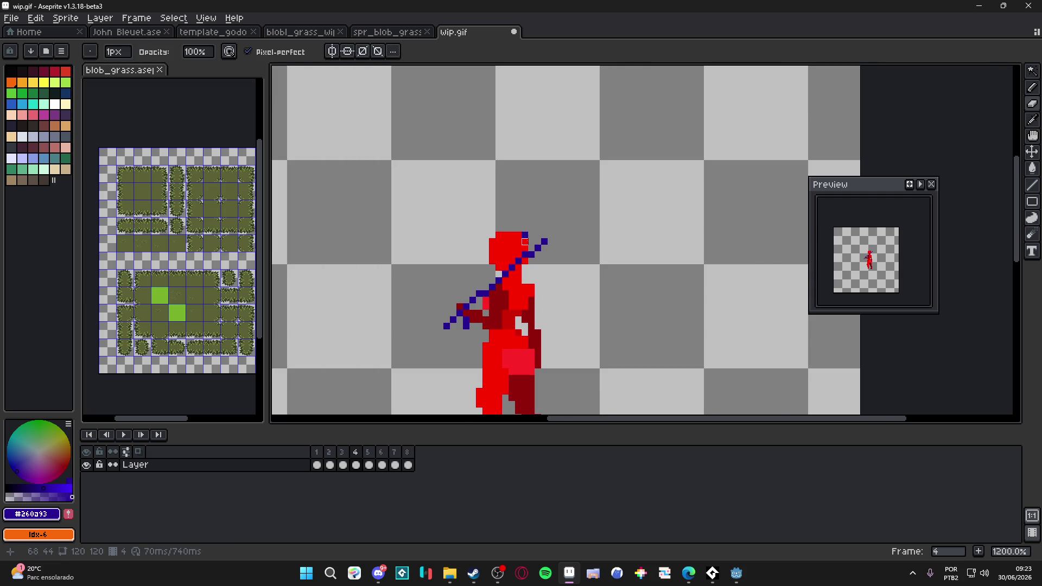
click(369, 465)
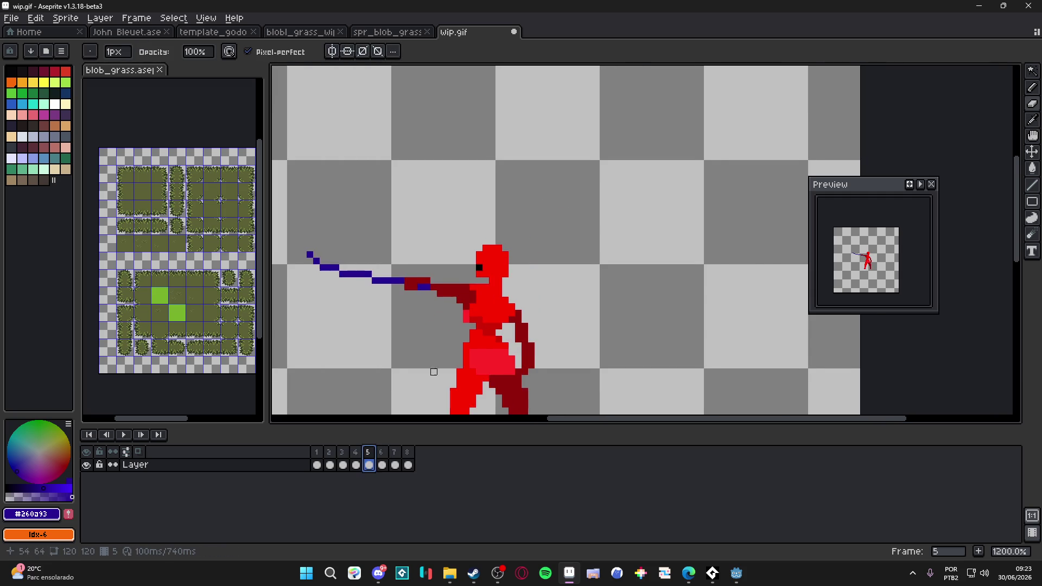
drag(434, 325, 462, 327)
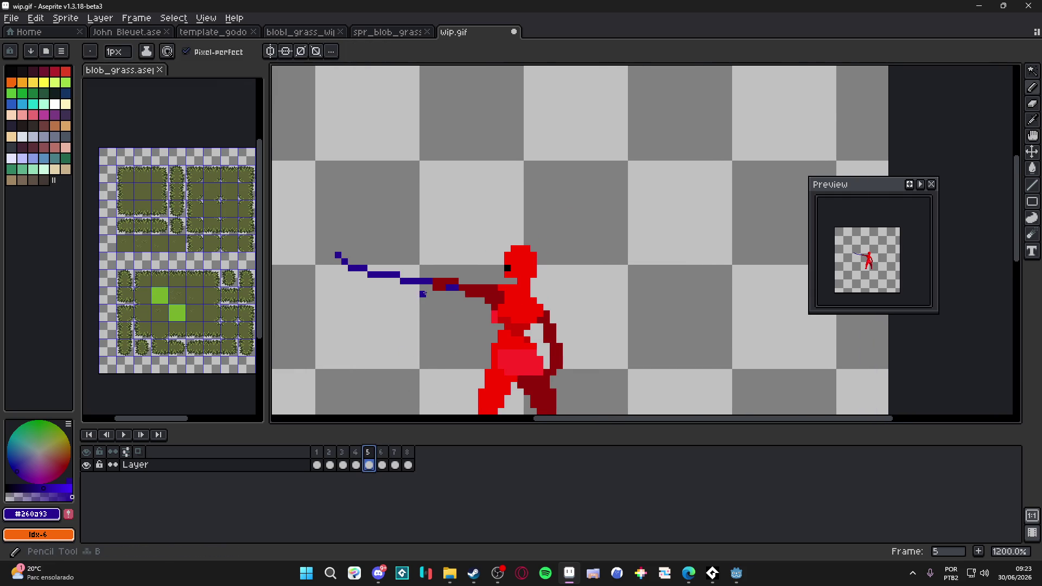
scroll(454, 267, up, 1)
drag(352, 225, 461, 278)
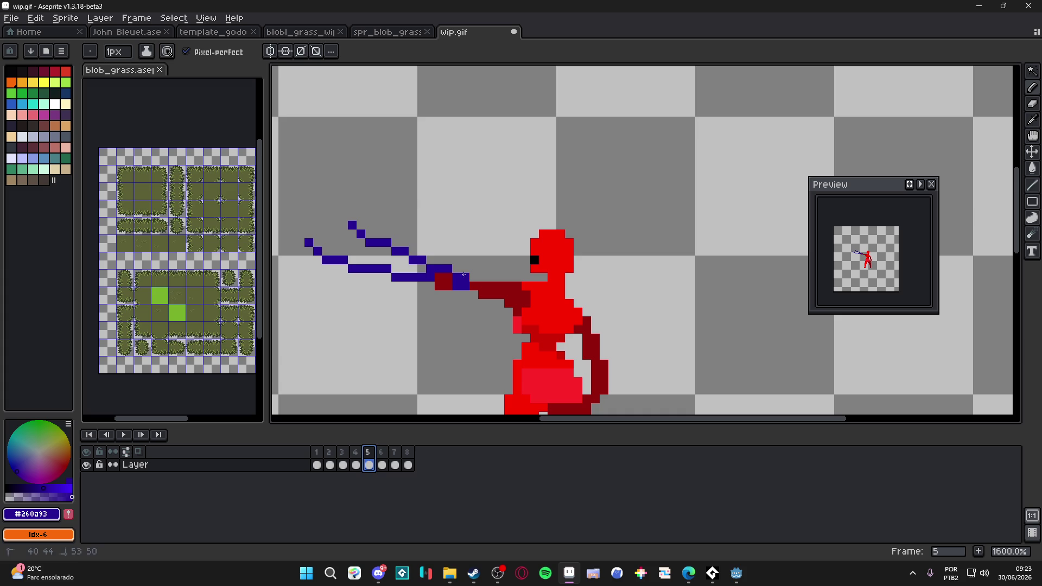
mouse_move(413, 217)
mouse_down()
mouse_move(473, 269)
mouse_move(374, 228)
mouse_move(458, 269)
mouse_up()
click(487, 233)
mouse_move(488, 233)
mouse_down()
mouse_move(502, 263)
mouse_move(464, 234)
mouse_move(504, 279)
mouse_move(515, 255)
mouse_up()
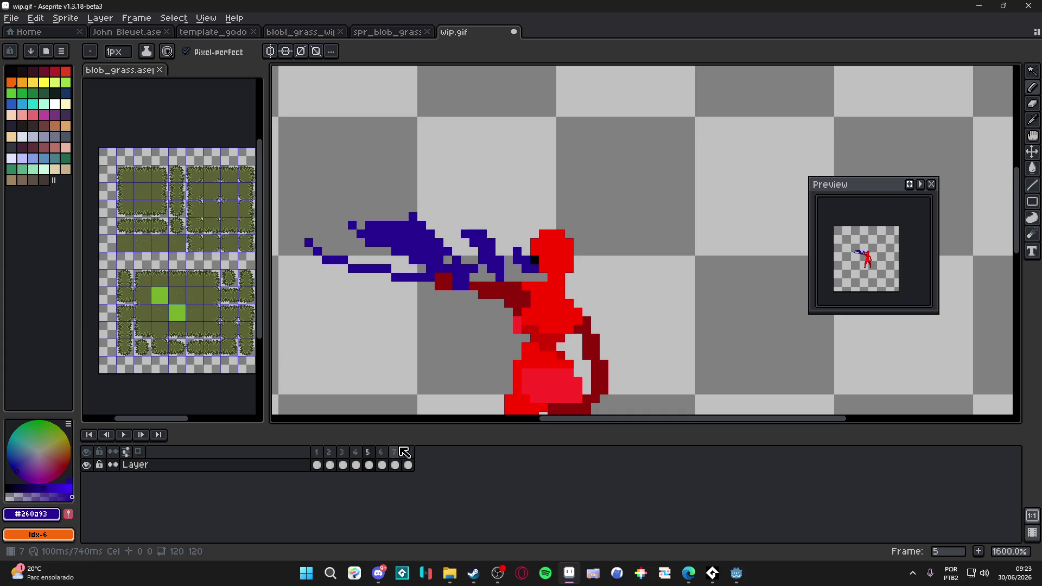
Straighten the spear's left tip on frame 6, checking it against the neighbouring frames.
click(382, 453)
drag(446, 402, 472, 398)
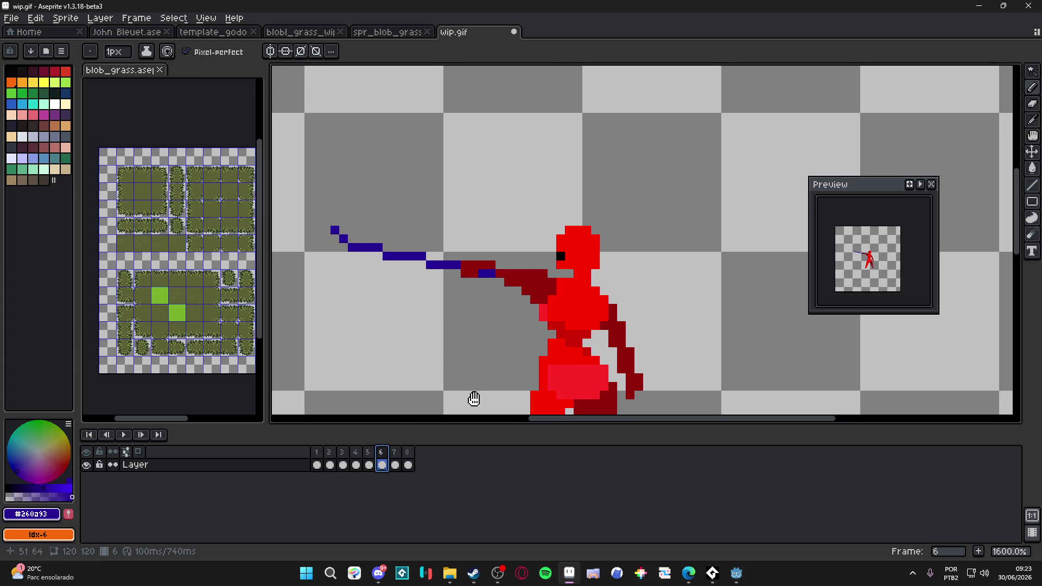
drag(343, 240, 328, 248)
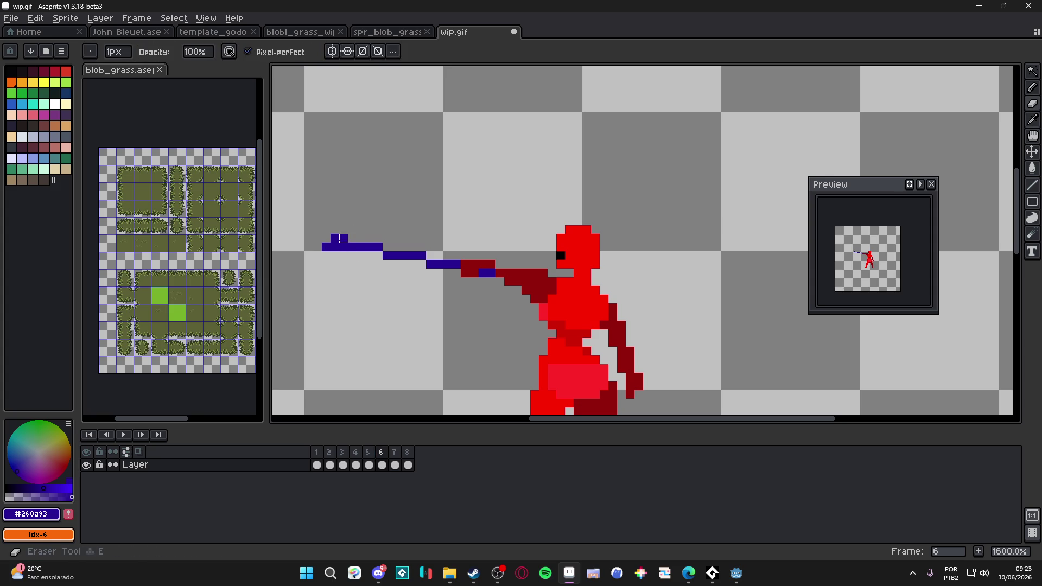
click(374, 456)
click(381, 464)
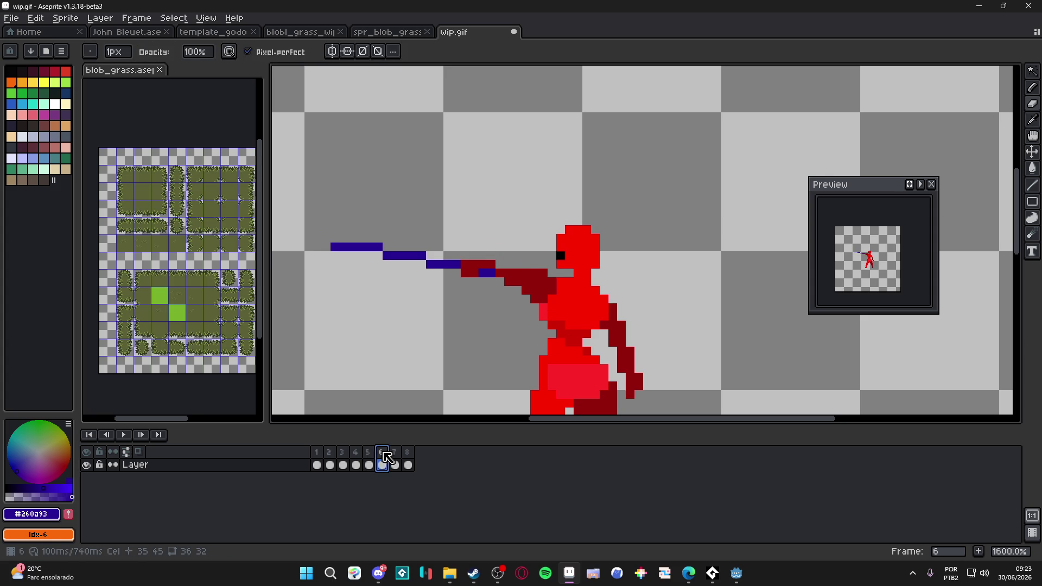
click(395, 464)
click(381, 464)
Draw a curling dark blue slash scribble above frame 6's spear.
key(b)
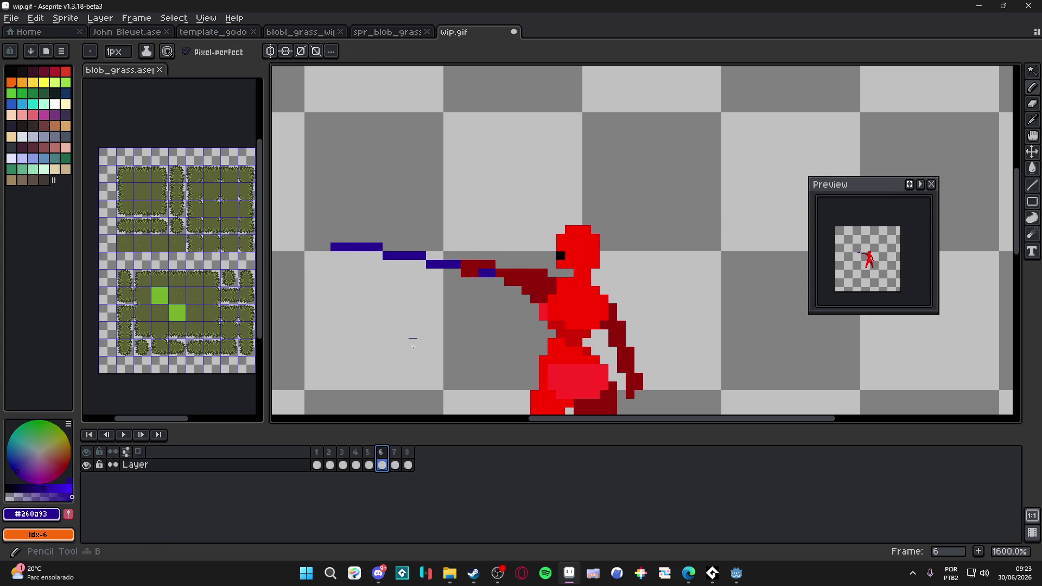
click(369, 464)
click(381, 464)
mouse_move(413, 229)
mouse_down()
mouse_move(451, 248)
mouse_move(426, 222)
mouse_move(449, 242)
mouse_up()
click(466, 247)
Extend the blue slash scribble above the spear on frame 6 with more pixels.
click(404, 229)
click(396, 237)
drag(386, 229, 392, 237)
click(447, 238)
click(465, 265)
Preview the swordsman animation from frame 1, then stop and step through its frames.
scroll(464, 264, down, 2)
click(406, 452)
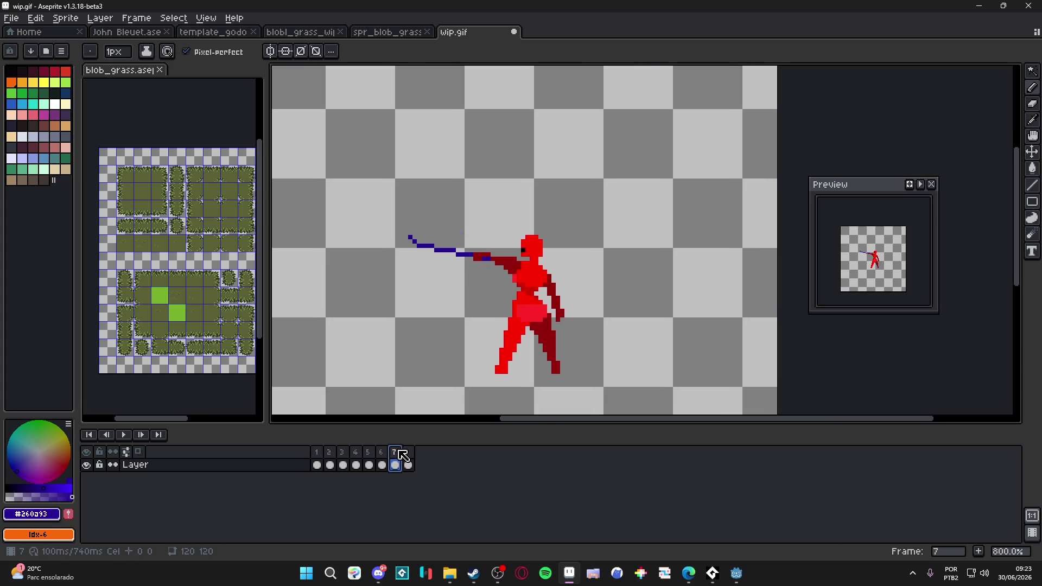
click(317, 465)
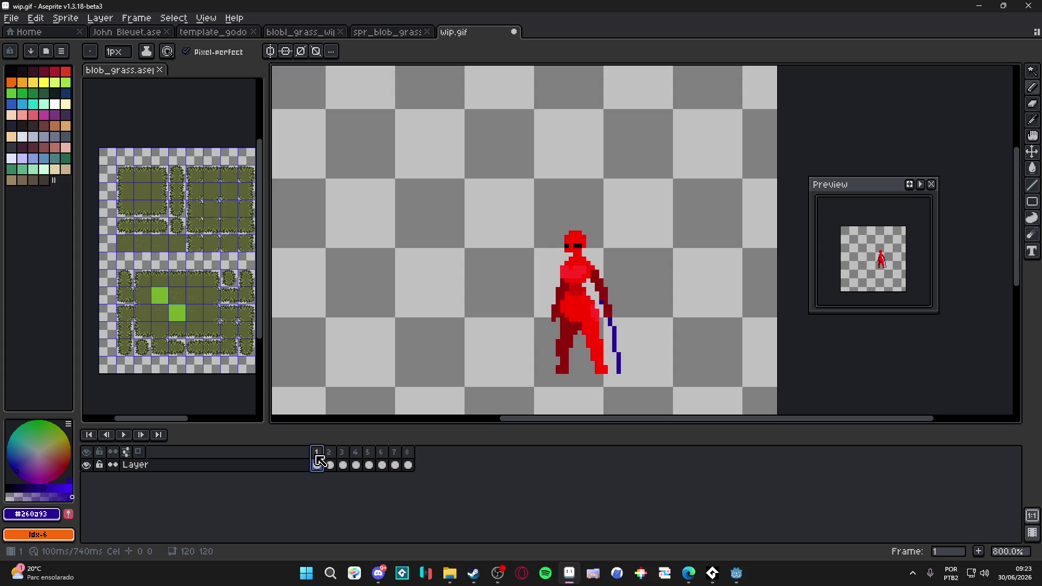
click(124, 435)
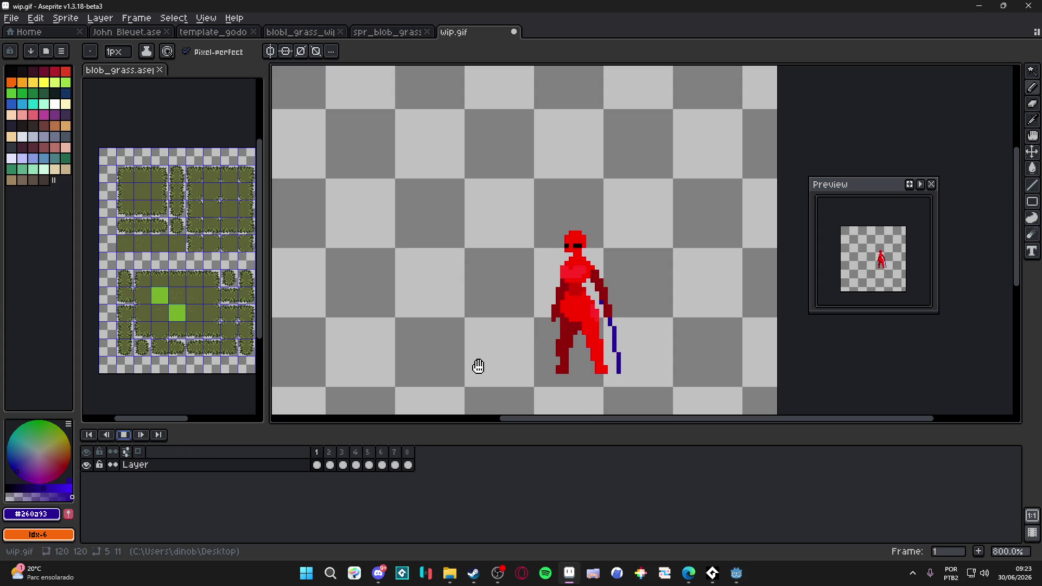
click(124, 435)
key(Right)
key(Right)
key(Right)
key(Left)
key(Left)
key(Left)
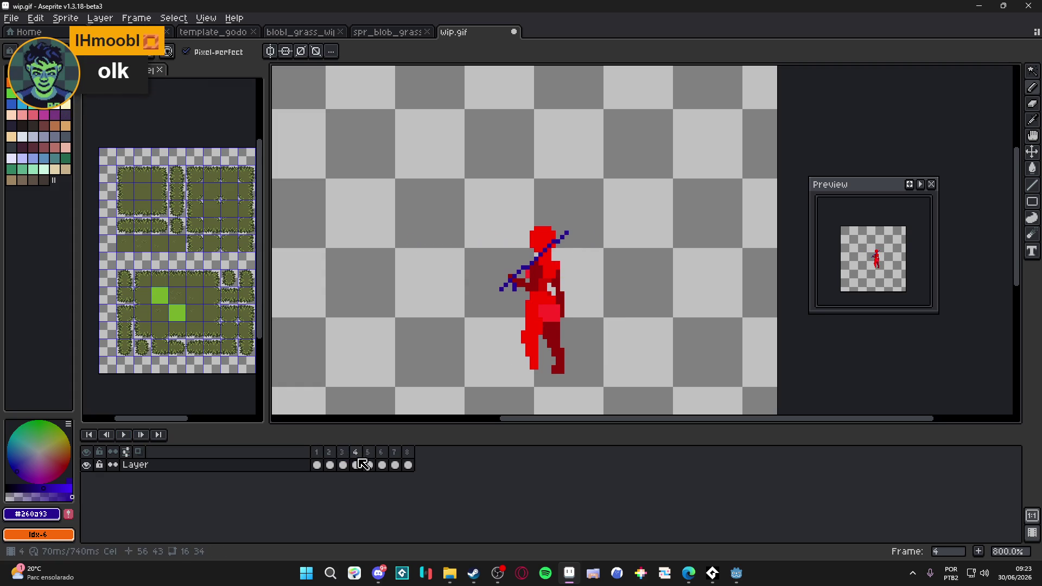
Edit frame 4's duration in its frame properties.
key(Right)
key(Right)
key(Right)
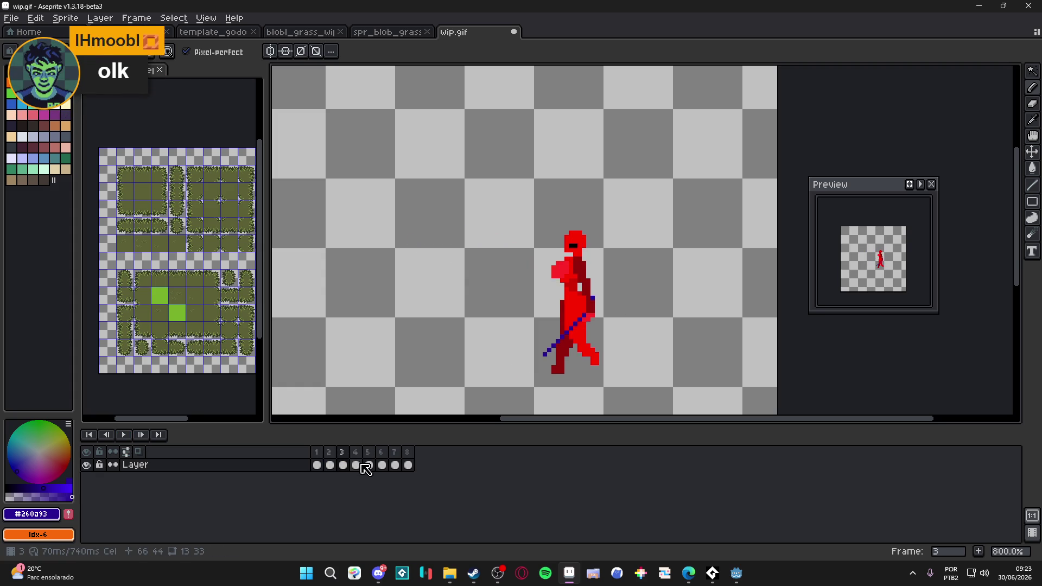
double_click(359, 455)
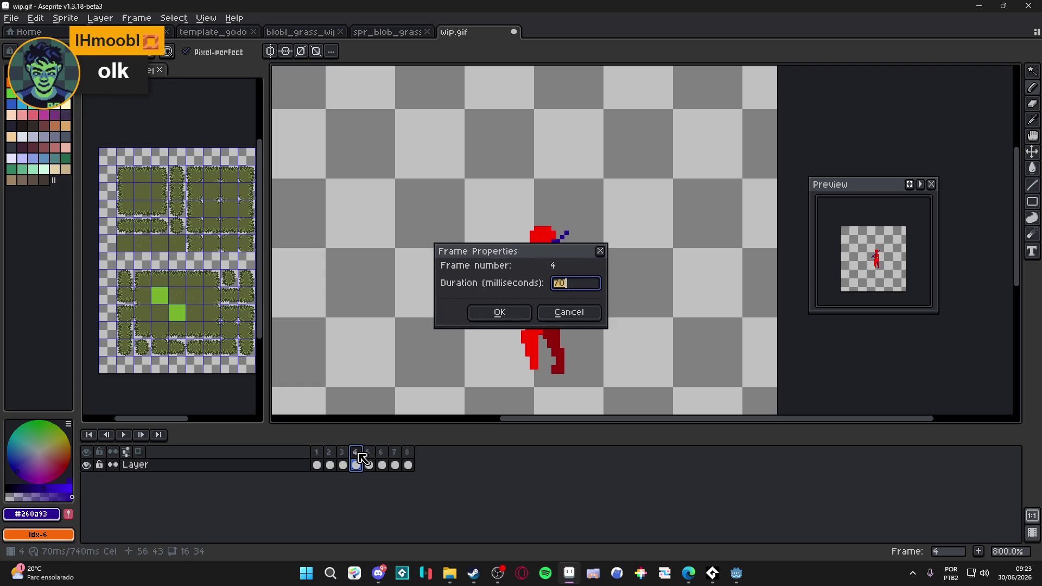
text(00)
key(Return)
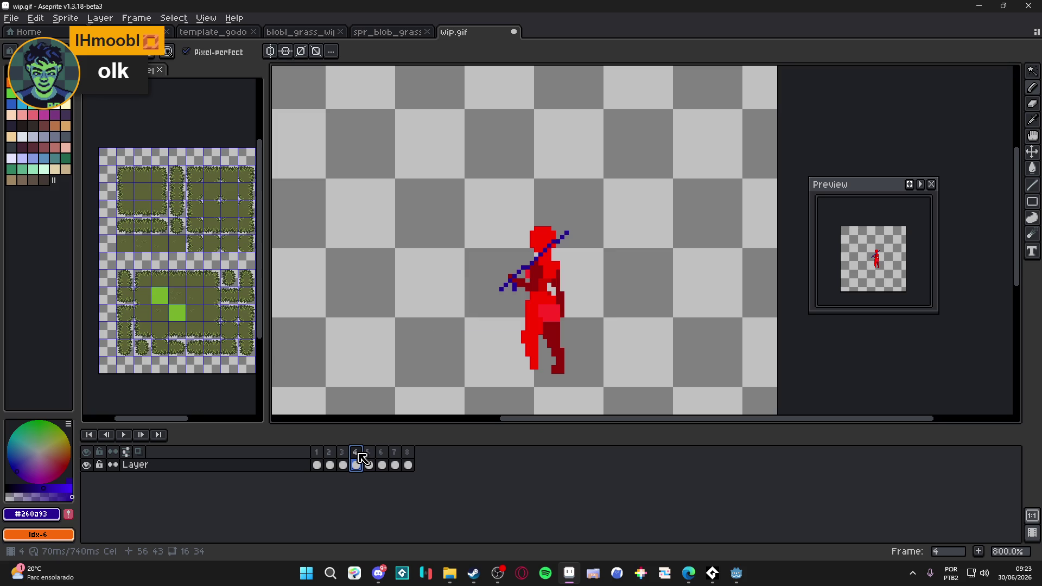
Select frames 5 through 7 and set their duration to 80 ms.
click(381, 451)
click(372, 453)
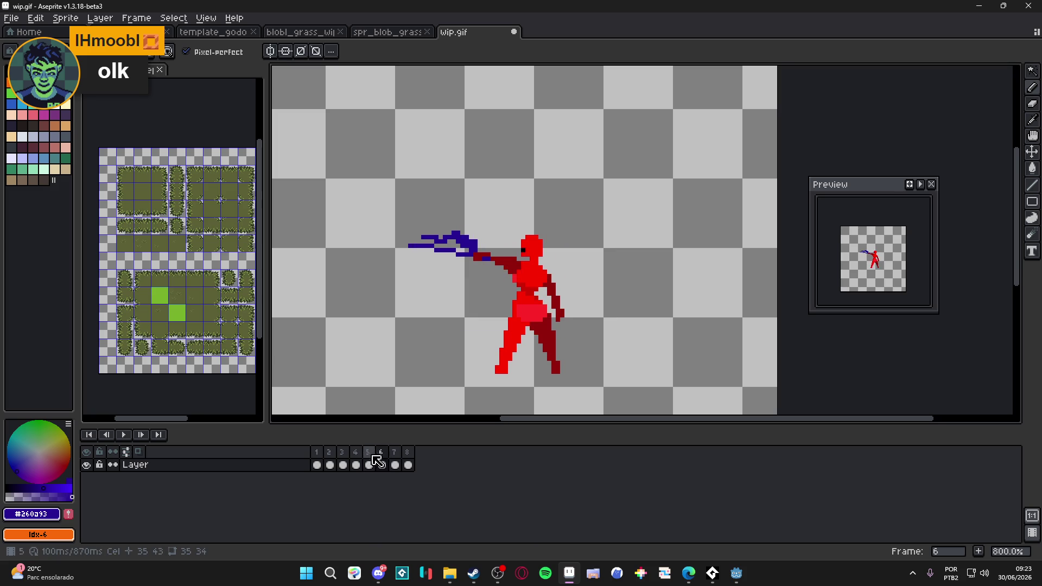
click(395, 451)
drag(375, 455, 399, 455)
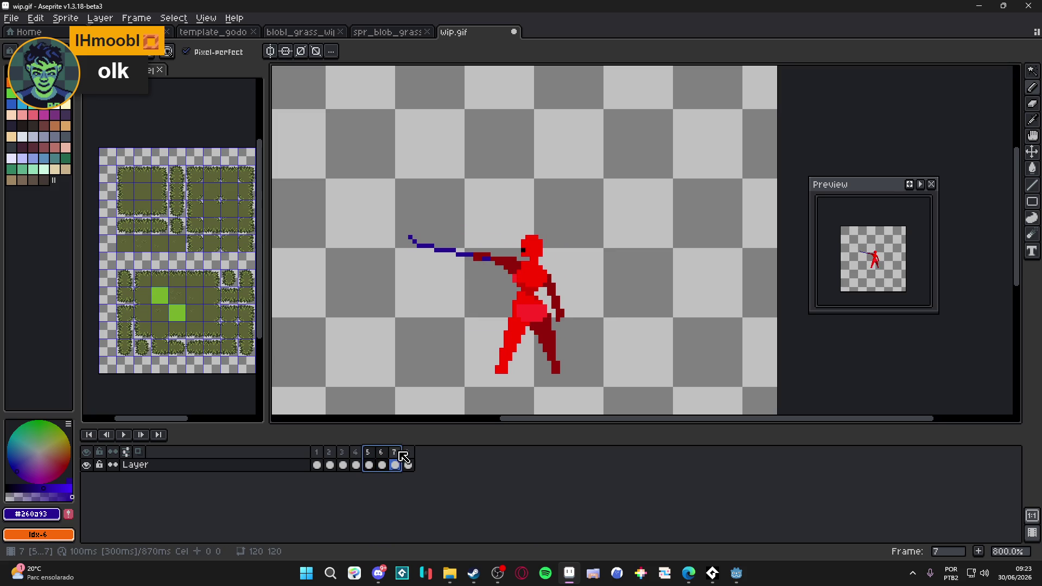
double_click(402, 456)
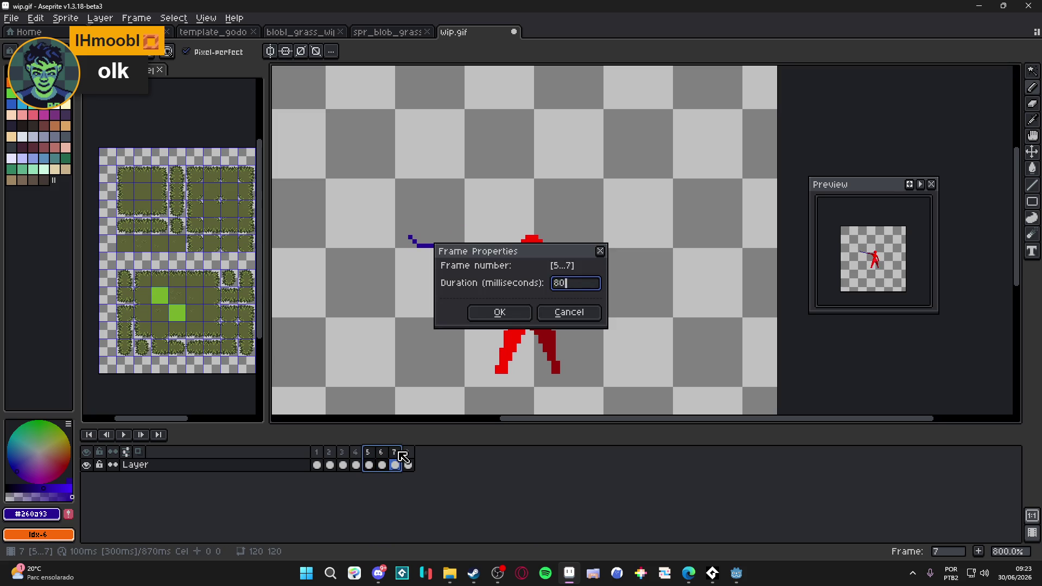
key(Return)
Check frame 8's duration without changing it, then play the animation.
double_click(408, 455)
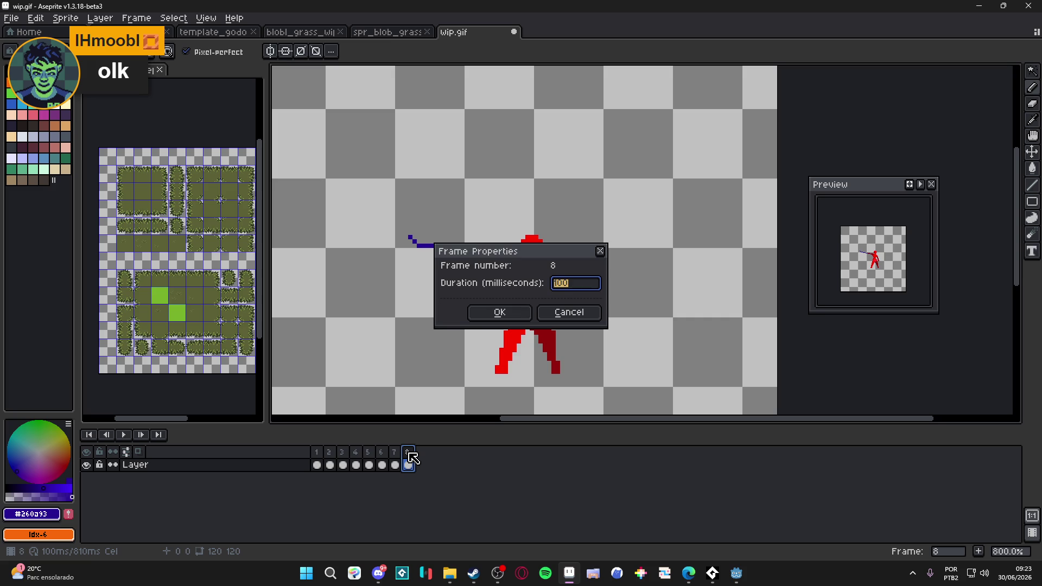
key(Return)
click(123, 435)
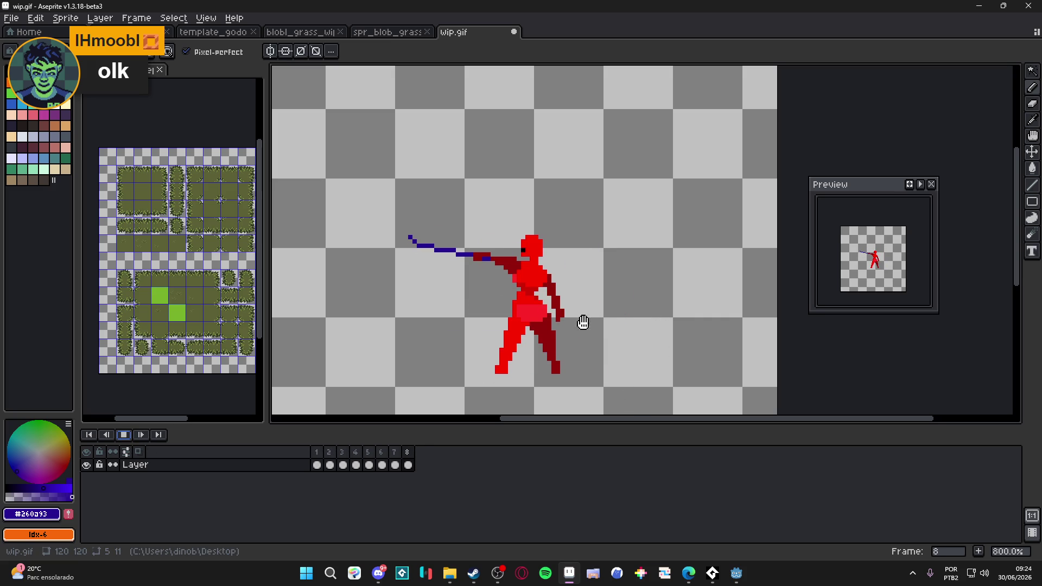
key(Return)
click(360, 453)
click(369, 454)
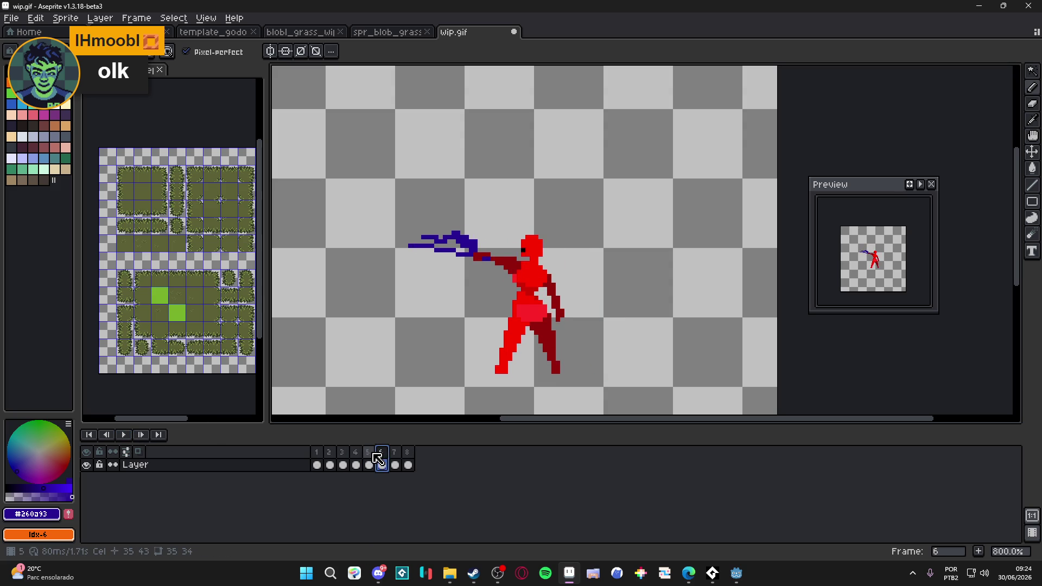
click(382, 459)
click(396, 458)
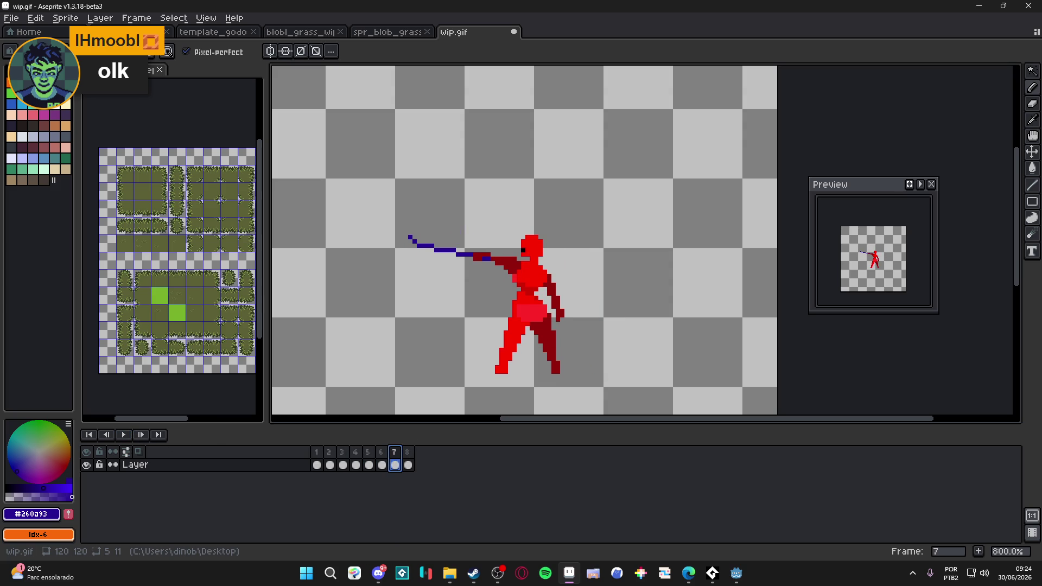
click(370, 455)
click(383, 456)
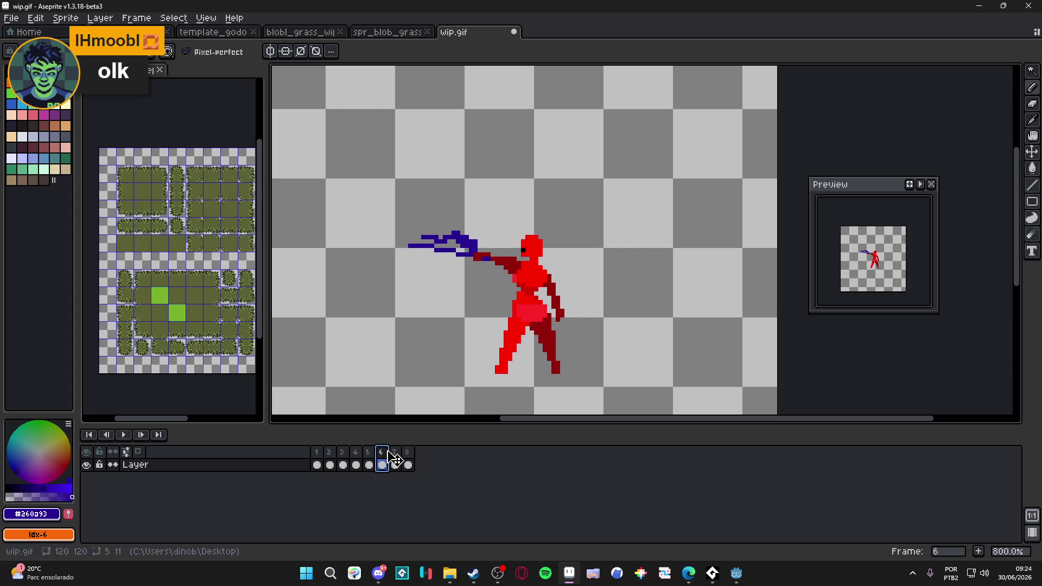
click(394, 456)
click(410, 456)
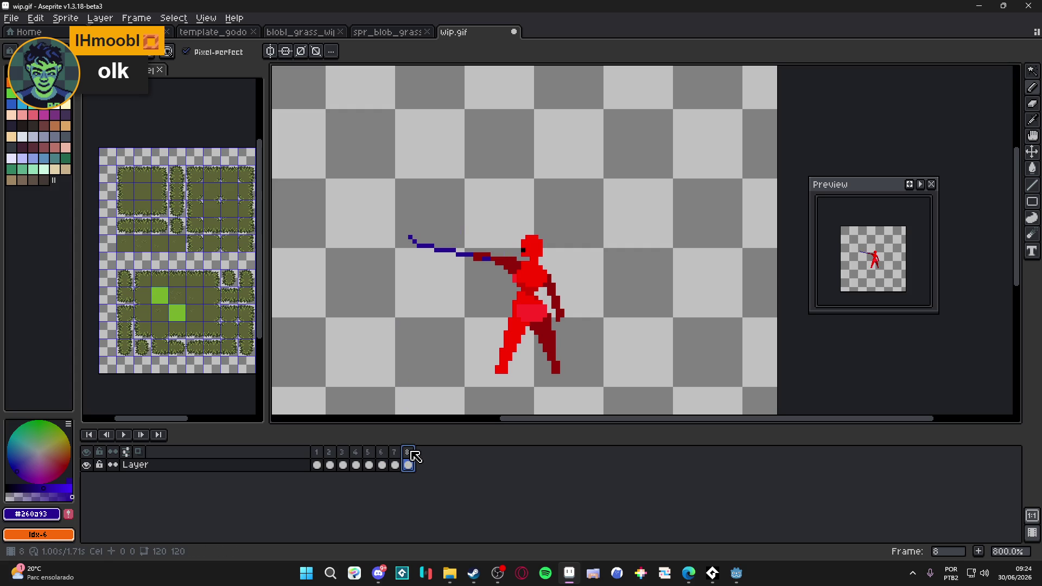
click(123, 434)
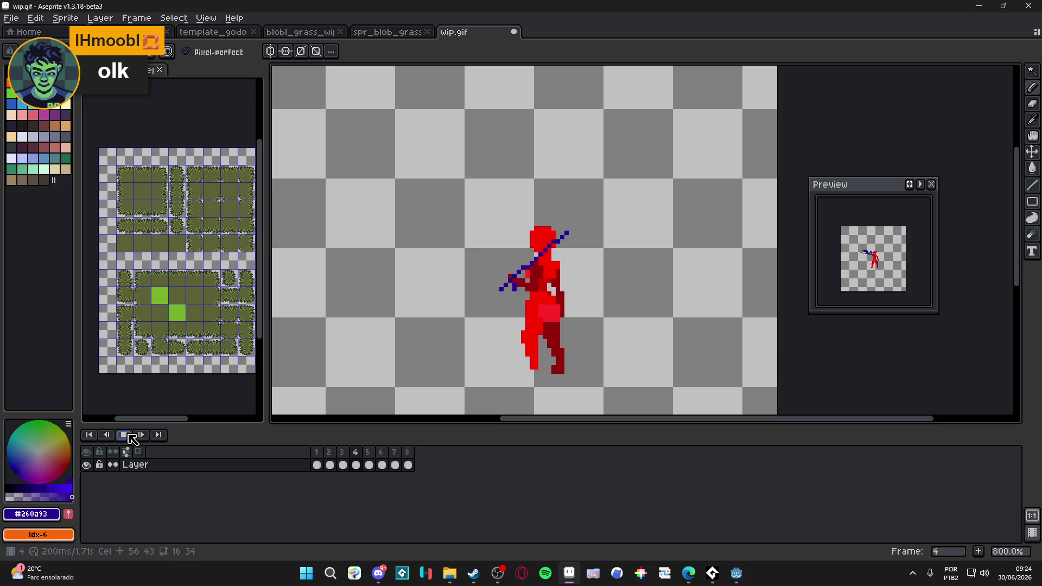
right_click(132, 438)
key(Escape)
click(316, 463)
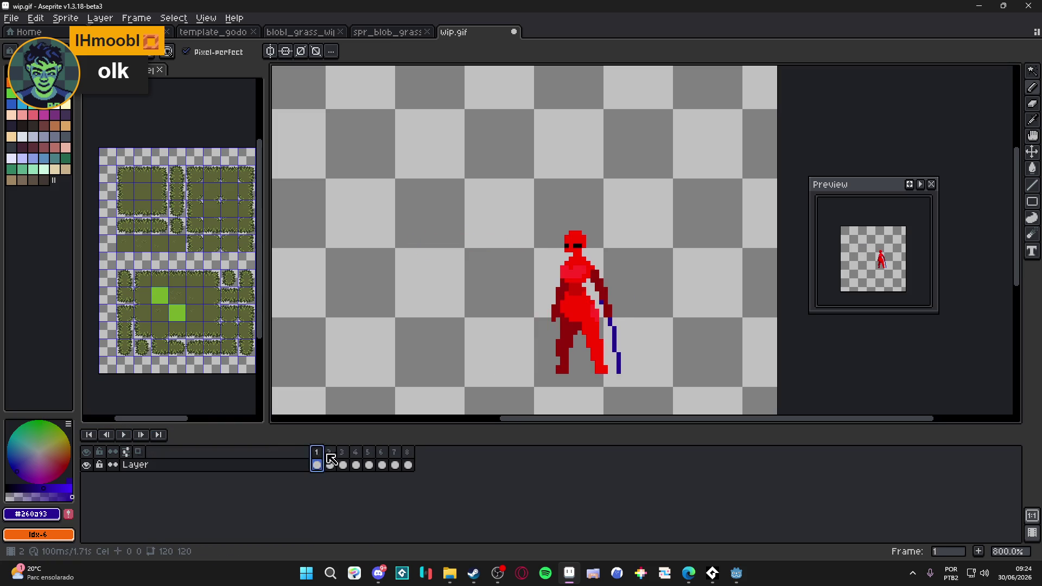
click(328, 461)
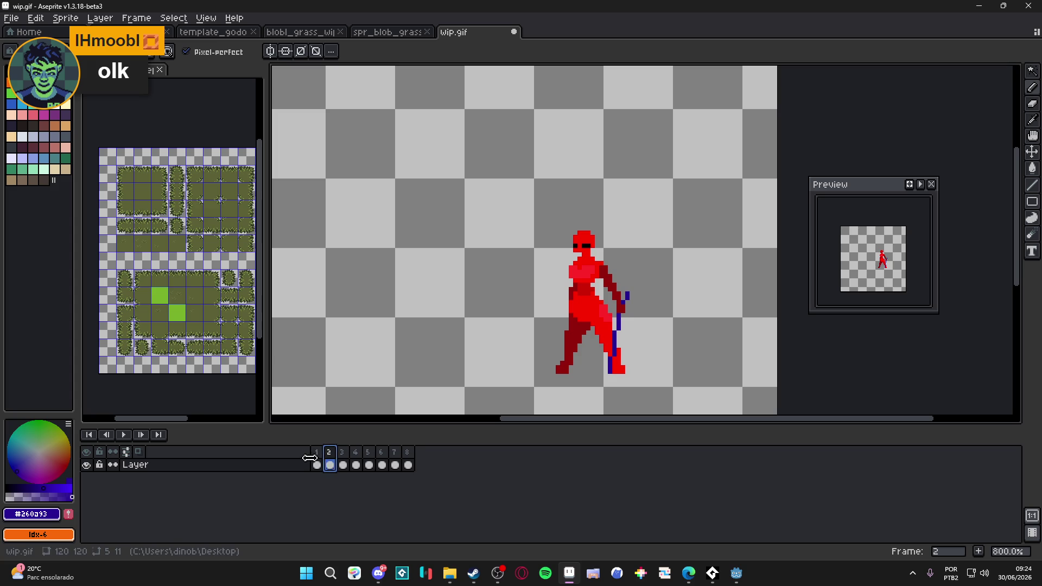
click(316, 465)
click(330, 462)
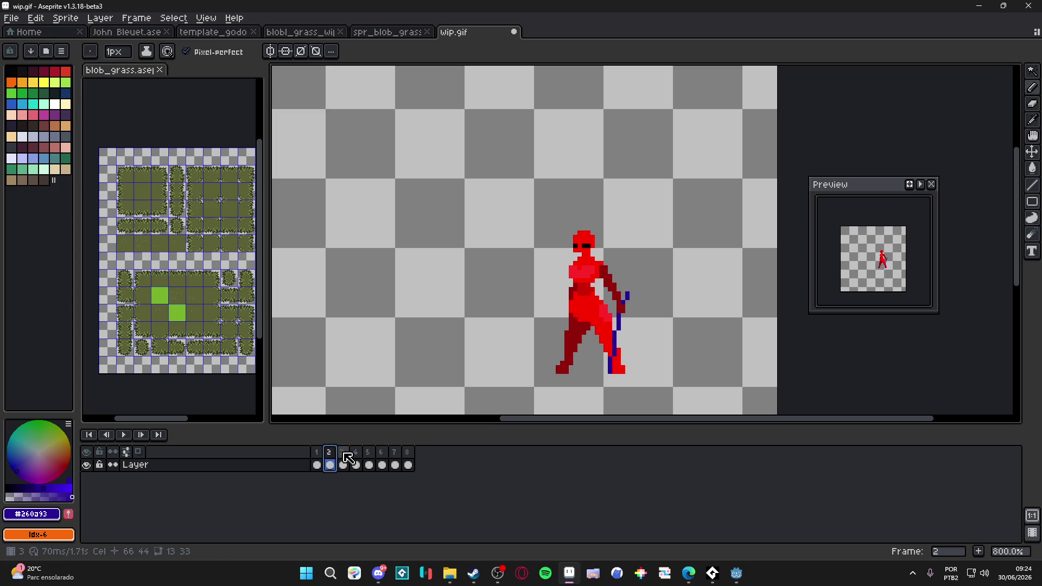
click(343, 460)
click(358, 452)
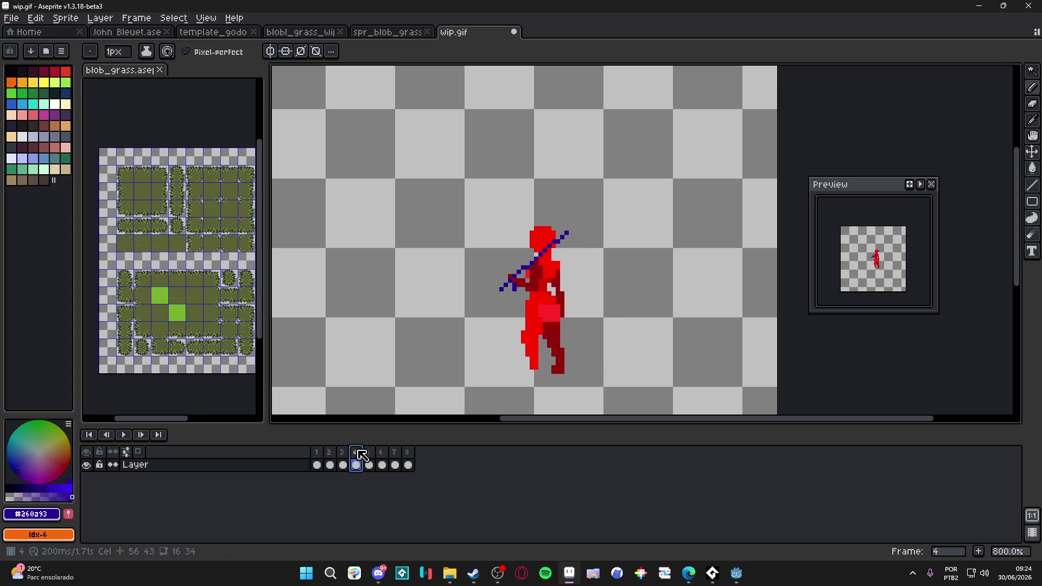
click(368, 453)
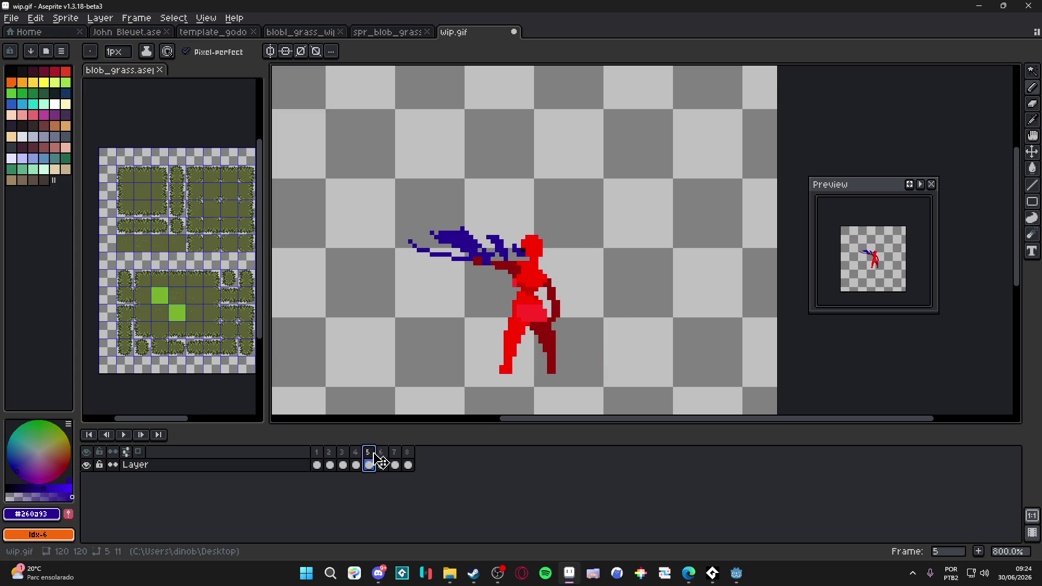
click(360, 461)
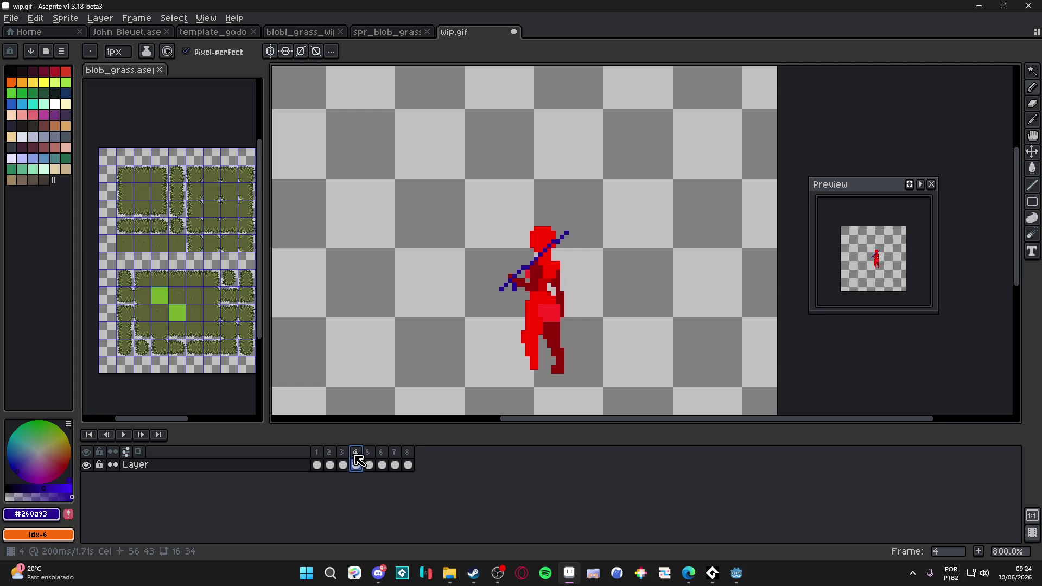
click(369, 461)
click(381, 462)
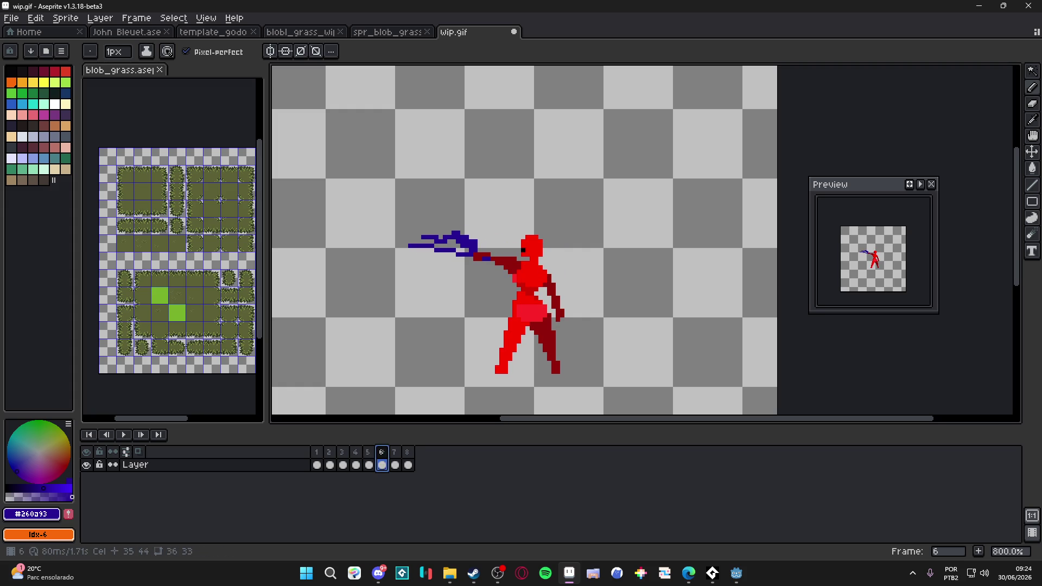
click(407, 462)
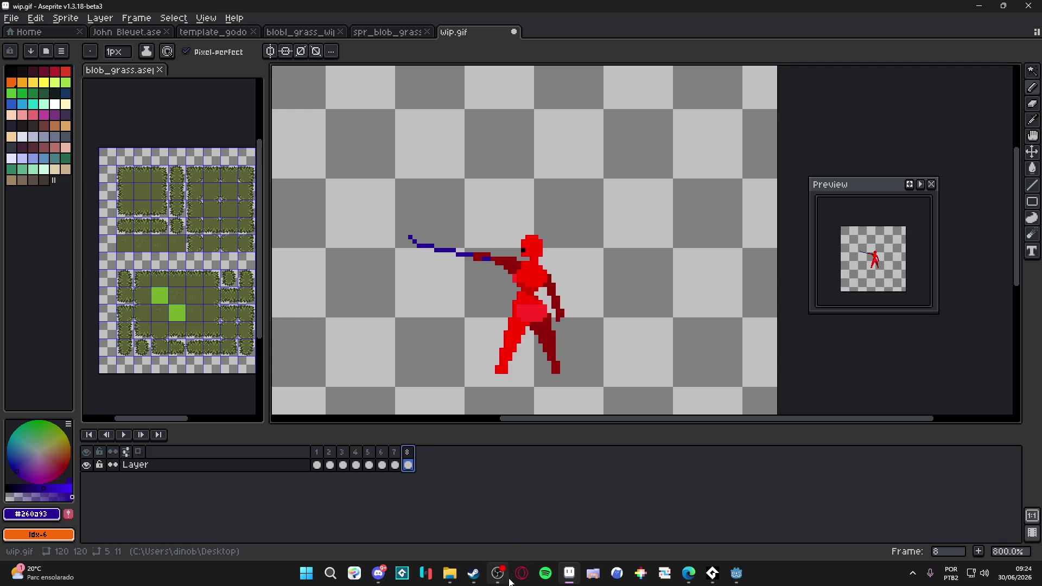
click(379, 573)
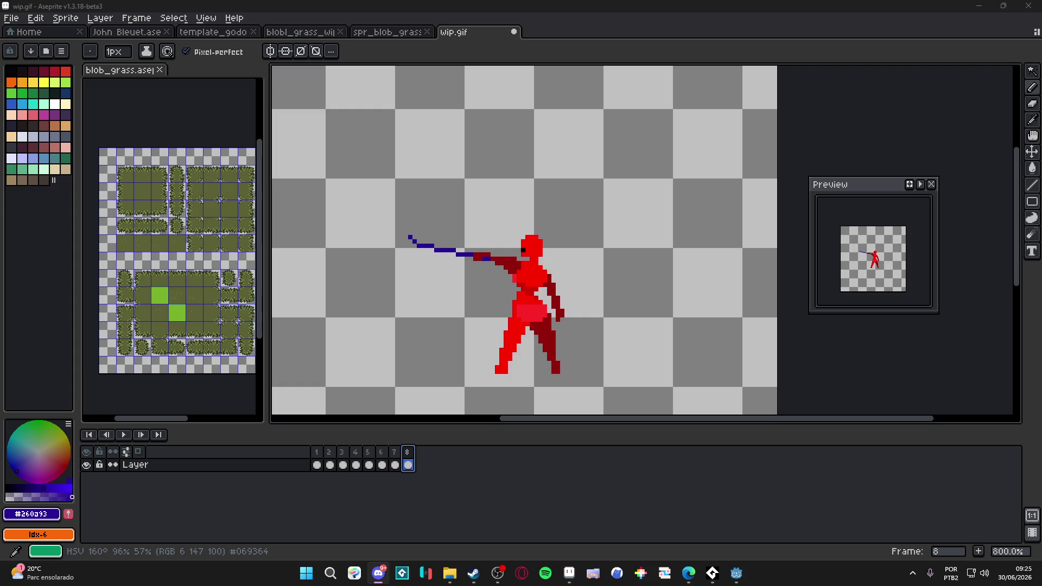
key(alt+Tab)
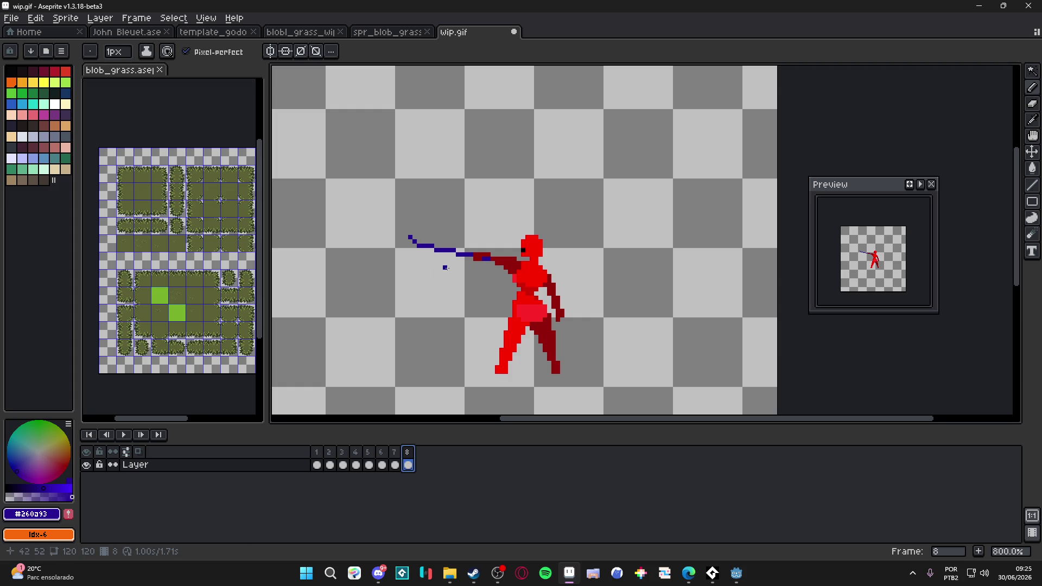
click(513, 32)
Close wip.gif without saving and switch to John Bleuet.aseprite.
click(525, 316)
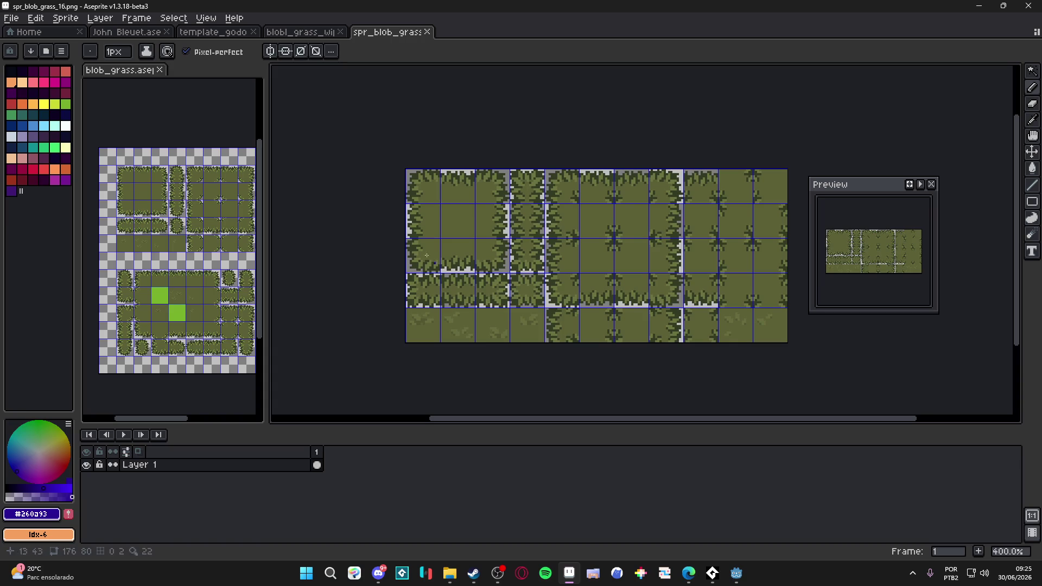
click(300, 32)
click(234, 33)
click(144, 33)
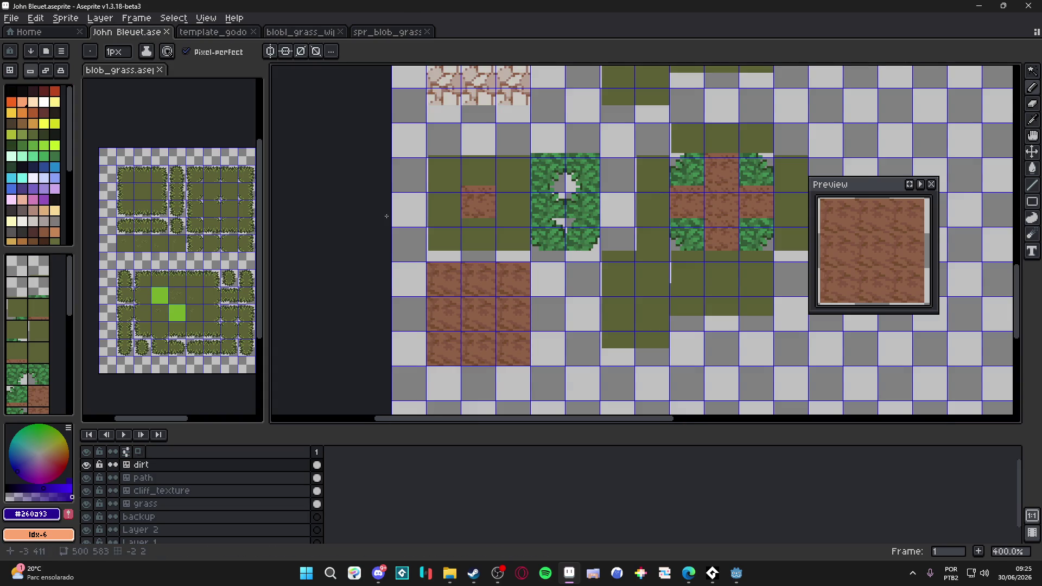
scroll(386, 216, down, 1)
Marquee-select one 16×16 dirt tile in the dirt layer.
key(m)
drag(476, 285, 435, 219)
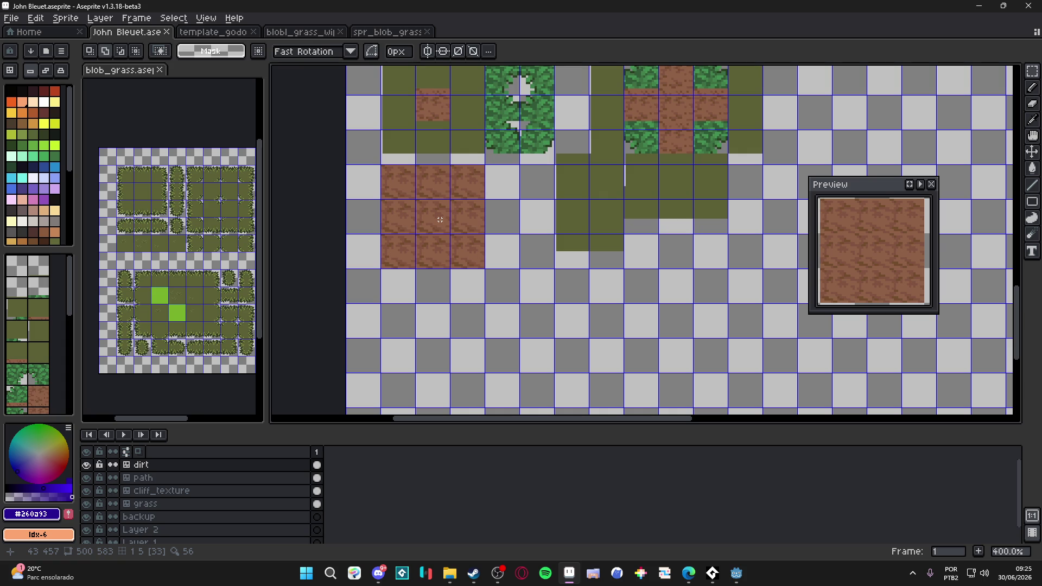
click(440, 220)
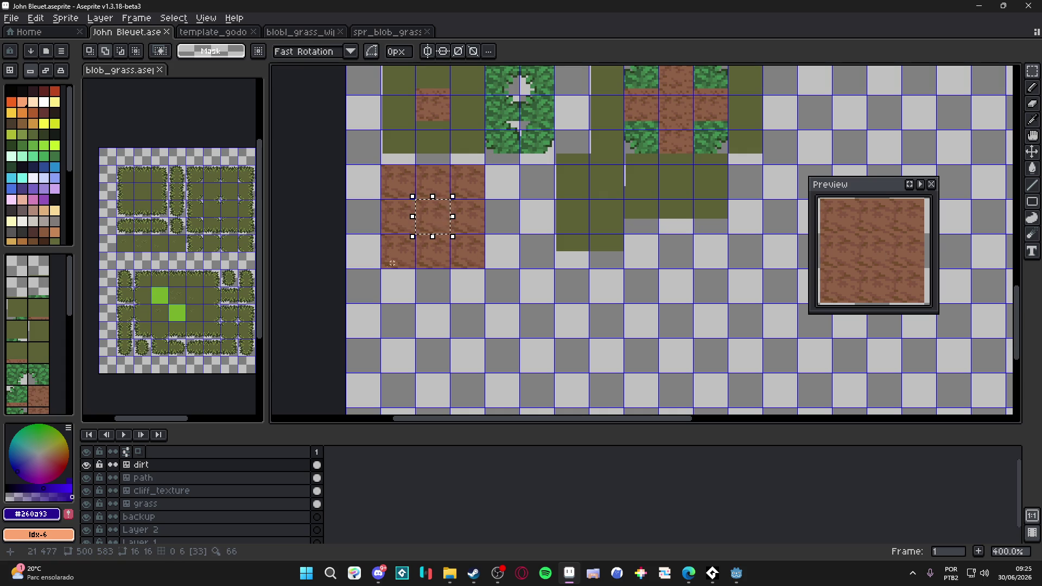
mouse_move(453, 259)
mouse_down()
mouse_move(361, 209)
mouse_move(410, 344)
mouse_move(452, 189)
mouse_up()
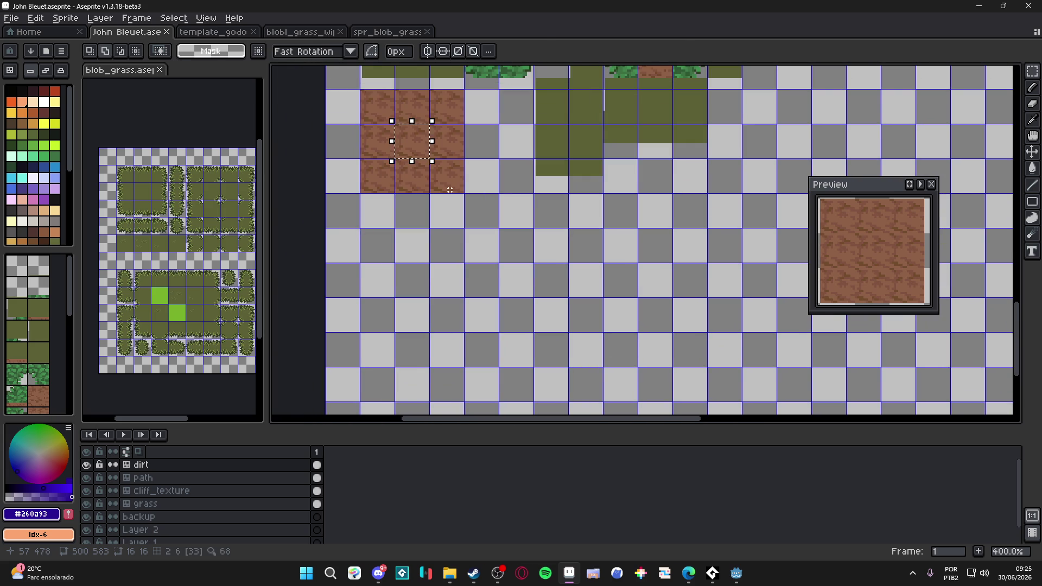
key(Down)
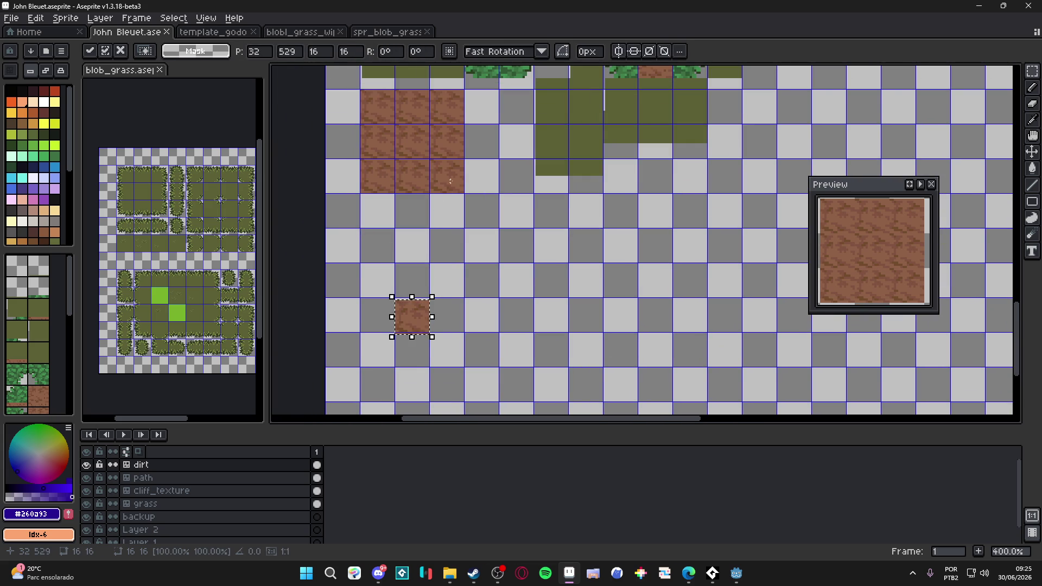
scroll(387, 344, up, 3)
key(Up)
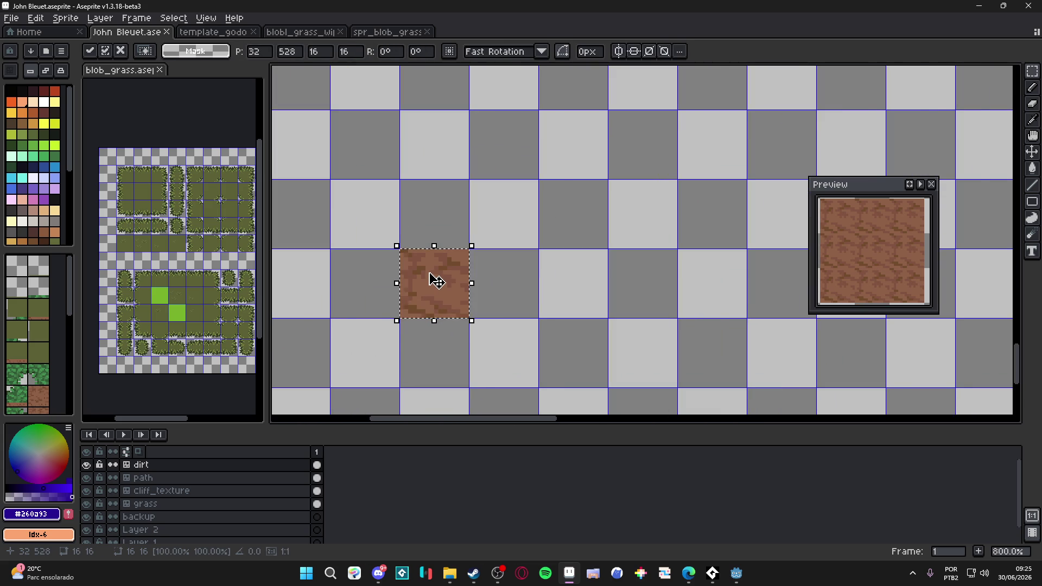
scroll(432, 286, down, 1)
key(Escape)
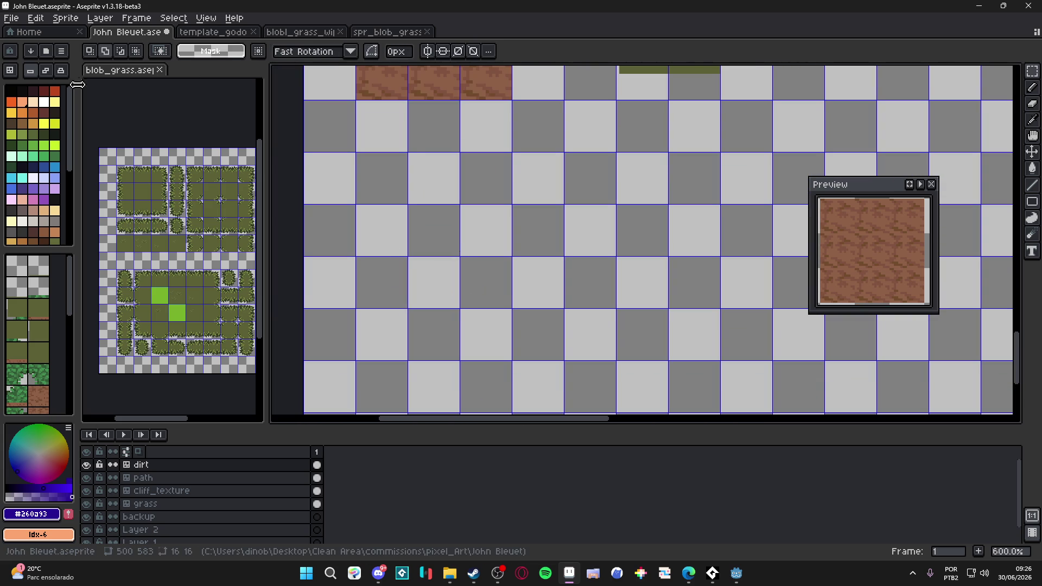
Paste two copies of the dirt tile, stacking them into a two-tile column.
key(ctrl+v)
drag(439, 244, 438, 283)
key(Return)
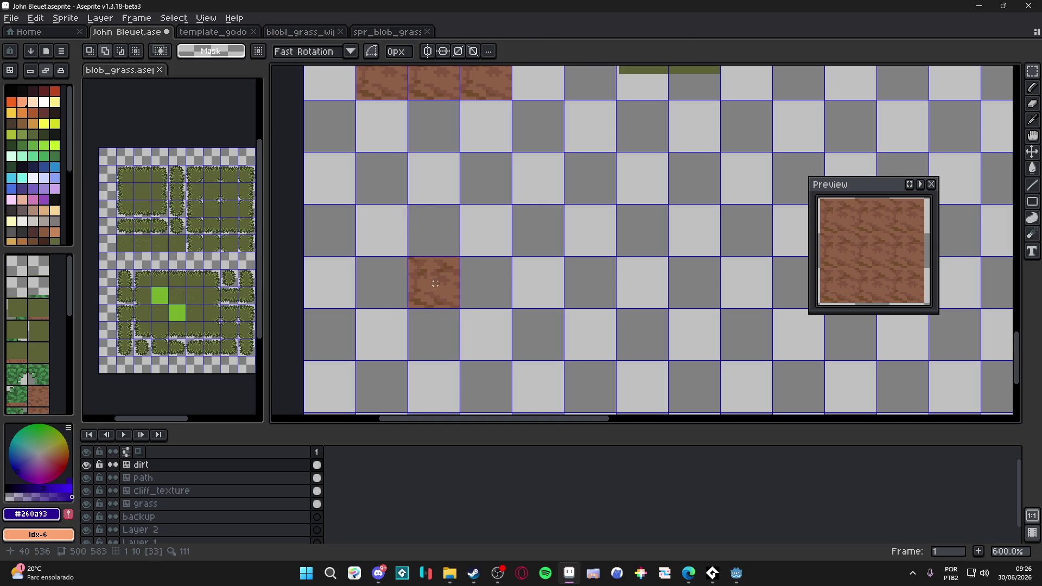
key(ctrl+v)
scroll(452, 267, up, 4)
drag(426, 221, 429, 187)
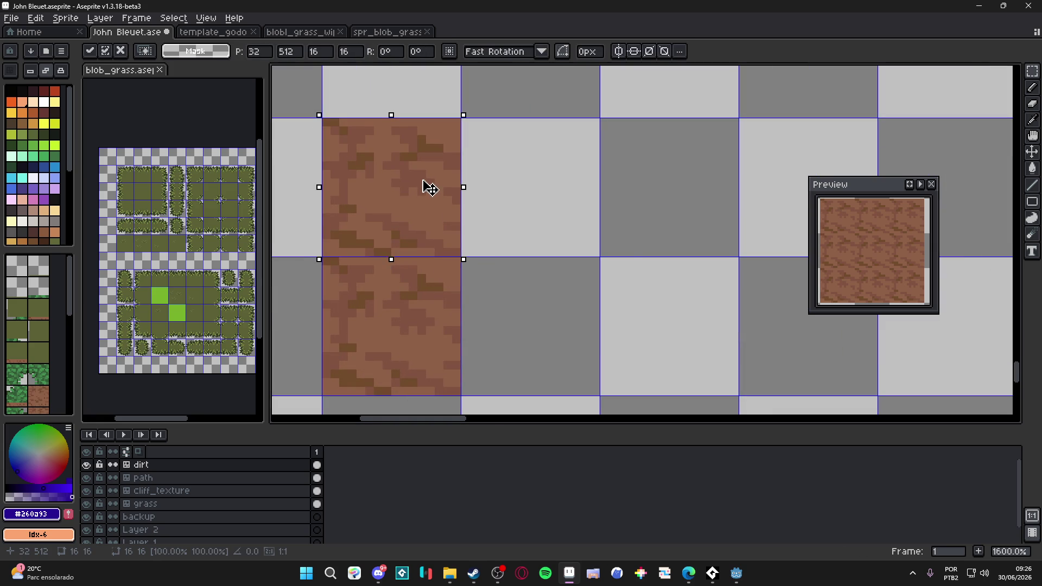
scroll(429, 187, down, 4)
Copy the two-tile dirt column and paste copies beside and below it.
drag(374, 156, 414, 251)
key(ctrl+c)
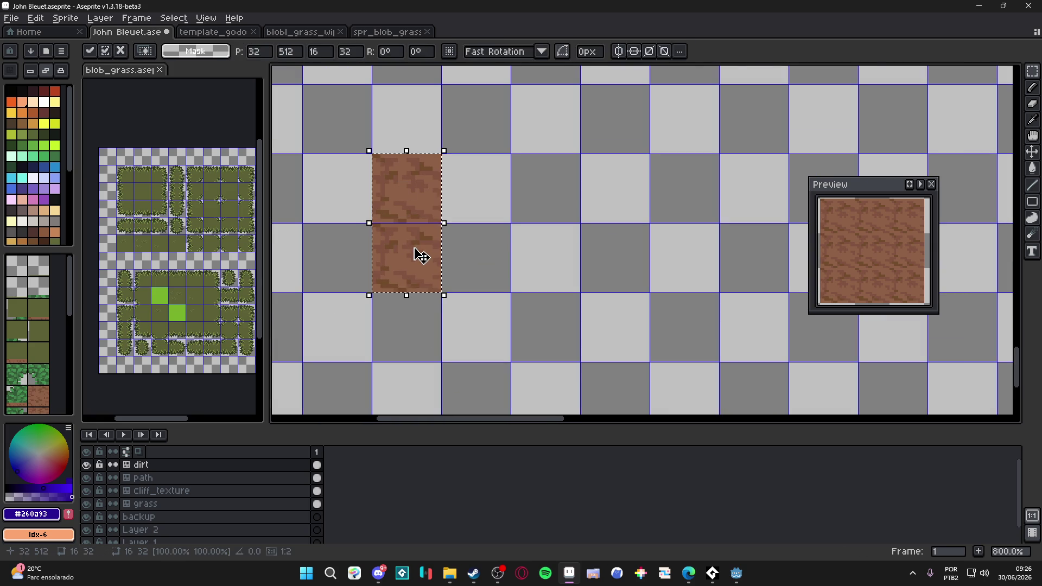
key(ctrl+v)
key(Return)
key(ctrl+v)
key(Left)
key(Return)
key(ctrl+v)
key(Down)
key(Return)
Paste the final dirt copies into the bottom-left and bottom-right spots to complete the 3×3 block.
key(ctrl+v)
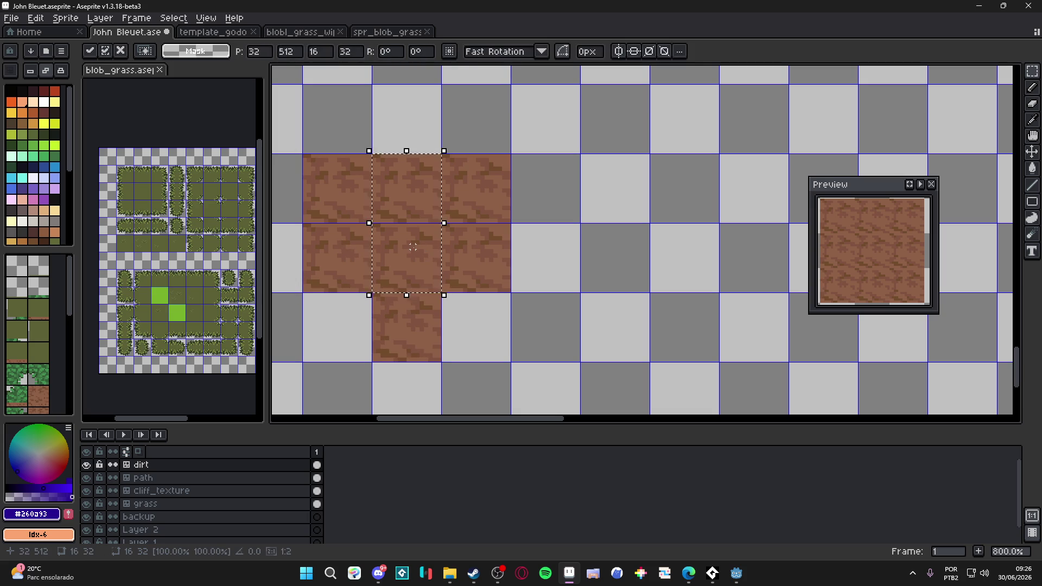
key(Down)
key(Left)
key(Return)
key(ctrl+v)
key(Right)
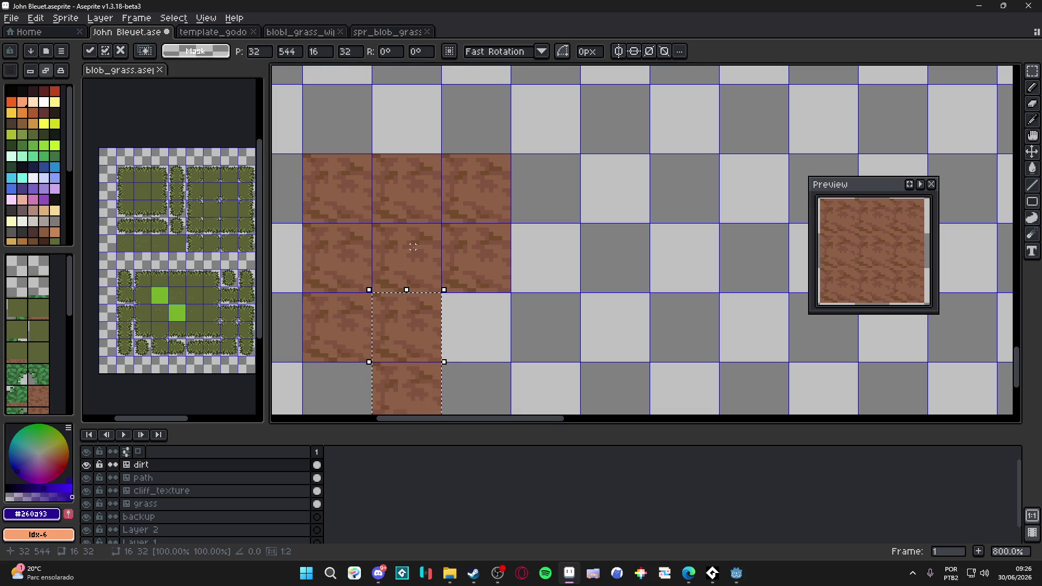
key(Right)
key(Up)
key(Return)
Zoom out and toggle the dirt layer's visibility to compare the new block.
key(minus)
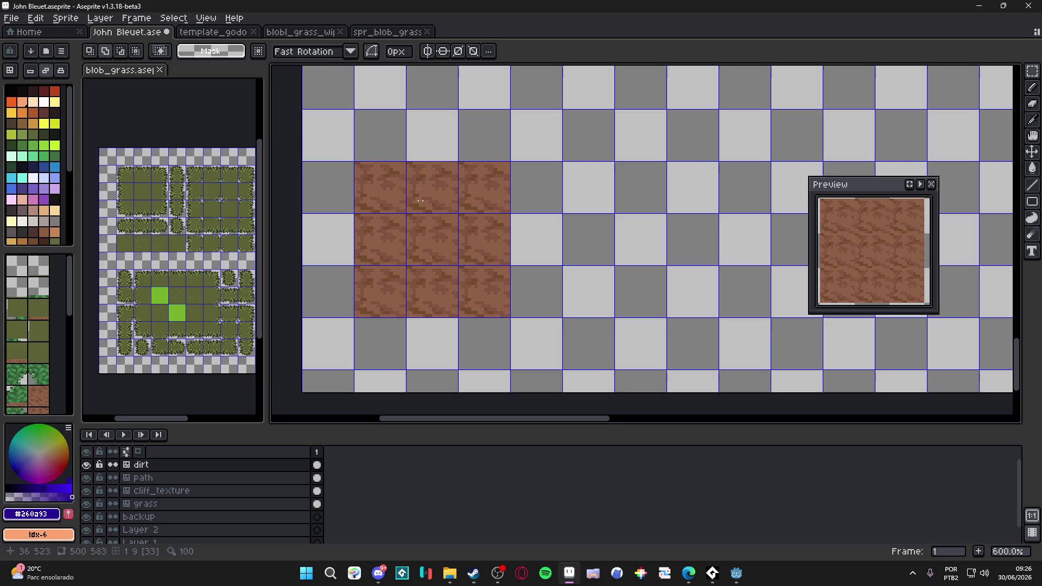
click(87, 464)
click(87, 464)
Try a dark brown stroke along the tile's top edge with the Pencil, then undo it.
scroll(425, 186, up, 4)
key(b)
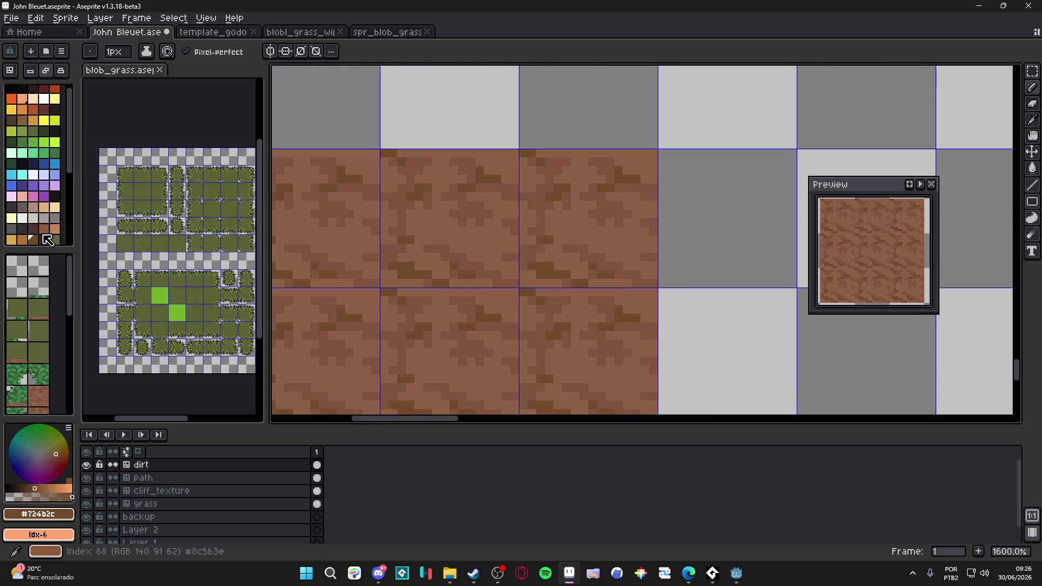
click(44, 239)
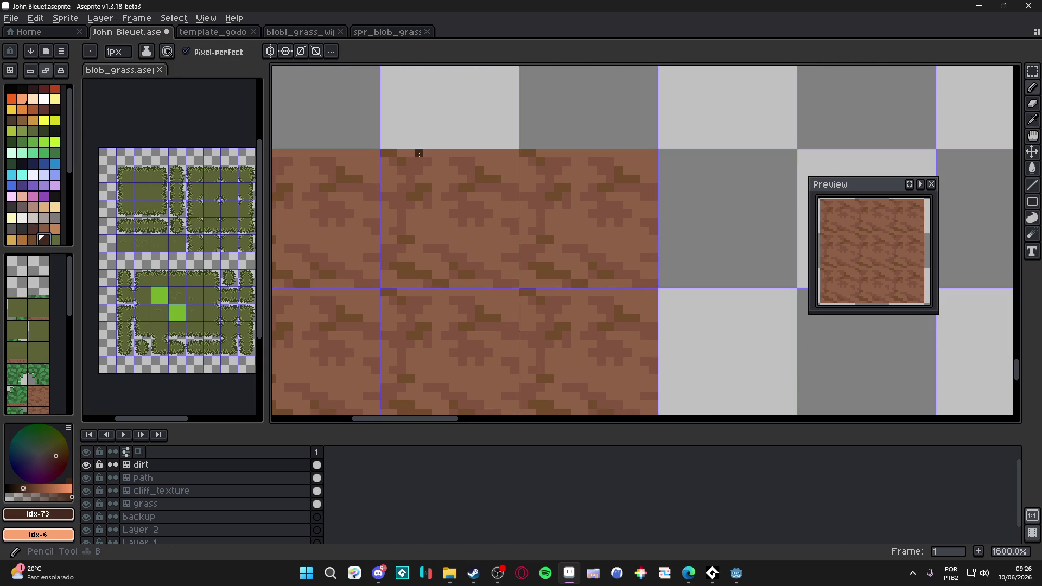
scroll(418, 146, up, 2)
mouse_move(432, 161)
mouse_down()
mouse_move(479, 164)
mouse_move(470, 155)
mouse_up()
key(ctrl+z)
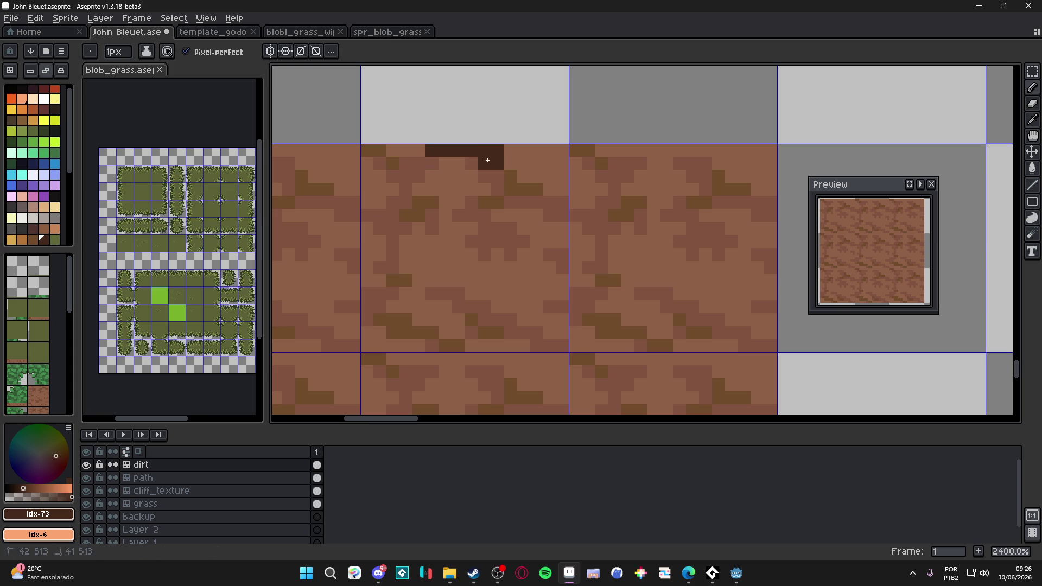
key(ctrl+z)
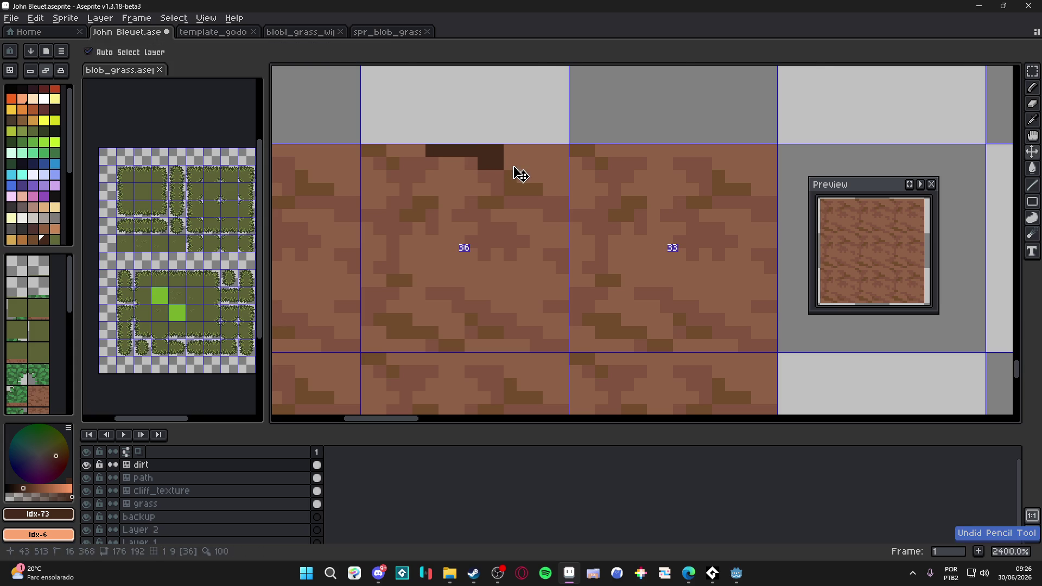
Erase the stray dark pixels on the top row and extend the dark edge one pixel left.
scroll(516, 170, down, 5)
scroll(512, 167, up, 3)
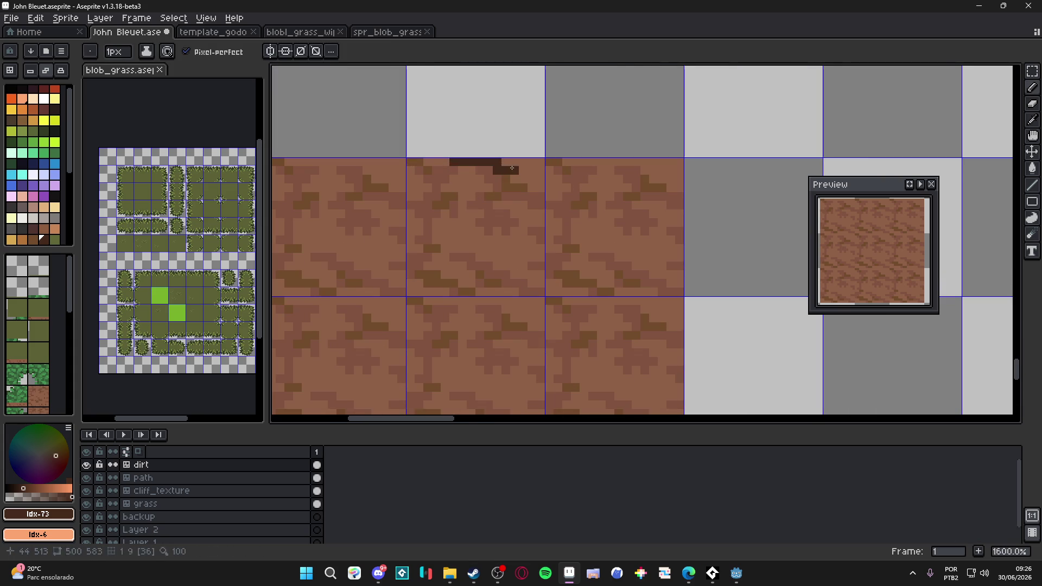
key(e)
drag(505, 162, 537, 161)
key(b)
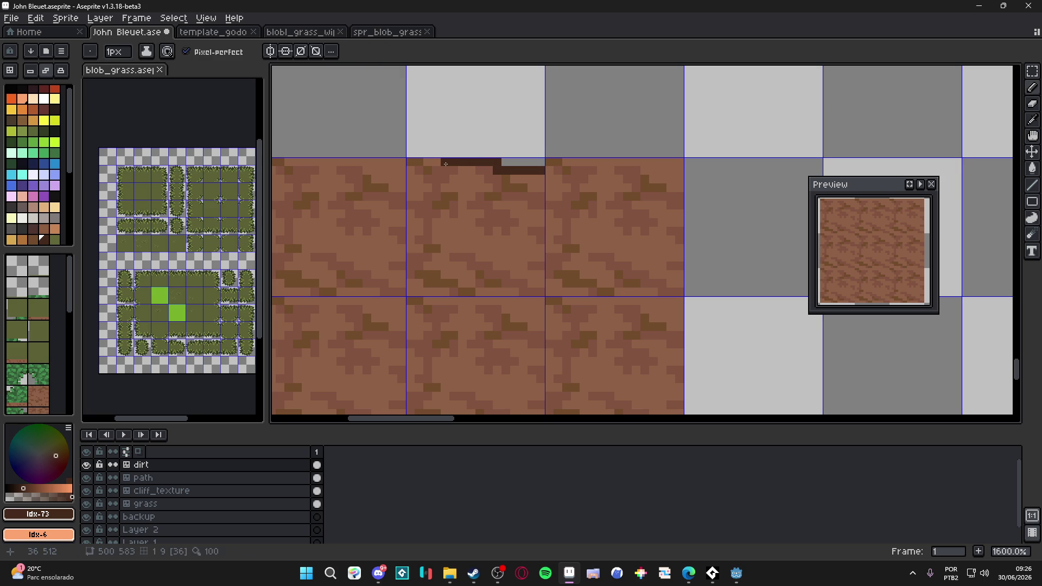
shift+click(414, 170)
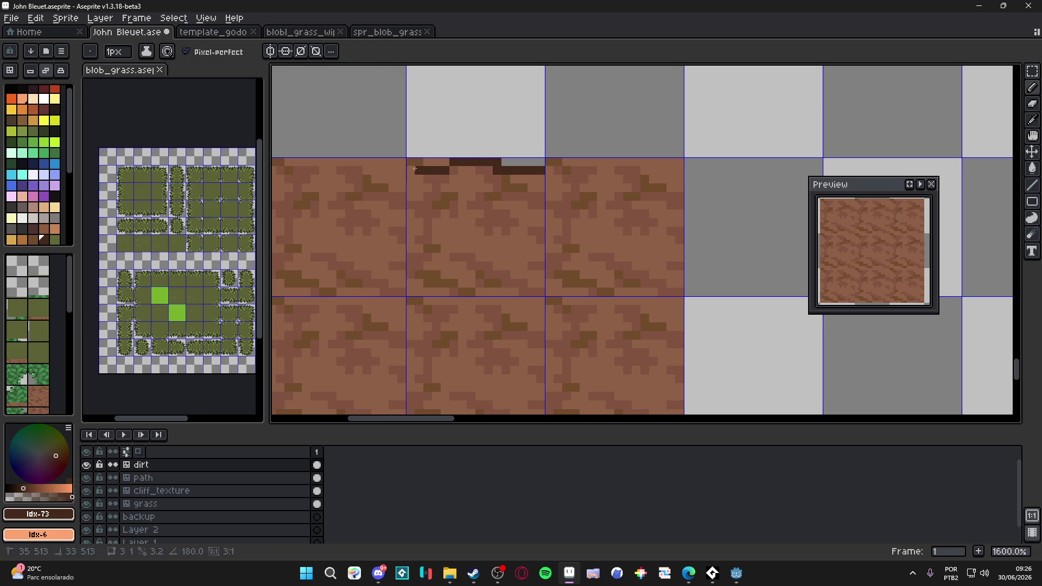
scroll(445, 164, down, 2)
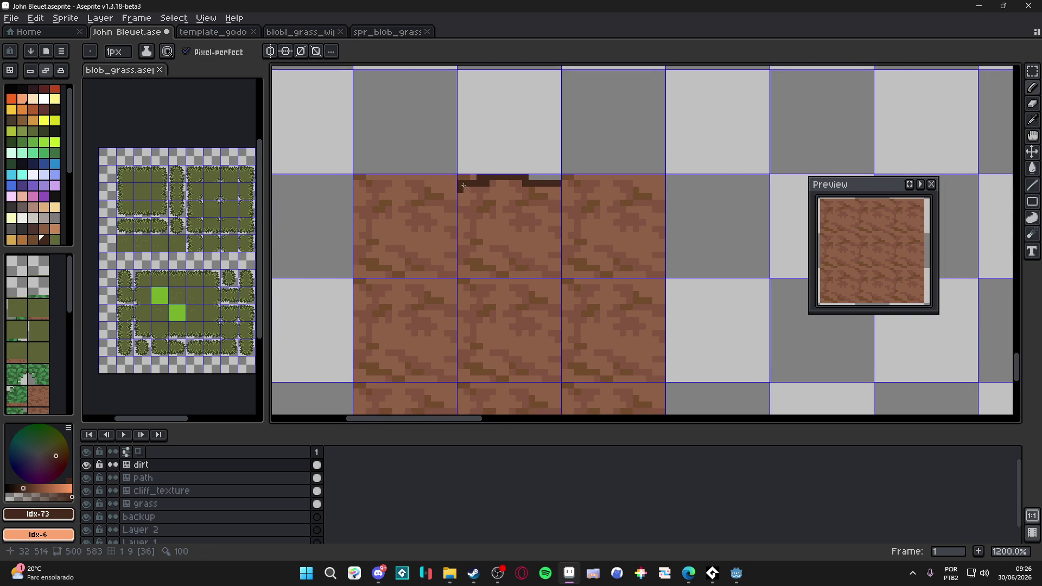
scroll(468, 172, down, 3)
scroll(467, 172, up, 1)
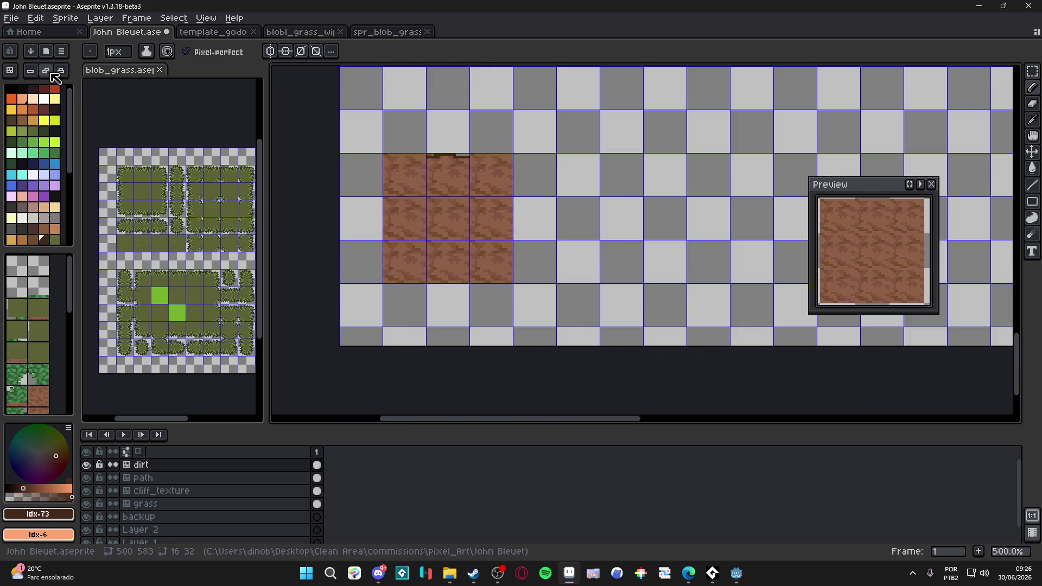
In tile mode, stamp a row of three plain dirt tiles beside the dirt block.
click(17, 352)
alt+click(493, 219)
drag(494, 220, 413, 206)
click(542, 161)
mouse_move(548, 161)
mouse_down()
mouse_move(624, 161)
mouse_move(545, 155)
mouse_up()
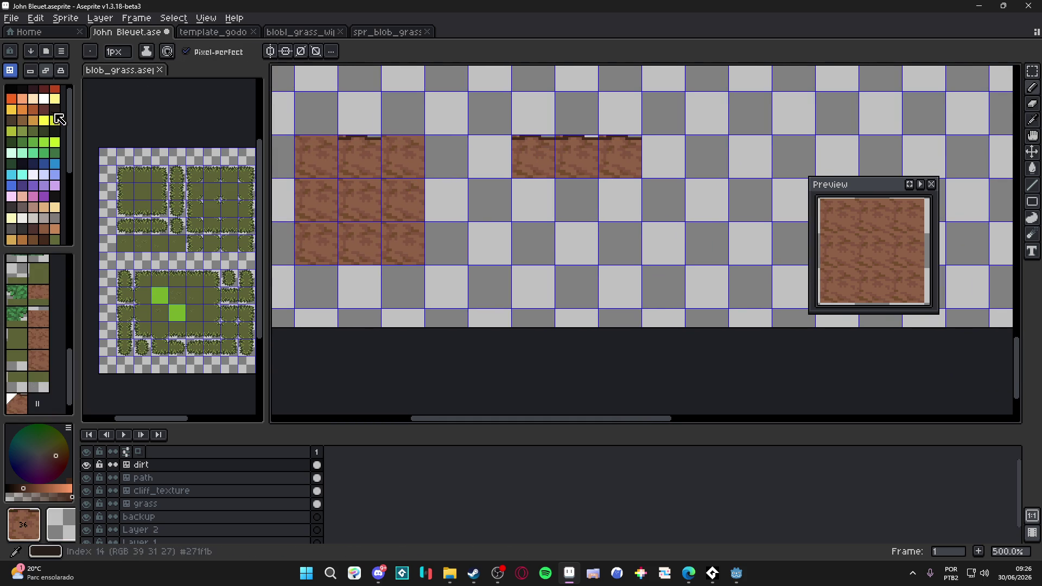
Back in pixel mode, erase a dark pixel on the dirt's top edge.
key(Tab)
scroll(353, 139, up, 5)
key(e)
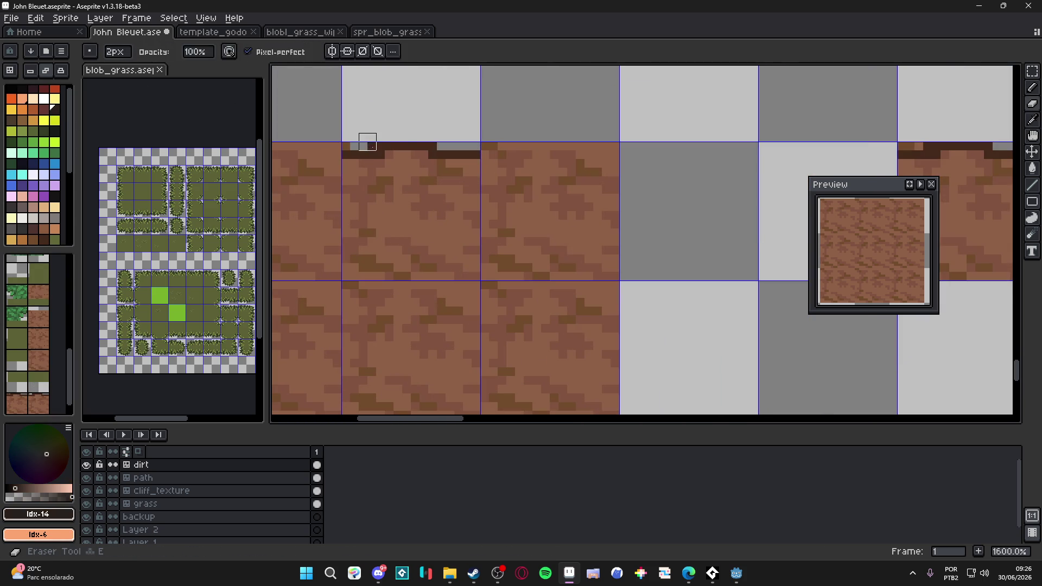
click(367, 142)
key(b)
Sample the dark brown edge colour #452a1b from the canvas.
scroll(374, 142, down, 3)
scroll(373, 141, up, 3)
scroll(400, 142, down, 1)
scroll(393, 146, up, 1)
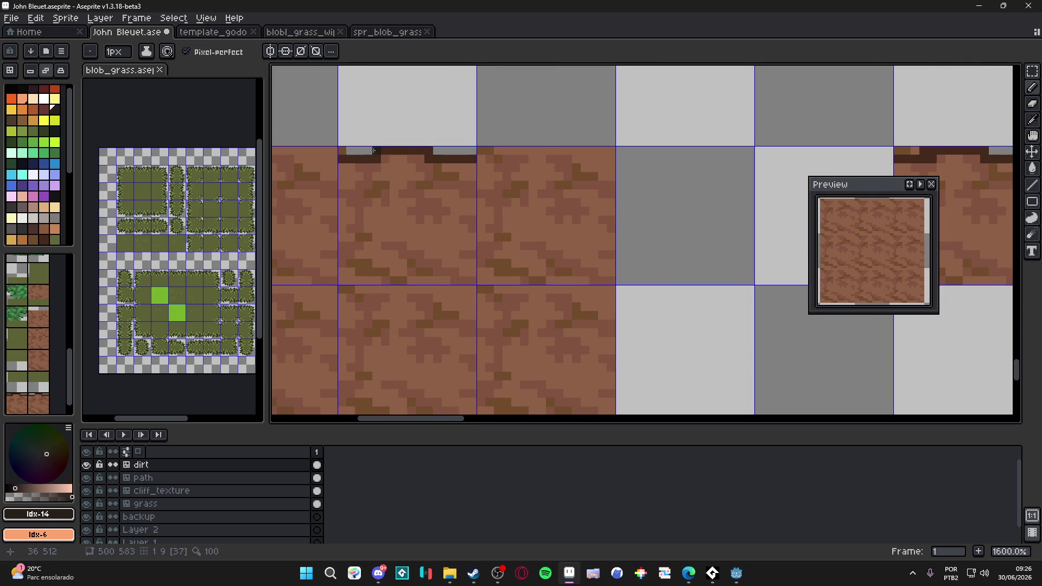
alt+click(382, 158)
scroll(395, 163, down, 2)
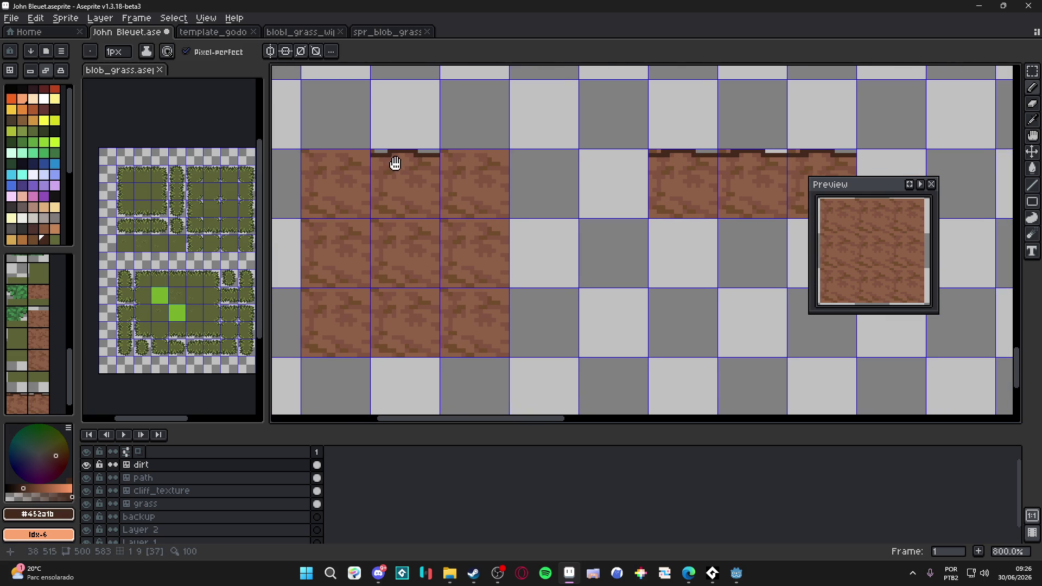
drag(388, 146, 420, 146)
scroll(406, 152, up, 2)
Erase a pixel from the dirt strip's top edge.
key(e)
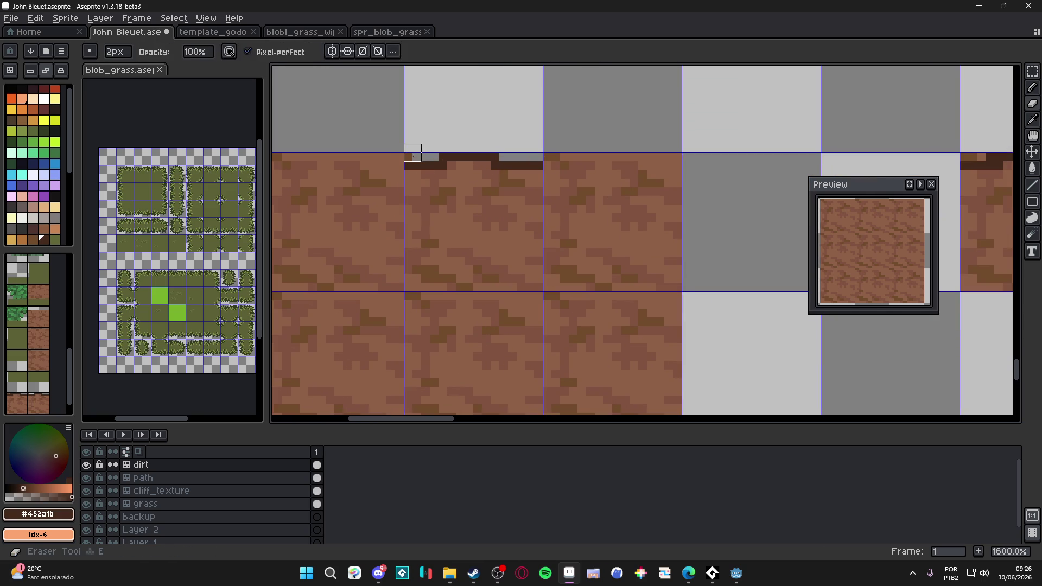
key(b)
scroll(412, 155, down, 1)
scroll(419, 135, up, 2)
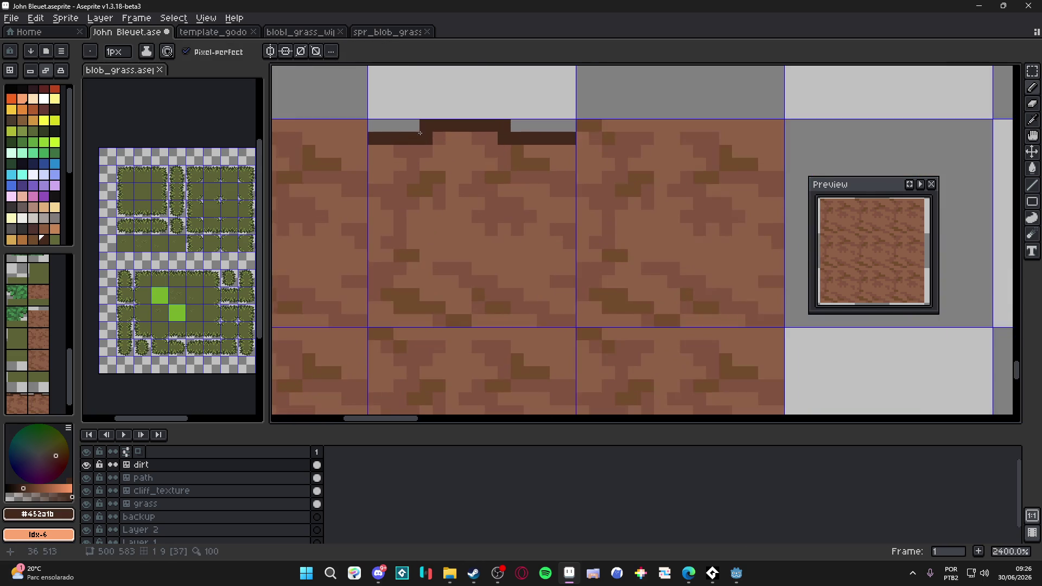
key(e)
scroll(418, 116, down, 4)
scroll(382, 157, up, 1)
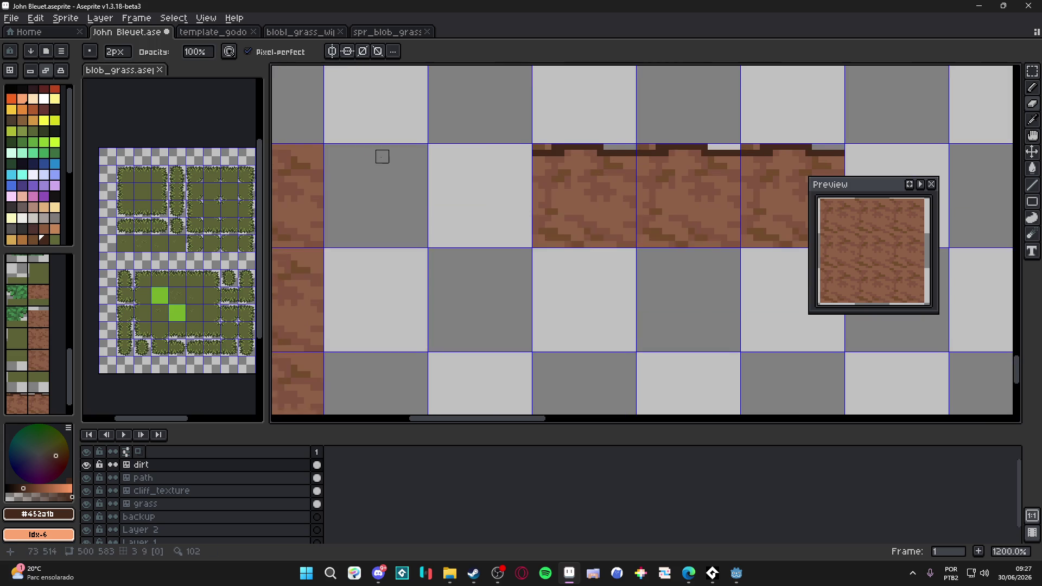
key(b)
scroll(390, 163, up, 2)
key(e)
click(446, 172)
key(b)
Erase two more pixels along the dirt strip's top edge.
key(e)
click(418, 163)
key(b)
key(e)
click(393, 163)
key(b)
scroll(412, 173, down, 5)
Select dirt tile 37 in the tileset and return to pixel editing.
drag(480, 193, 463, 191)
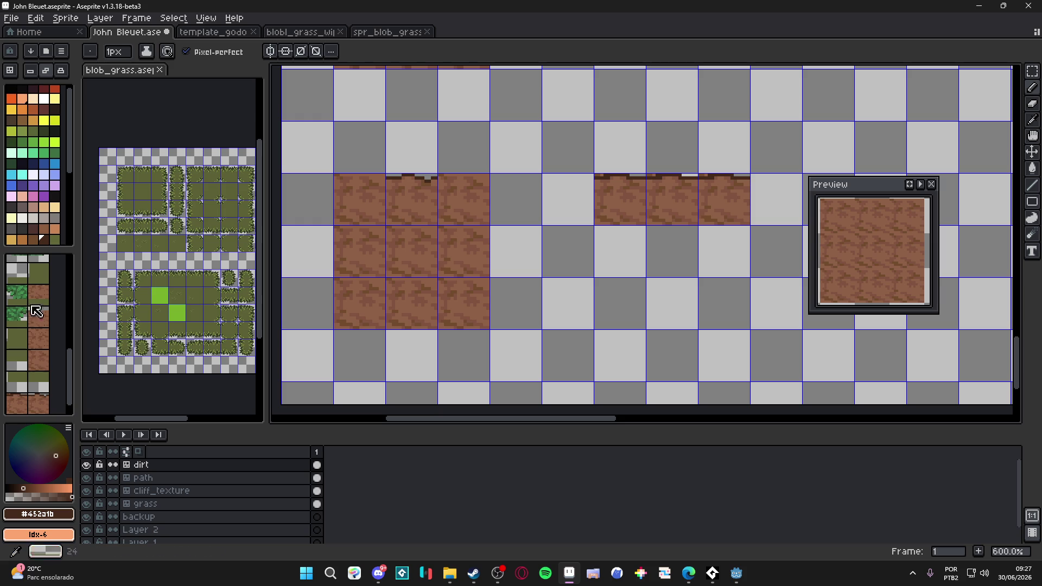
click(38, 404)
key(Tab)
scroll(445, 202, up, 3)
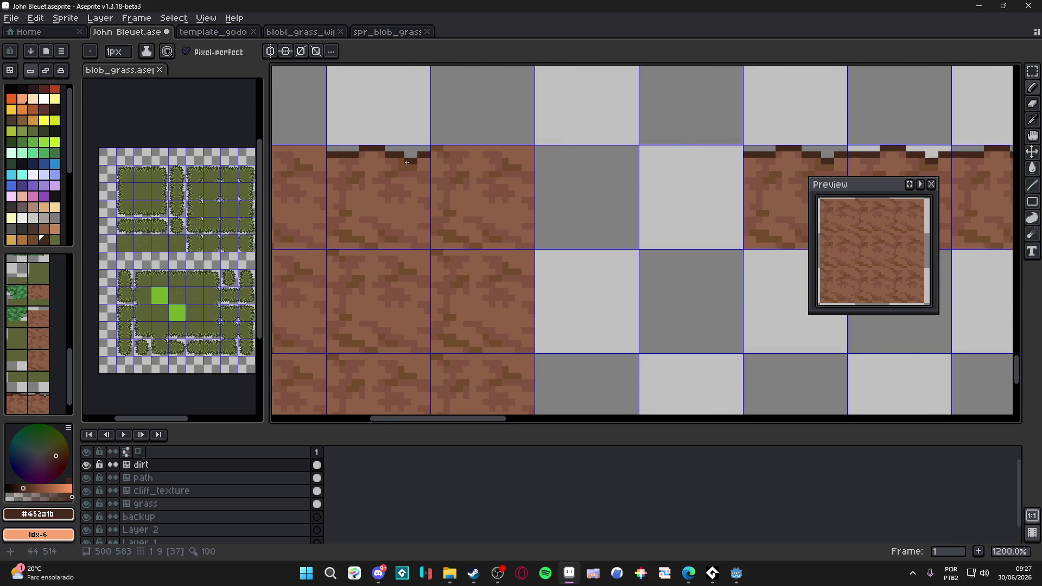
scroll(324, 158, down, 2)
scroll(537, 217, up, 3)
Cut two notches into the top edge, each with a dark pixel added below.
click(556, 172)
key(e)
click(556, 163)
click(417, 164)
key(b)
click(417, 172)
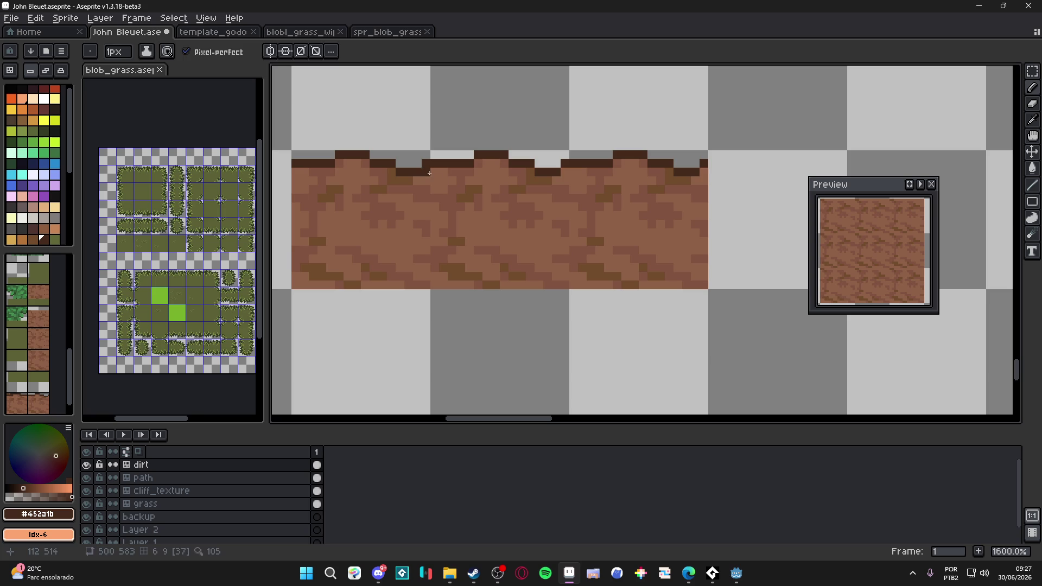
key(e)
Erase one more top-edge pixel and pencil extra dark #452a1b pixels along the edge.
scroll(434, 163, down, 3)
scroll(442, 162, up, 2)
click(462, 177)
key(b)
scroll(459, 172, up, 1)
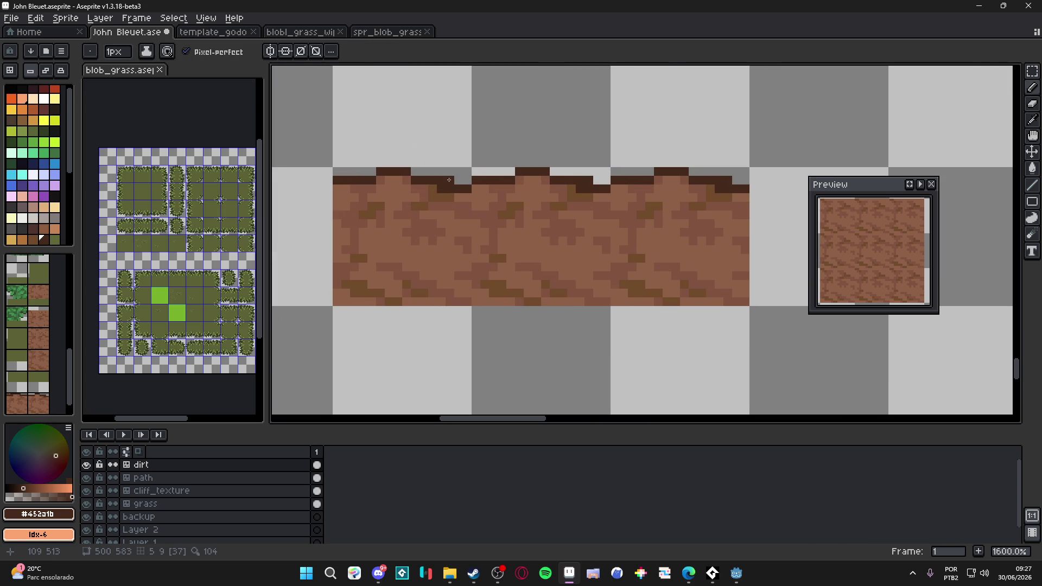
drag(438, 173, 458, 174)
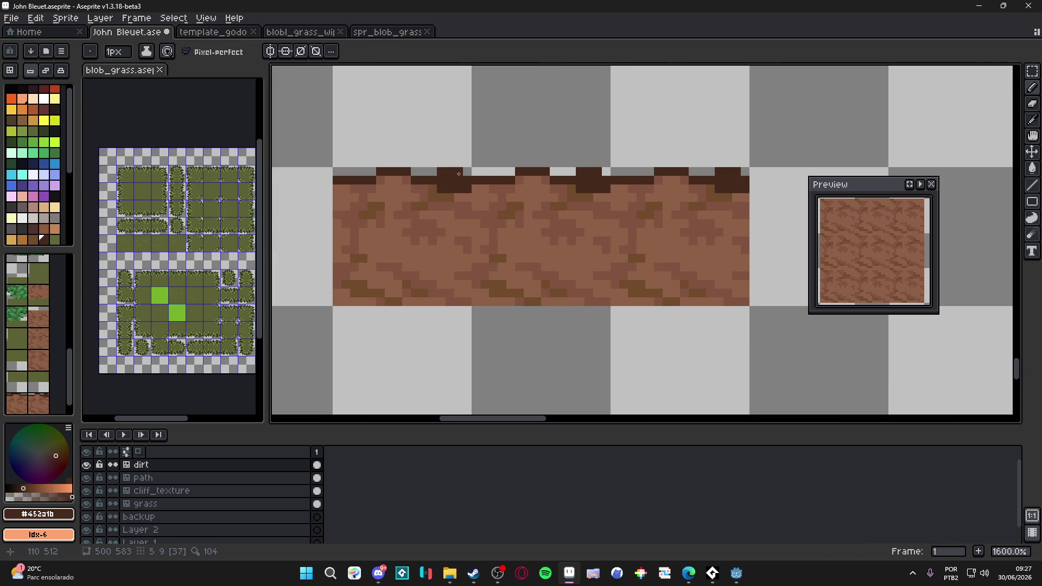
click(464, 175)
scroll(464, 176, down, 4)
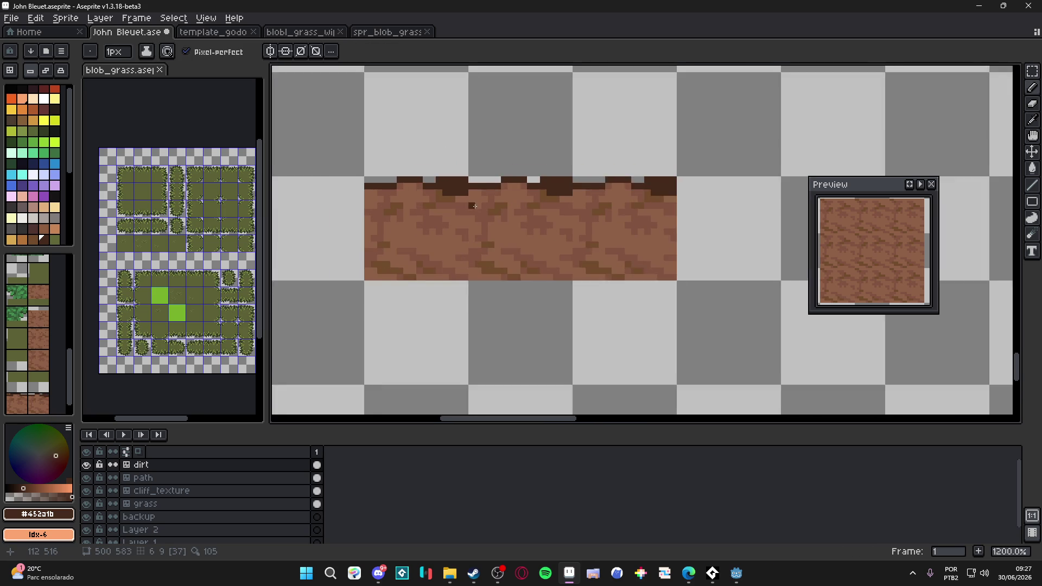
scroll(501, 200, up, 6)
scroll(552, 243, down, 7)
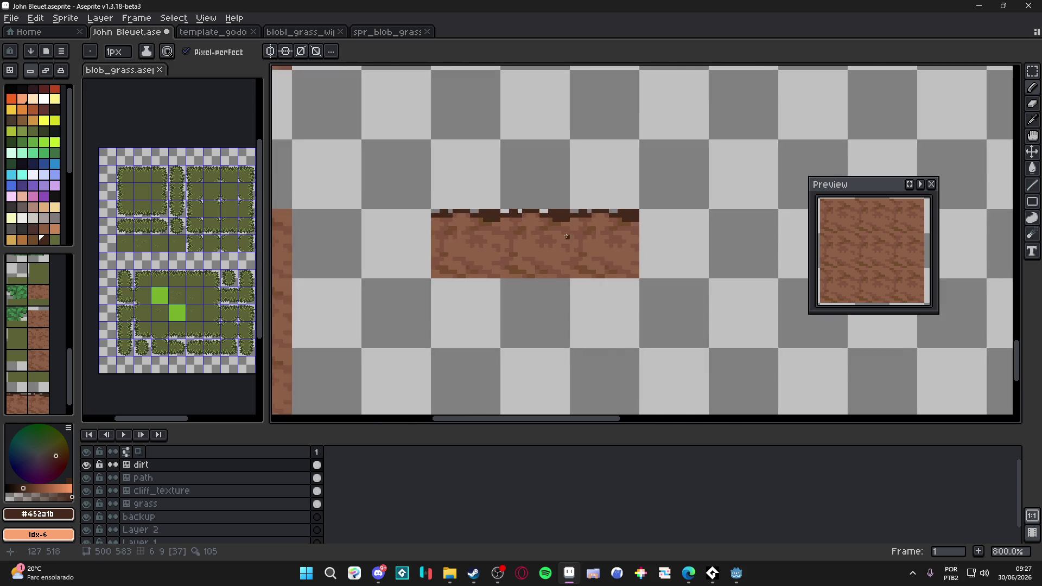
scroll(562, 256, down, 1)
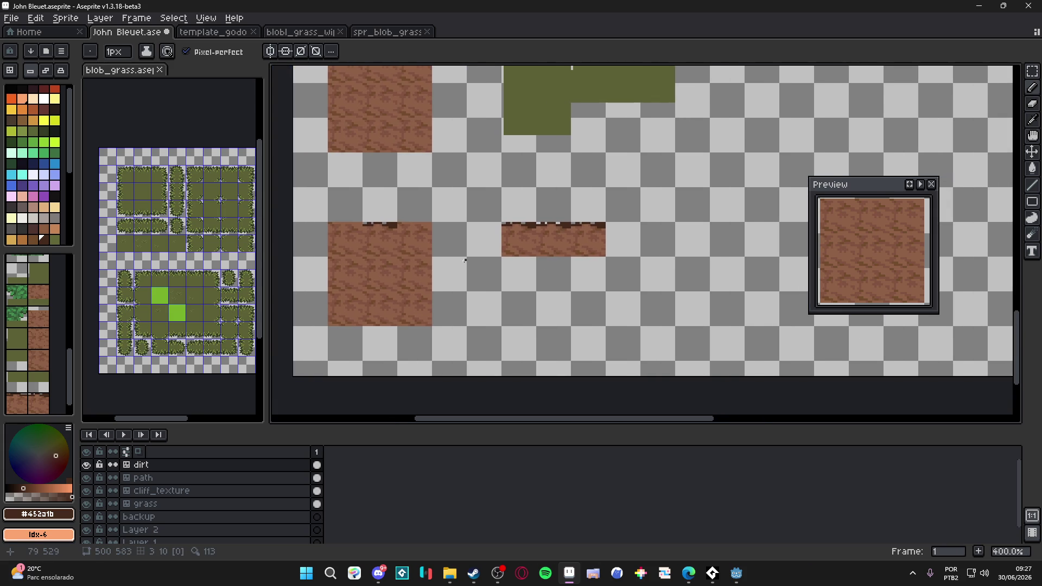
scroll(403, 236, up, 2)
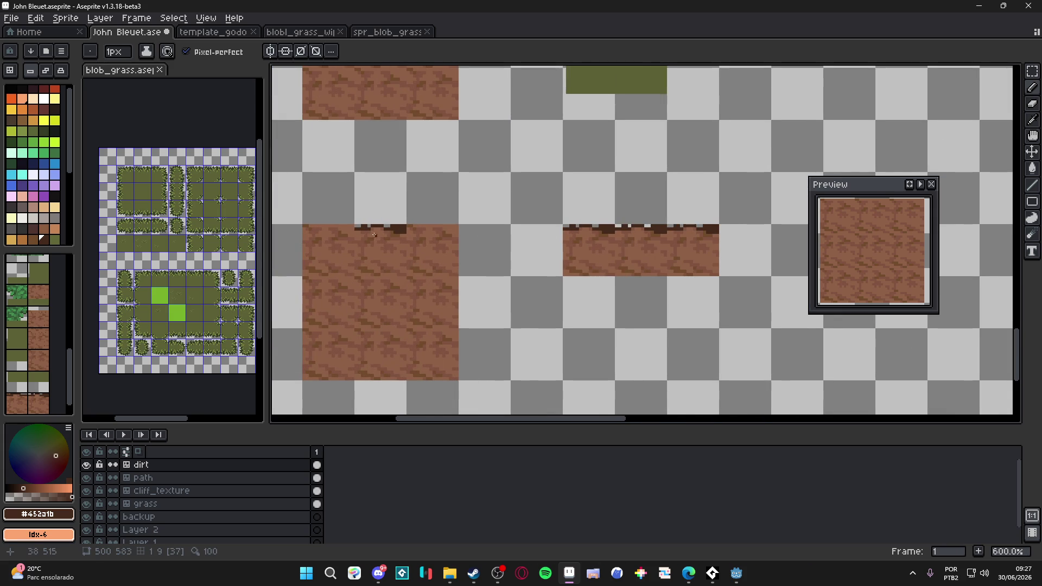
Draw trial dark outline lines across the dirt tiles, then undo both.
scroll(381, 245, up, 1)
scroll(382, 245, up, 3)
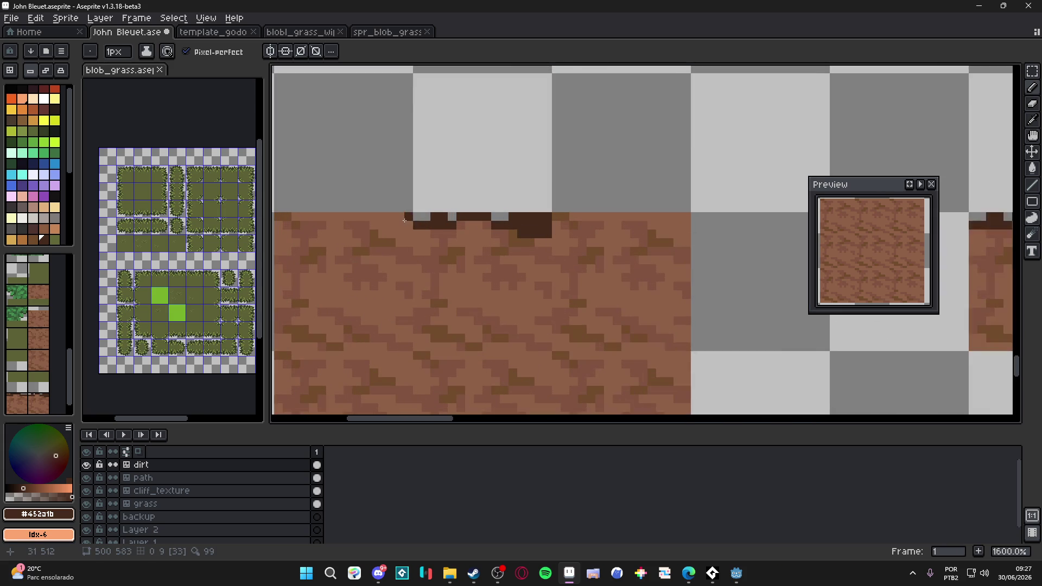
mouse_move(509, 221)
mouse_down()
mouse_move(378, 222)
mouse_move(379, 331)
mouse_up()
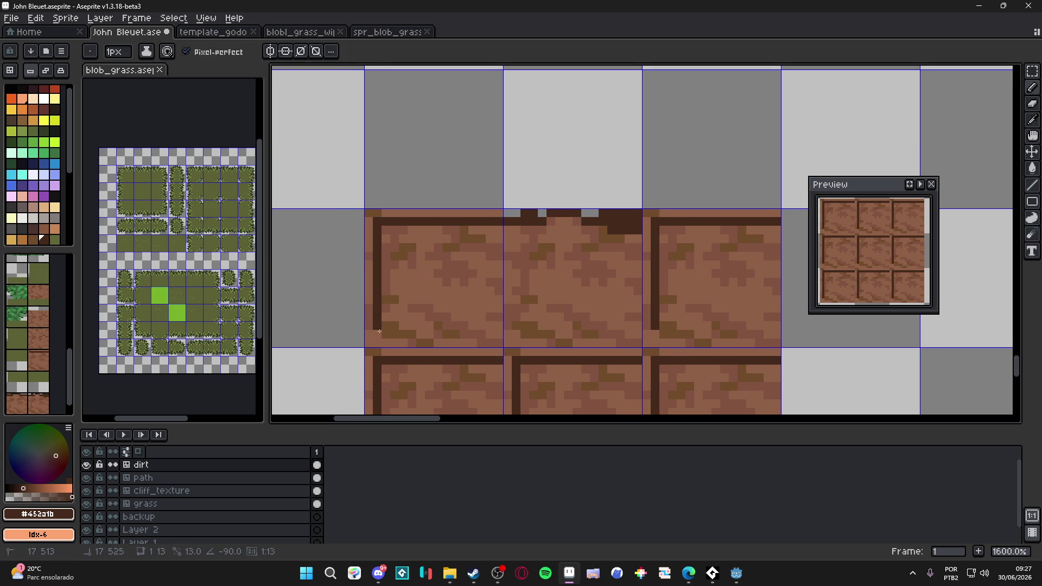
key(ctrl+z)
key(ctrl+z)
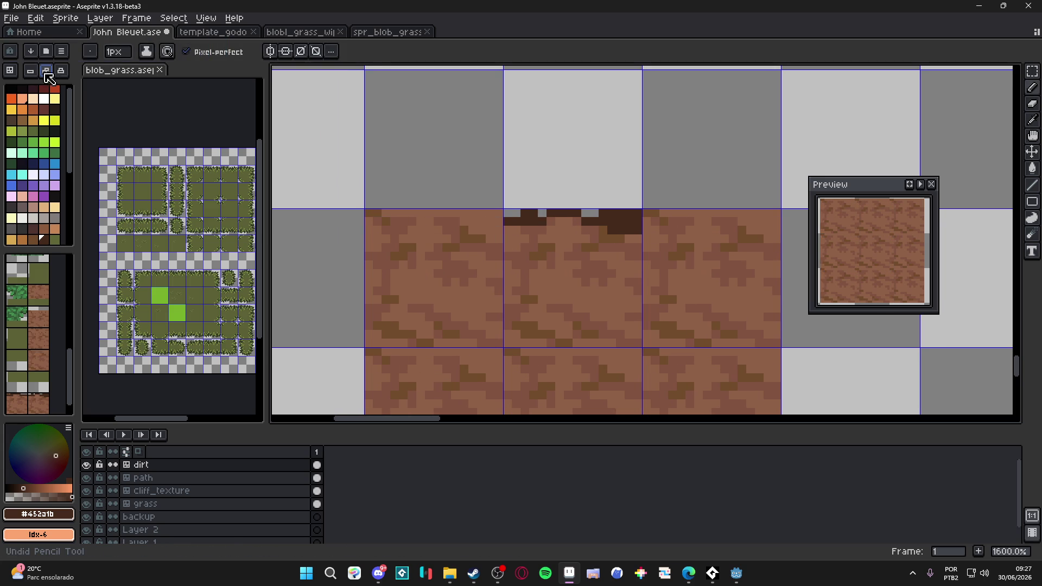
mouse_move(490, 221)
mouse_down()
mouse_move(381, 223)
mouse_move(375, 341)
mouse_up()
scroll(466, 214, down, 4)
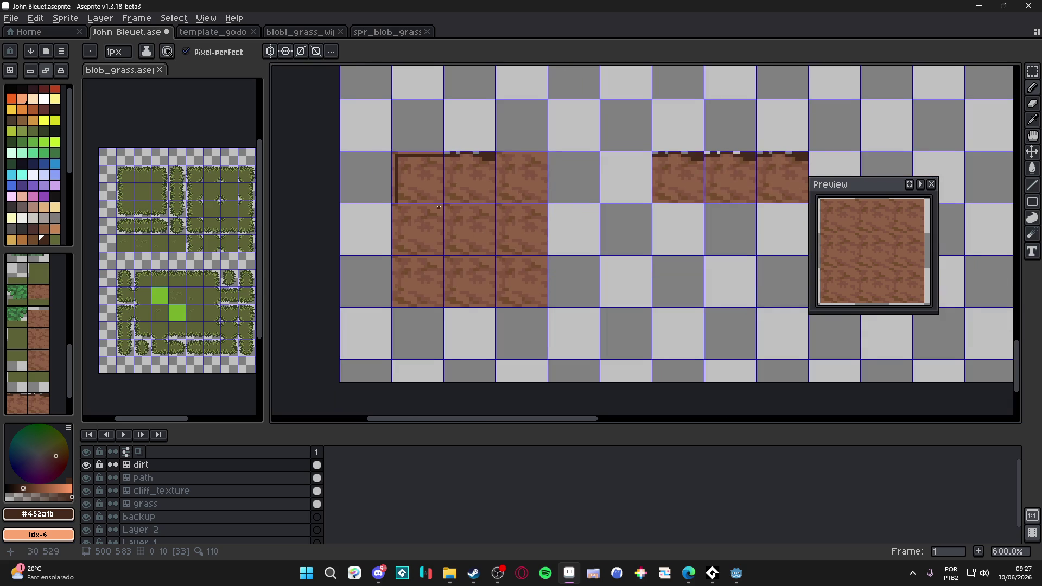
key(ctrl+z)
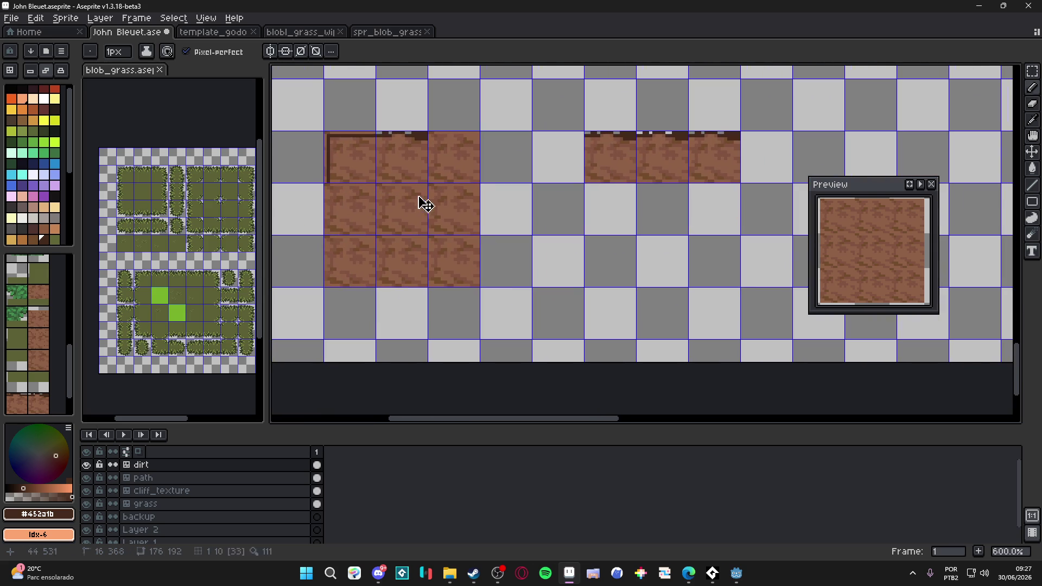
key(ctrl+z)
Switch to tile mode and pick dirt tile 29 from the canvas.
scroll(368, 150, up, 1)
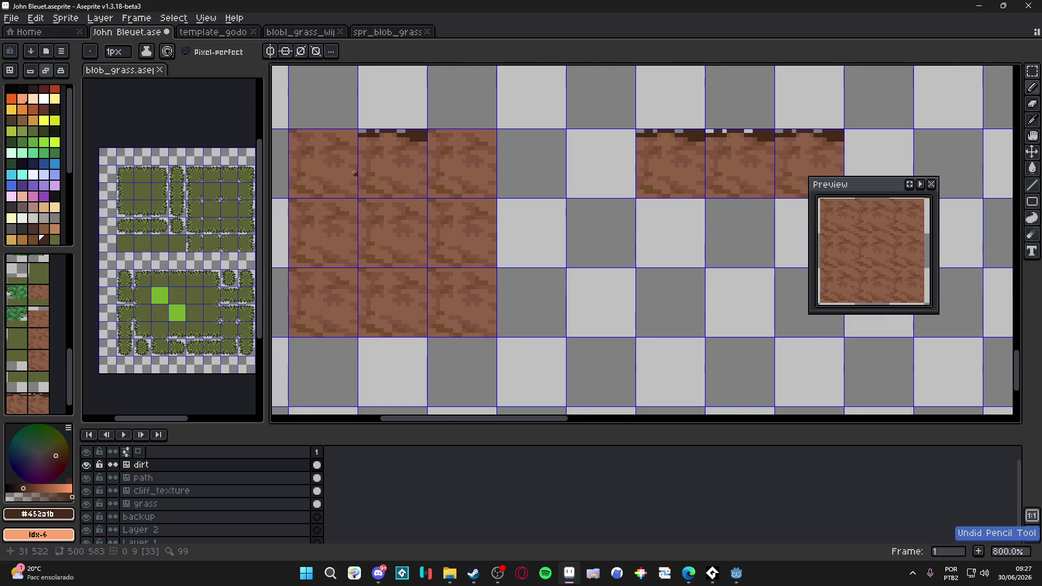
scroll(347, 206, right, 3)
scroll(282, 230, left, 3)
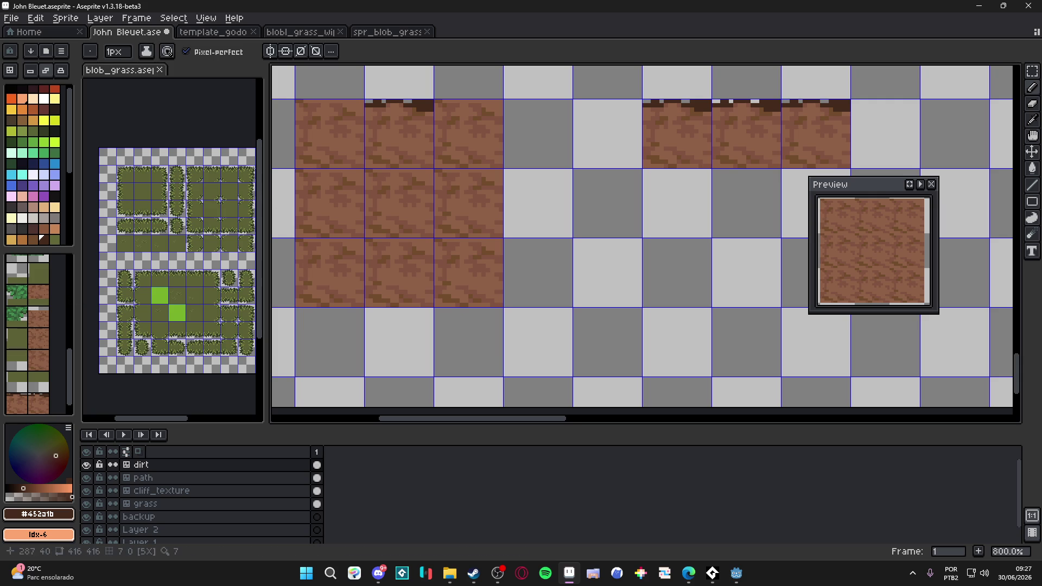
scroll(283, 161, up, 3)
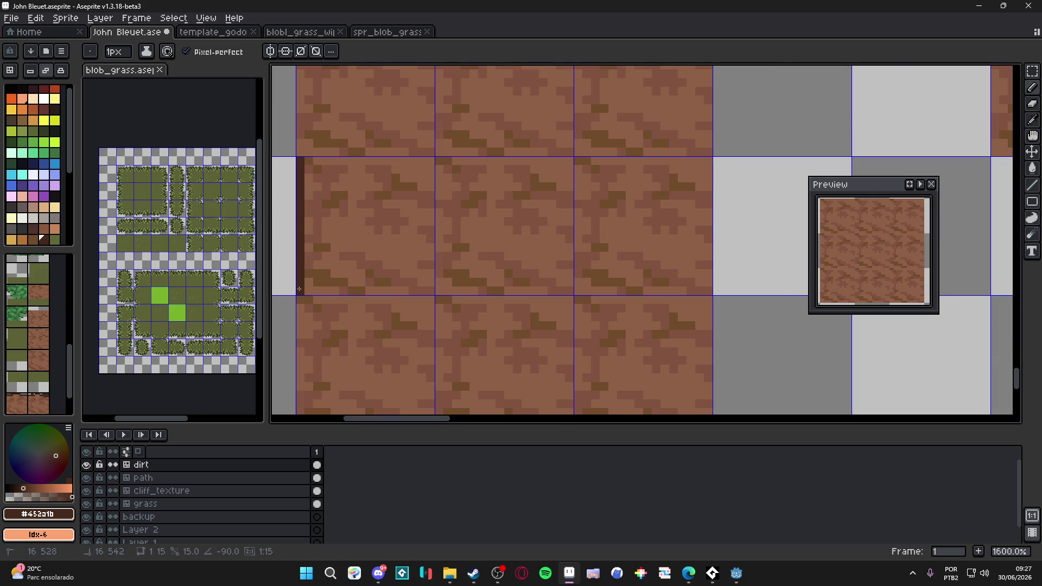
scroll(300, 293, down, 3)
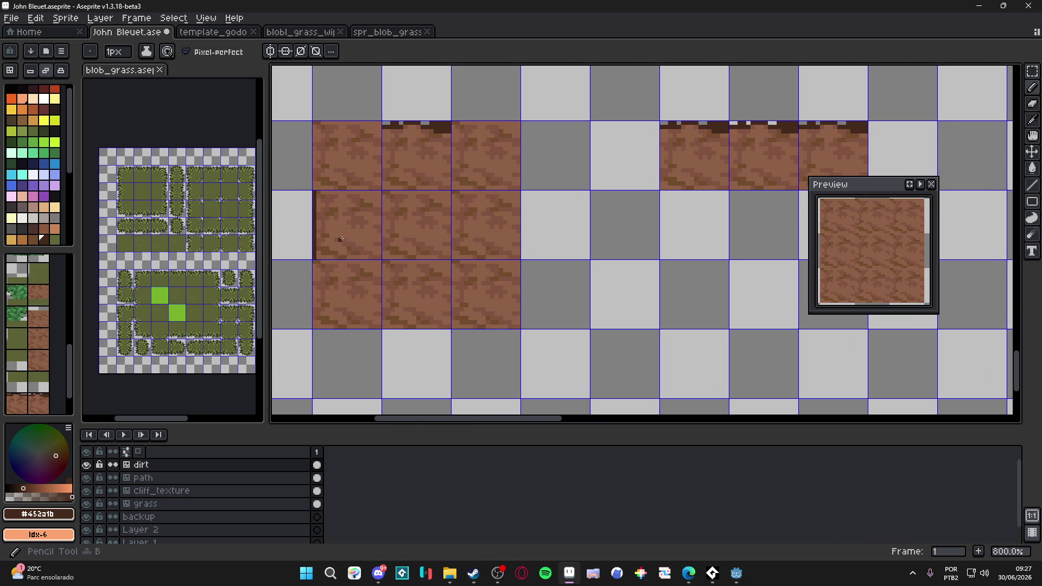
alt+click(385, 228)
key(space+Tab)
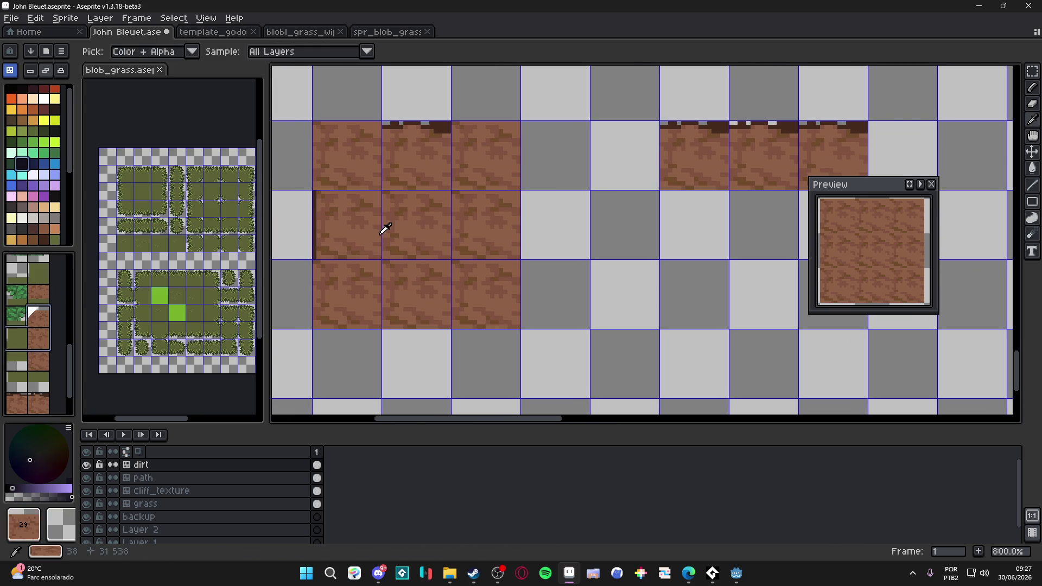
Stamp dirt tiles down a new column, adding one more at its bottom.
scroll(404, 217, right, 3)
drag(591, 217, 611, 263)
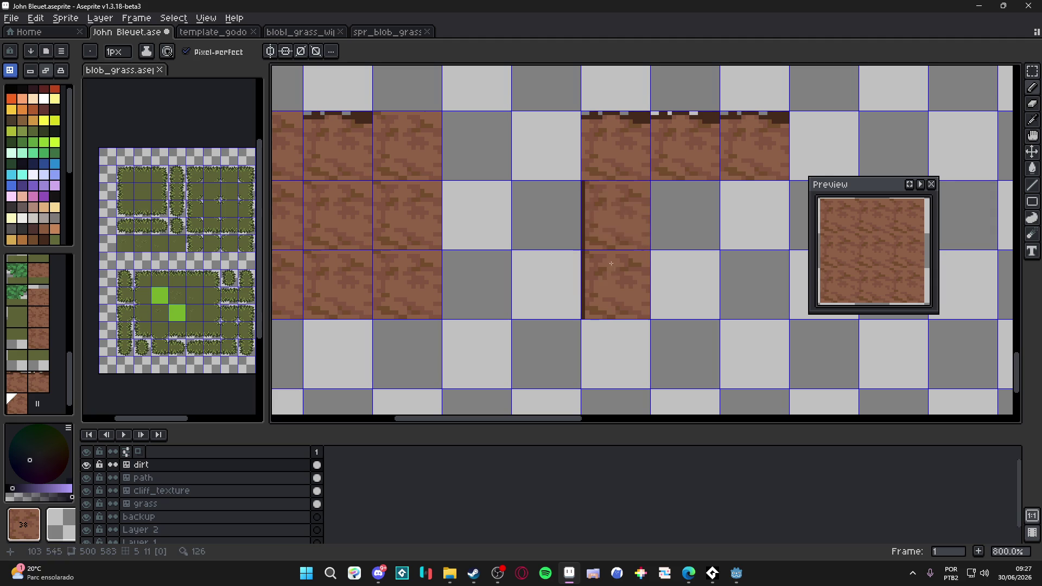
click(616, 353)
In pixel mode, draw a dark brown vertical edge line down the dirt column's left side.
key(space+Tab)
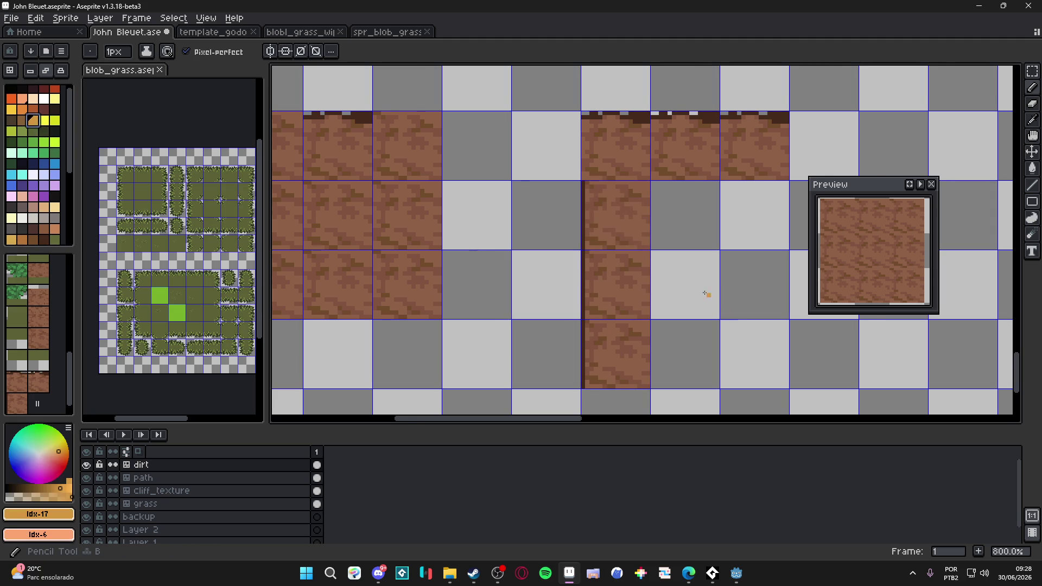
scroll(705, 293, up, 5)
alt+click(464, 268)
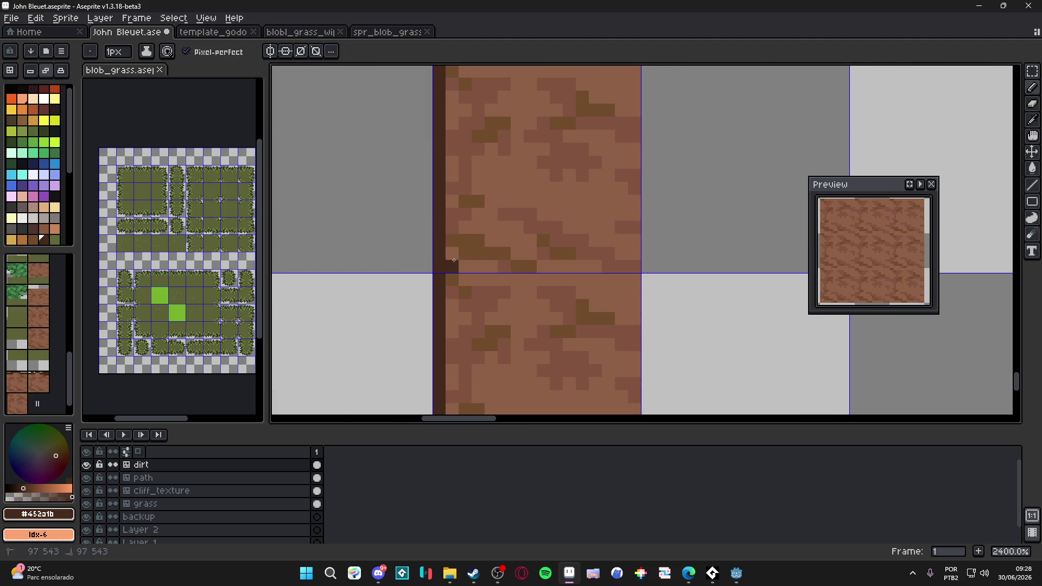
drag(453, 260, 451, 320)
key(e)
drag(433, 272, 433, 311)
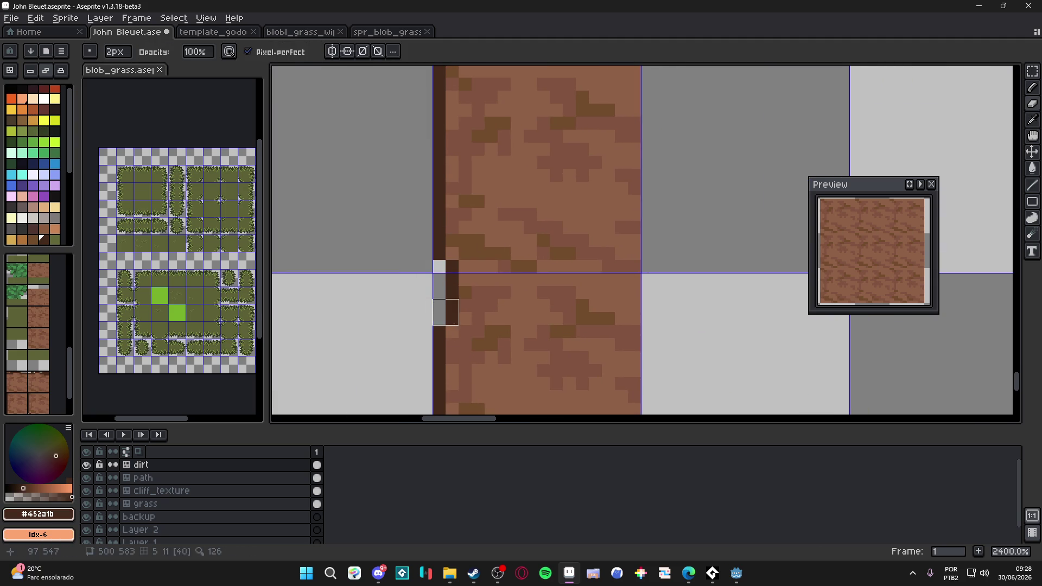
key(b)
scroll(445, 312, down, 2)
click(447, 260)
drag(448, 263, 455, 284)
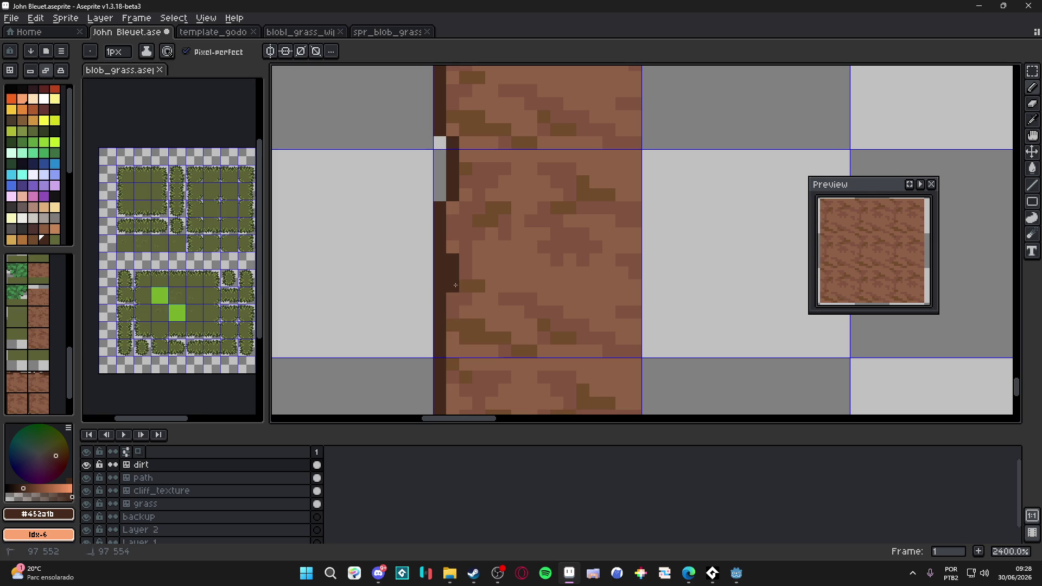
shift+click(466, 333)
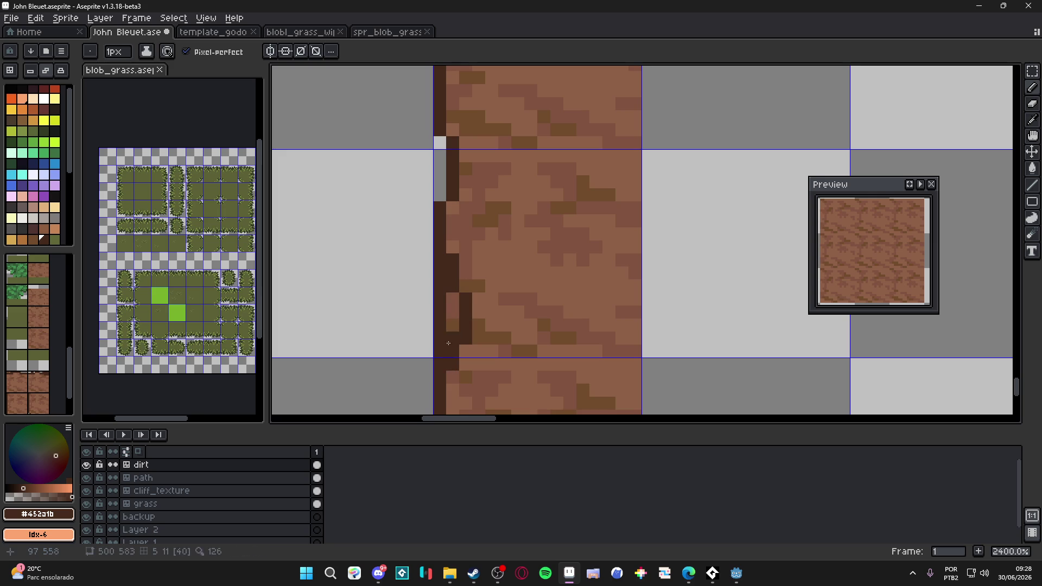
Erase dark pixels along the dirt column's edge, then undo and redo to restore the edge edits.
key(e)
drag(447, 336, 421, 266)
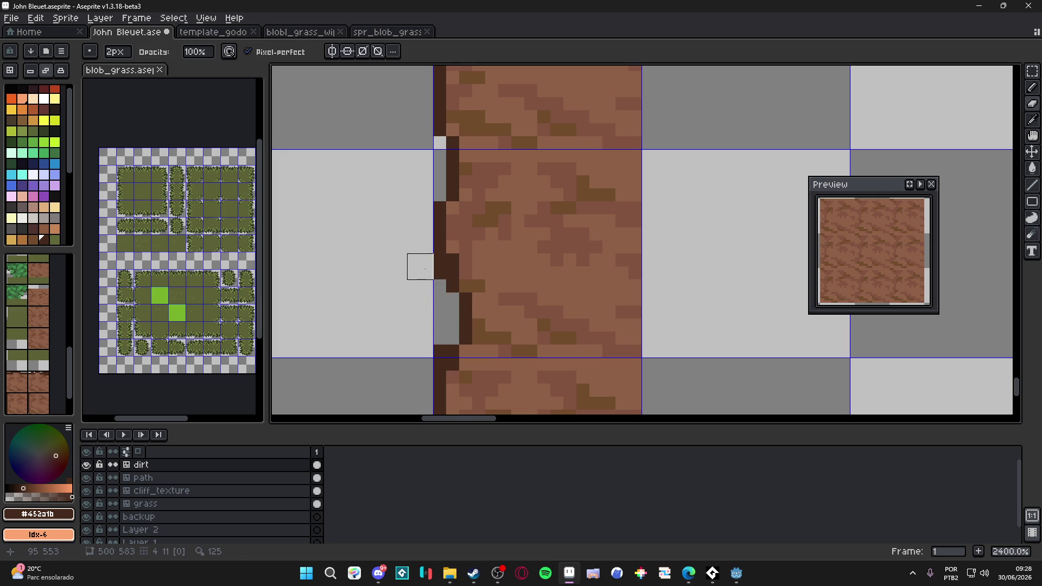
scroll(433, 267, down, 2)
click(434, 271)
click(425, 296)
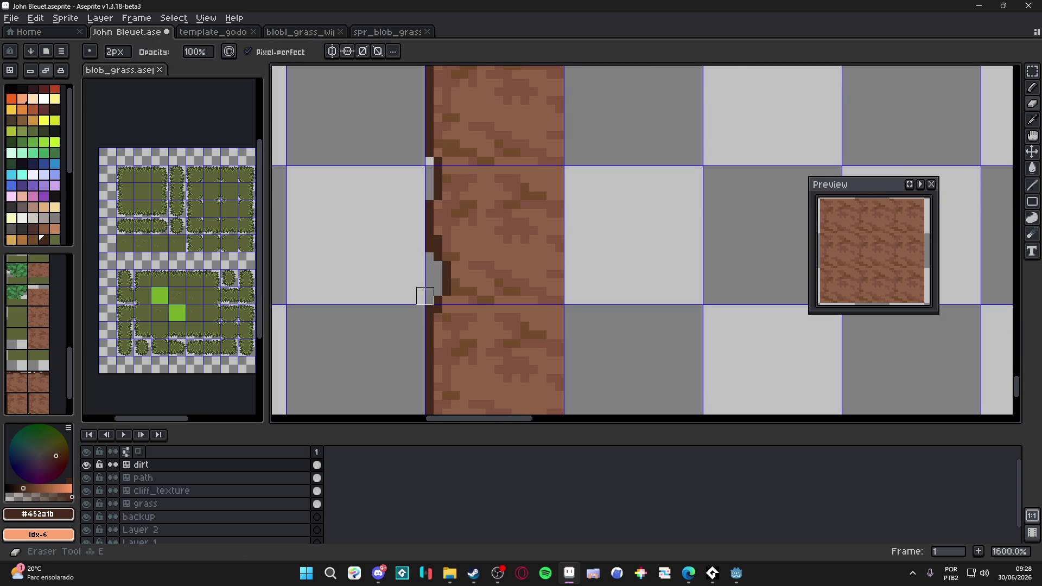
scroll(425, 304, down, 3)
key(ctrl+z)
key(v)
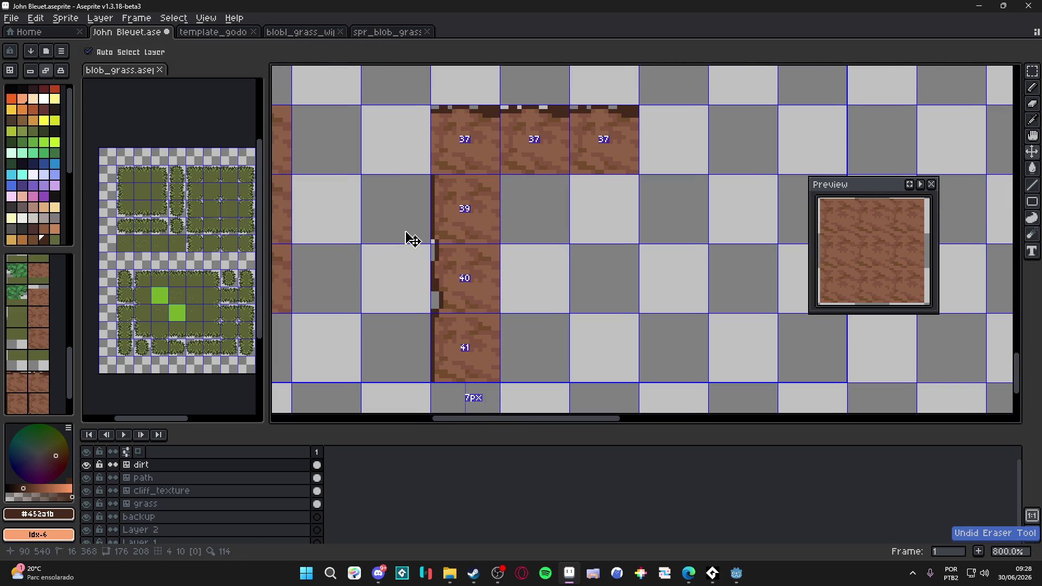
key(ctrl+z)
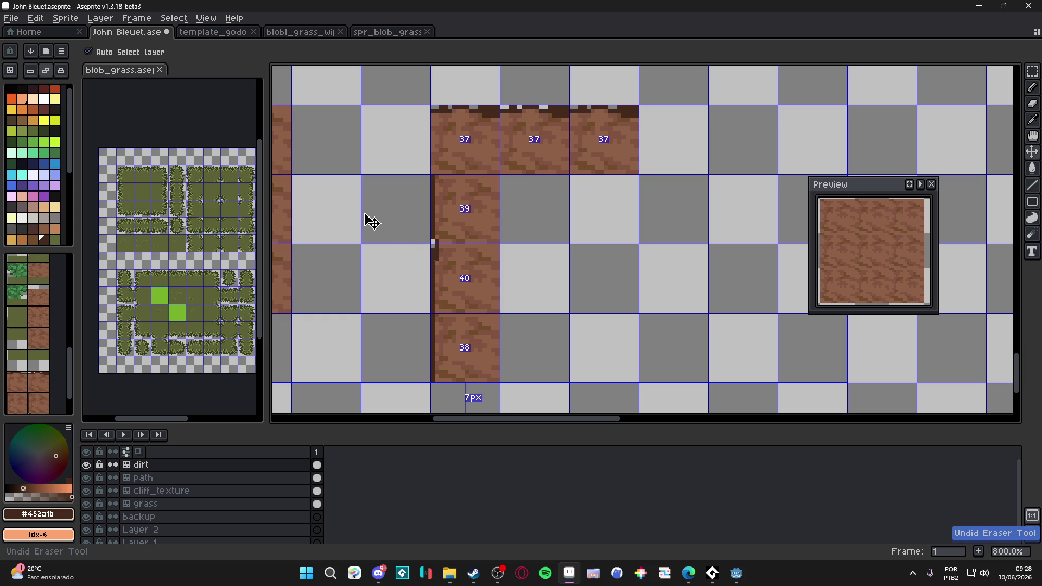
key(b)
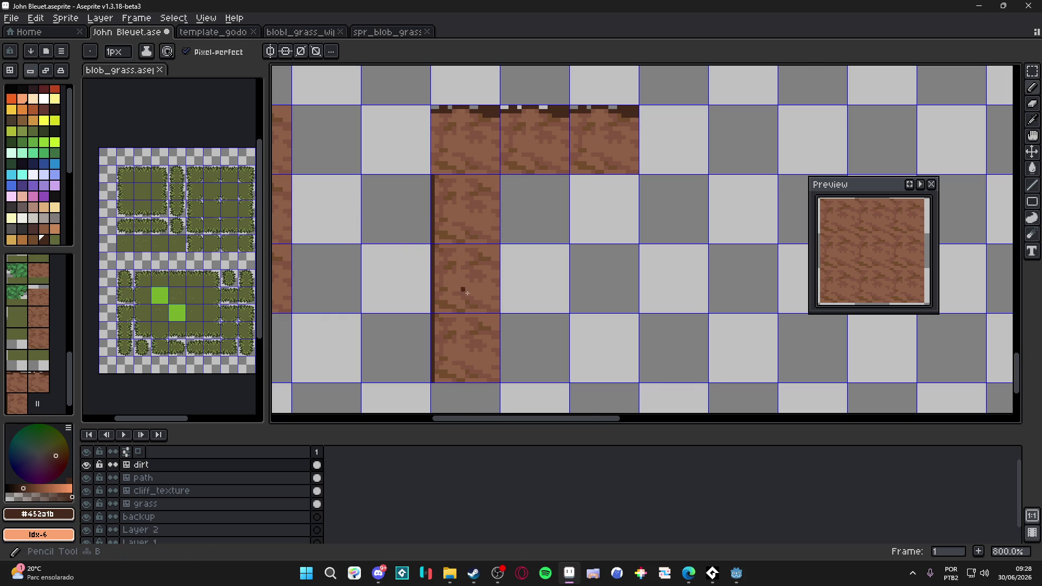
scroll(460, 291, up, 3)
key(ctrl+y)
key(ctrl+y)
Cut notches into the dark left edge by alternately erasing and adding pixels, then save.
key(e)
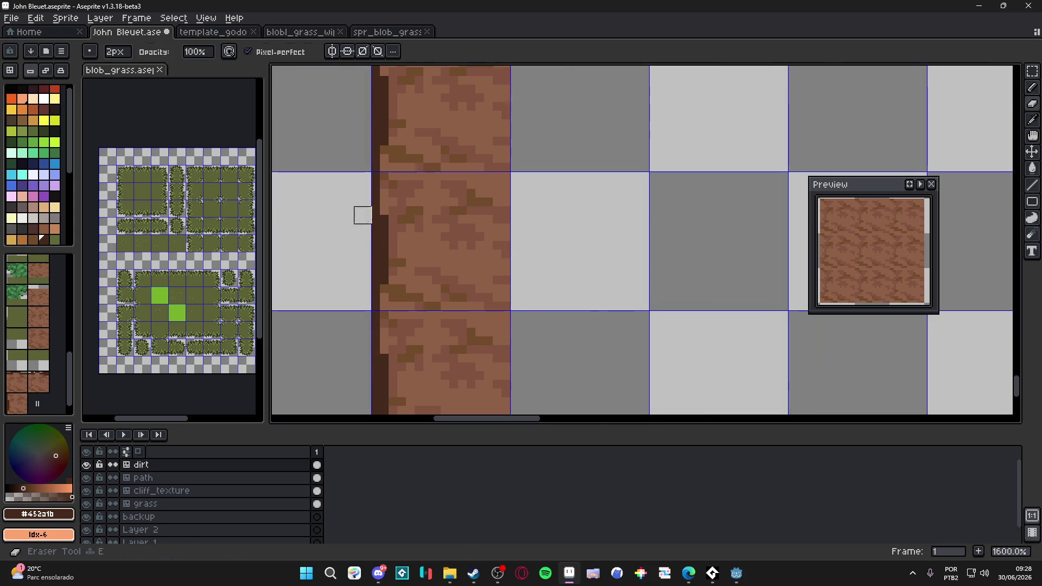
drag(371, 224, 380, 283)
key(b)
click(389, 237)
click(392, 244)
key(e)
drag(384, 233, 384, 246)
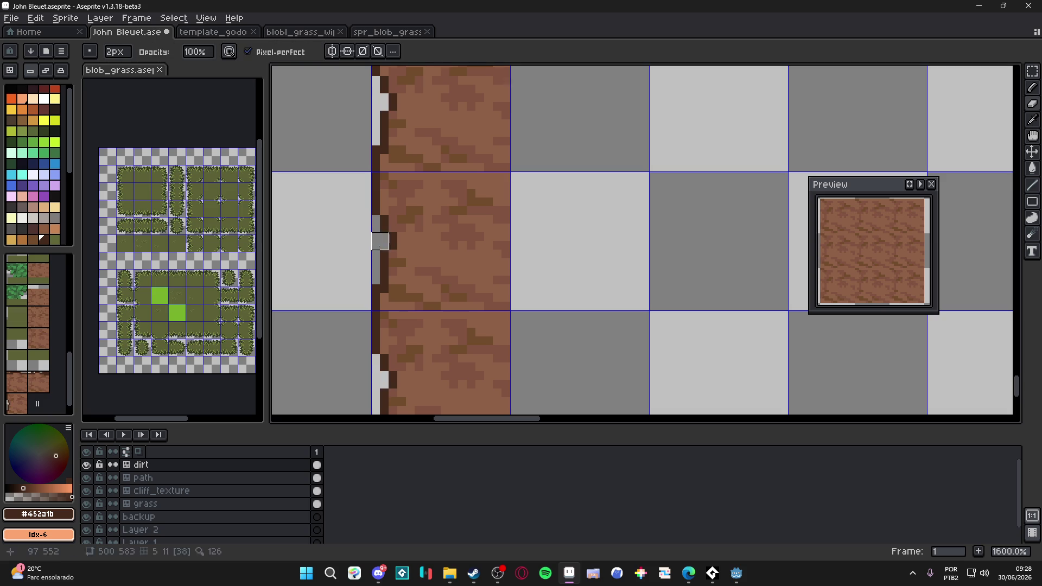
key(b)
click(387, 228)
click(382, 206)
key(e)
click(375, 206)
key(b)
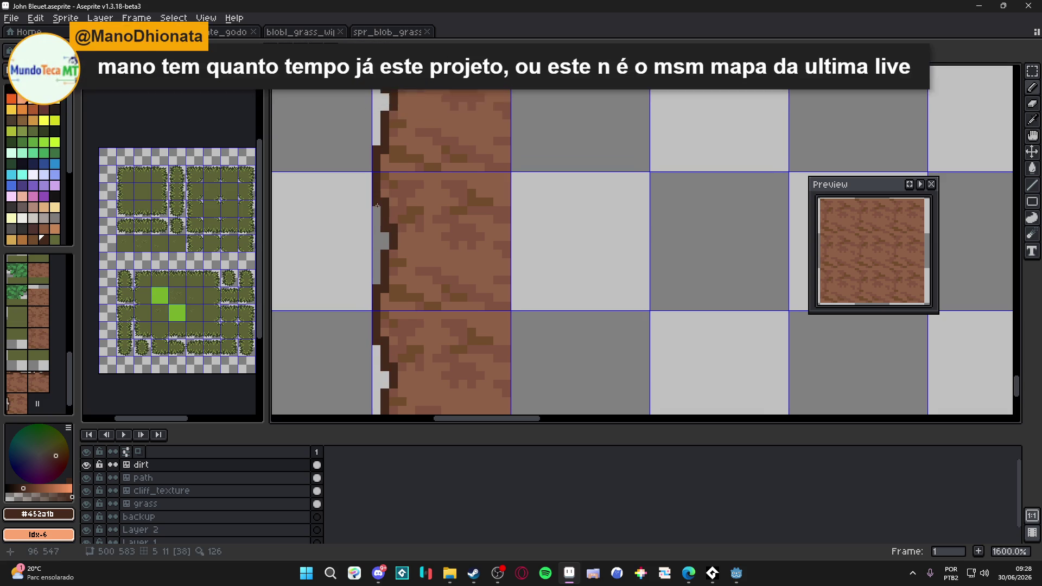
key(ctrl+s)
Paint the grey gaps along the dirt edge dark brown and save the file.
scroll(382, 205, up, 1)
scroll(382, 205, down, 2)
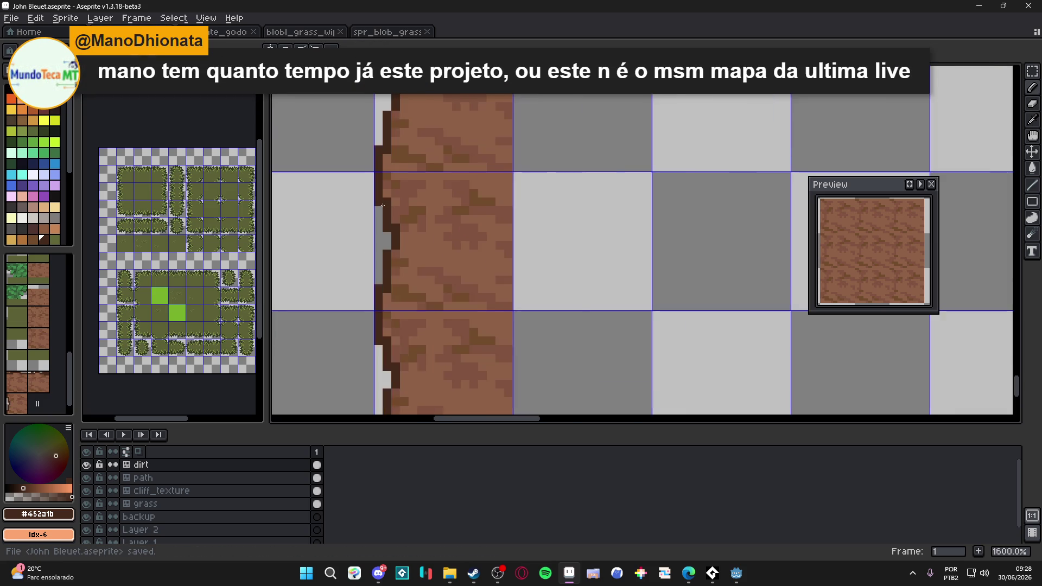
drag(383, 205, 398, 209)
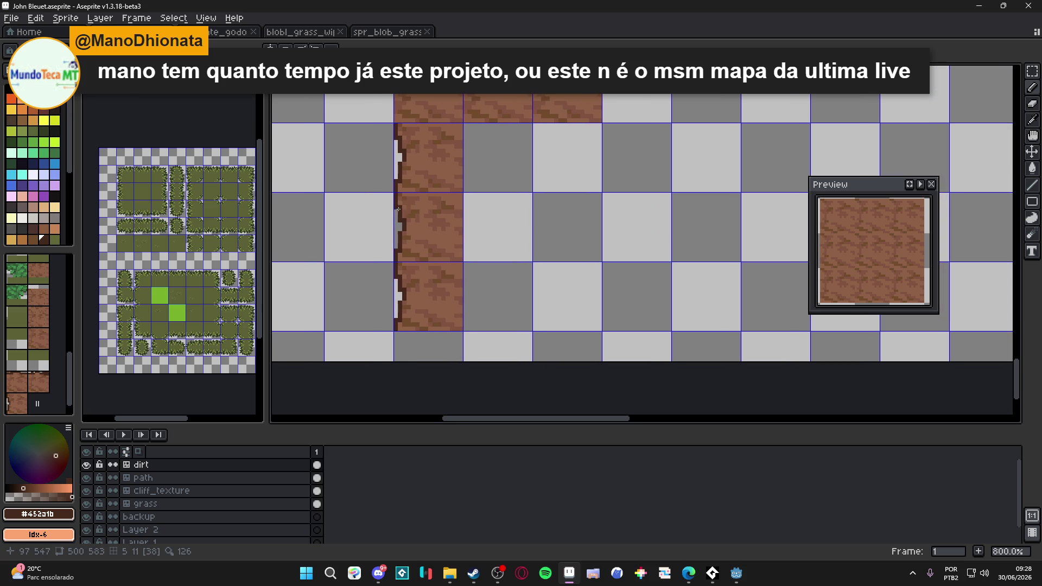
scroll(408, 230, up, 1)
scroll(401, 208, down, 1)
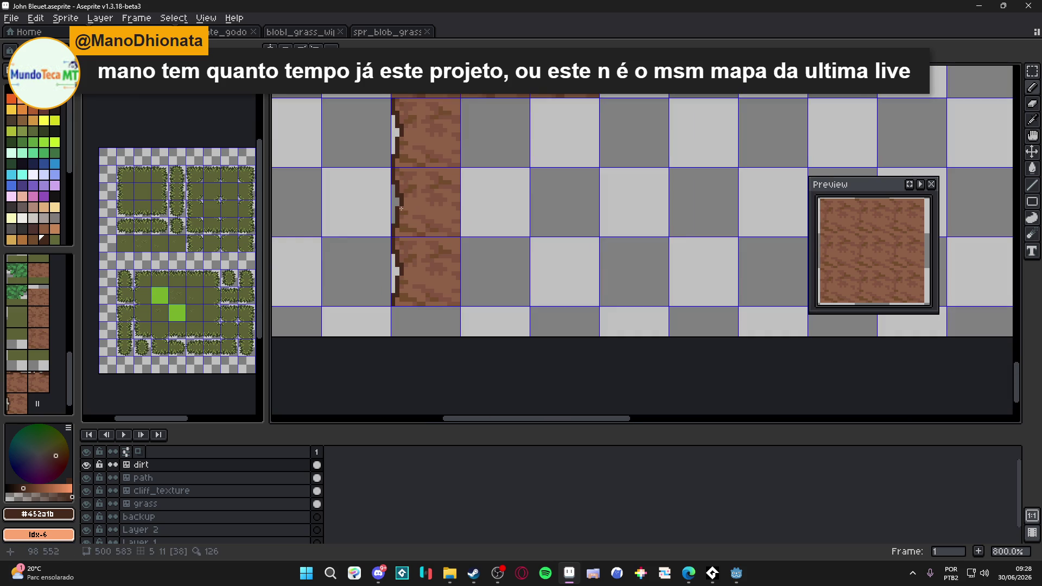
scroll(404, 172, down, 1)
scroll(472, 246, up, 1)
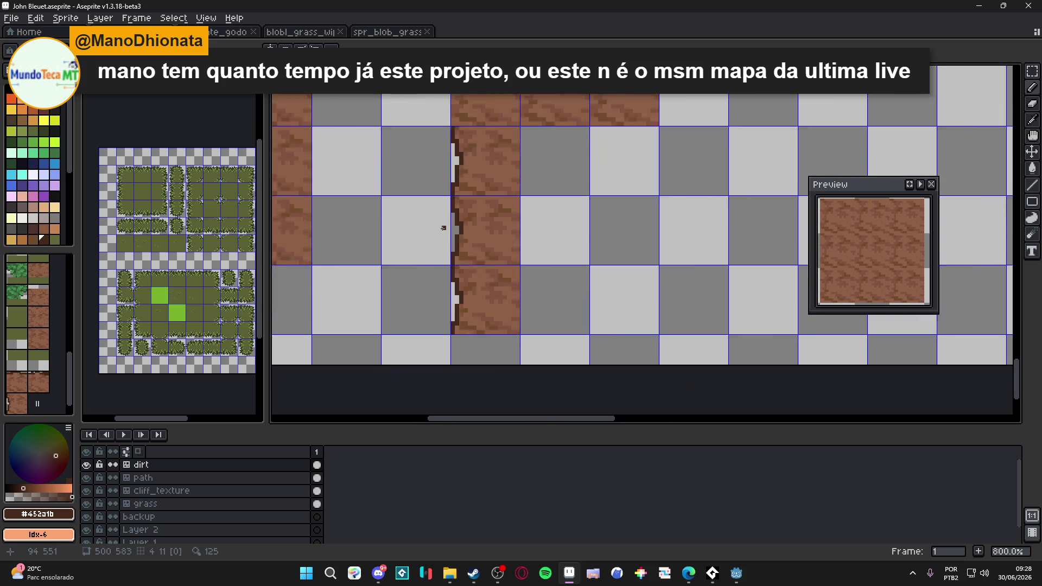
scroll(447, 225, up, 2)
mouse_move(469, 234)
mouse_down()
mouse_move(456, 243)
mouse_move(456, 231)
mouse_move(453, 254)
mouse_up()
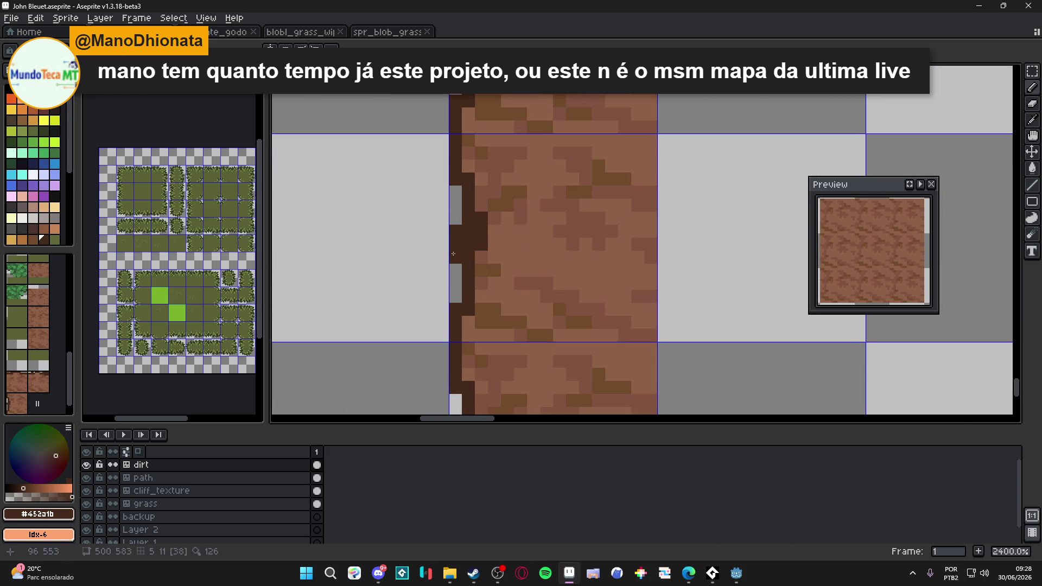
scroll(456, 206, up, 1)
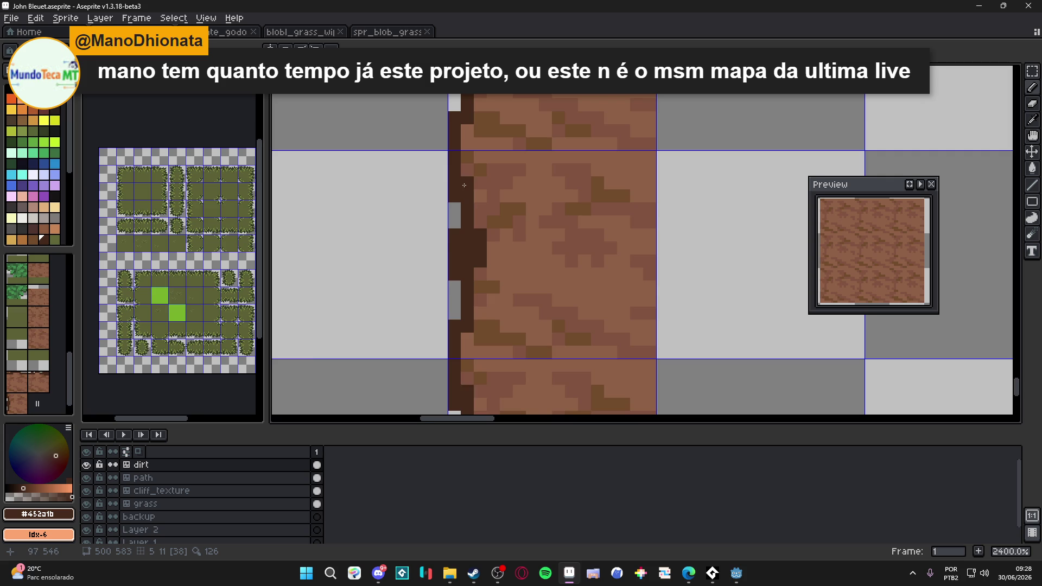
scroll(463, 185, down, 6)
scroll(513, 304, down, 2)
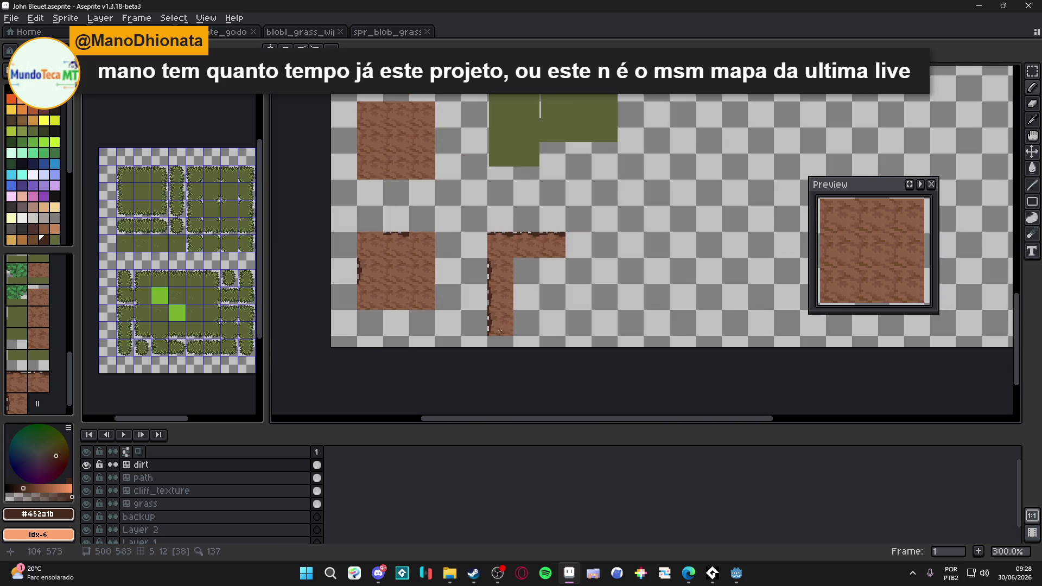
drag(494, 331, 473, 312)
key(ctrl+s)
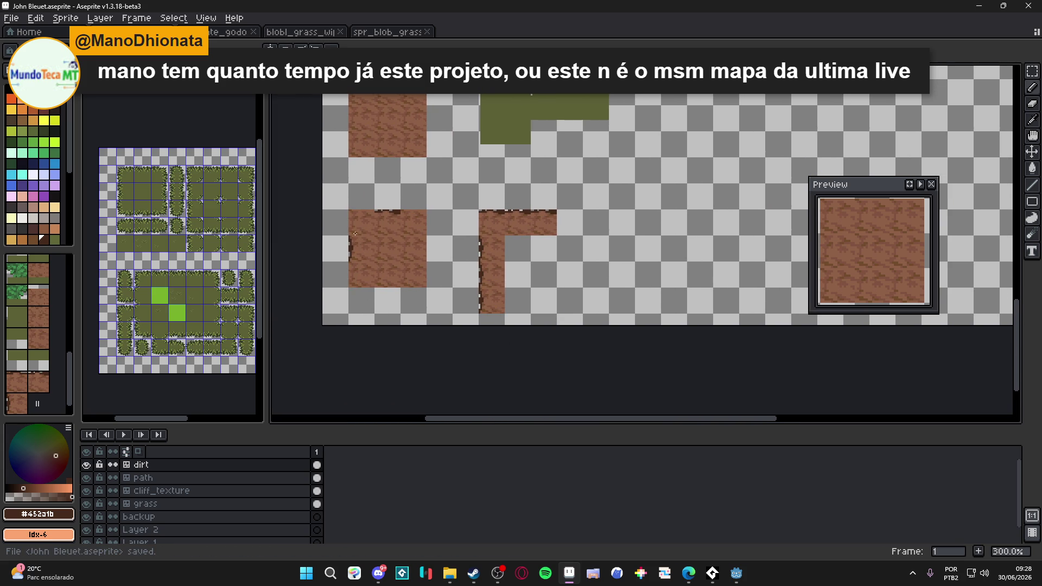
Marquee-select the dark left edge of the dirt tile plus the neighbouring dirt area.
scroll(386, 245, up, 1)
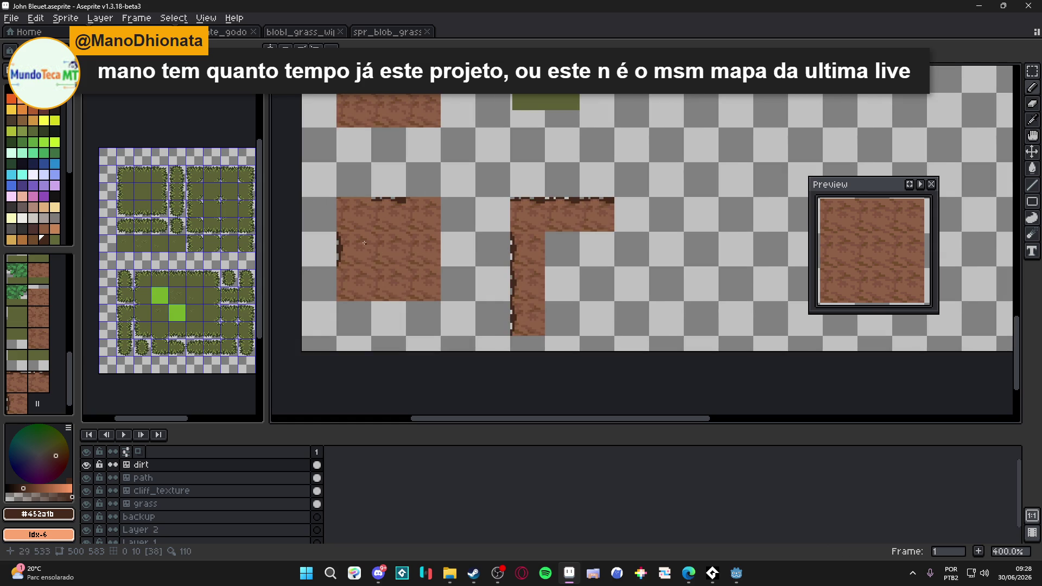
scroll(336, 248, up, 7)
drag(348, 191, 362, 260)
drag(348, 333, 362, 402)
drag(309, 246, 374, 376)
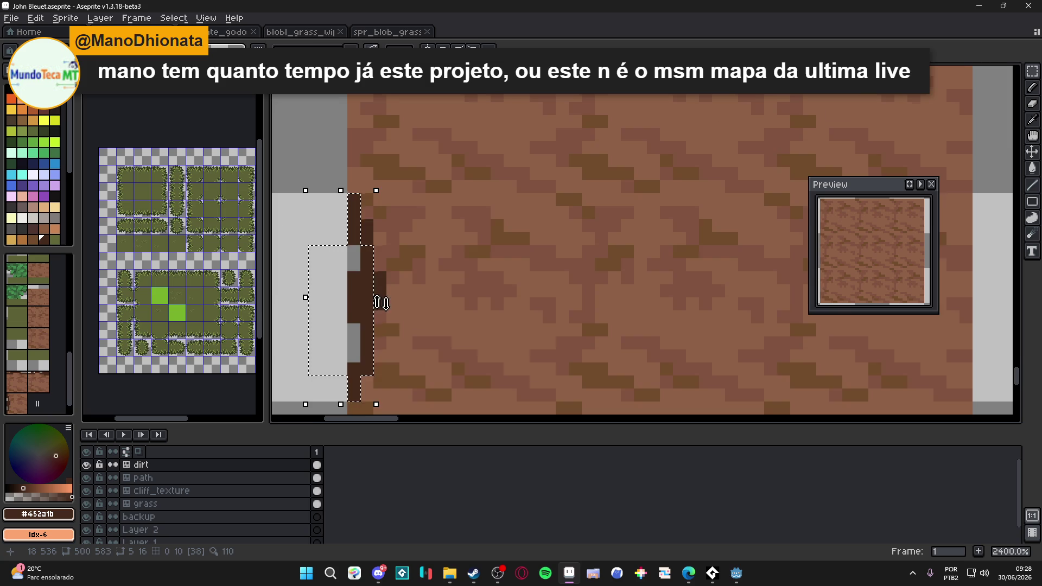
scroll(380, 303, up, 3)
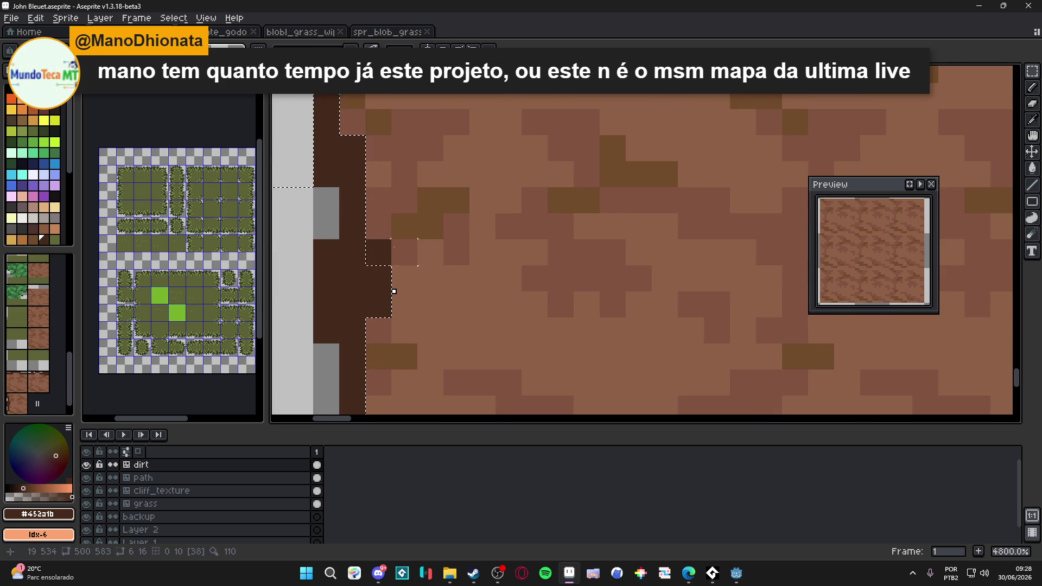
scroll(391, 288, down, 4)
Move the selected edge piece to the dirt block's right side, flush against the tile edge.
mouse_move(315, 268)
mouse_down()
mouse_move(342, 293)
mouse_move(617, 298)
mouse_up()
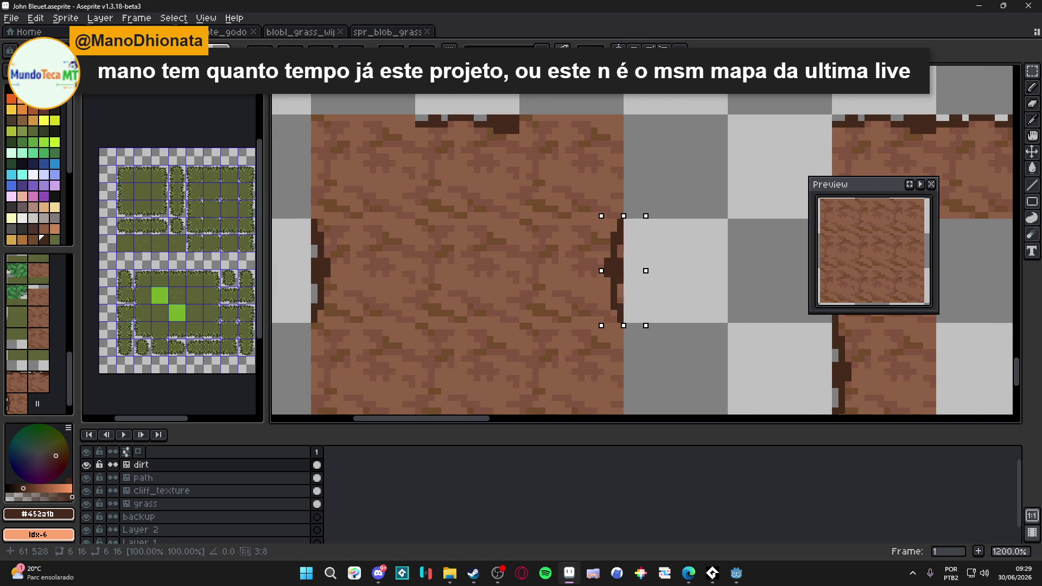
scroll(583, 257, down, 3)
key(ctrl+z)
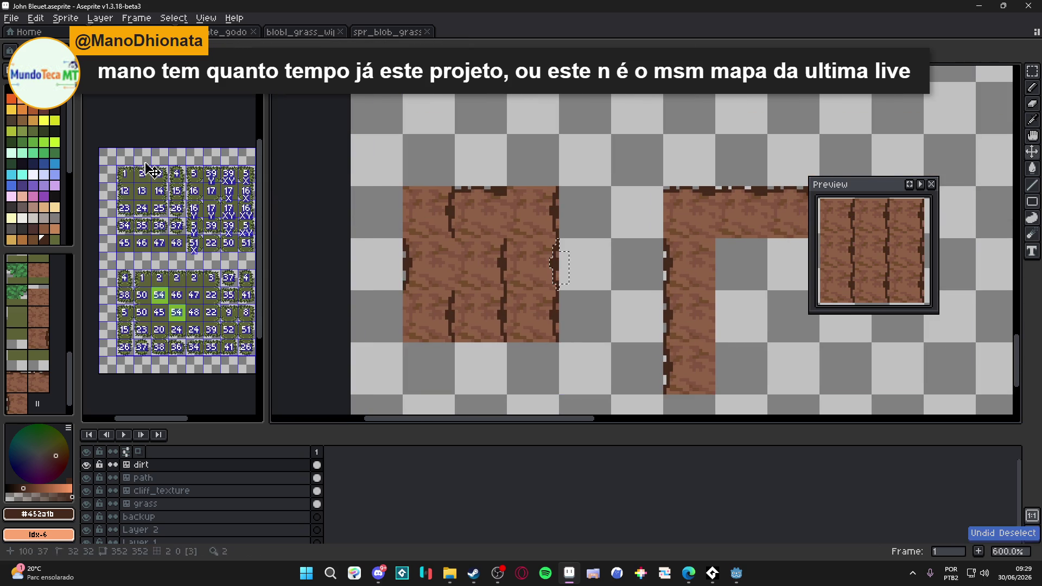
scroll(539, 249, up, 3)
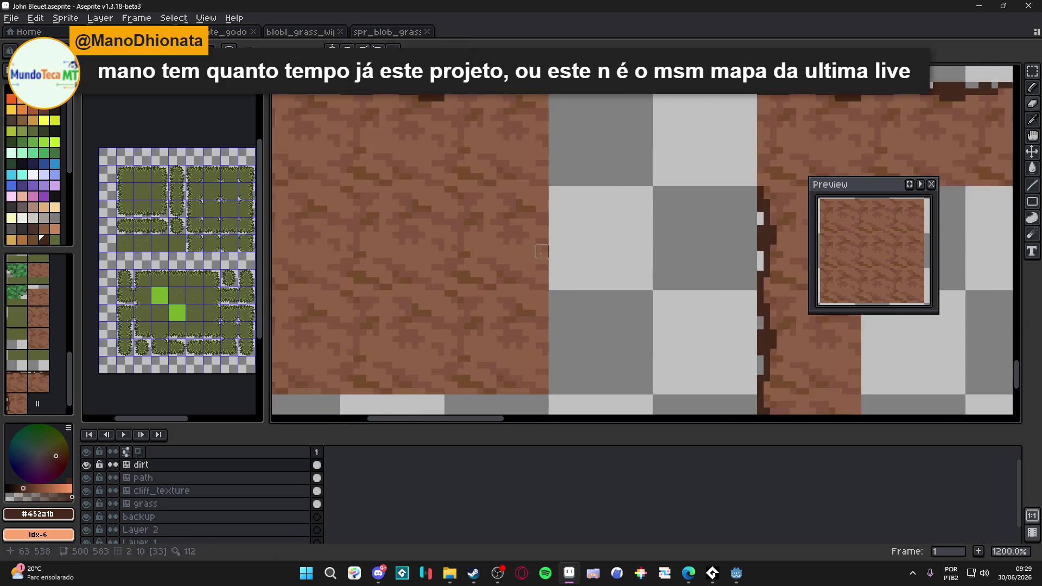
mouse_move(535, 249)
mouse_down()
mouse_move(635, 262)
mouse_move(533, 262)
mouse_up()
scroll(607, 290, down, 3)
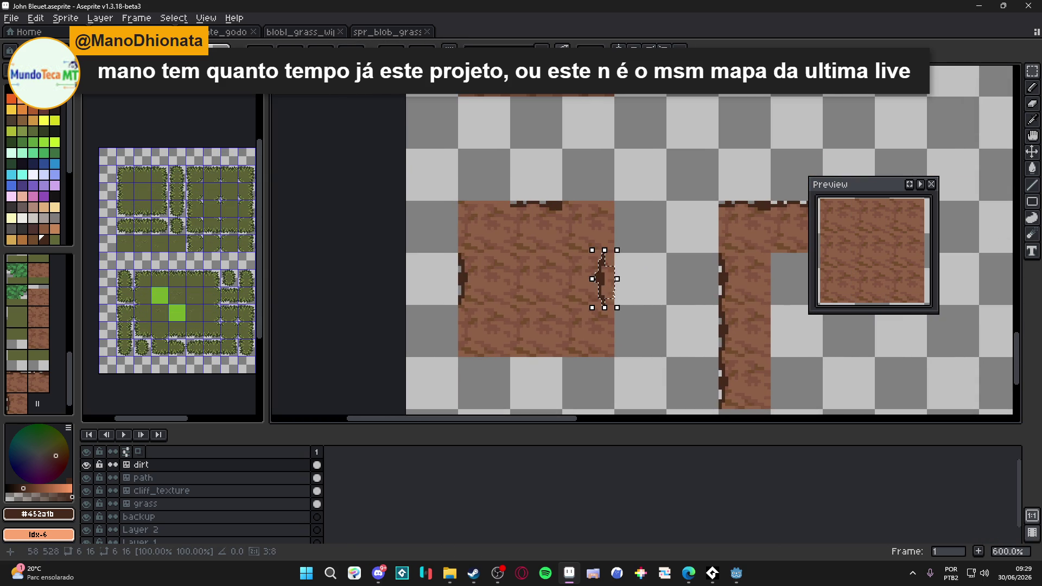
scroll(606, 296, up, 4)
mouse_move(616, 291)
mouse_down()
mouse_move(628, 293)
mouse_move(628, 278)
mouse_up()
scroll(628, 278, down, 3)
scroll(588, 269, up, 3)
key(e)
scroll(585, 331, down, 4)
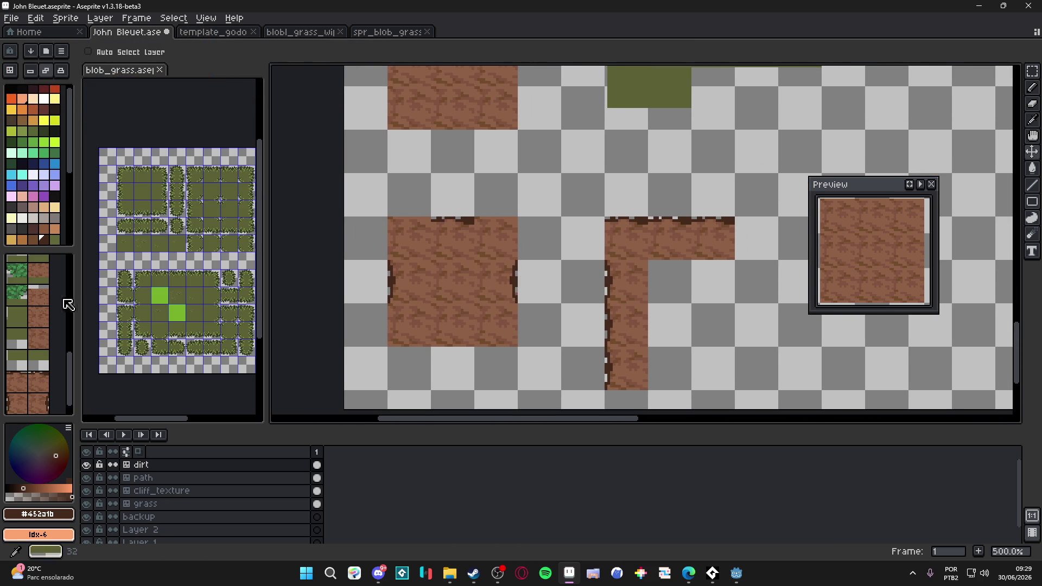
Stamp plain dirt tiles to lengthen the path column and save the file.
click(38, 404)
click(569, 279)
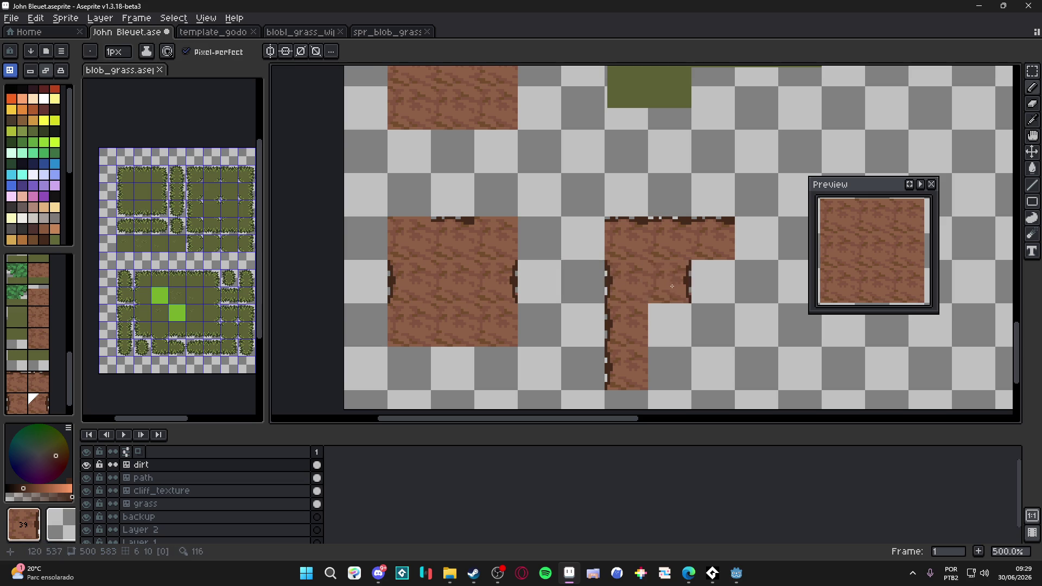
drag(673, 310, 671, 366)
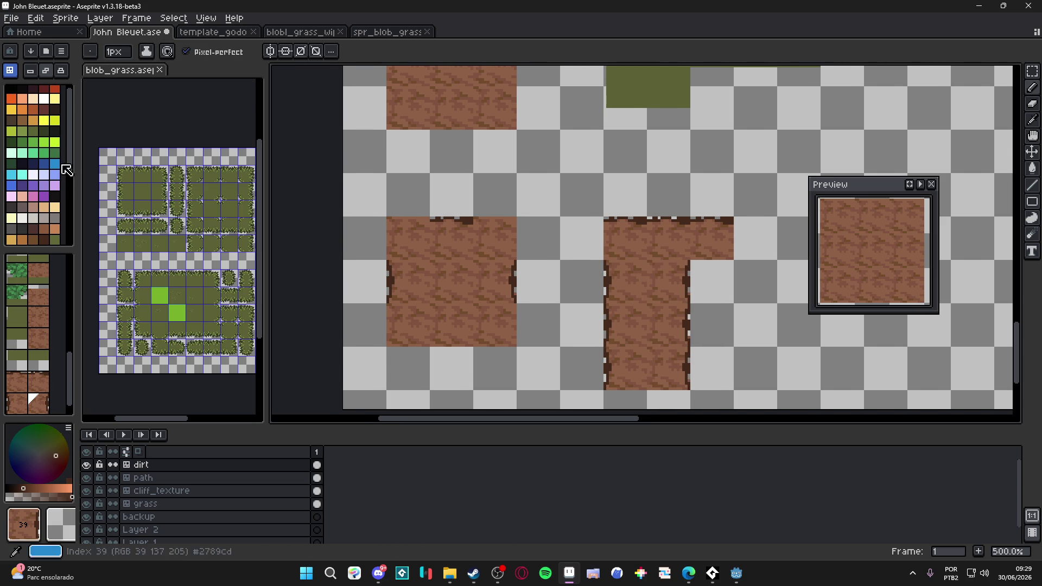
key(Tab)
key(ctrl+s)
key(Tab)
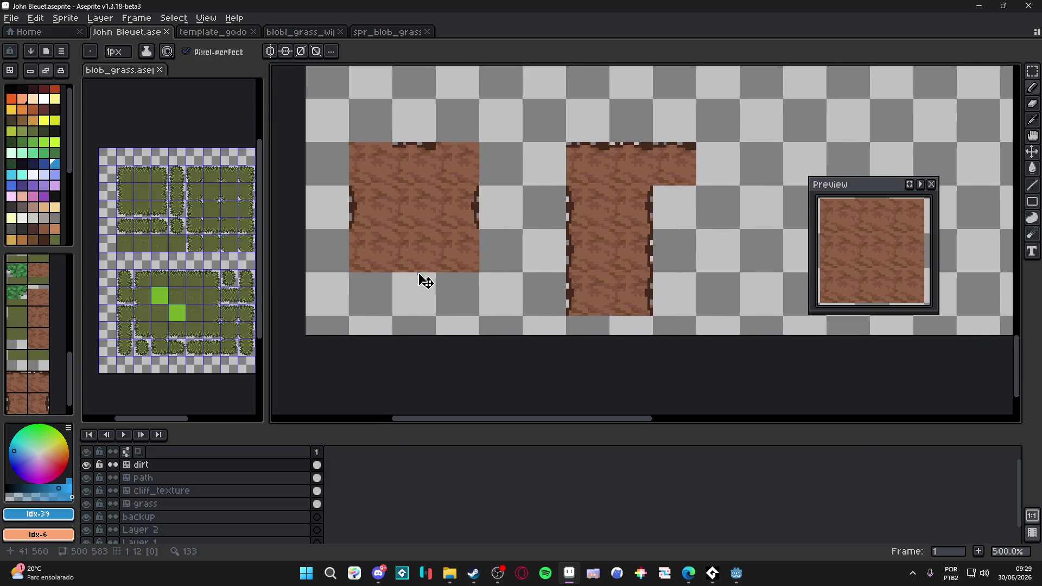
Rectangle-select one tile of the left dirt block.
key(v)
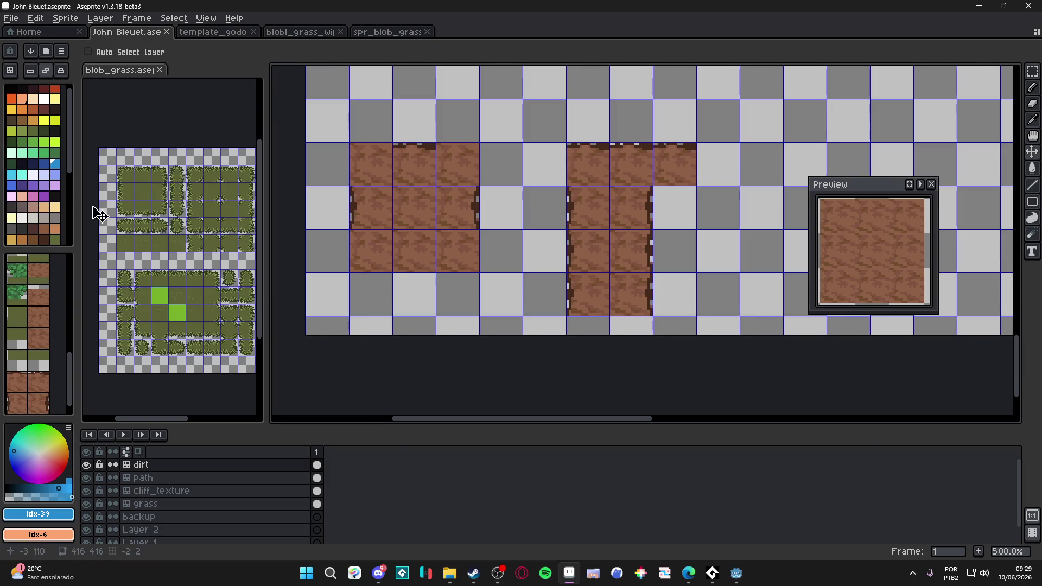
scroll(398, 258, up, 1)
key(m)
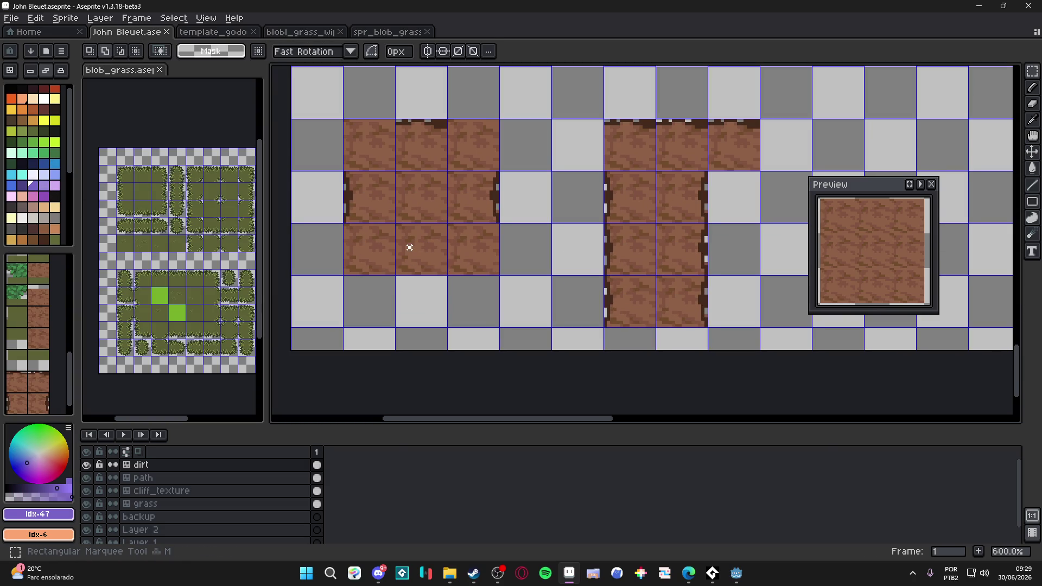
drag(410, 247, 428, 263)
scroll(390, 233, up, 1)
scroll(379, 231, down, 2)
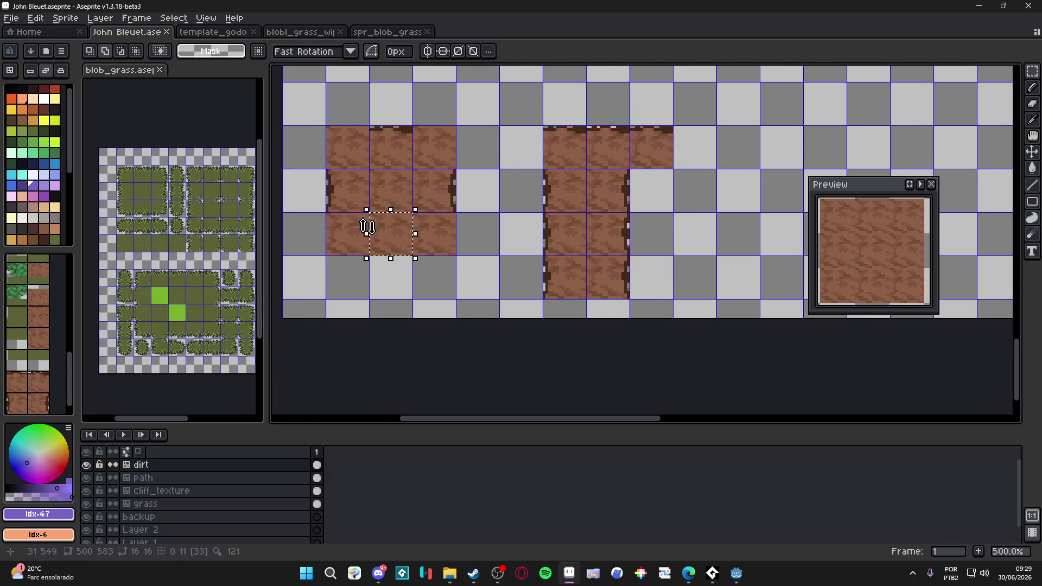
scroll(375, 235, up, 4)
Draw a dark brown line along the bottom of the dirt tile.
key(b)
alt+click(559, 157)
scroll(476, 271, up, 1)
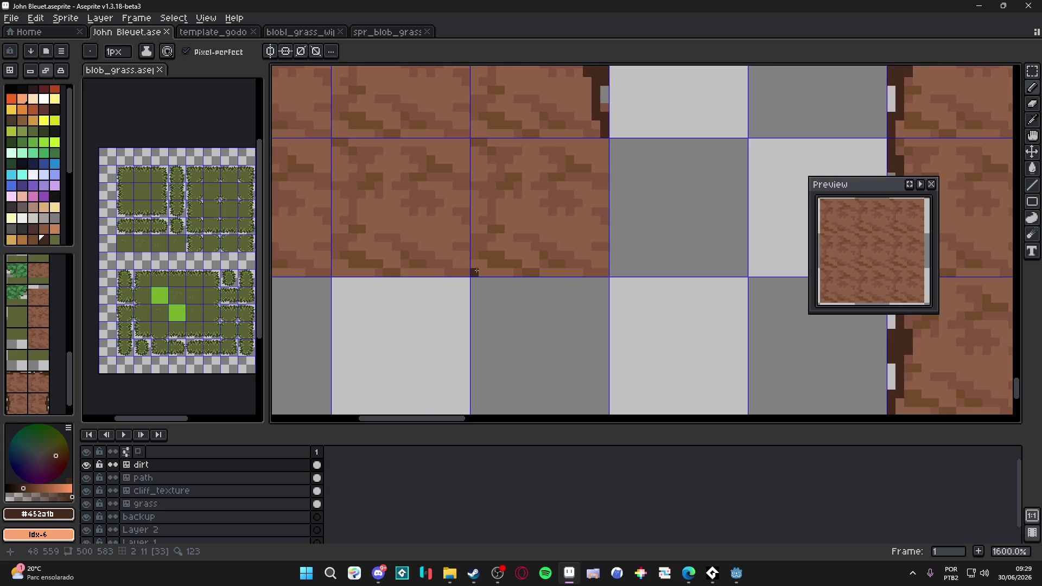
drag(466, 272, 336, 273)
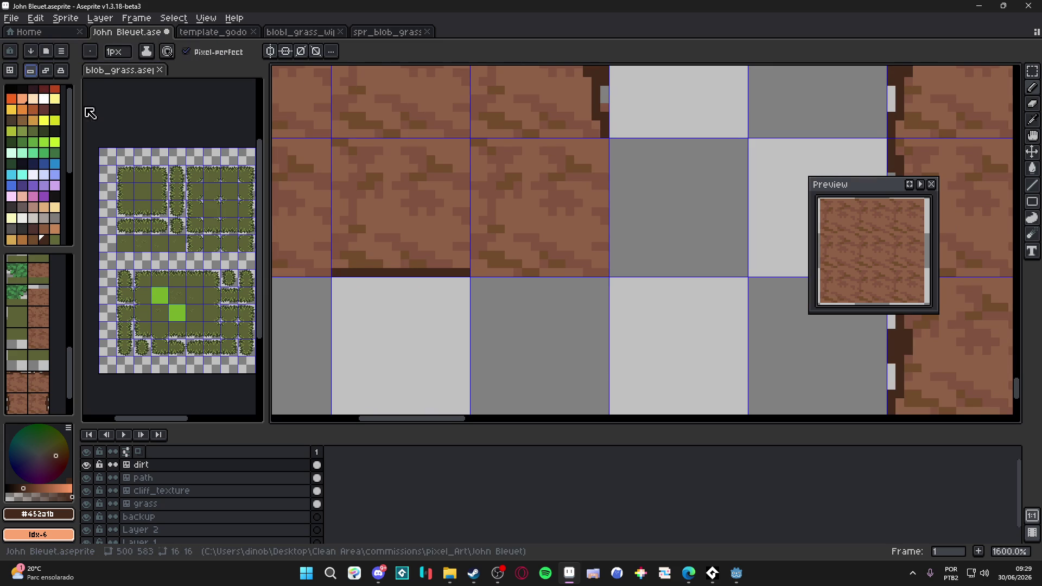
scroll(91, 300, down, 2)
Return to Tiles mode and pan across to the end of the horizontal dirt strip.
key(Tab)
scroll(446, 272, down, 3)
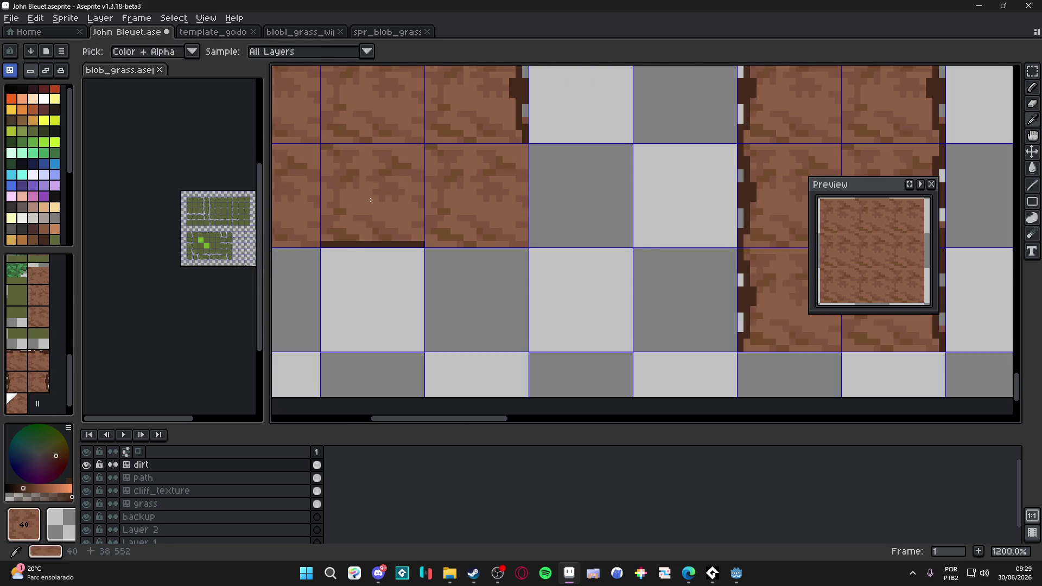
drag(446, 272, 500, 343)
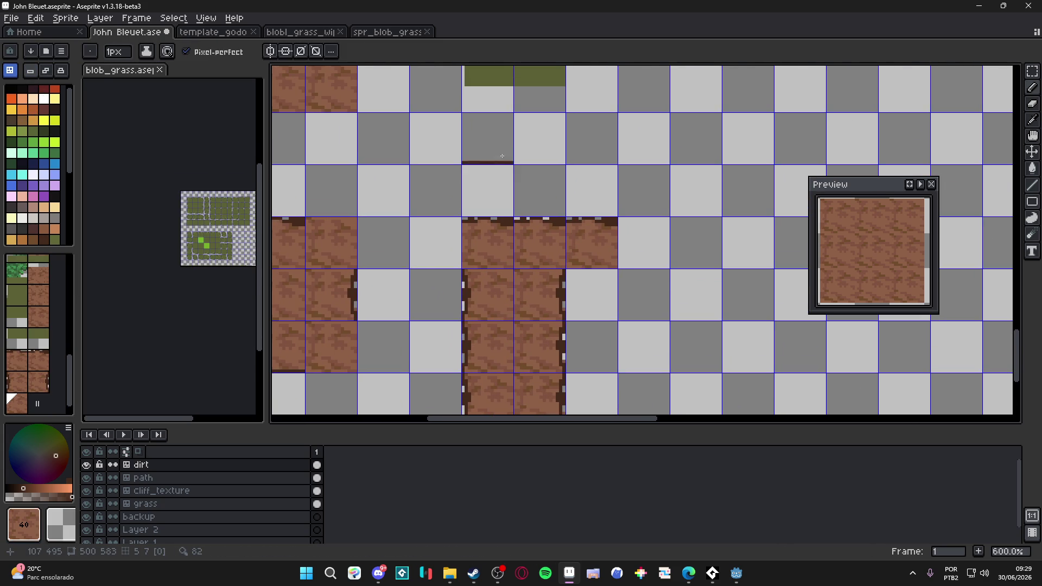
mouse_move(548, 242)
mouse_down()
mouse_move(580, 106)
mouse_move(584, 272)
mouse_up()
mouse_move(673, 288)
mouse_down()
mouse_move(424, 272)
mouse_move(459, 270)
mouse_up()
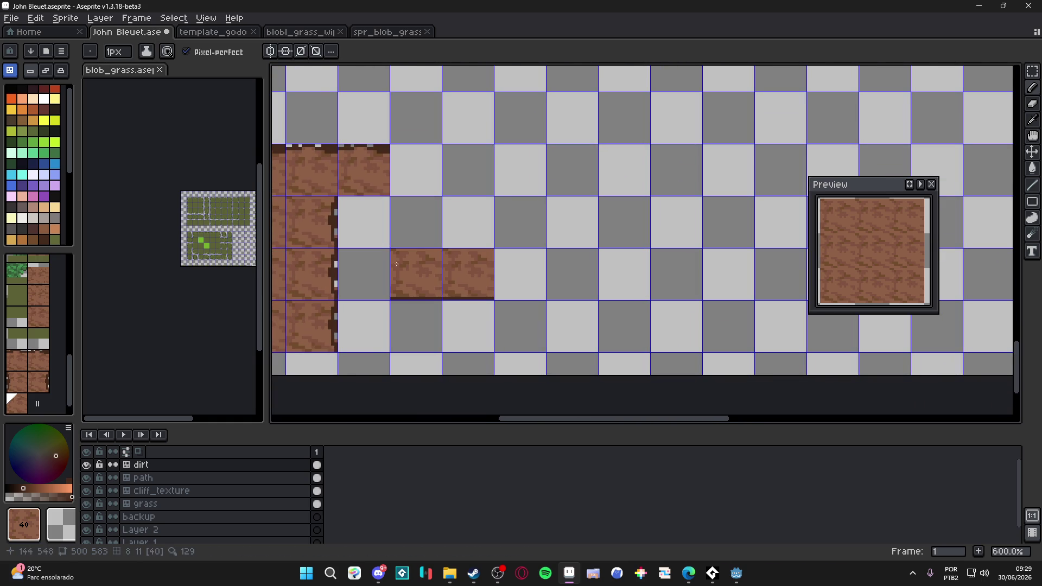
Add a third dirt tile to the strip and line its bottom with dark brown, roughened by erasing.
click(518, 273)
key(Tab)
scroll(429, 301, up, 4)
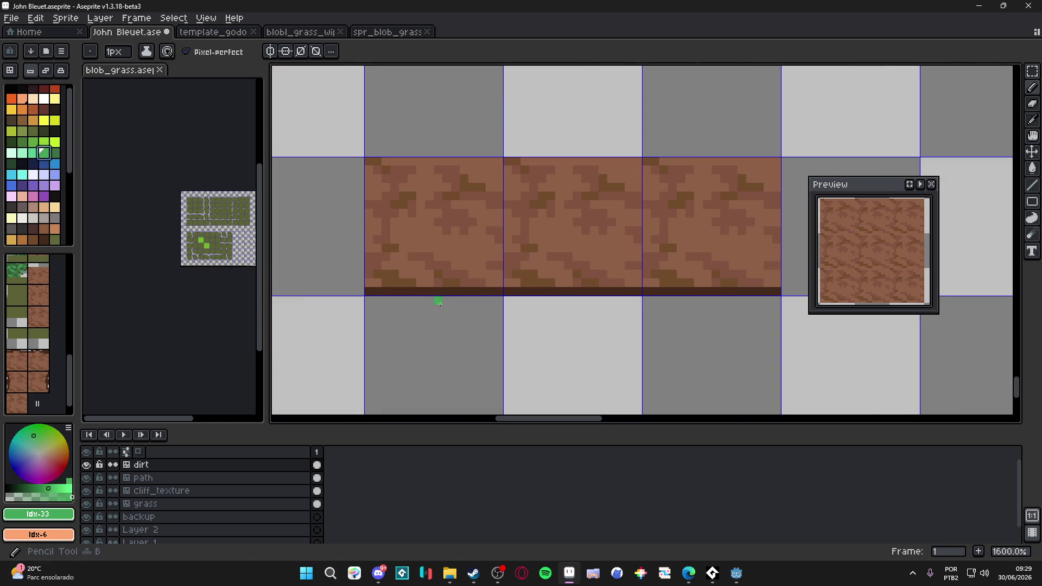
alt+click(484, 290)
drag(478, 283, 533, 284)
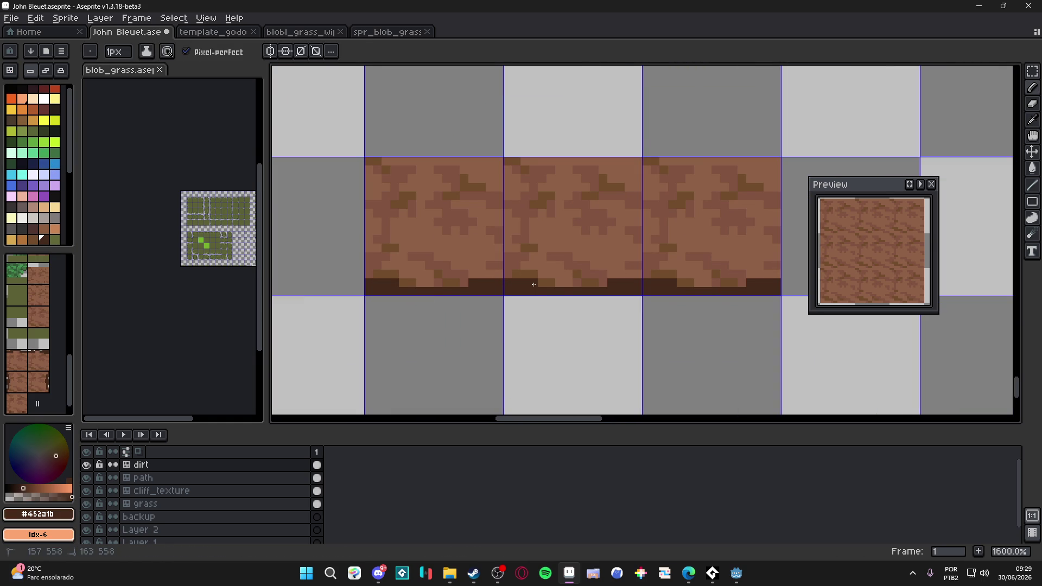
key(e)
click(533, 292)
shift+click(473, 292)
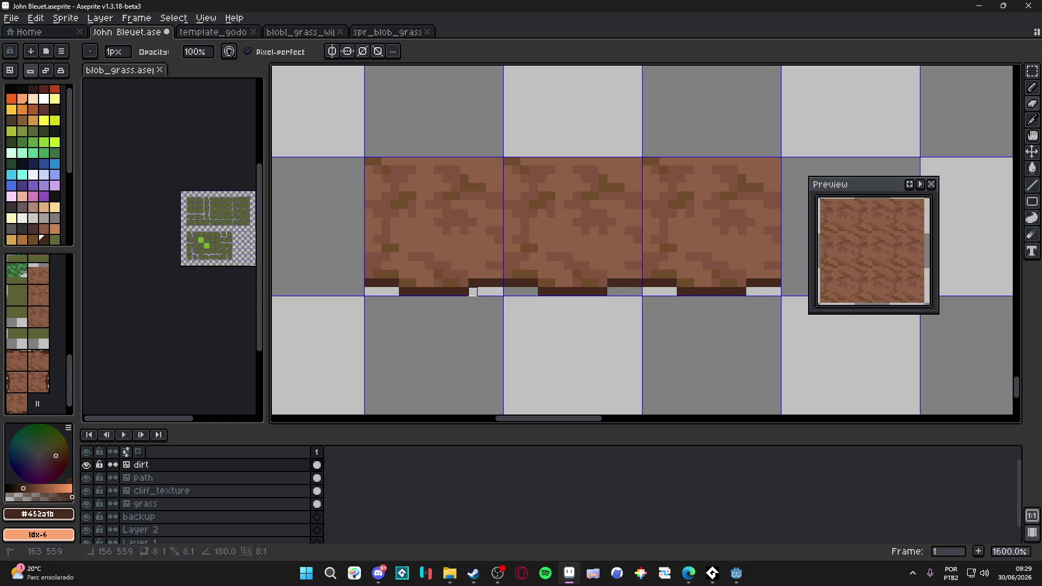
Paint a jagged dark brown band along the strip's bottom and erase a few pixels from it.
key(alt+Tab)
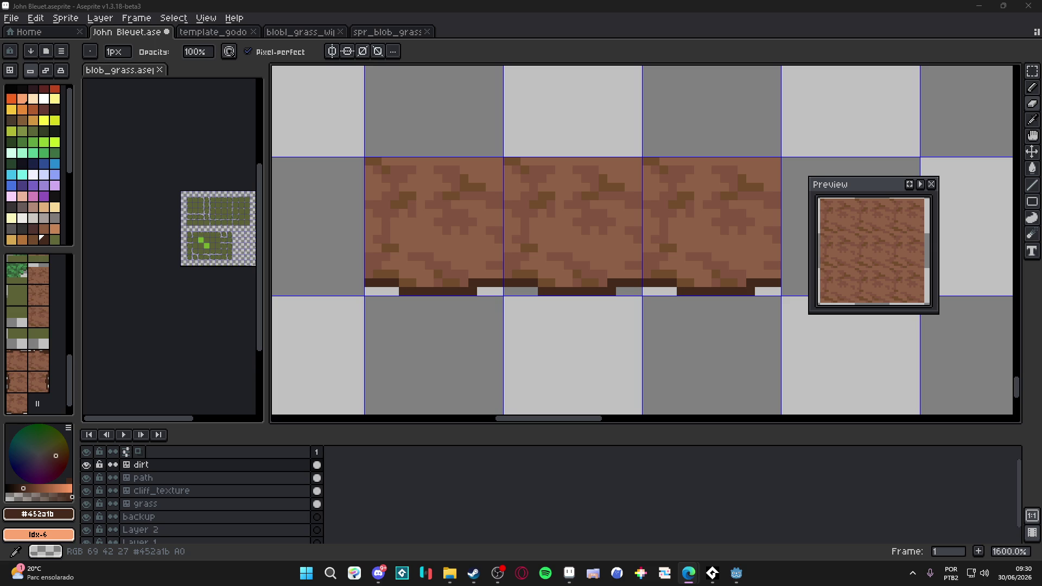
scroll(493, 277, up, 3)
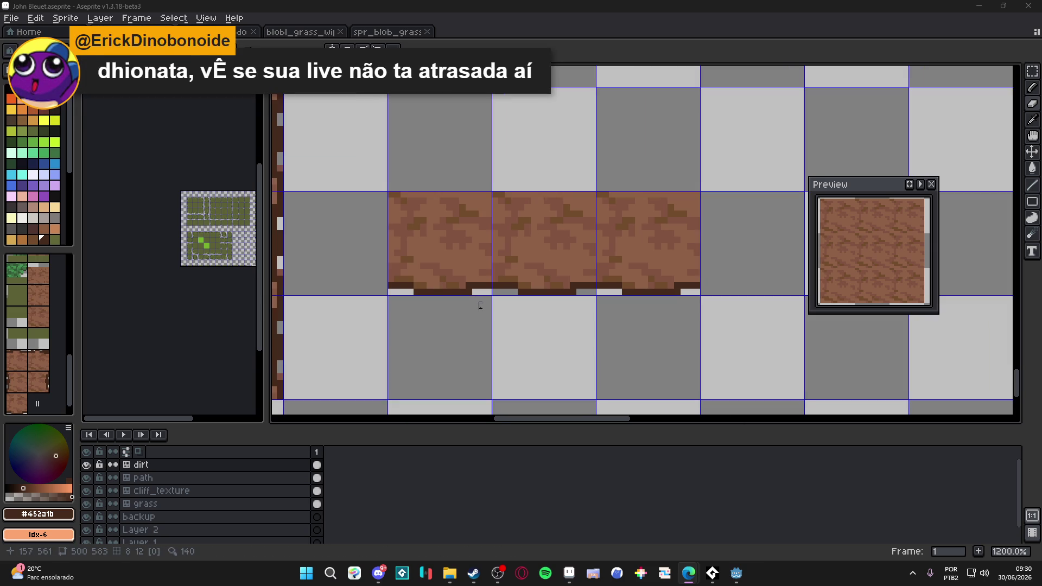
drag(493, 276, 557, 290)
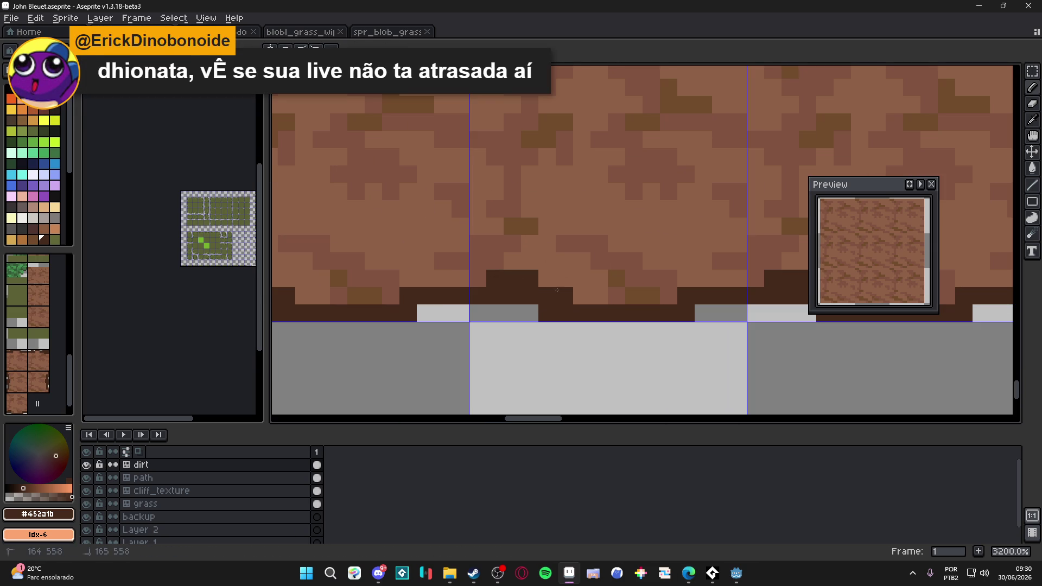
right_click(550, 315)
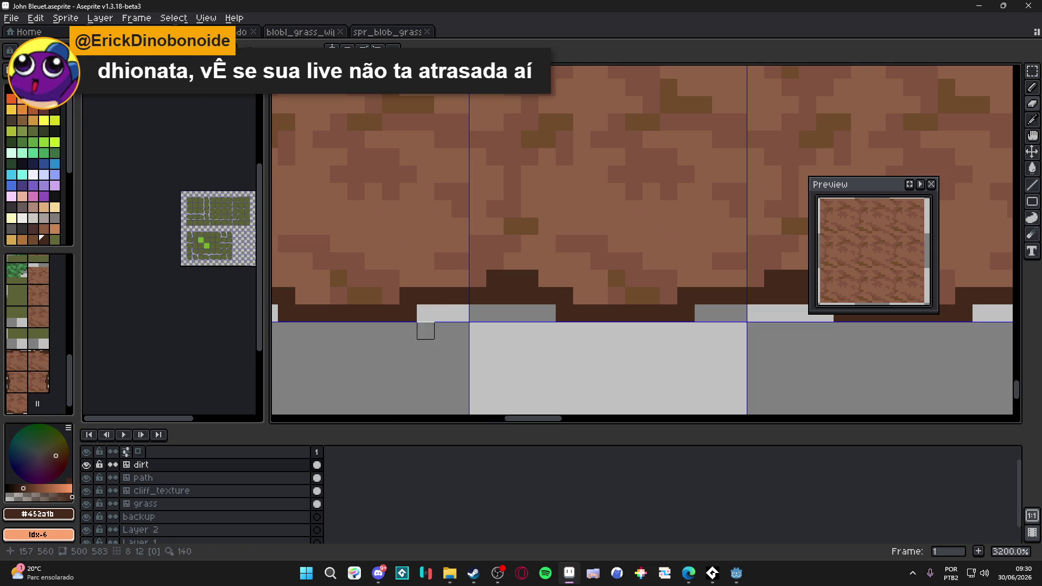
drag(530, 296, 495, 296)
key(ctrl+z)
Save the tileset and fill two remaining gaps in the bottom edge with dark brown.
click(378, 576)
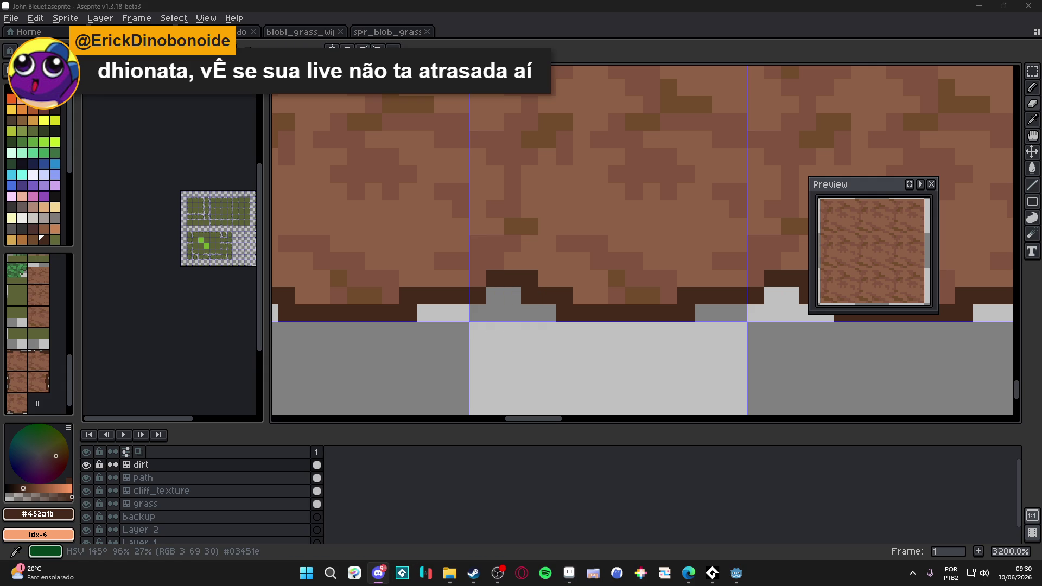
key(alt+Tab)
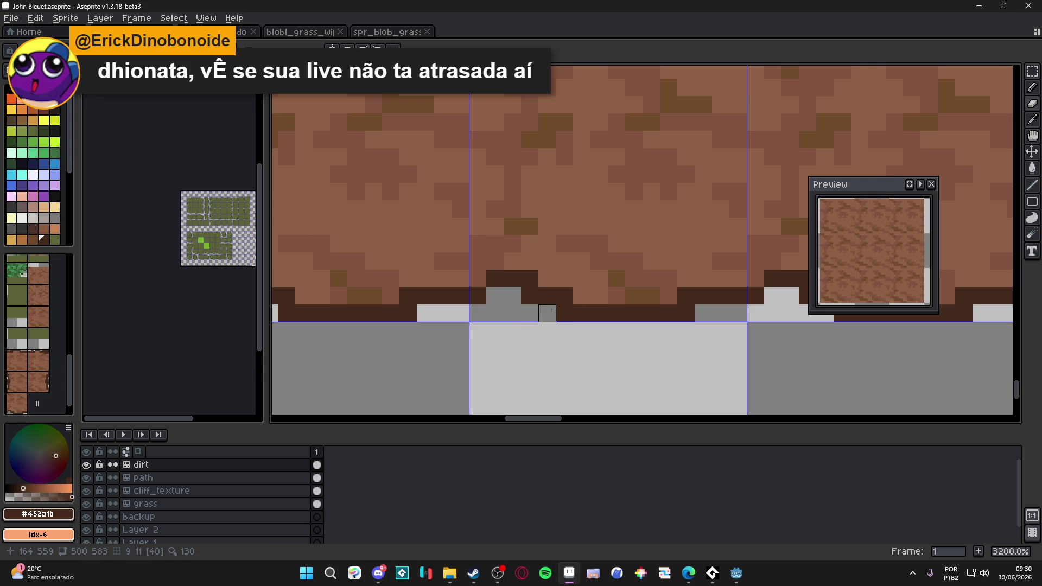
scroll(547, 313, down, 1)
key(ctrl+s)
scroll(547, 313, down, 3)
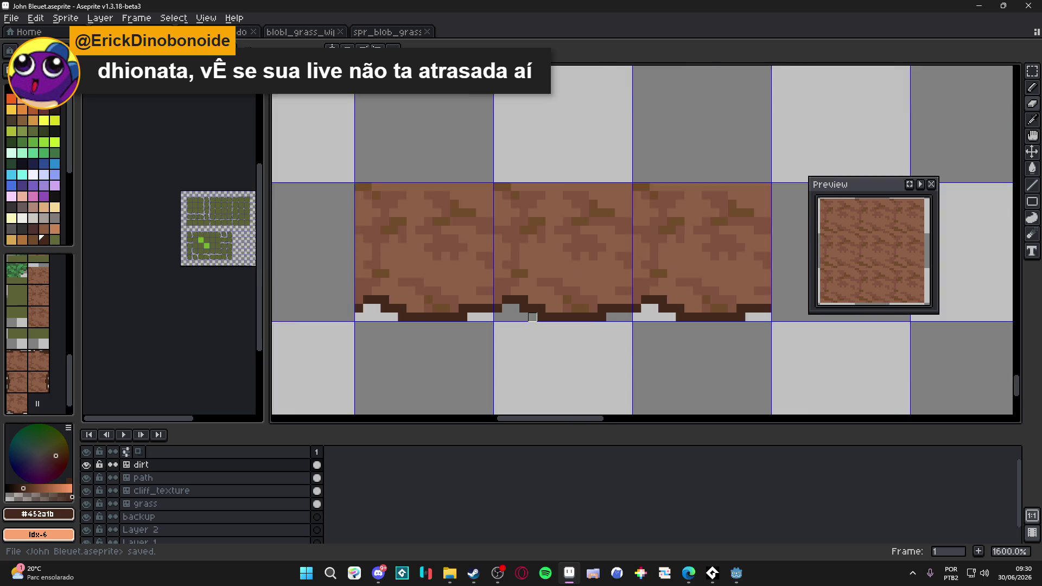
scroll(526, 352, down, 1)
scroll(526, 341, up, 5)
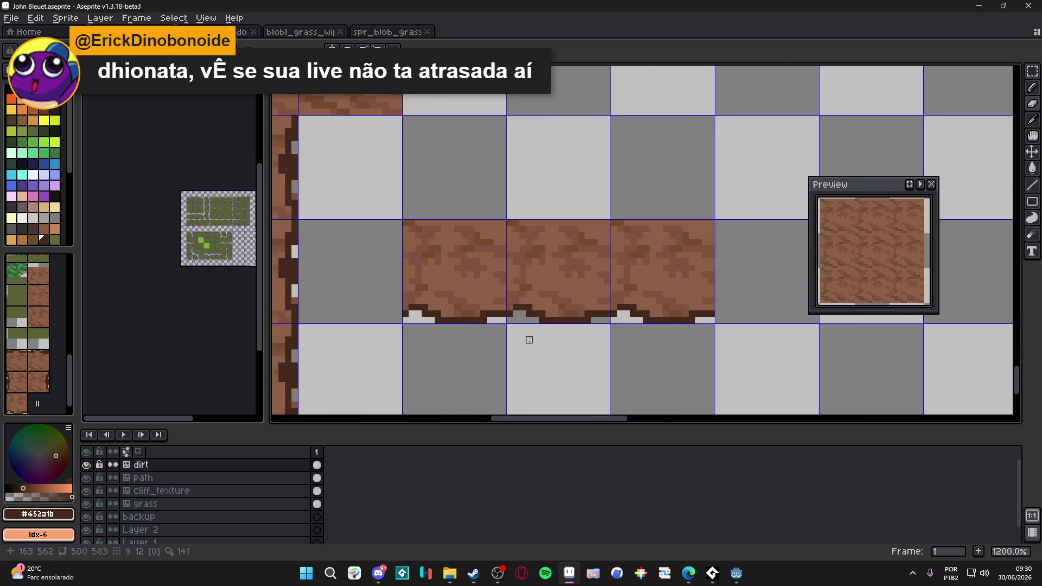
click(510, 313)
click(523, 320)
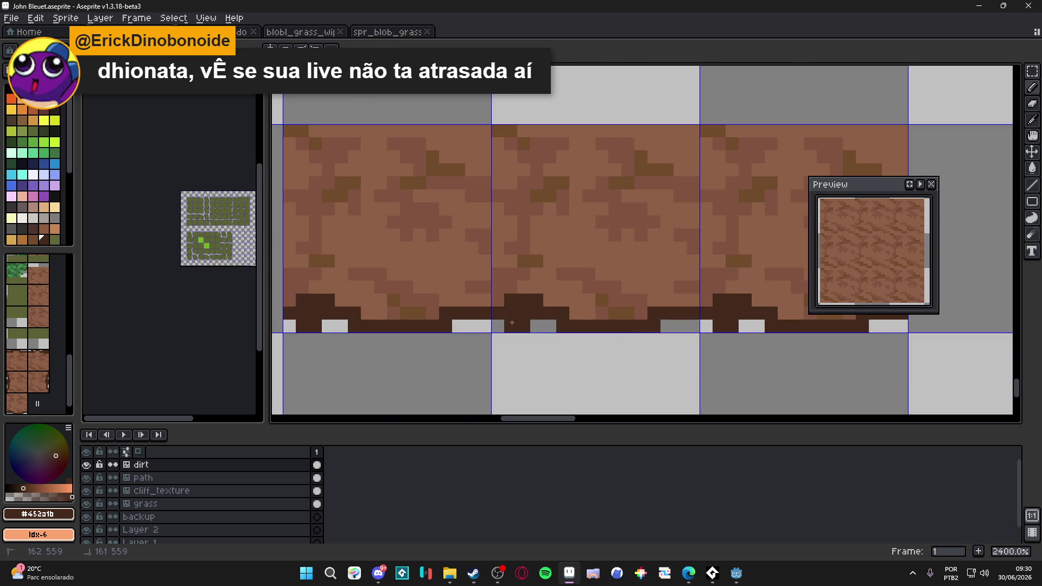
scroll(580, 321, down, 3)
scroll(580, 321, down, 1)
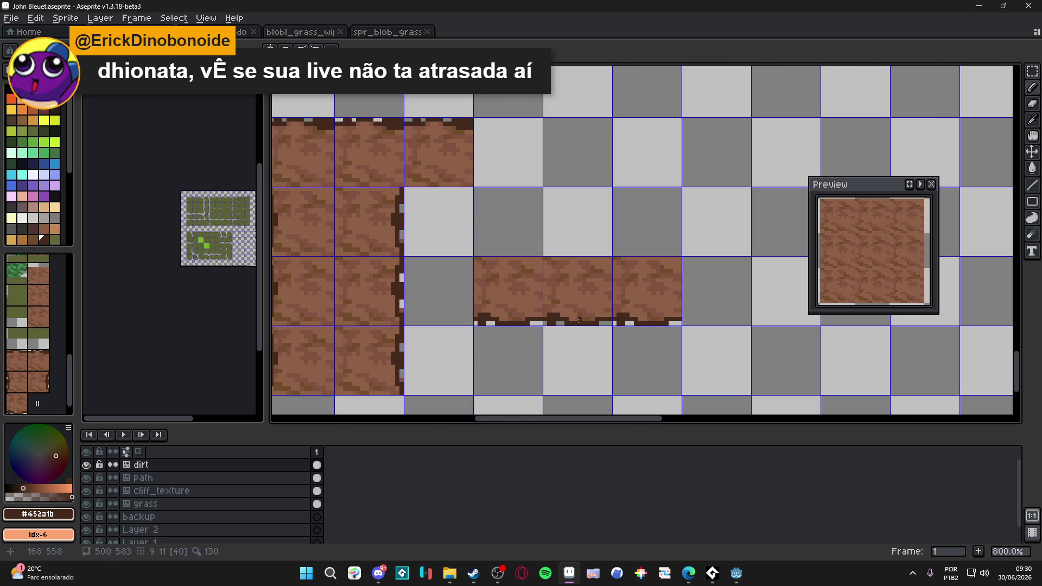
scroll(525, 326, up, 2)
scroll(527, 325, down, 5)
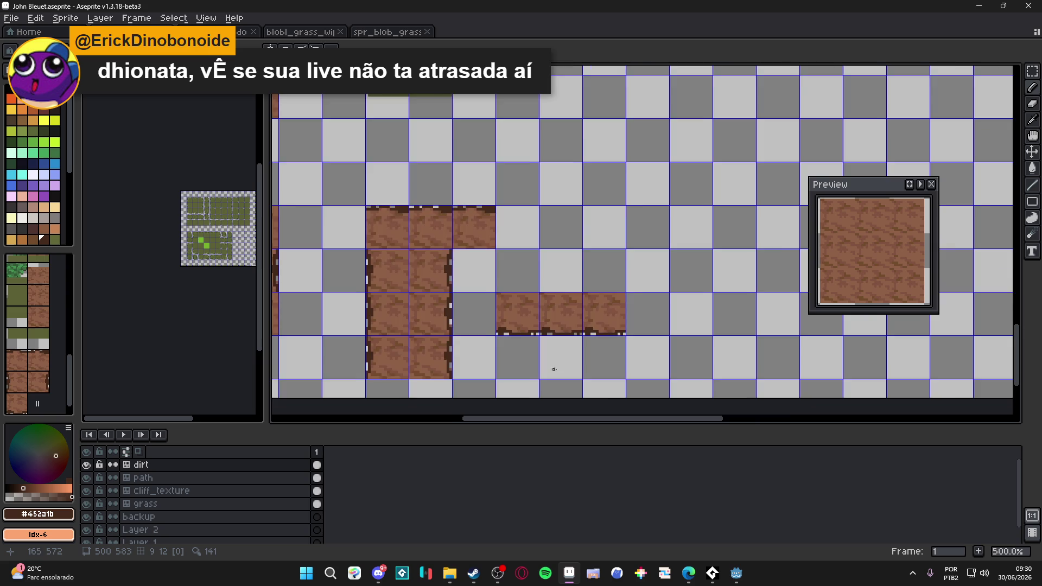
Enlarge the Preview window to show more tiles and zoom in to inspect the jagged dirt edges.
scroll(553, 369, down, 2)
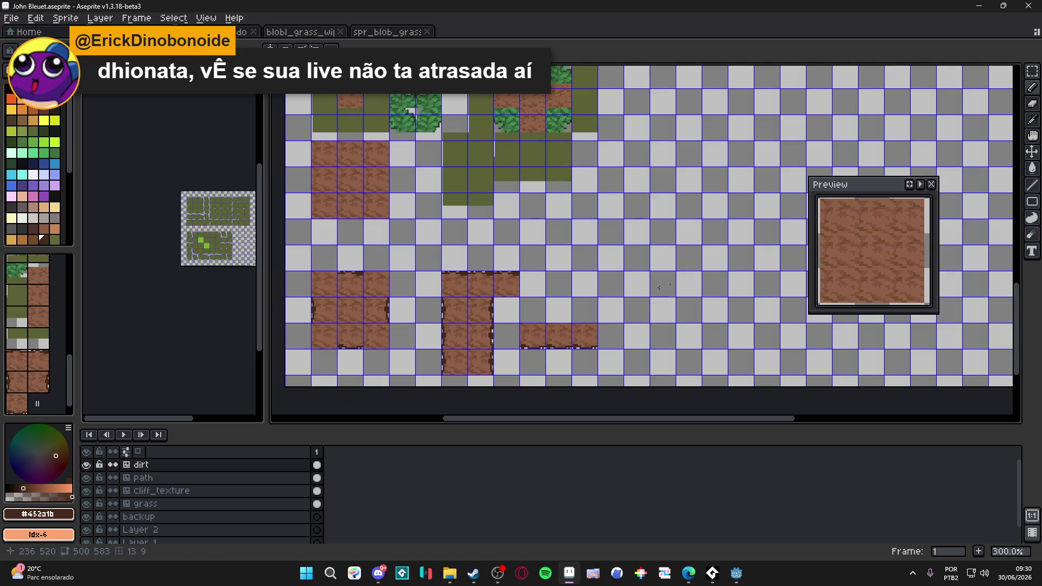
drag(809, 178, 667, 48)
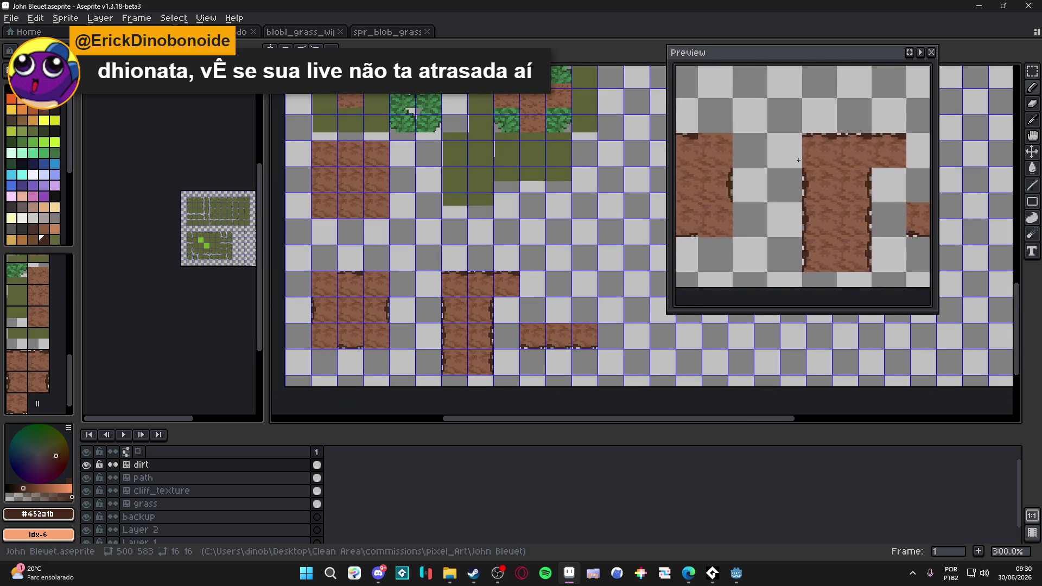
scroll(559, 326, up, 3)
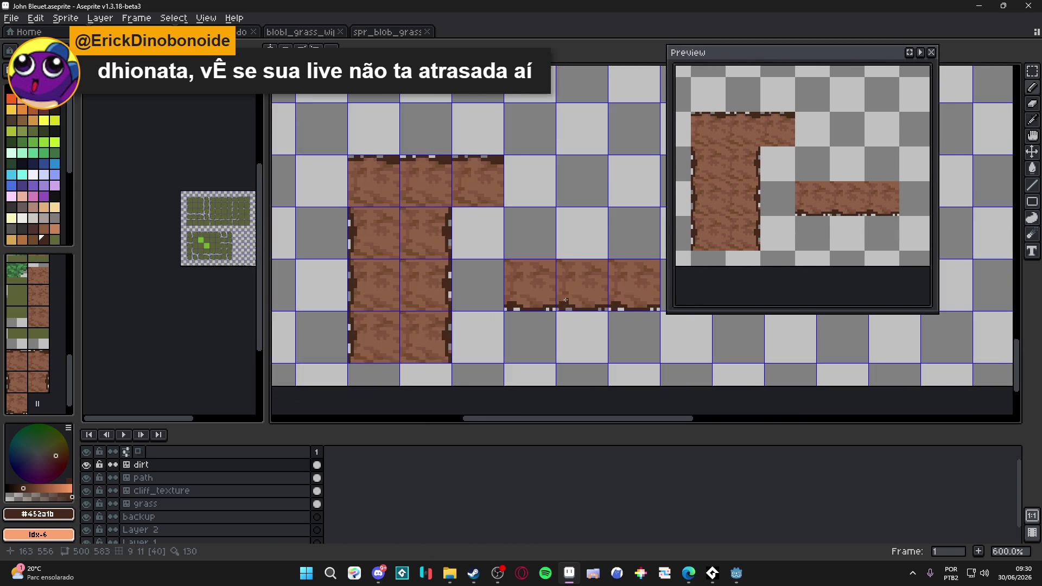
scroll(543, 312, up, 4)
scroll(557, 306, down, 1)
scroll(526, 302, up, 1)
scroll(534, 298, down, 5)
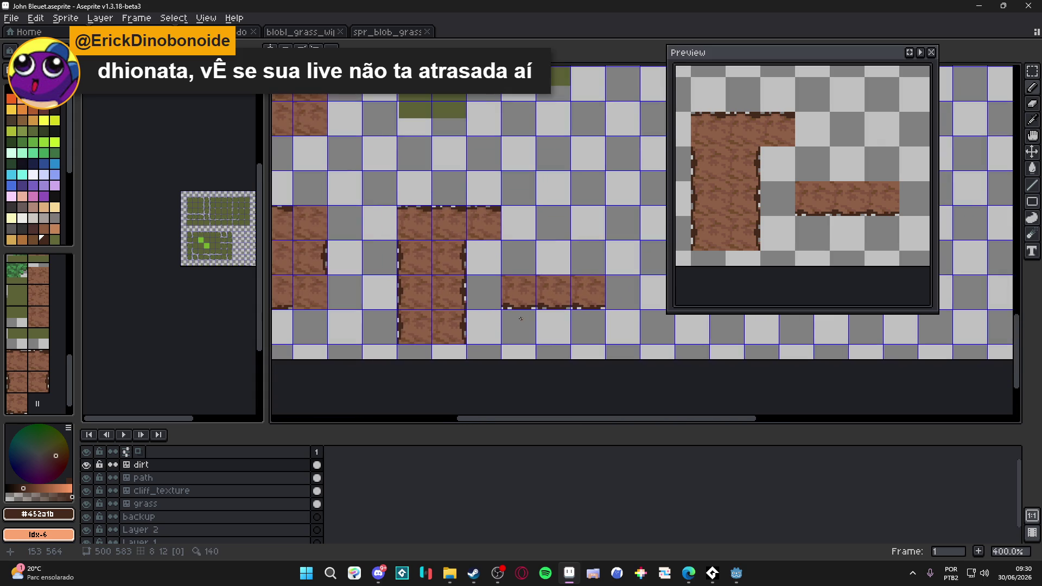
Hide the tile grid and save the tileset file with Ctrl+S.
key(ctrl+s)
mouse_move(419, 299)
mouse_down()
mouse_move(459, 292)
mouse_move(439, 292)
mouse_up()
key(Tab)
drag(437, 234, 447, 230)
key(ctrl+s)
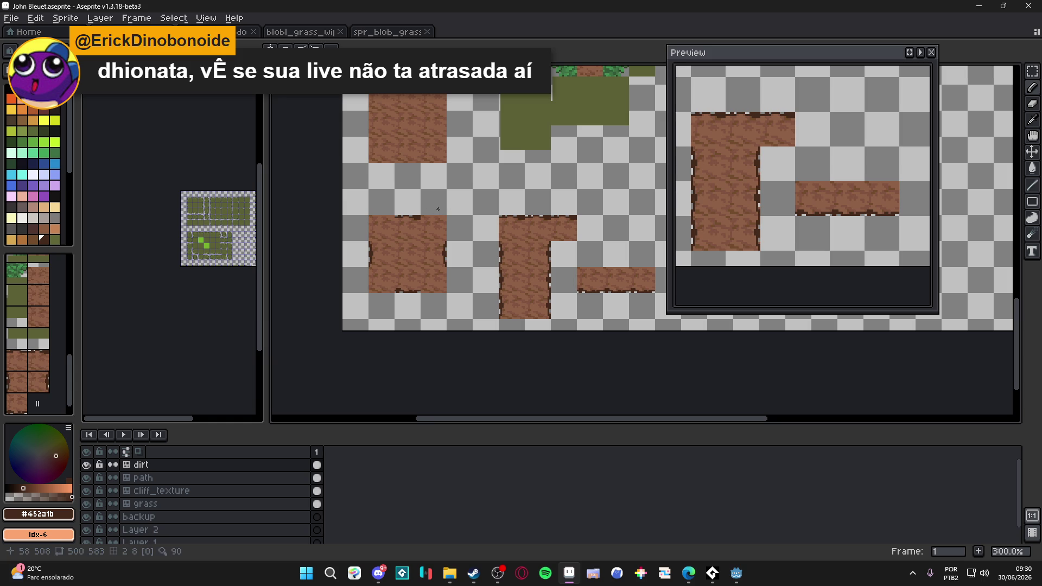
Bring the whole tileset into view and select the lower-left dirt block with a rectangular selection.
scroll(436, 211, up, 2)
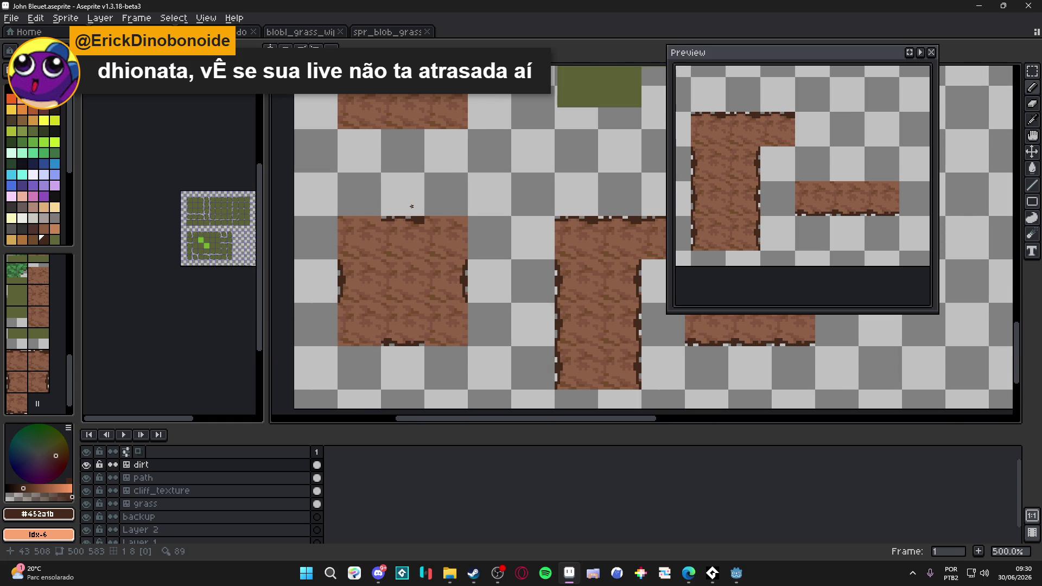
scroll(411, 206, down, 3)
mouse_move(491, 125)
mouse_down()
mouse_move(486, 338)
mouse_move(477, 233)
mouse_up()
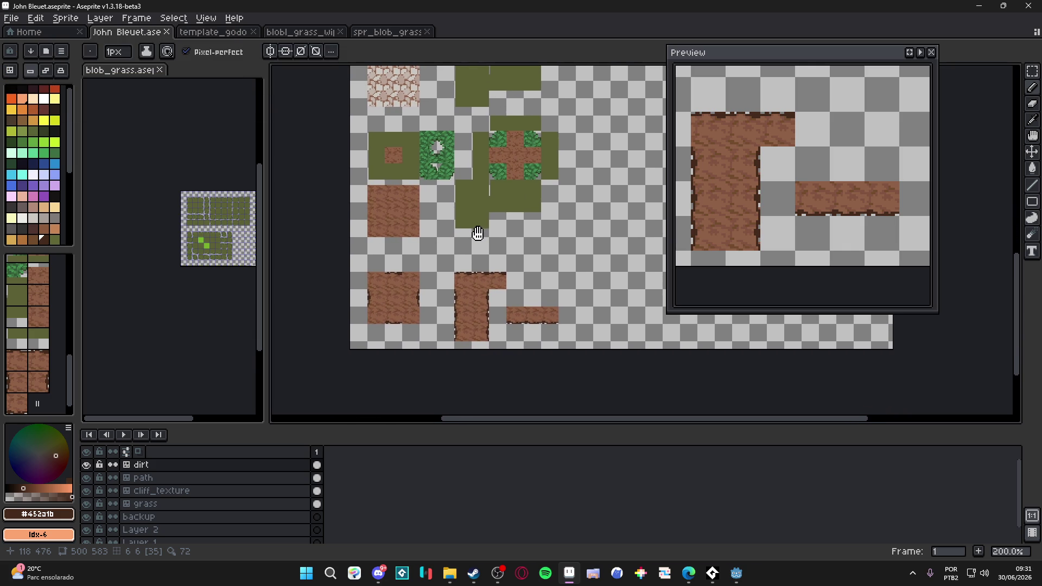
drag(477, 233, 477, 233)
scroll(409, 295, up, 1)
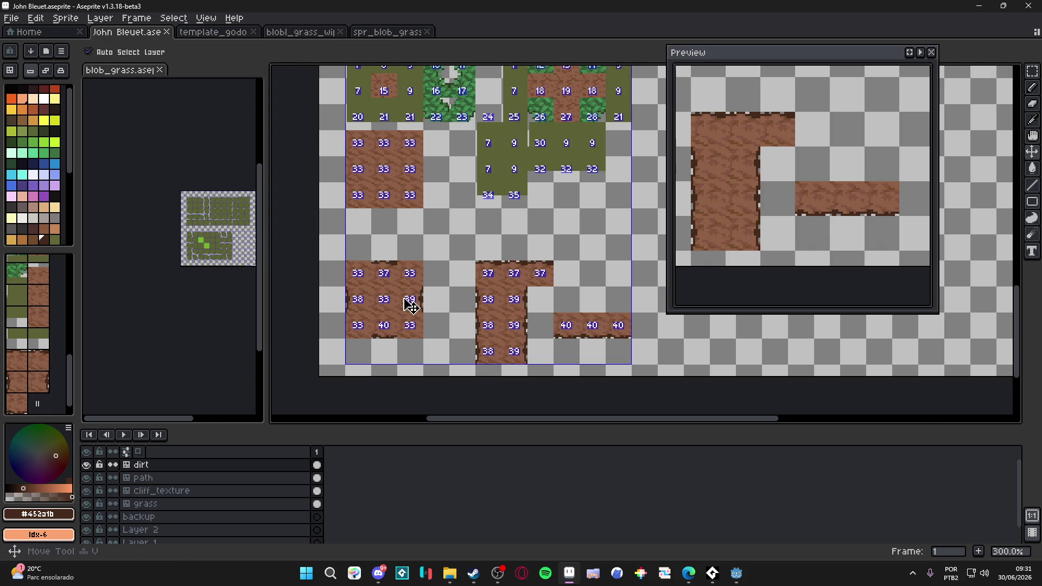
key(m)
drag(378, 322, 365, 337)
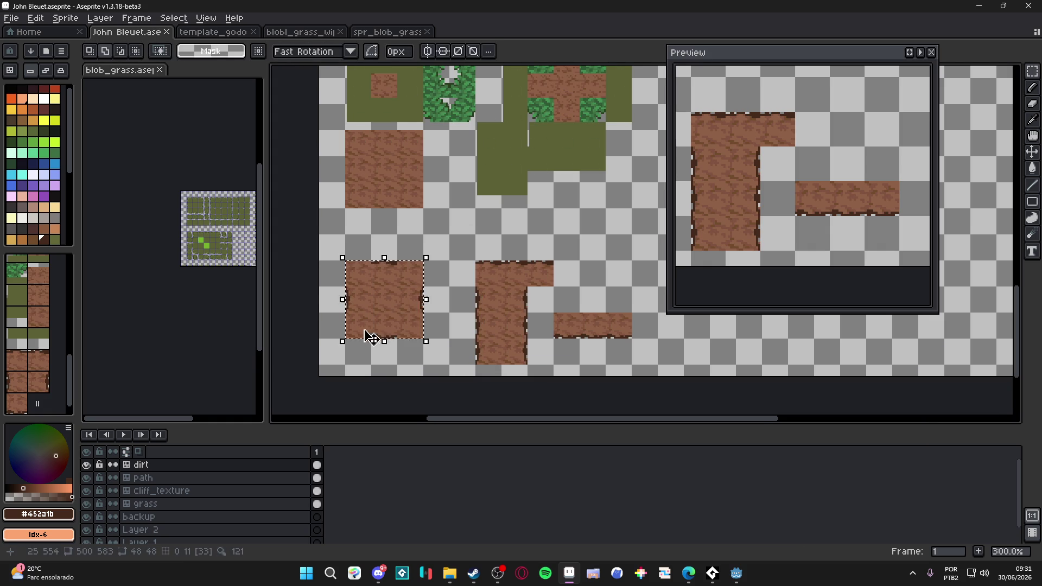
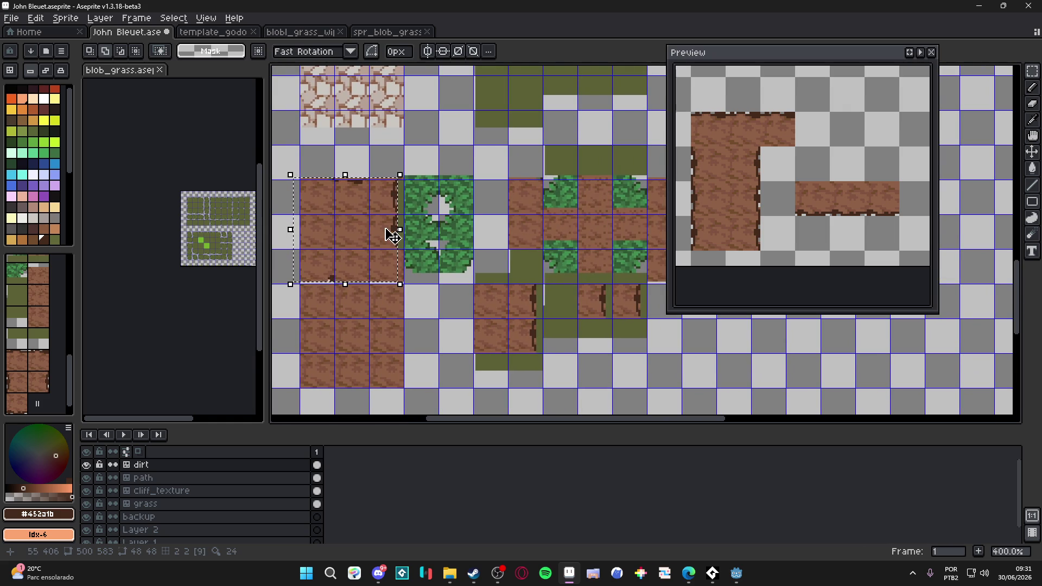
scroll(396, 234, down, 2)
Nudge all the dirt tiles down one pixel onto the tile grid.
key(v)
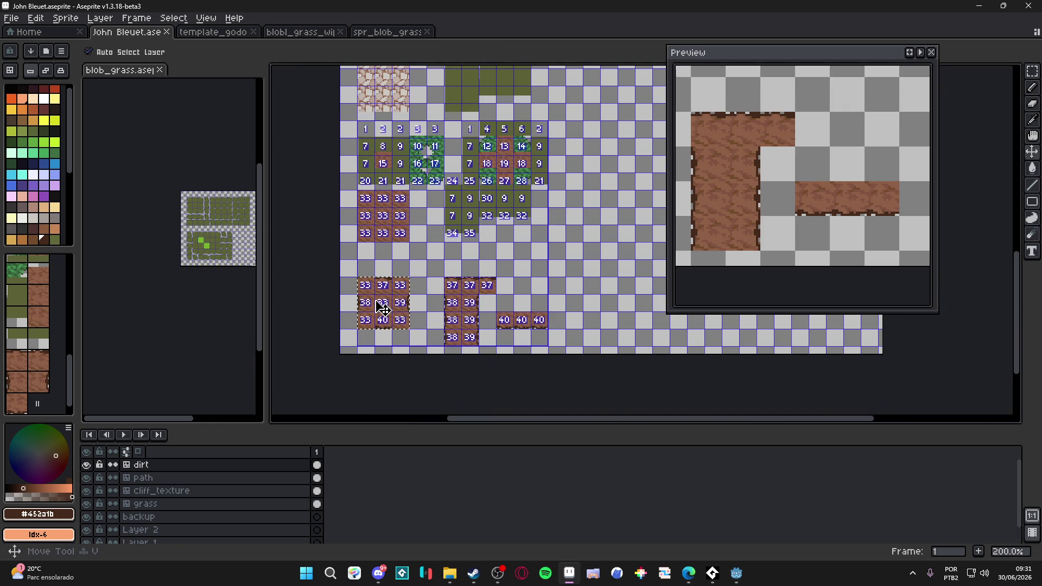
scroll(383, 307, up, 3)
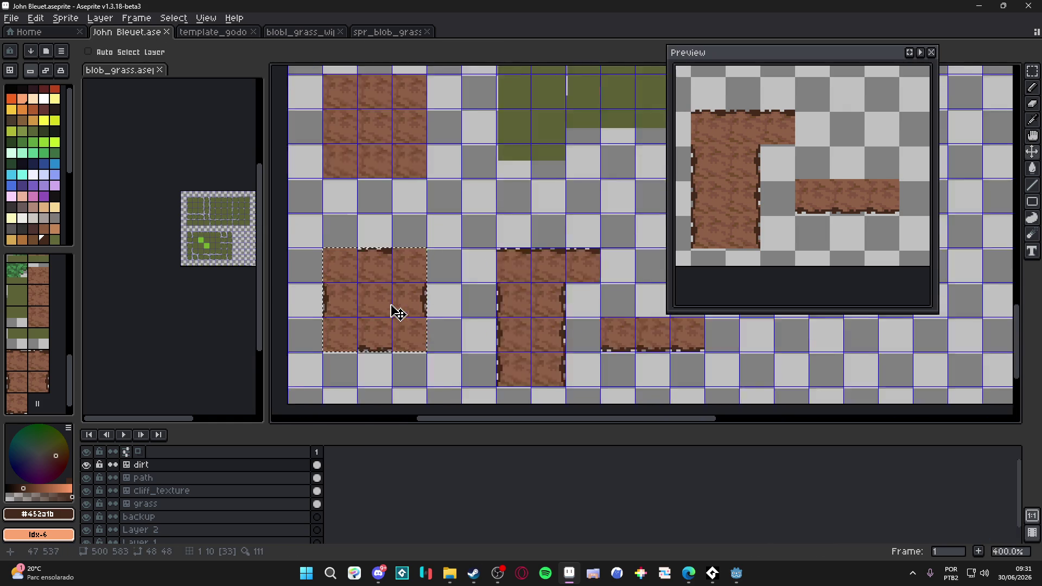
drag(399, 319, 398, 321)
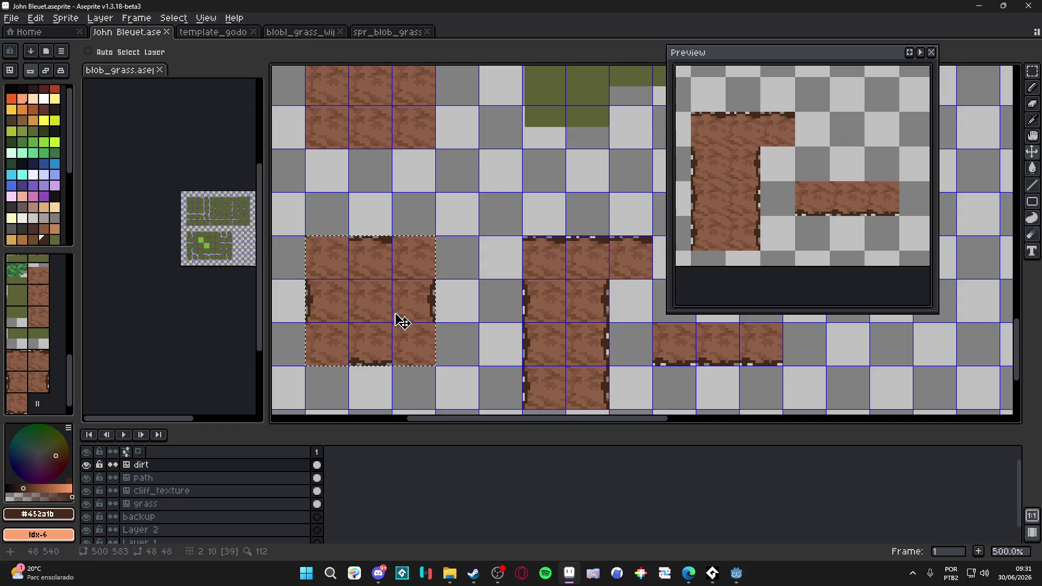
scroll(405, 317, down, 4)
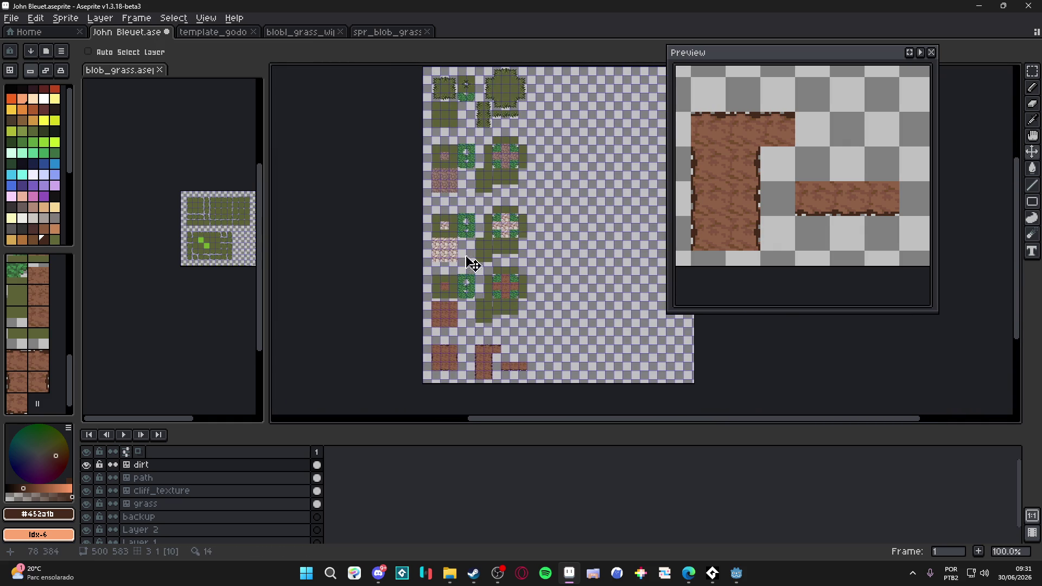
scroll(390, 228, up, 3)
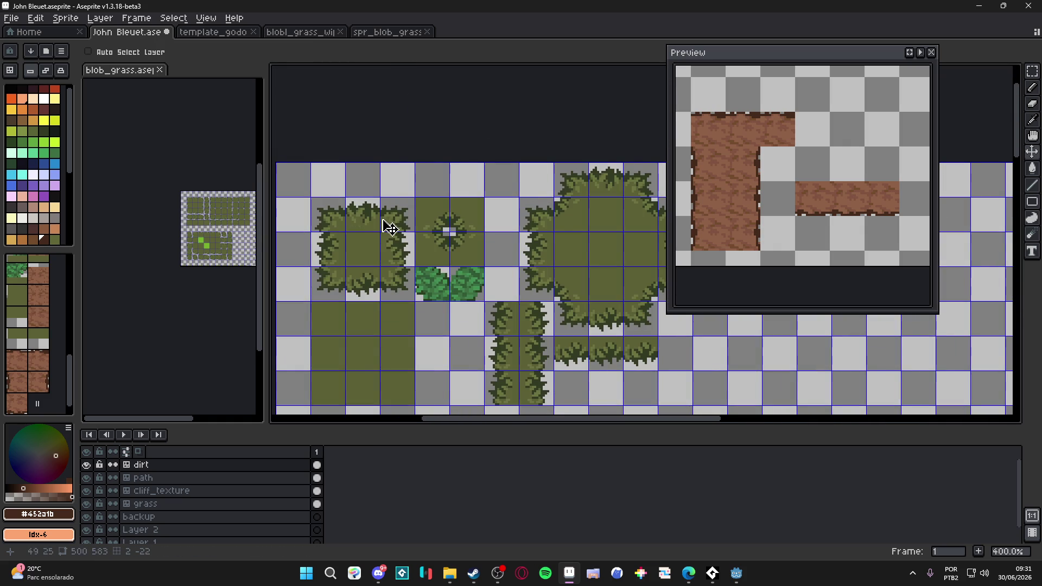
Paste the copied dirt tiles onto the grass layer and commit them on the grid.
ctrl+click(382, 250)
scroll(374, 249, up, 2)
key(ctrl+v)
drag(411, 266, 406, 276)
key(Return)
scroll(401, 274, down, 3)
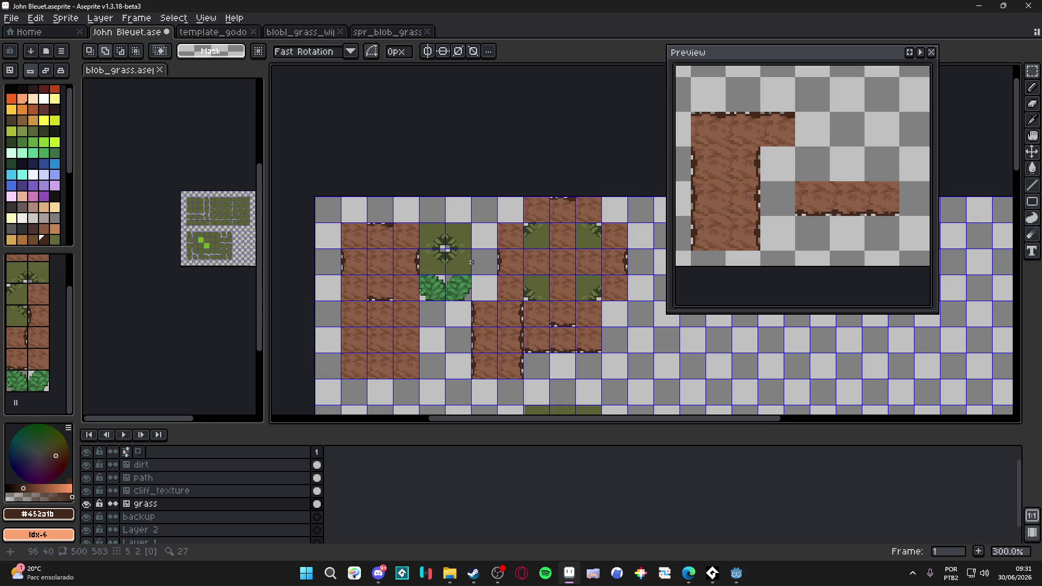
scroll(465, 265, down, 3)
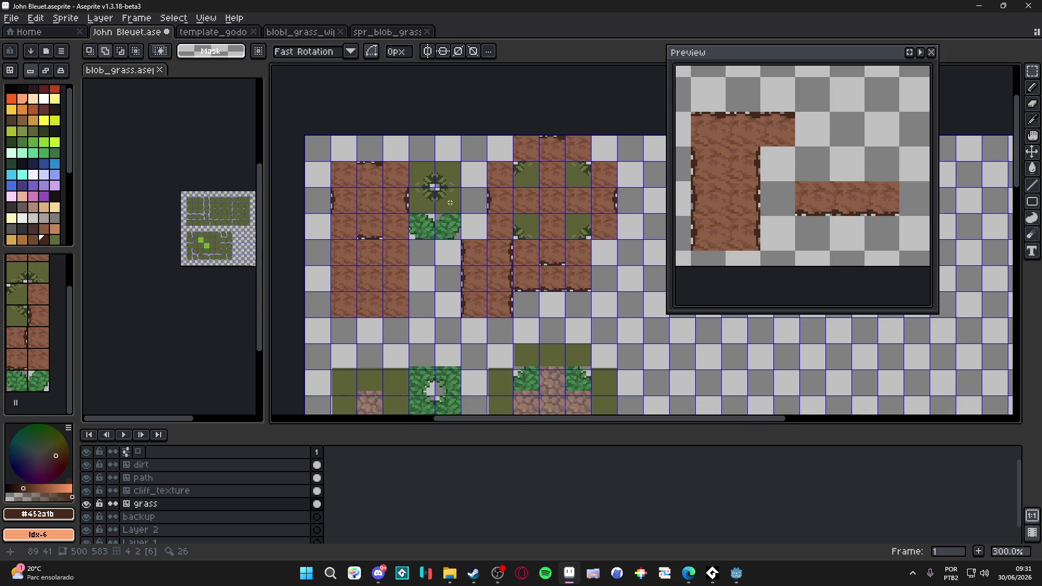
scroll(434, 310, down, 3)
scroll(426, 282, up, 2)
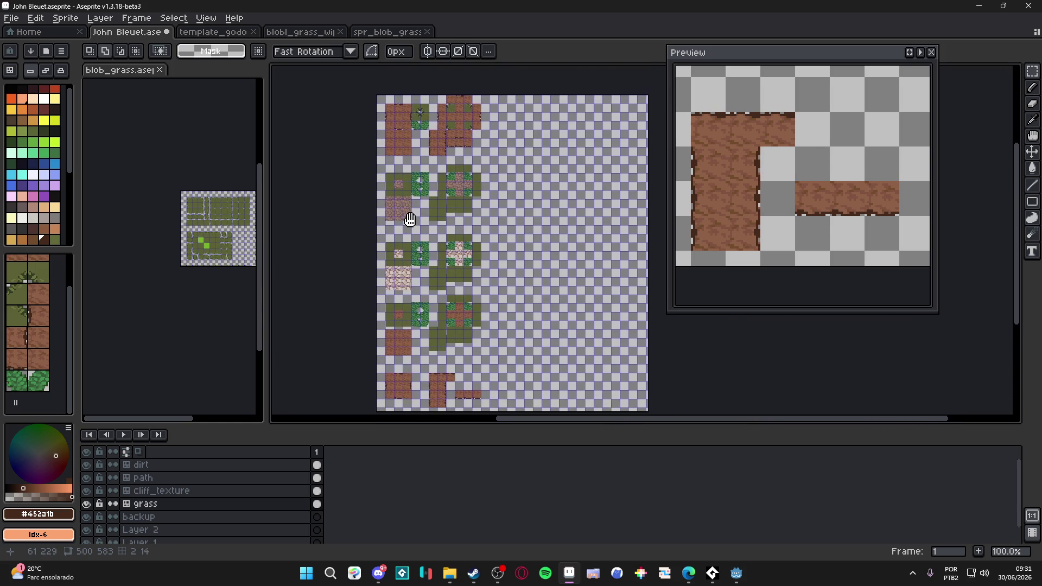
Shift the lower tile block one tile right, then undo the dirt tile paste.
key(ctrl+z)
key(ctrl+z)
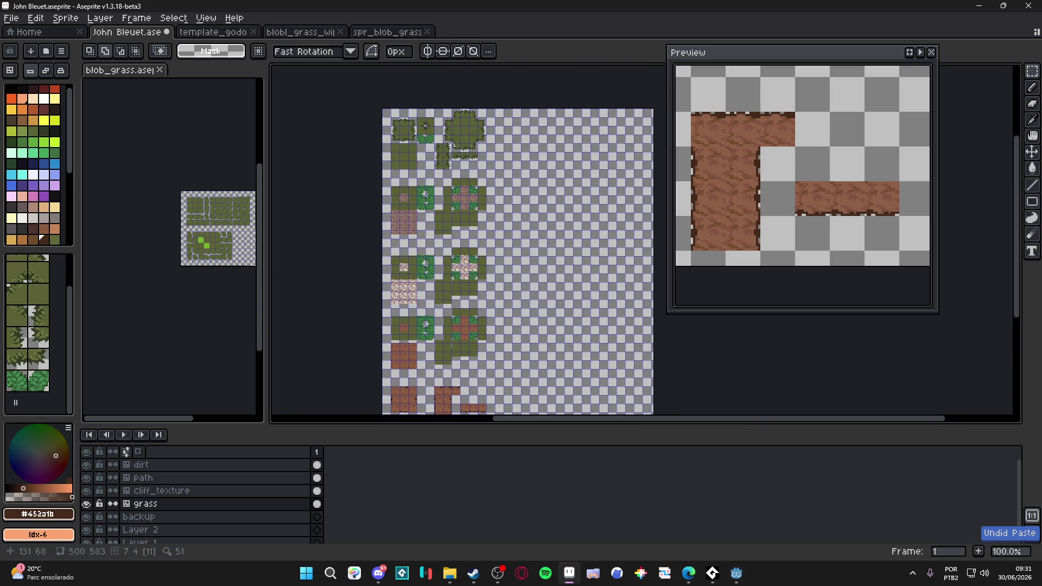
key(v)
mouse_move(419, 343)
mouse_down()
mouse_move(444, 303)
mouse_move(437, 337)
mouse_move(472, 320)
mouse_move(456, 332)
mouse_move(515, 230)
mouse_up()
key(ctrl+z)
scroll(466, 319, up, 2)
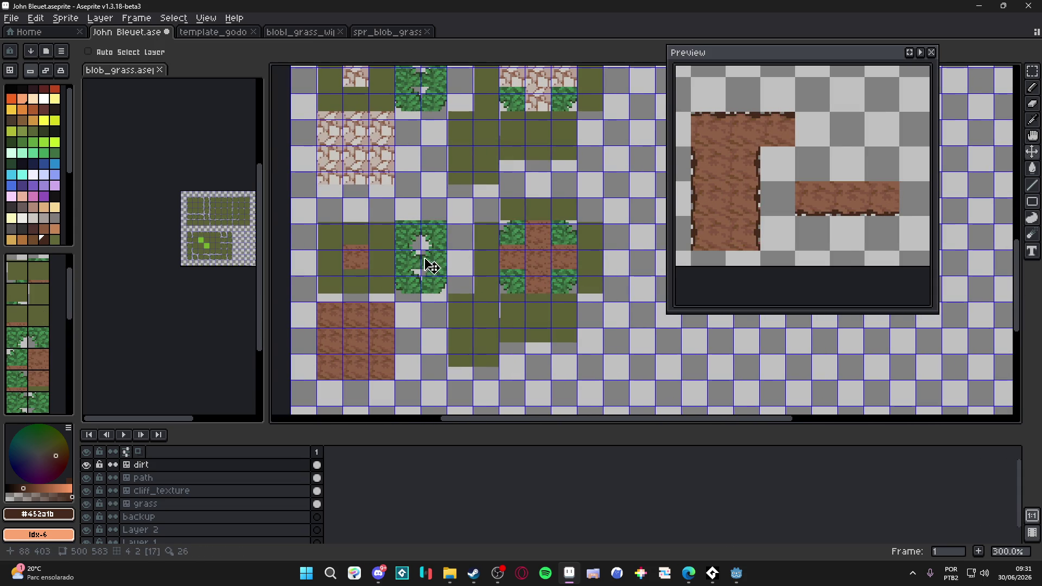
Clear a 160x64 tile block and the grass-and-dirt block below it, then save.
key(m)
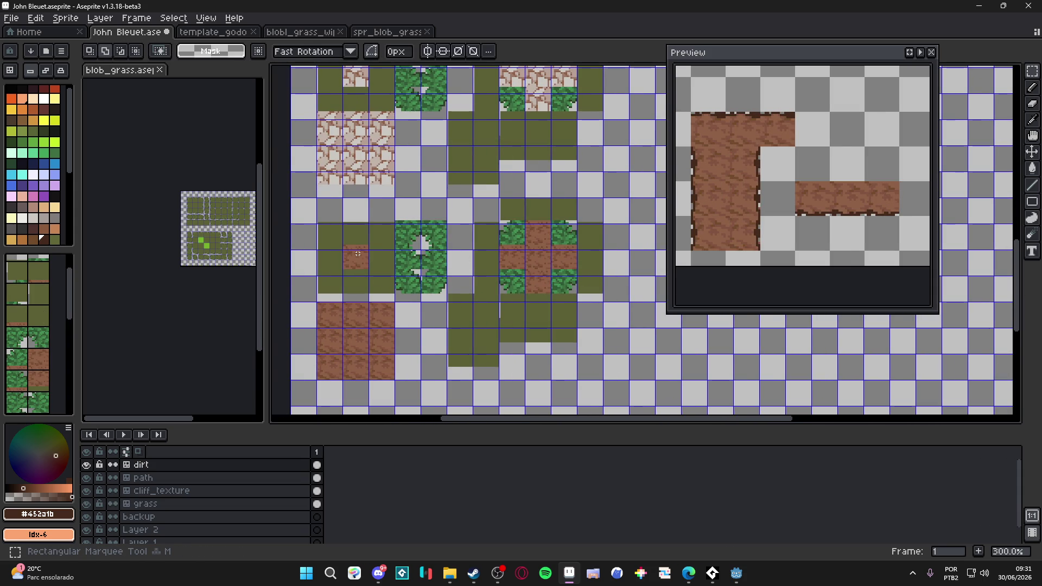
scroll(357, 253, down, 2)
scroll(330, 228, up, 2)
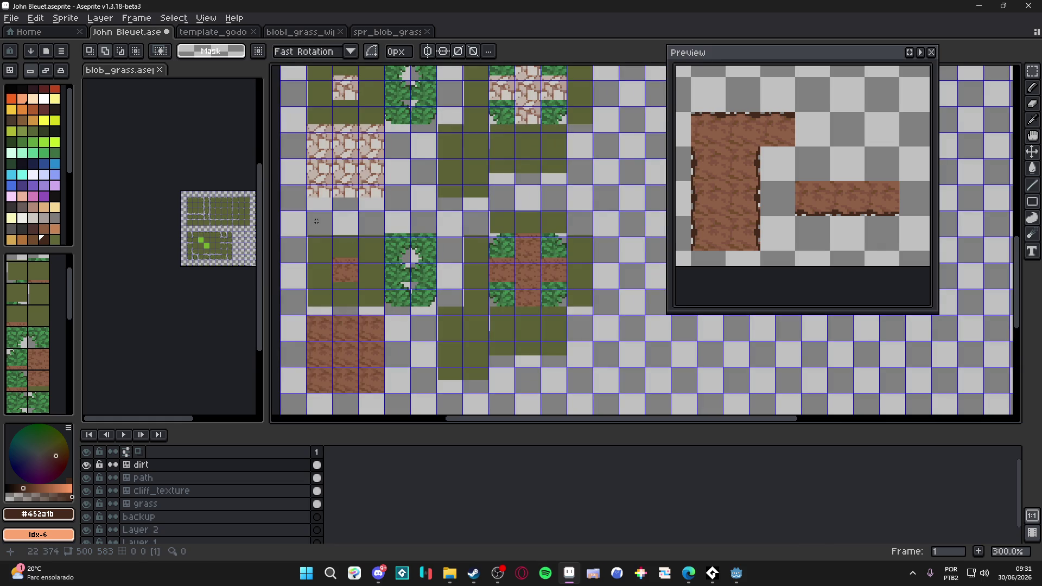
drag(331, 234, 559, 300)
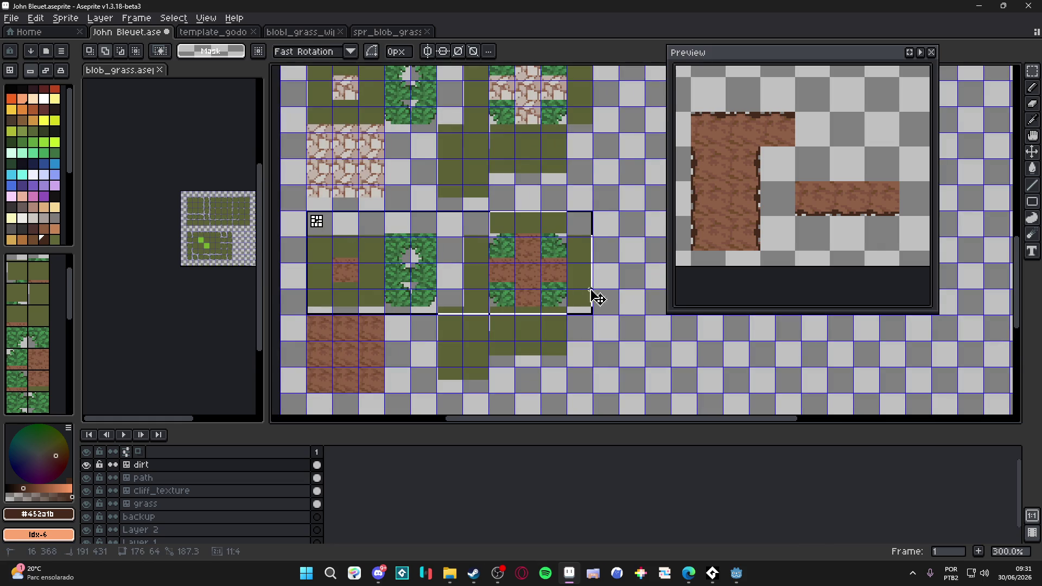
key(Delete)
drag(446, 291, 613, 390)
key(Delete)
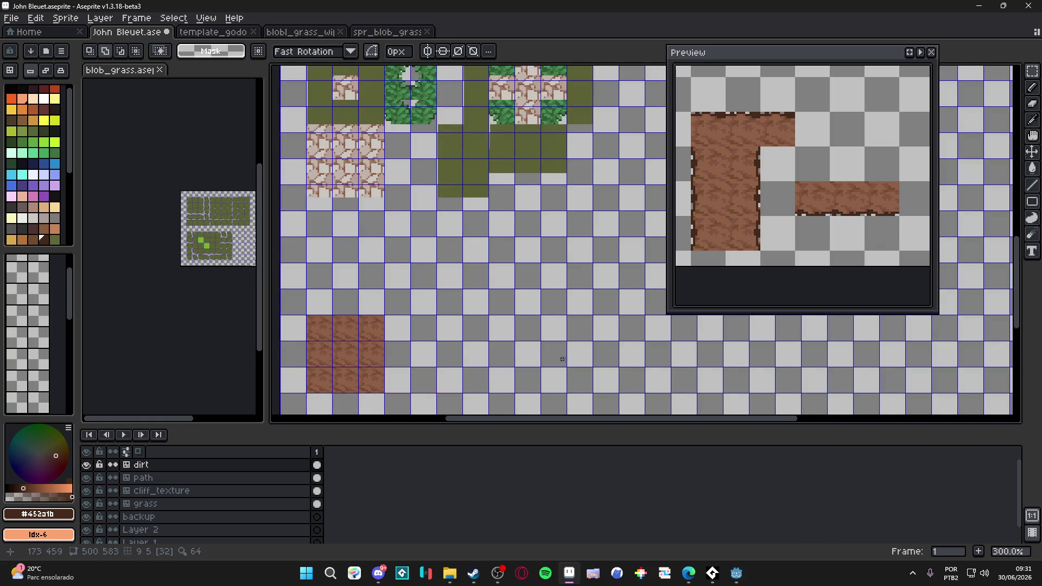
scroll(500, 324, down, 1)
key(ctrl+s)
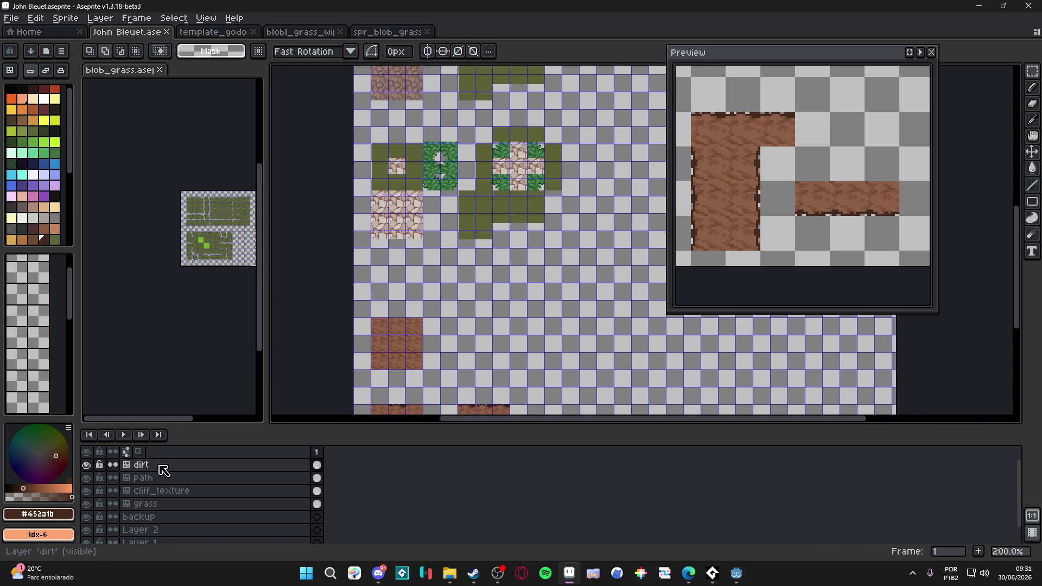
Convert the dirt layer to a normal layer and back into a tilemap.
right_click(163, 470)
mouse_move(226, 497)
click(274, 510)
right_click(171, 470)
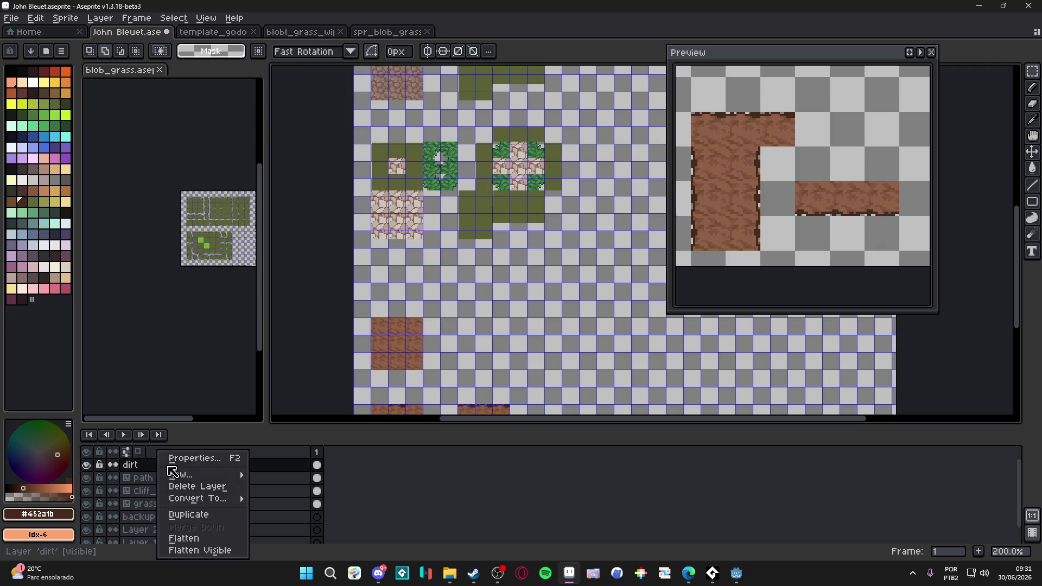
click(289, 529)
click(525, 336)
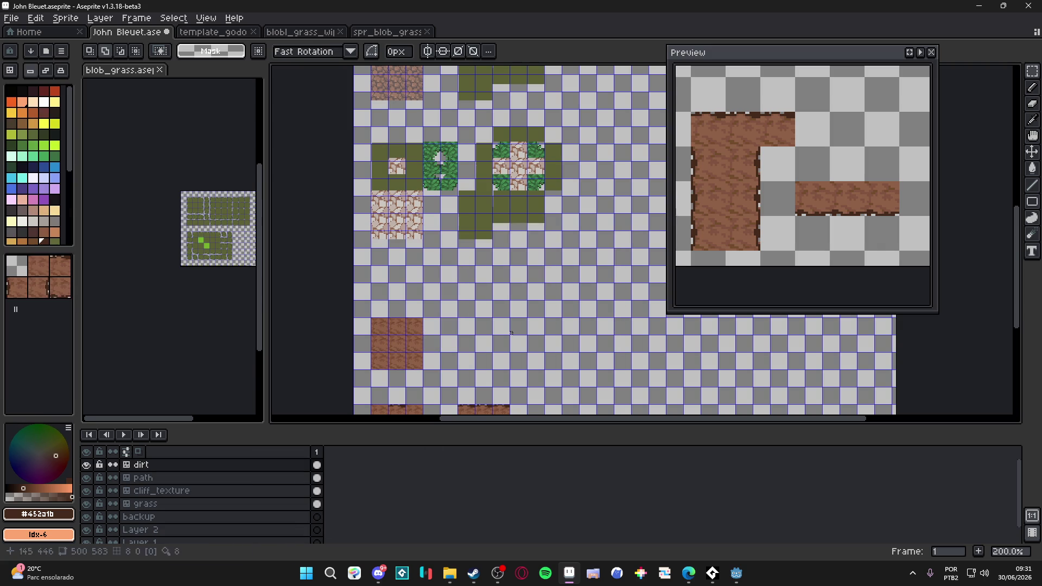
On the grass layer, select the large grass tile blob plus the vertical grass strip.
scroll(464, 330, up, 3)
scroll(464, 330, up, 2)
scroll(374, 217, up, 1)
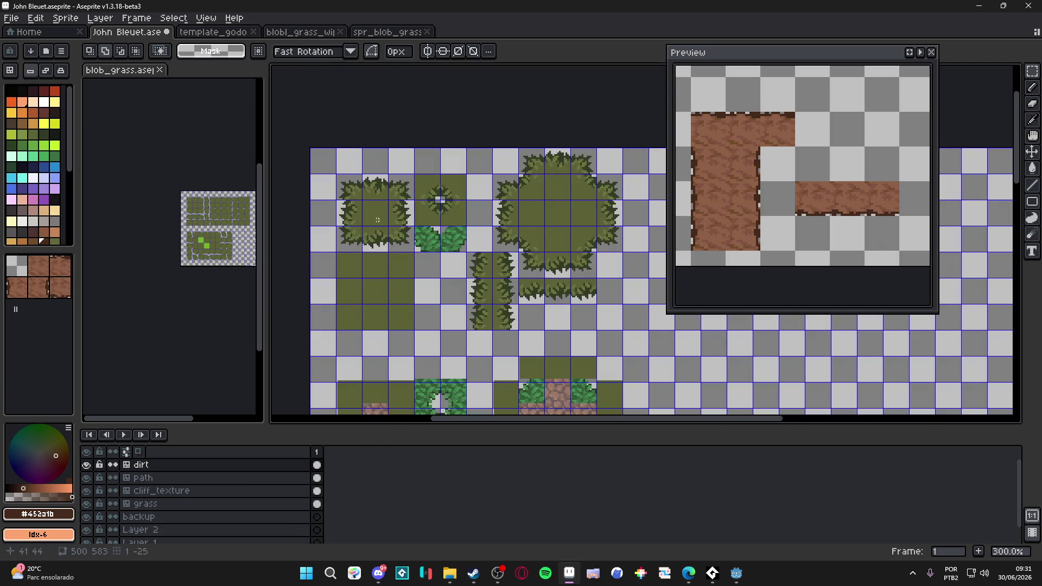
ctrl+click(369, 204)
key(m)
drag(347, 163, 610, 242)
drag(602, 297, 489, 258)
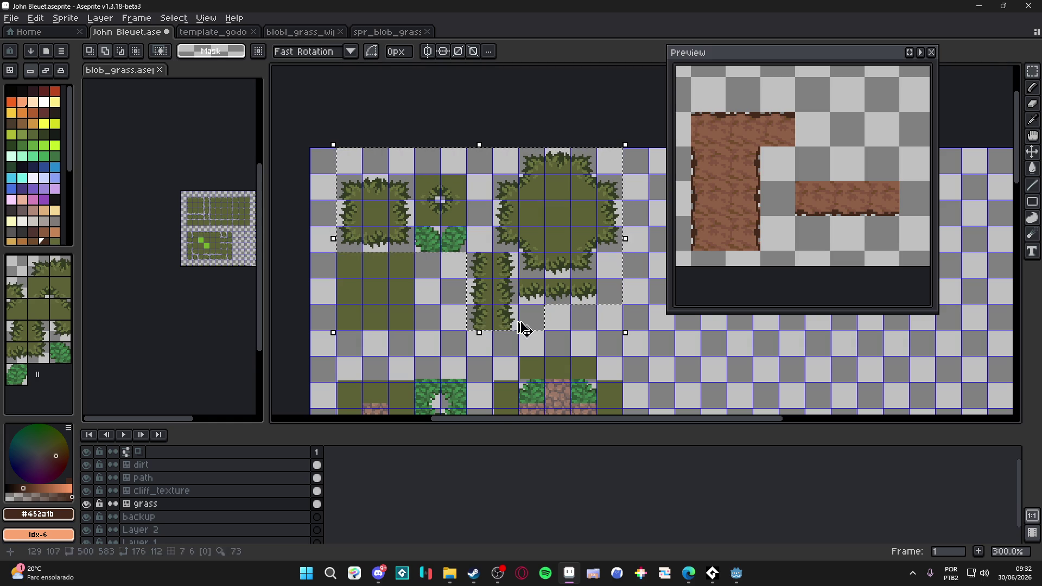
scroll(396, 319, down, 2)
drag(396, 319, 346, 237)
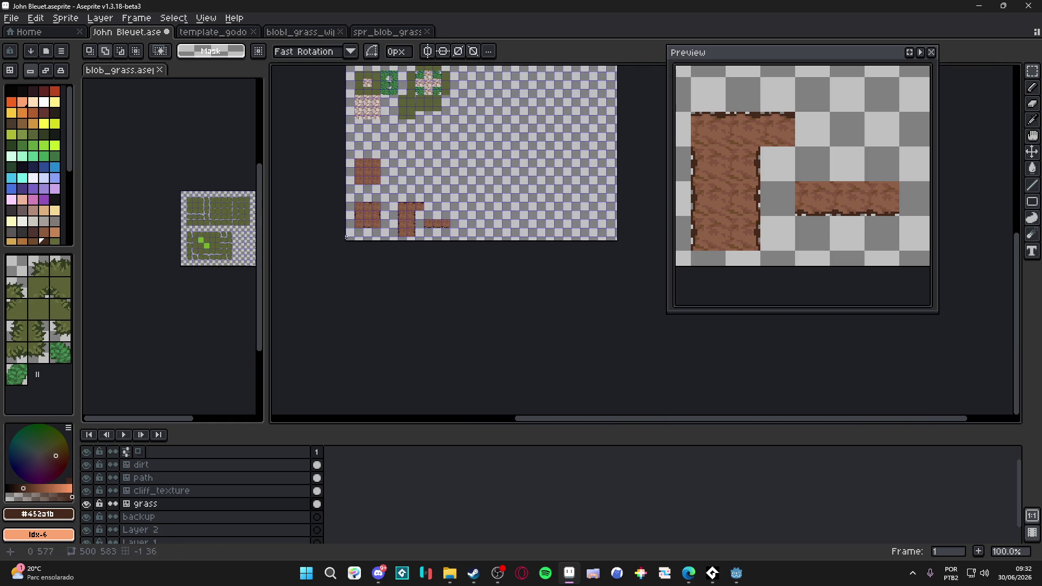
Move the selected grass tiles down and right on the dirt layer.
click(198, 464)
scroll(409, 148, up, 1)
mouse_move(457, 219)
mouse_down()
mouse_move(489, 337)
mouse_move(463, 360)
mouse_up()
scroll(489, 337, up, 4)
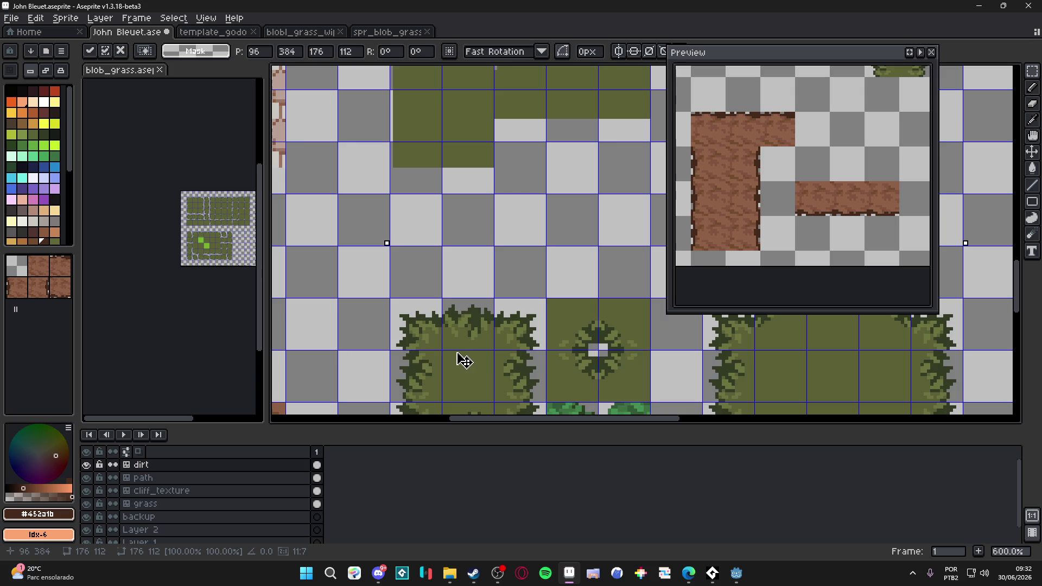
scroll(468, 360, down, 1)
key(Return)
scroll(319, 235, down, 2)
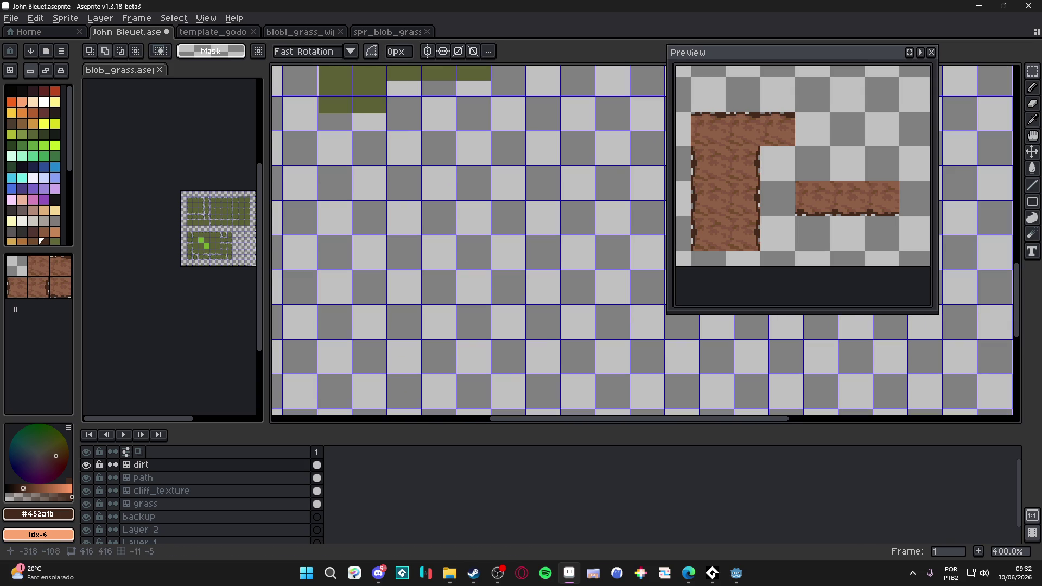
Paste copies of the grass tiles down and right, commit them, and save.
key(ctrl+v)
mouse_move(395, 174)
mouse_down()
mouse_move(596, 282)
mouse_move(523, 291)
mouse_move(513, 263)
mouse_up()
scroll(570, 301, up, 1)
scroll(574, 244, down, 1)
key(Return)
scroll(551, 239, down, 3)
key(ctrl+s)
scroll(428, 313, up, 3)
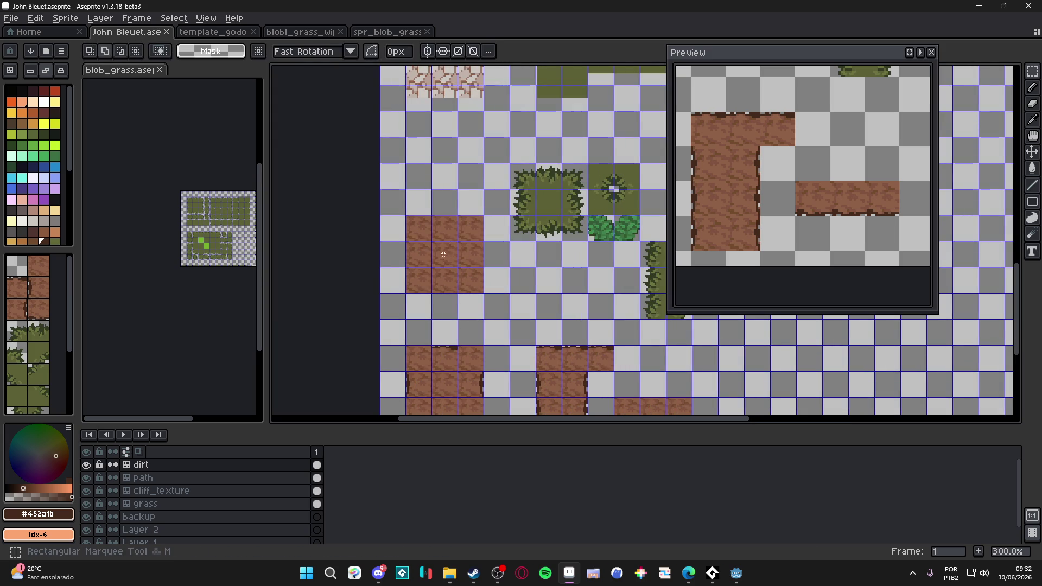
Move the 3x3 dirt block beside the grass tuft and bush tiles.
key(Tab)
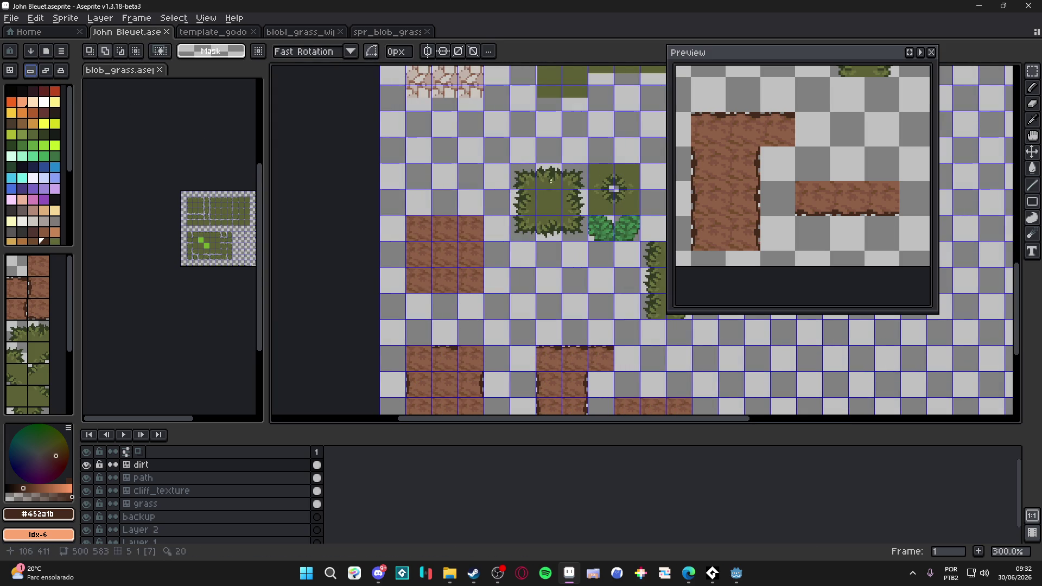
drag(524, 178, 575, 231)
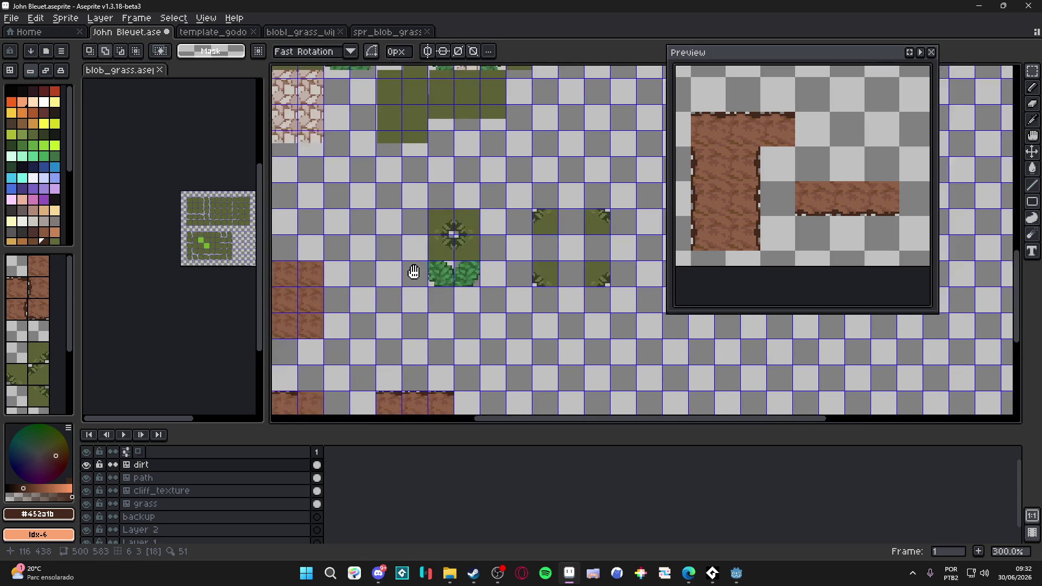
scroll(298, 281, left, 5)
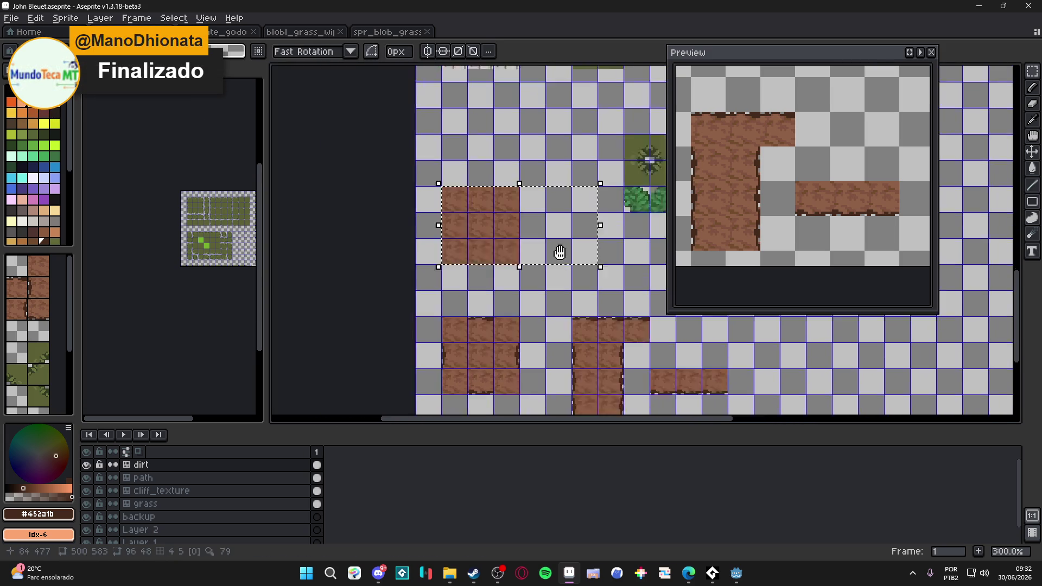
mouse_move(482, 302)
mouse_down()
mouse_move(472, 298)
mouse_move(539, 352)
mouse_up()
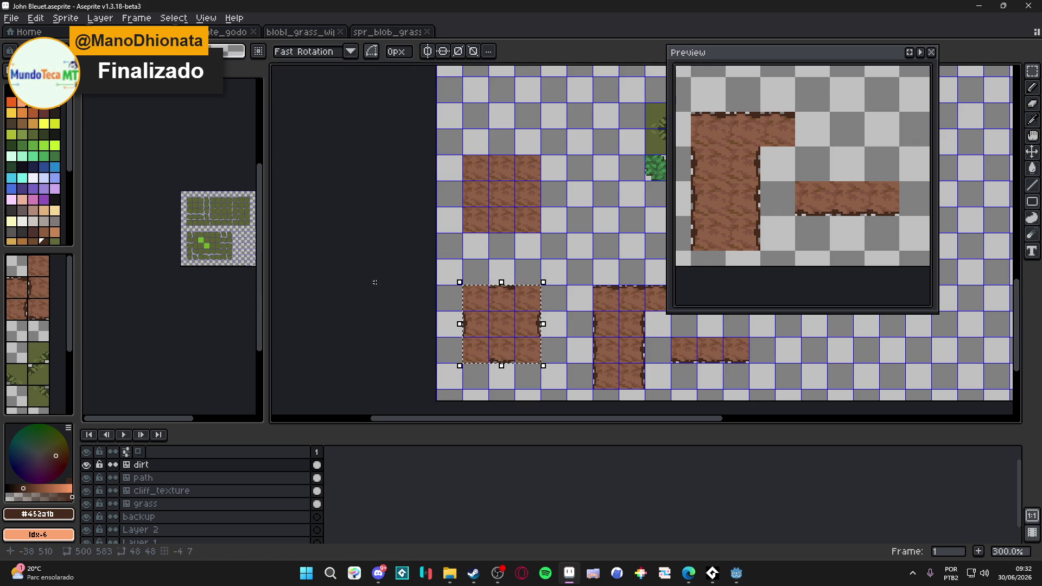
mouse_move(560, 290)
mouse_down()
mouse_move(425, 329)
mouse_move(399, 363)
mouse_up()
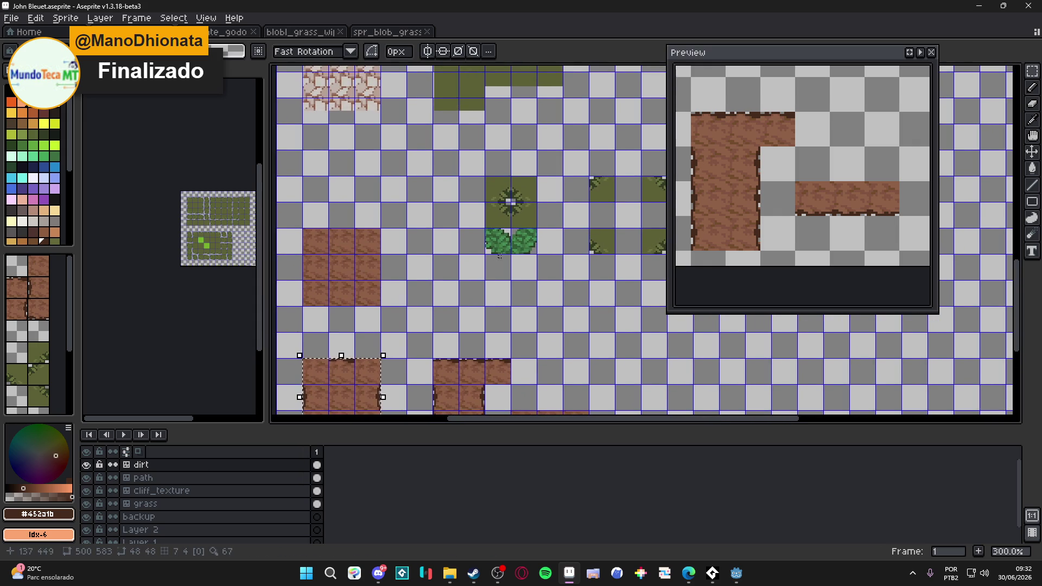
mouse_move(519, 227)
mouse_down()
mouse_move(495, 326)
mouse_move(540, 234)
mouse_up()
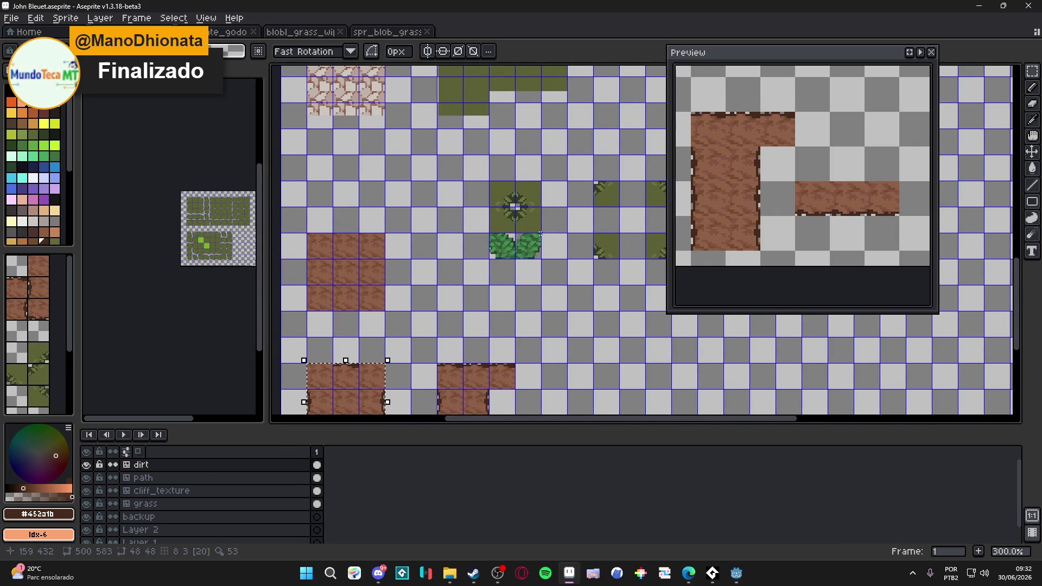
scroll(460, 220, up, 2)
mouse_move(288, 223)
mouse_down()
mouse_move(455, 215)
mouse_move(481, 193)
mouse_up()
scroll(455, 215, up, 2)
key(Return)
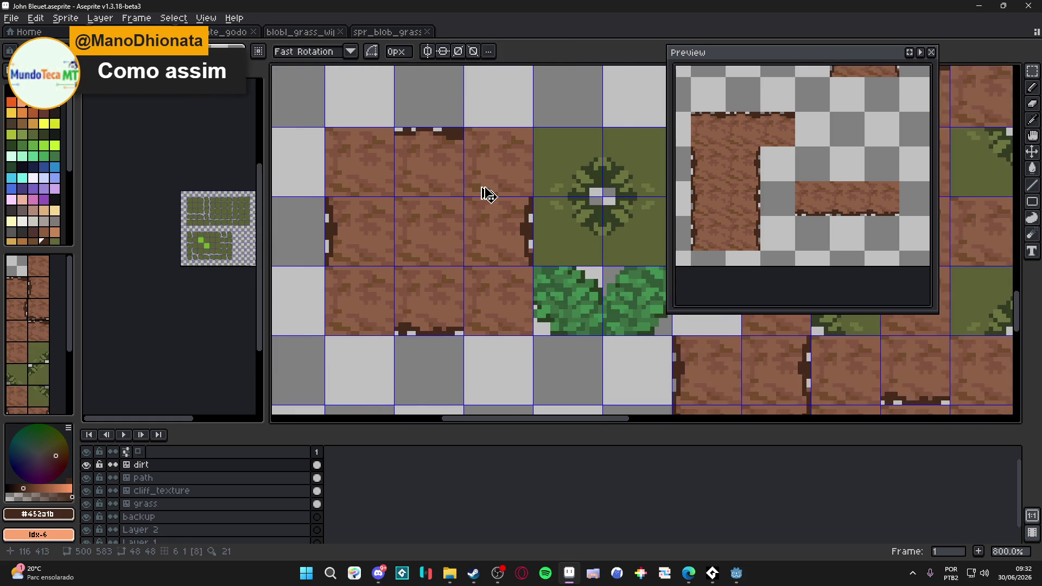
Pan to see more of the tilemap and save the rearranged tiles.
scroll(481, 193, down, 3)
drag(519, 249, 427, 274)
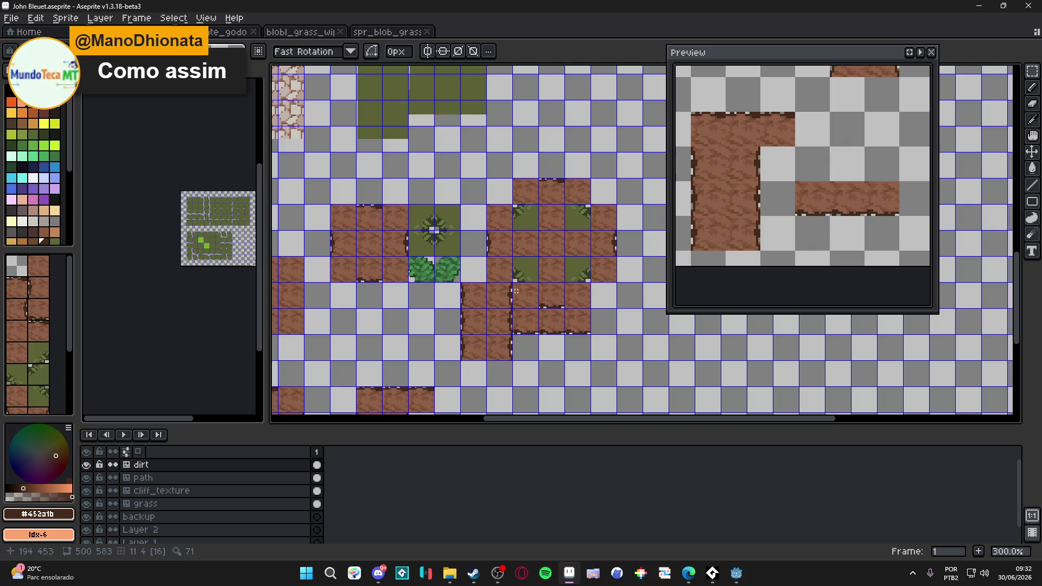
drag(506, 284, 559, 281)
key(ctrl+s)
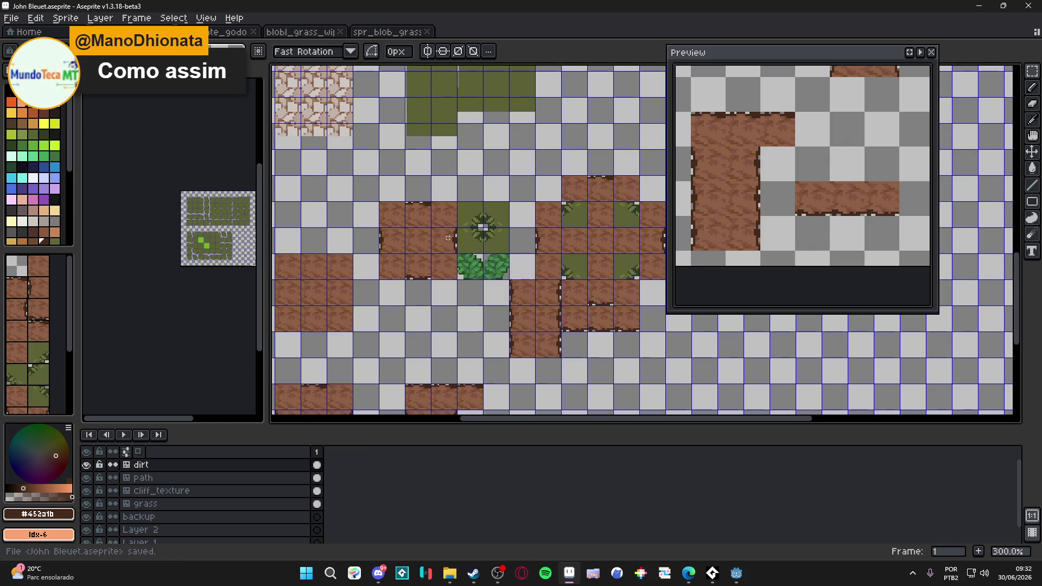
Check Discord briefly, return to Aseprite and save the file again.
click(383, 573)
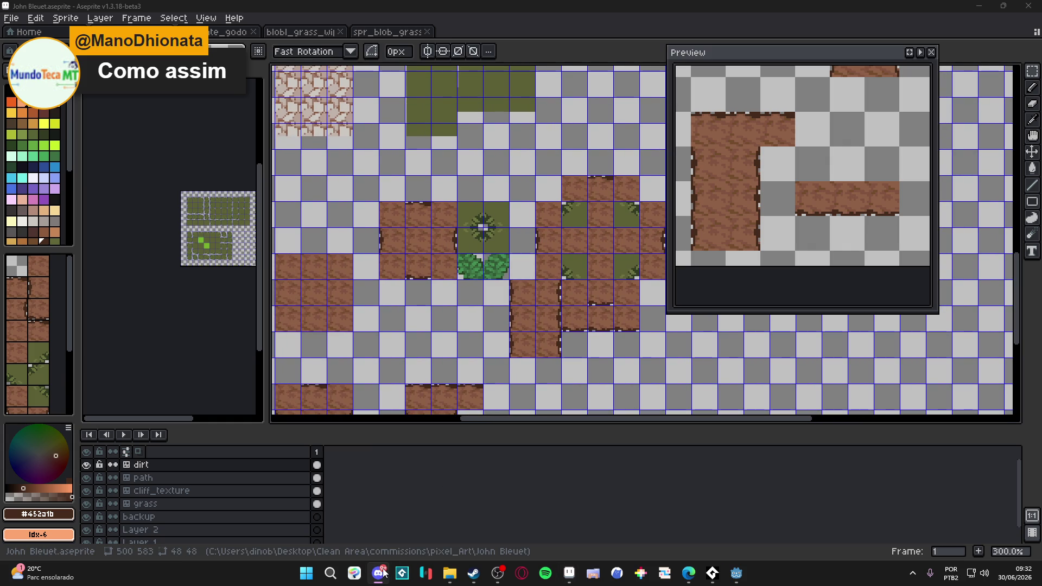
click(383, 572)
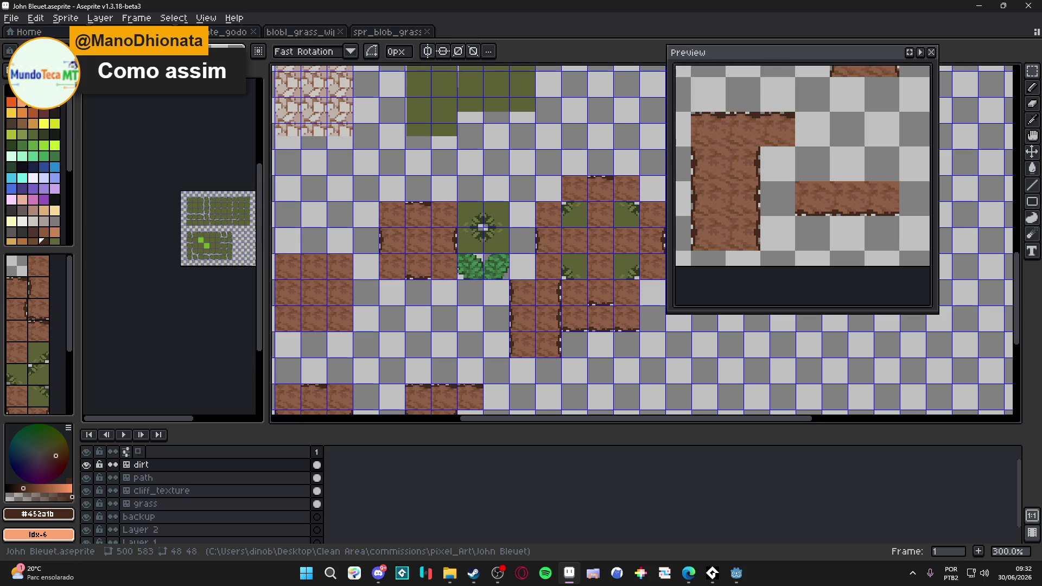
scroll(501, 211, down, 1)
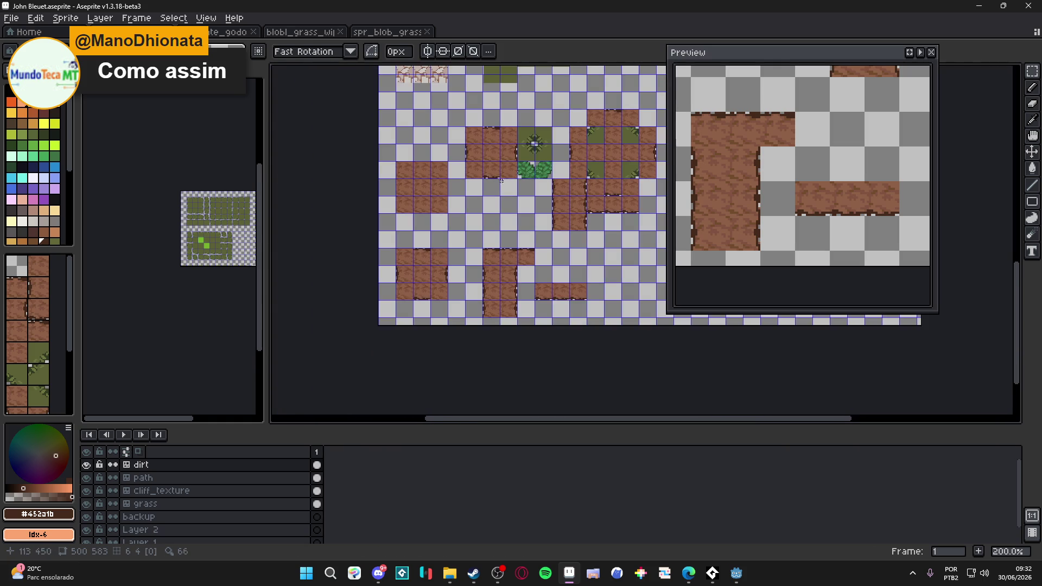
key(ctrl+s)
scroll(535, 195, up, 2)
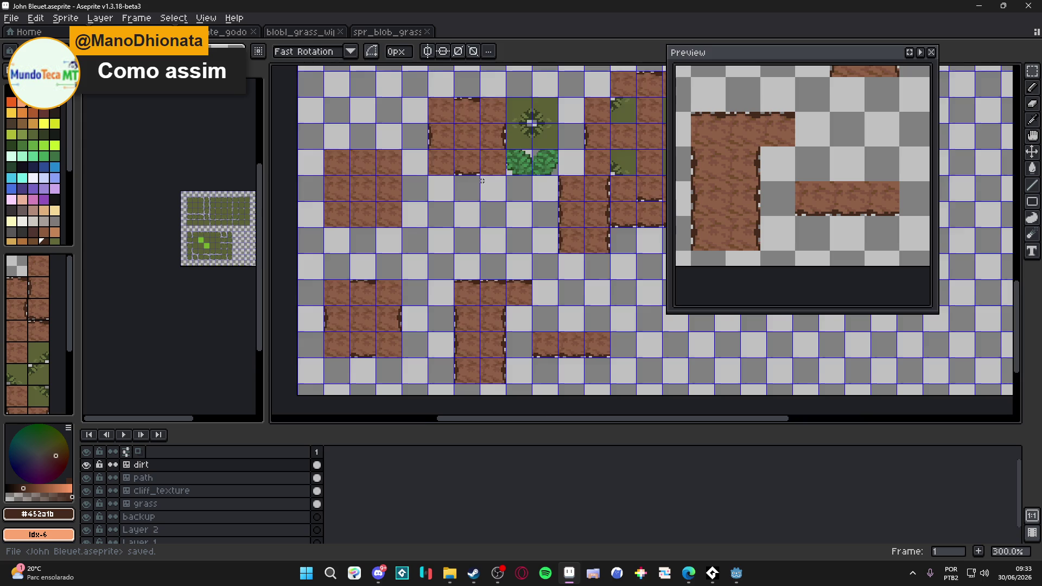
key(b)
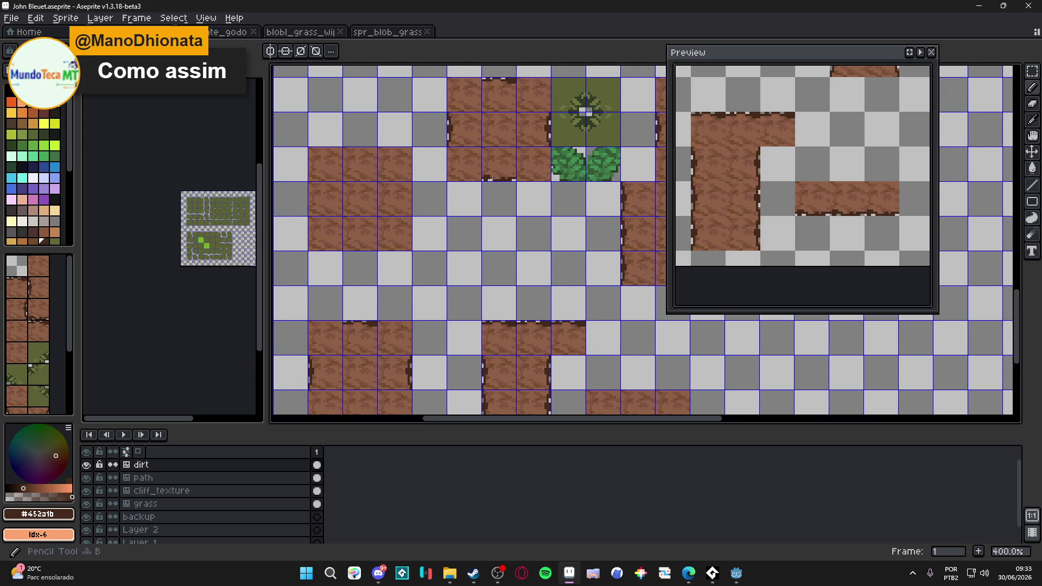
scroll(504, 185, up, 3)
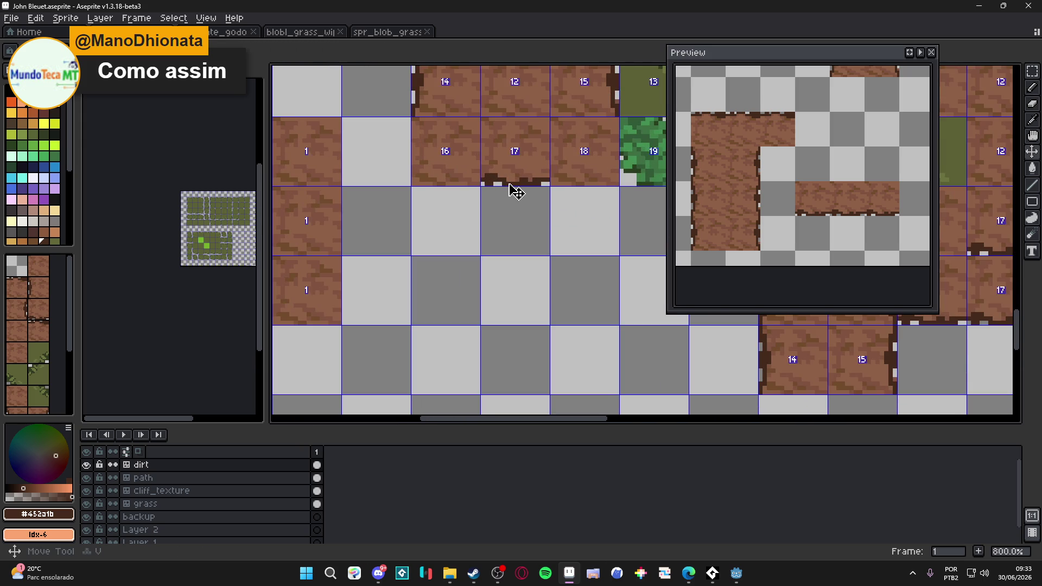
Paste the dark dirt edge strip along the tile edge and magic-wand select it.
scroll(513, 187, up, 3)
scroll(510, 186, up, 1)
key(ctrl+v)
mouse_move(510, 185)
mouse_down()
mouse_move(617, 223)
mouse_move(407, 220)
mouse_move(380, 179)
mouse_move(414, 116)
mouse_move(421, 349)
mouse_move(393, 337)
mouse_up()
key(w)
click(398, 136)
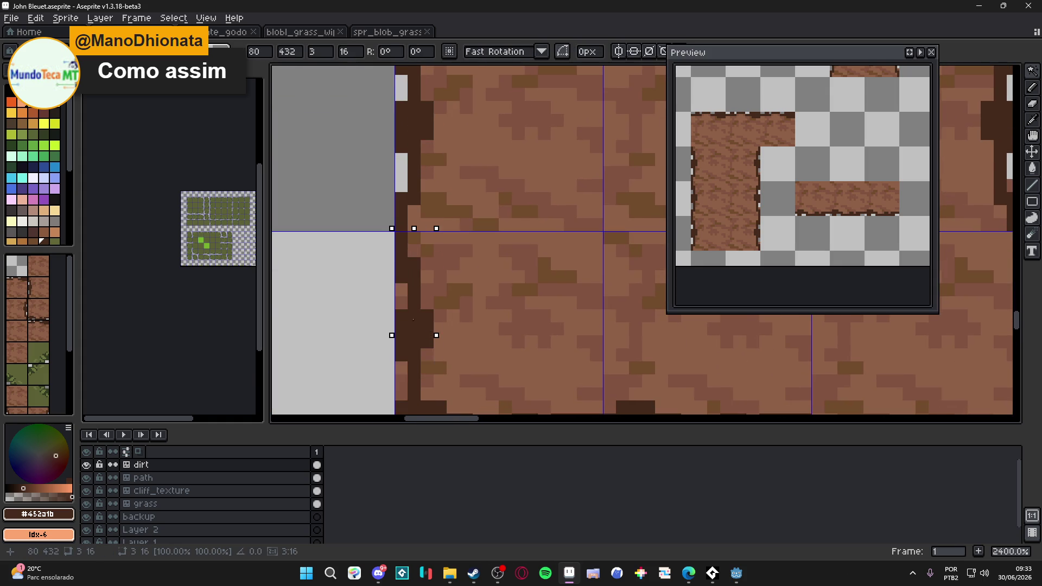
scroll(393, 337, down, 1)
scroll(398, 254, up, 3)
Pencil away the dark pixels along the tile's left edge down to its bottom-left corner.
key(b)
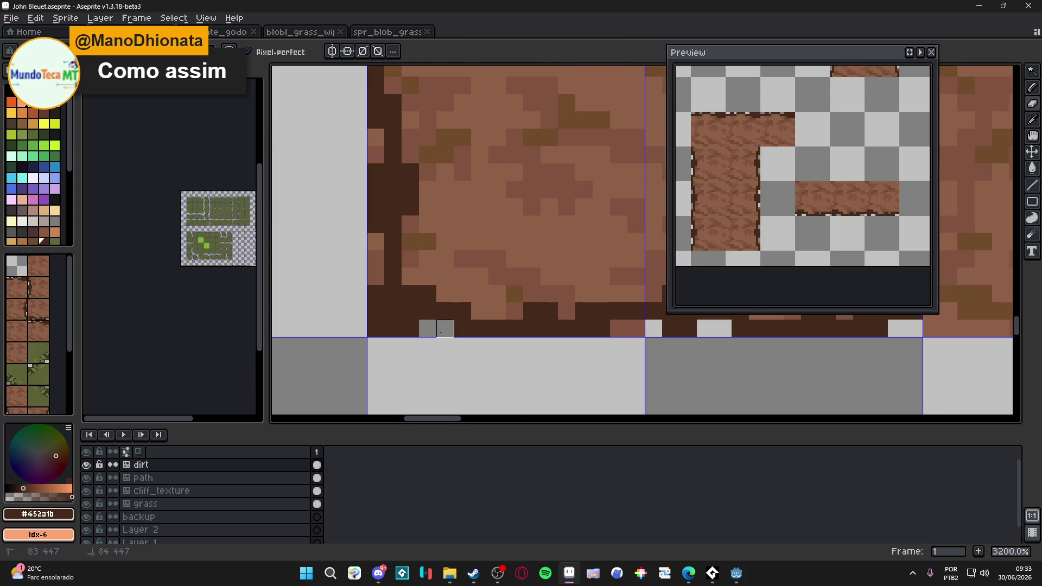
scroll(442, 330, down, 3)
scroll(458, 336, up, 2)
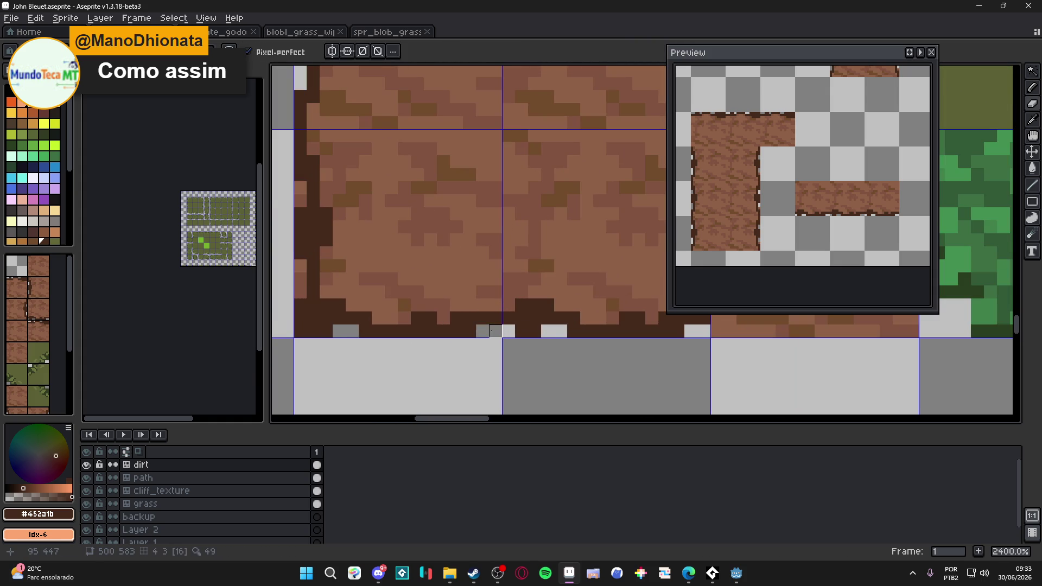
drag(287, 279, 300, 261)
drag(300, 220, 300, 185)
scroll(326, 240, down, 3)
scroll(303, 297, up, 3)
drag(290, 269, 284, 289)
click(304, 294)
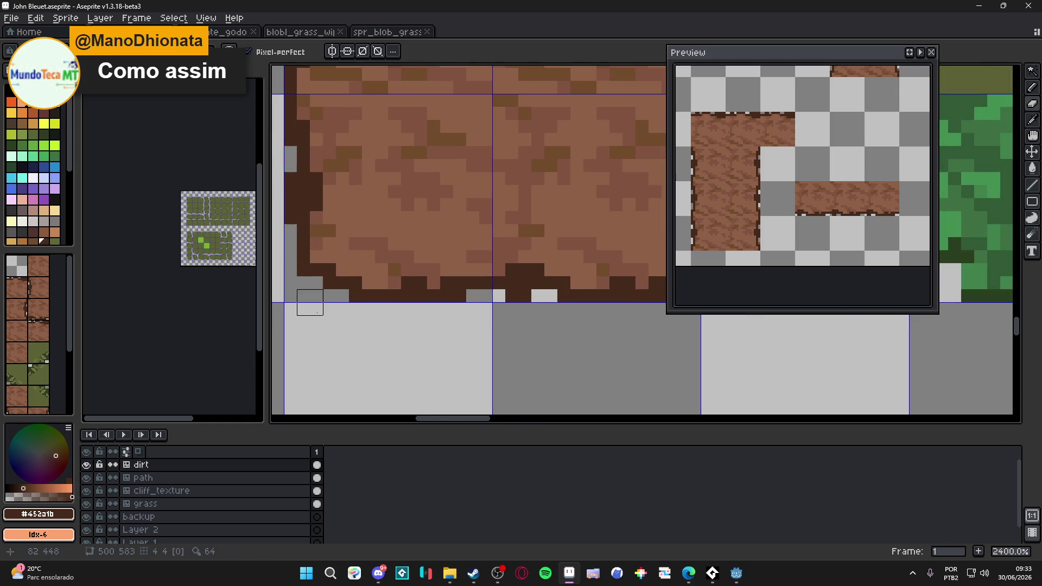
scroll(379, 317, down, 6)
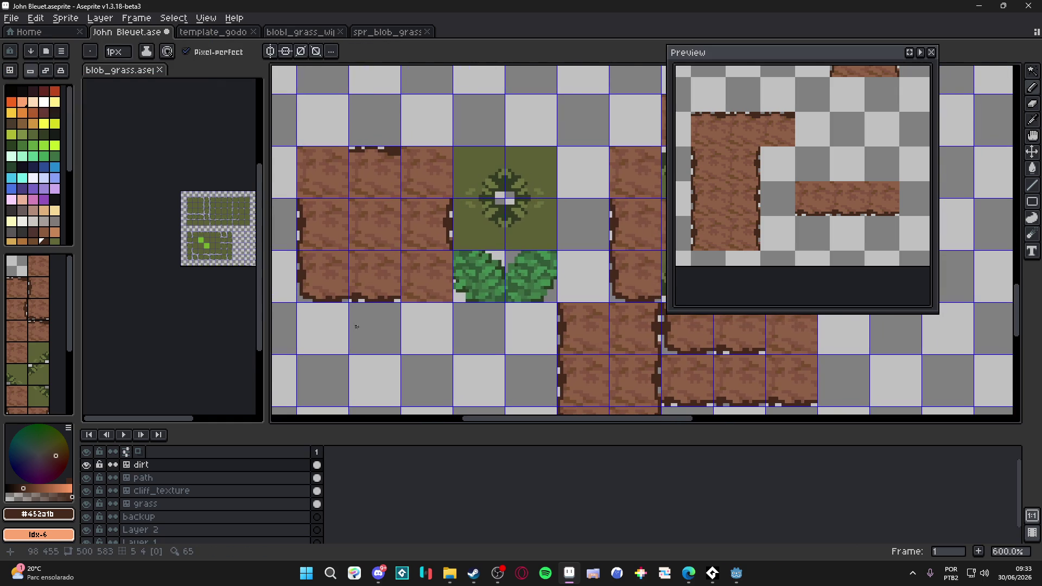
Show the tile index numbers, then glance at Discord and the web browser.
key(ctrl)
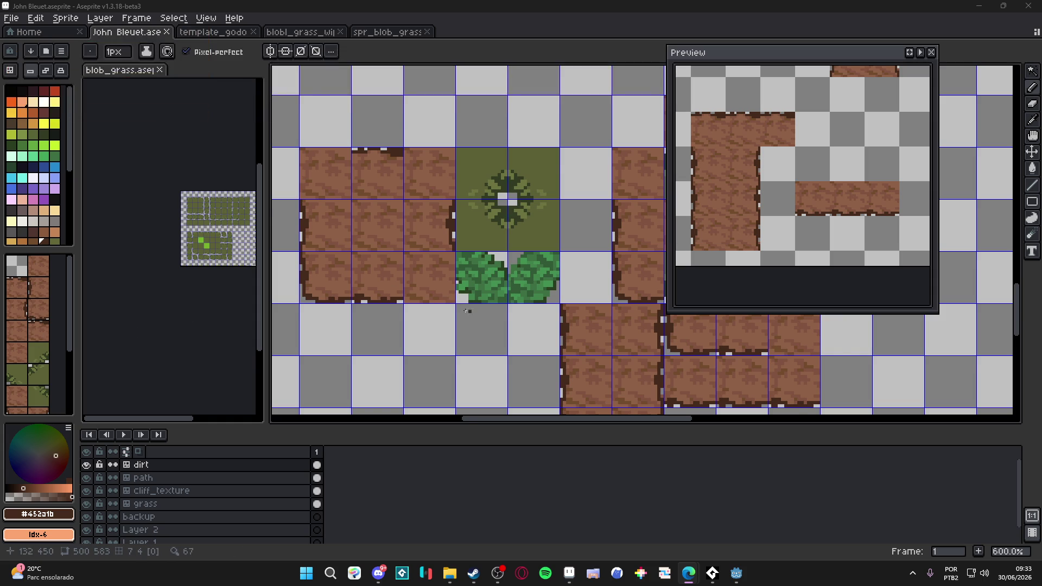
scroll(450, 309, down, 2)
scroll(453, 313, down, 1)
scroll(566, 364, down, 1)
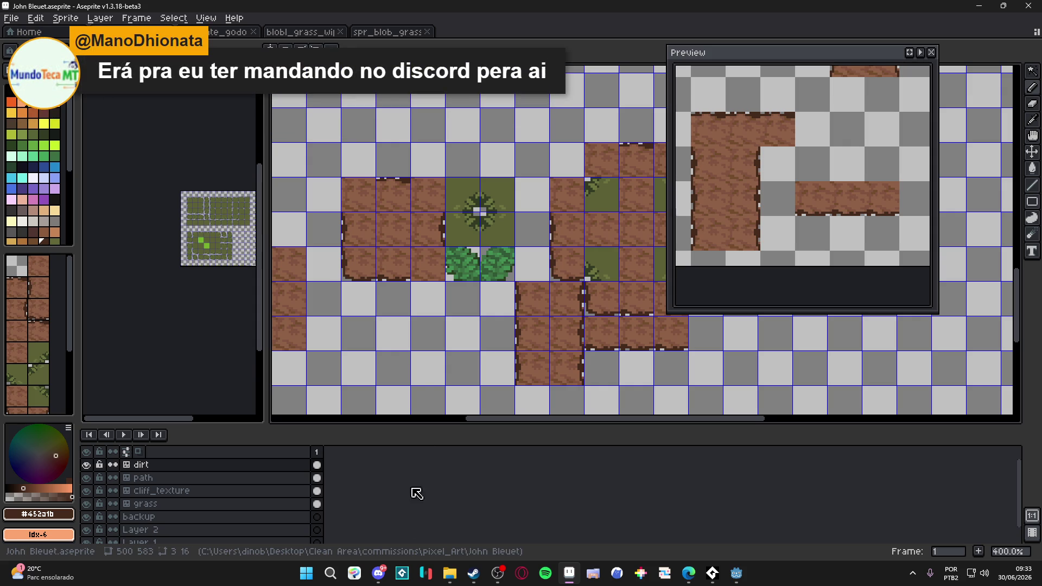
click(378, 573)
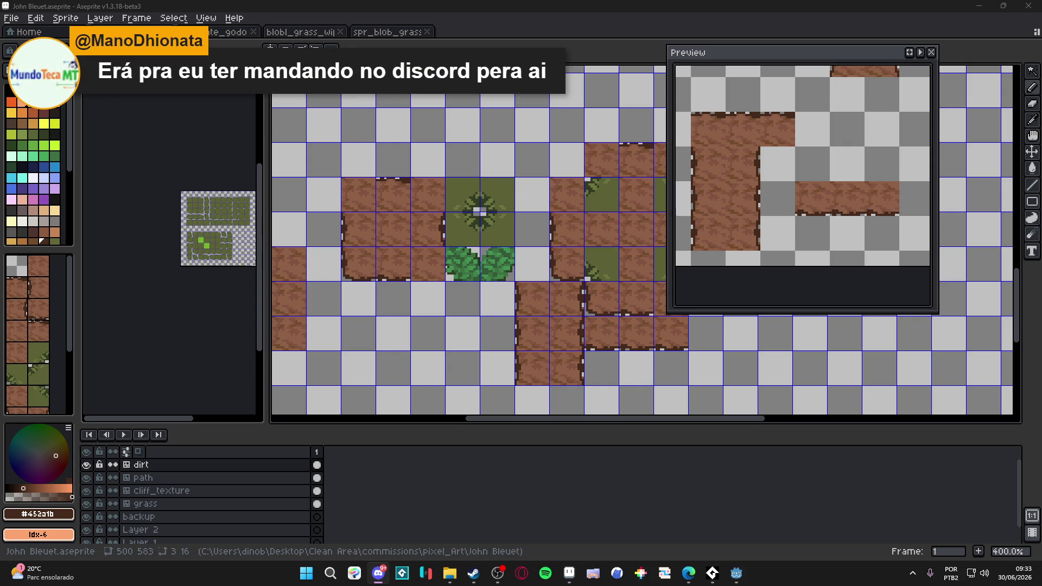
key(alt+Tab)
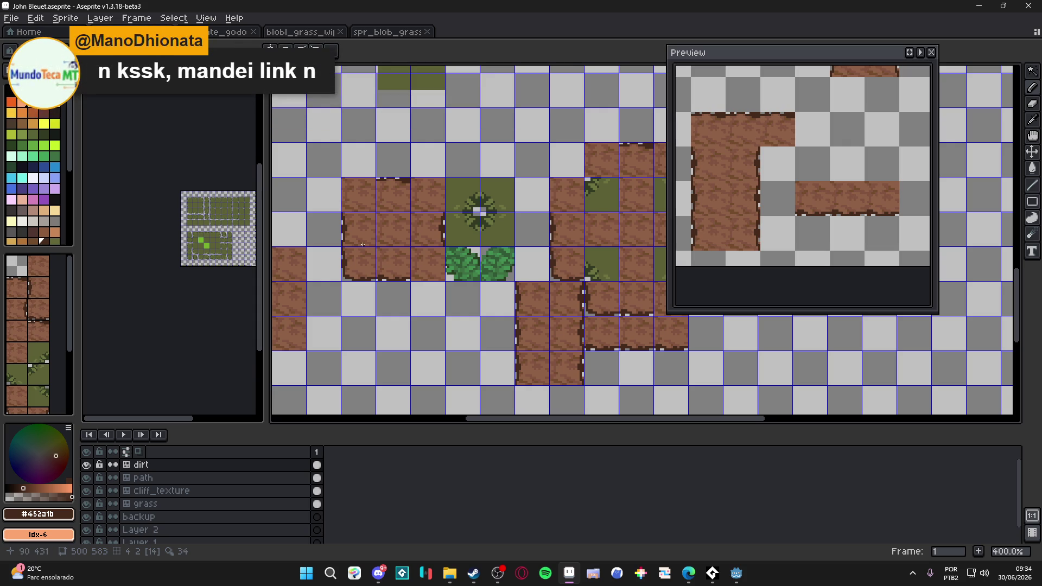
key(alt+Tab)
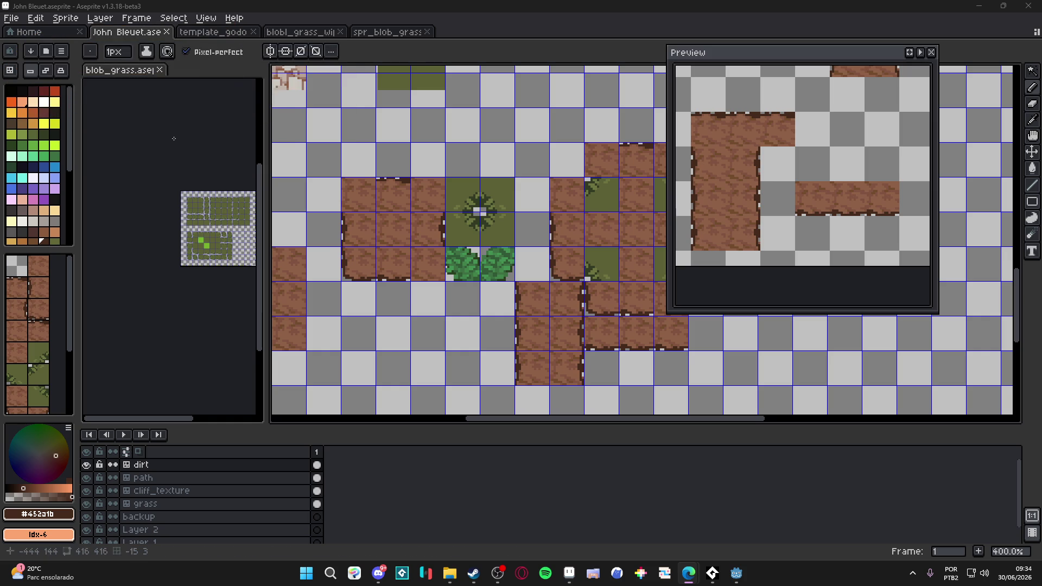
scroll(384, 266, up, 1)
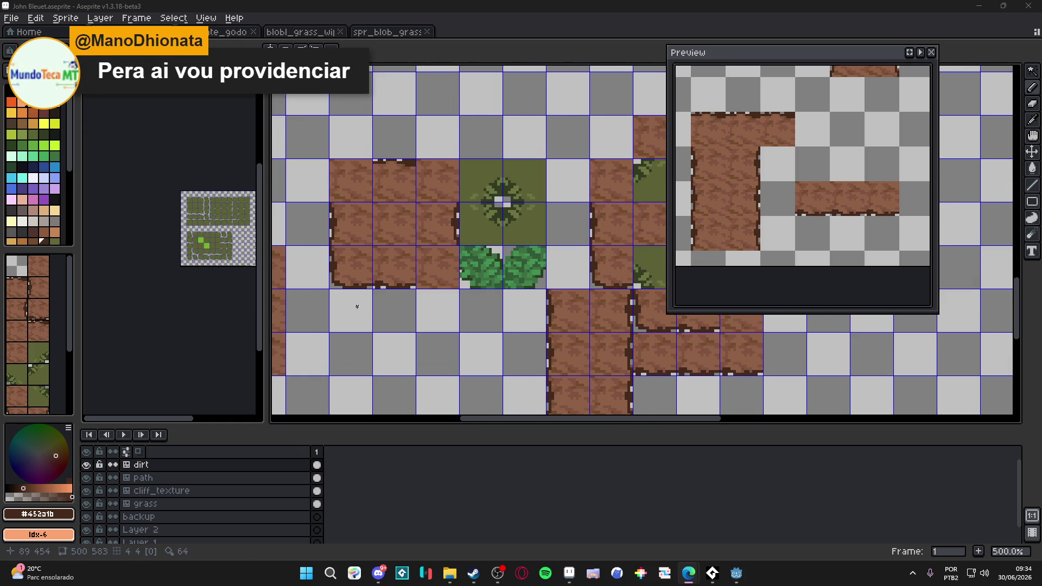
scroll(384, 266, up, 7)
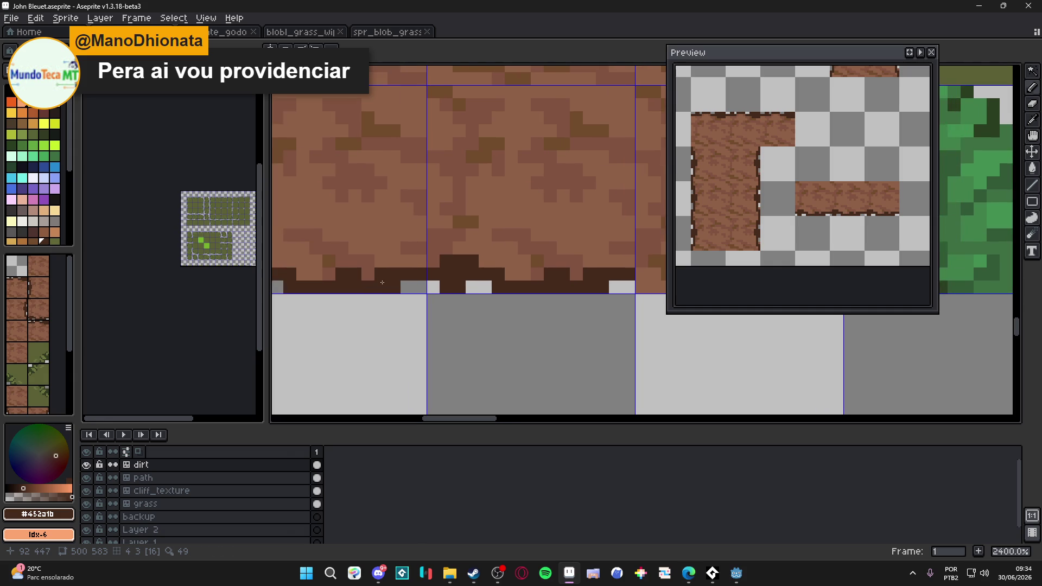
Magic-wand the tile's dirt region and pick tile 3 from the dirt tileset.
key(w)
click(383, 285)
scroll(406, 294, down, 5)
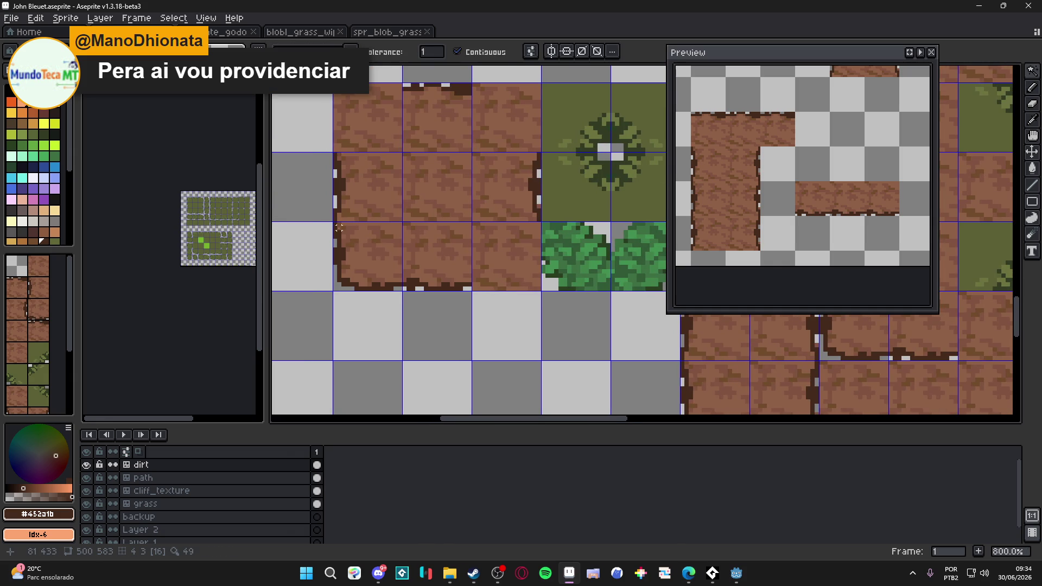
scroll(332, 226, up, 3)
scroll(331, 209, down, 3)
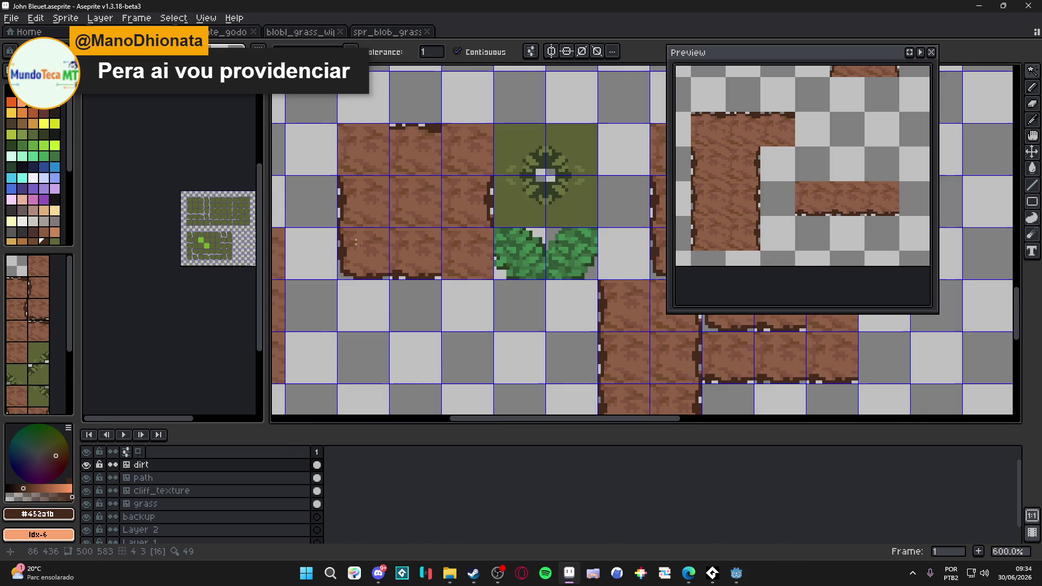
drag(378, 248, 408, 216)
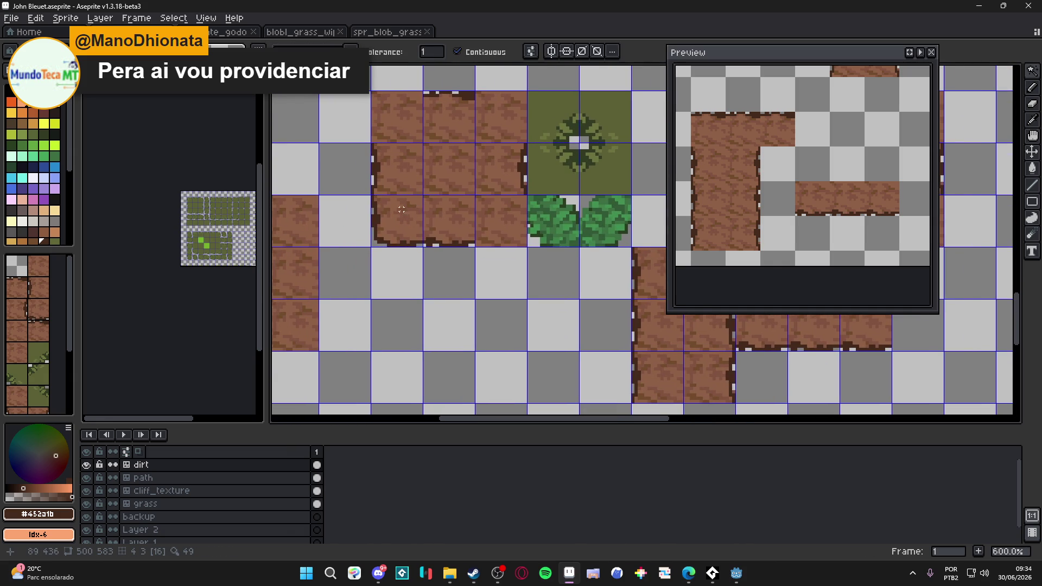
key(m)
click(38, 287)
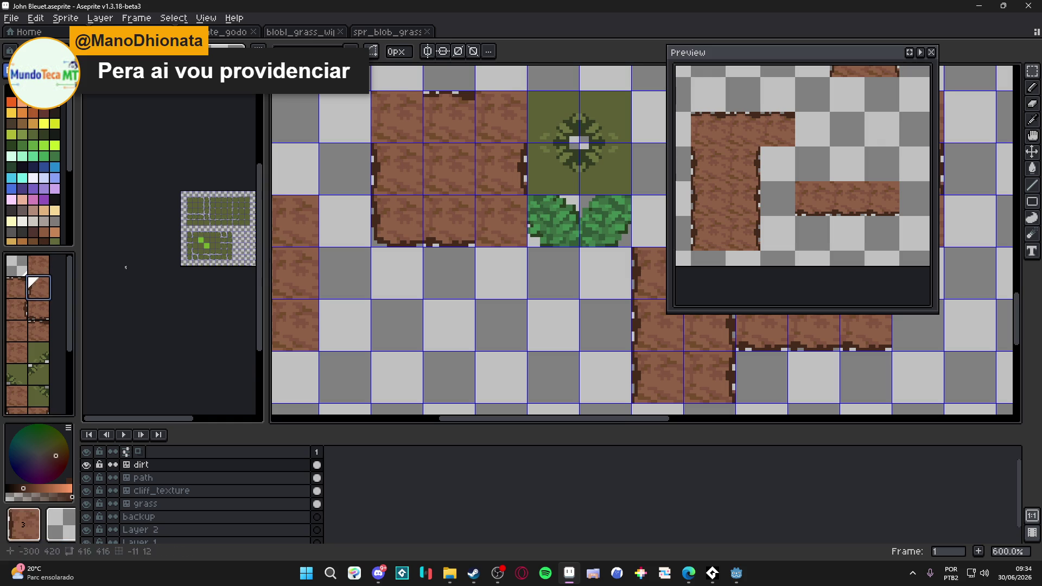
Place a dirt tile in an empty cell and select it for pixel editing.
key(b)
click(373, 326)
key(w)
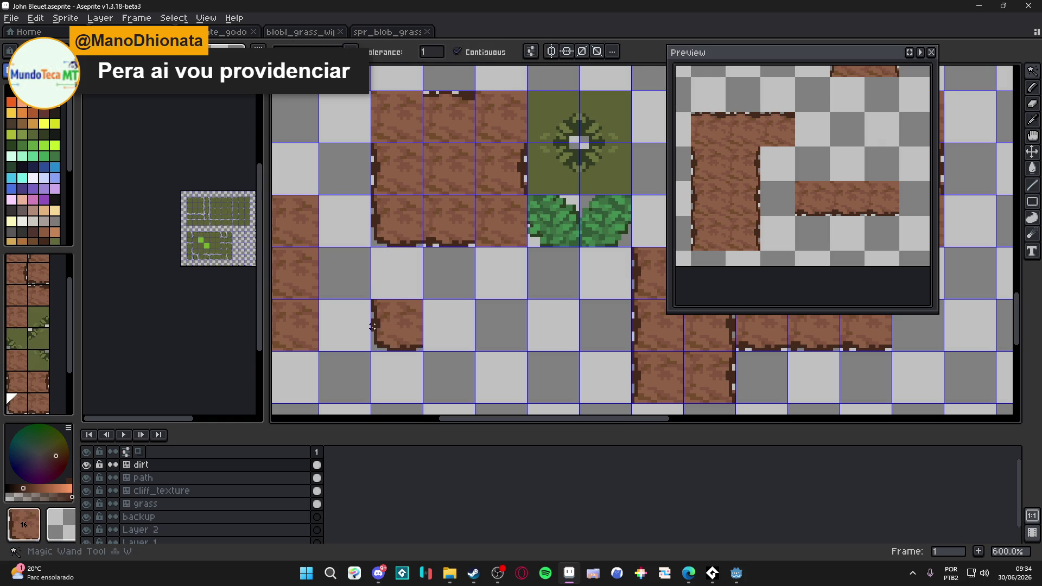
click(403, 325)
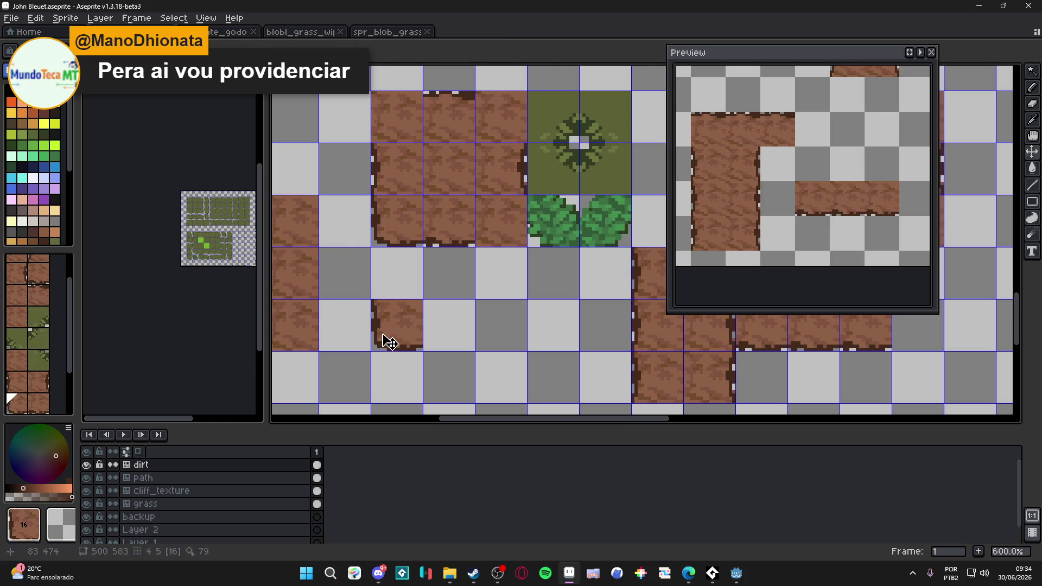
key(Tab)
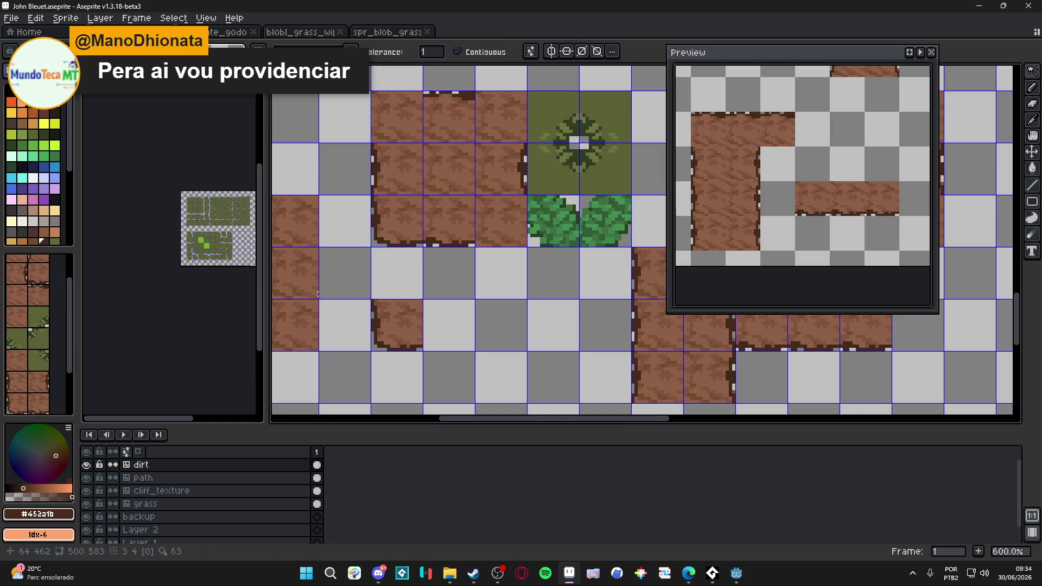
click(372, 326)
scroll(402, 279, right, 1)
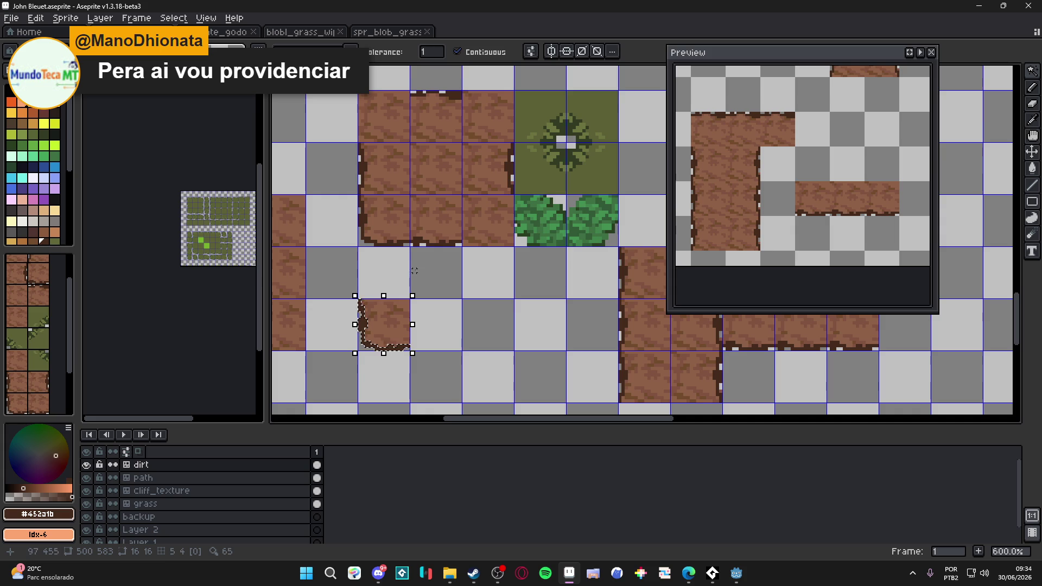
Clear the dark line and bottom-row pixels beneath the new dirt tile.
key(b)
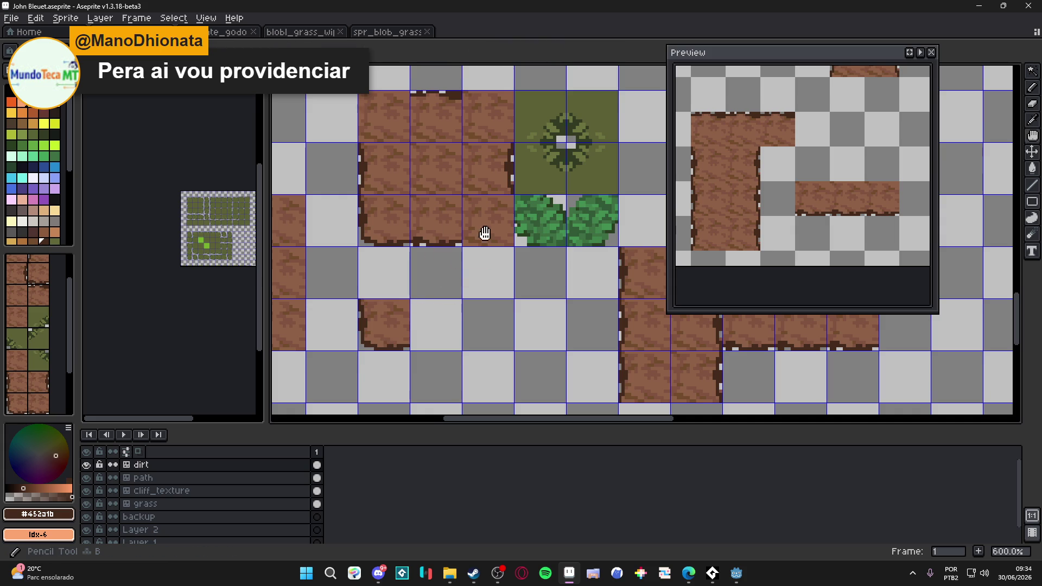
scroll(490, 222, up, 3)
key(ctrl+z)
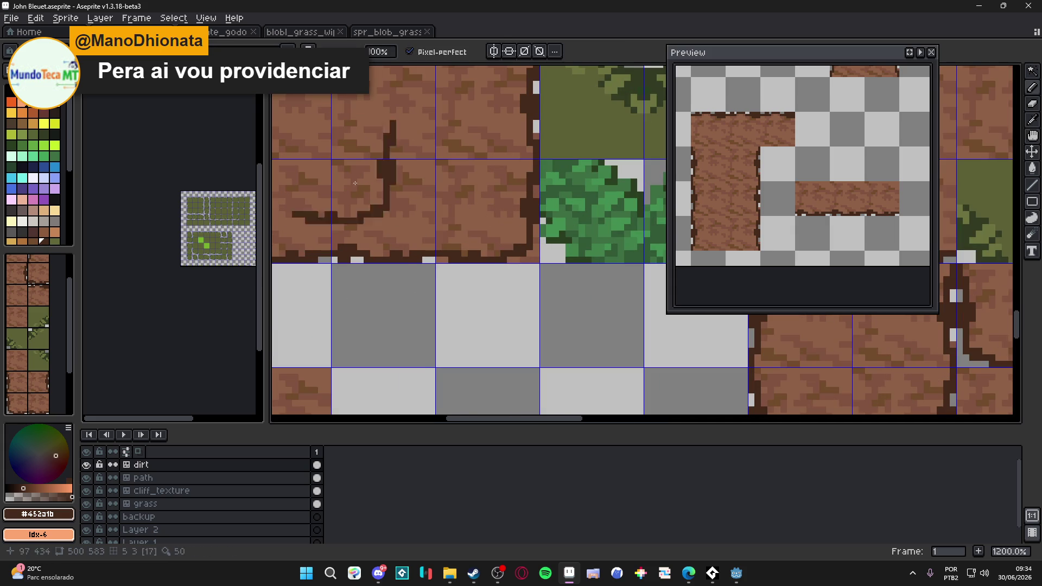
scroll(461, 266, down, 5)
drag(472, 255, 442, 279)
scroll(460, 266, up, 2)
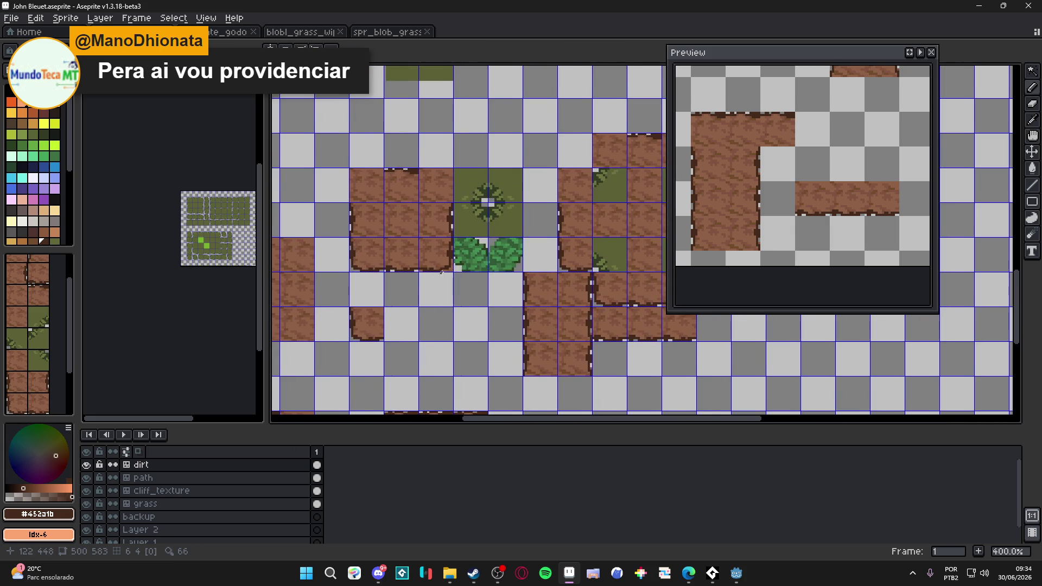
scroll(451, 288, up, 3)
scroll(450, 288, up, 1)
mouse_move(434, 277)
mouse_down()
mouse_move(483, 277)
mouse_move(491, 262)
mouse_up()
scroll(454, 275, down, 4)
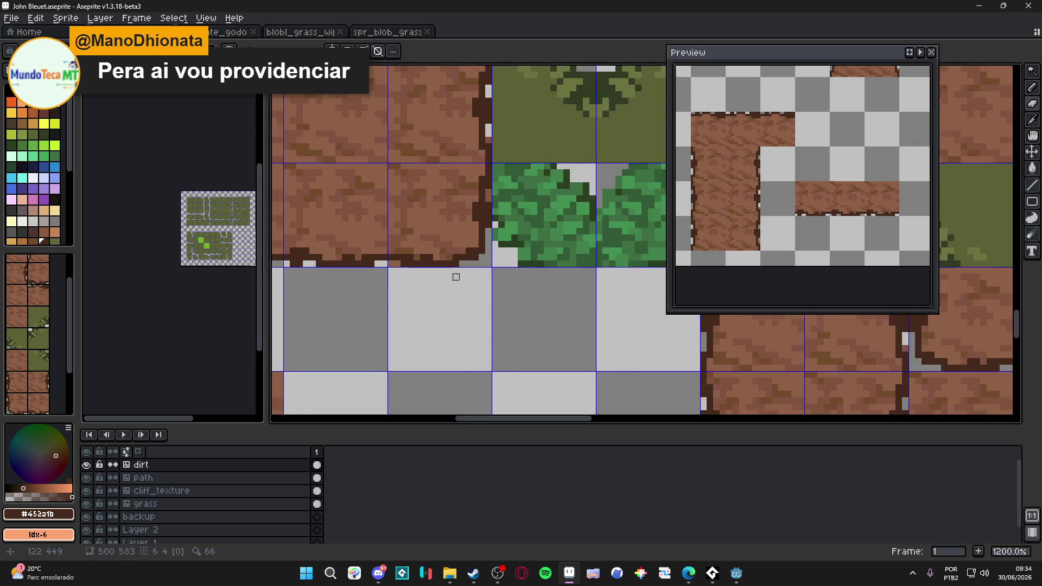
scroll(412, 260, up, 3)
scroll(411, 262, down, 4)
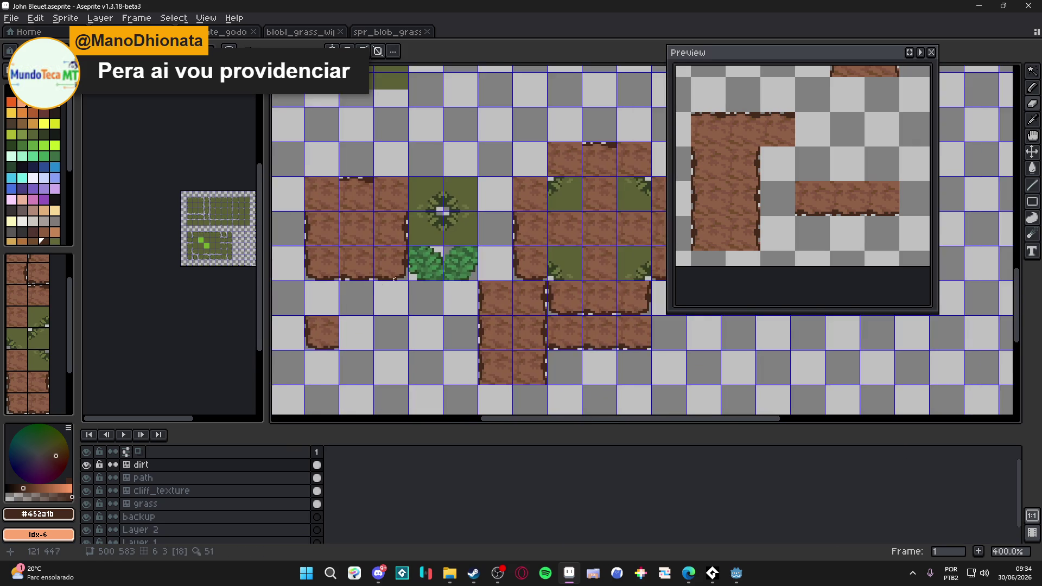
scroll(394, 262, up, 4)
Select the lone dirt tile's area with the Magic Wand.
key(e)
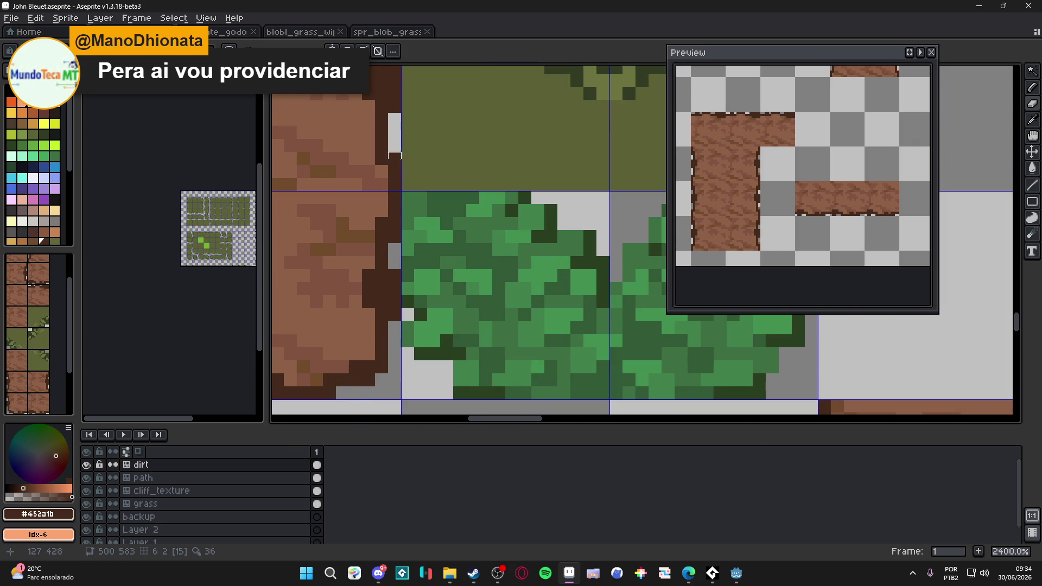
scroll(395, 156, down, 8)
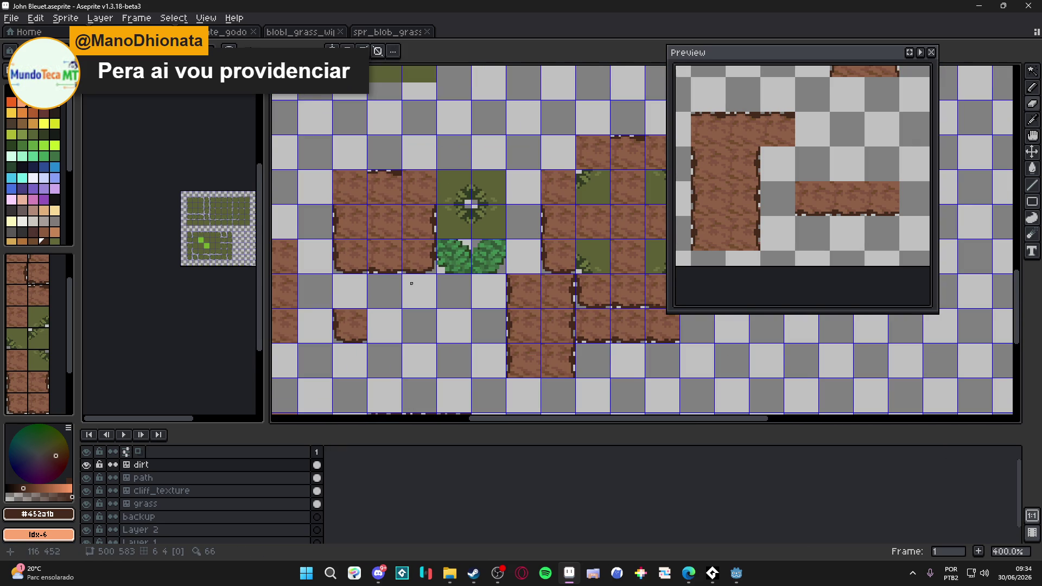
scroll(414, 283, down, 1)
scroll(418, 288, left, 3)
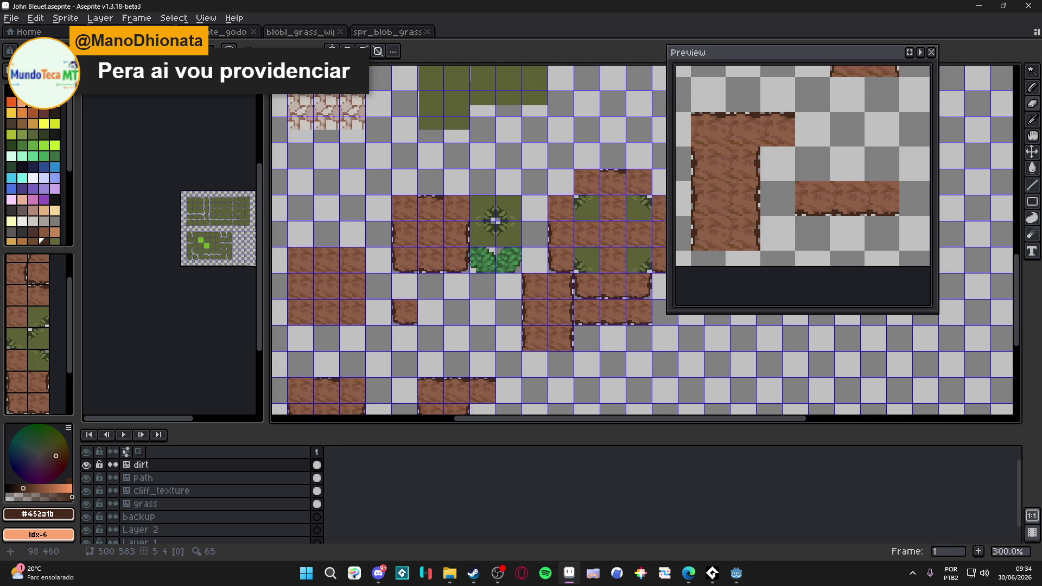
scroll(401, 269, up, 2)
key(w)
scroll(401, 363, up, 2)
click(402, 362)
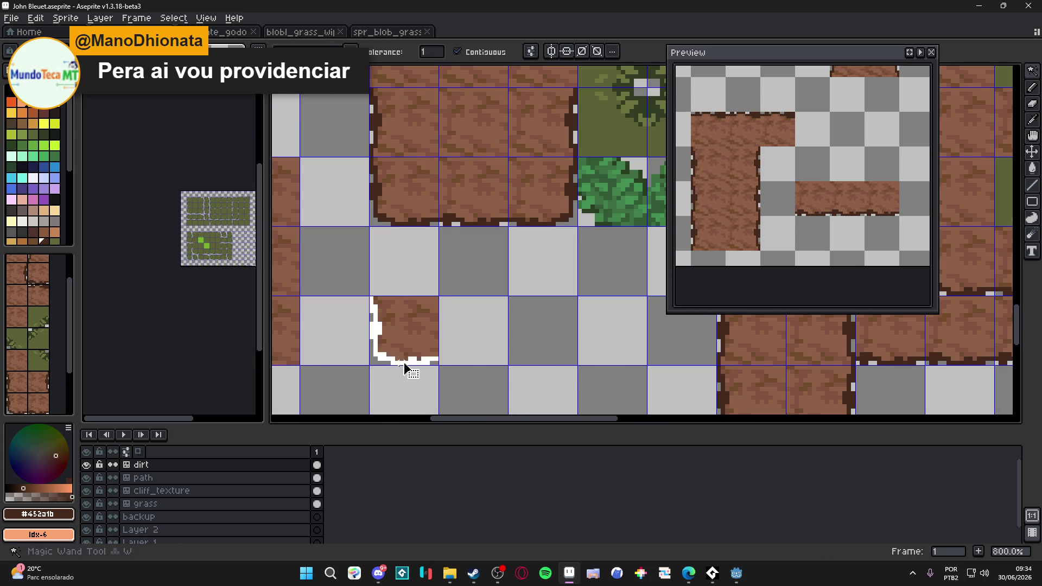
scroll(404, 344, down, 2)
Place edge tiles on the dirt map, including top-left and top-right corner tiles.
key(b)
click(404, 227)
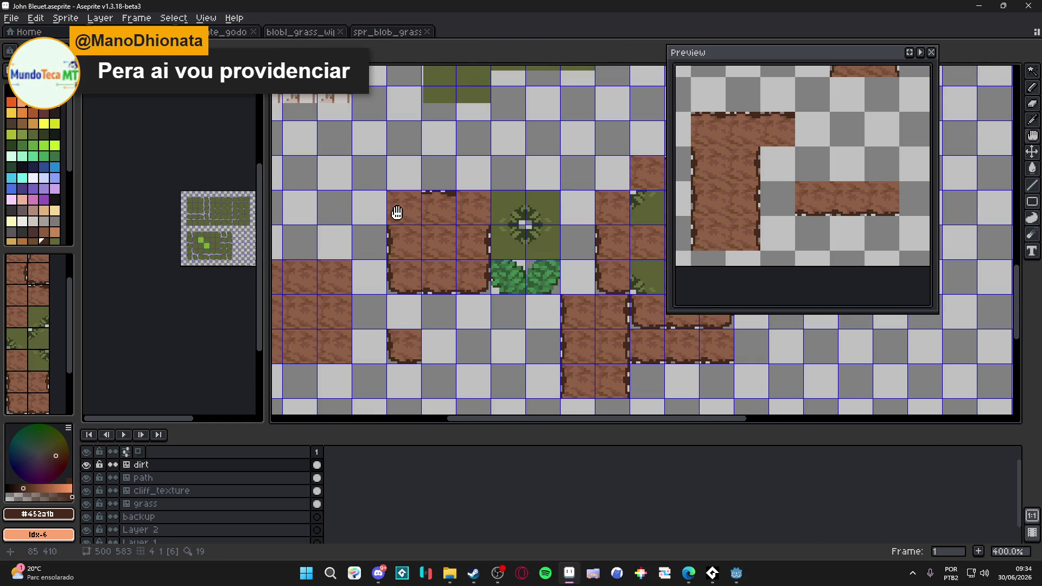
click(396, 213)
scroll(402, 208, up, 2)
scroll(402, 208, up, 3)
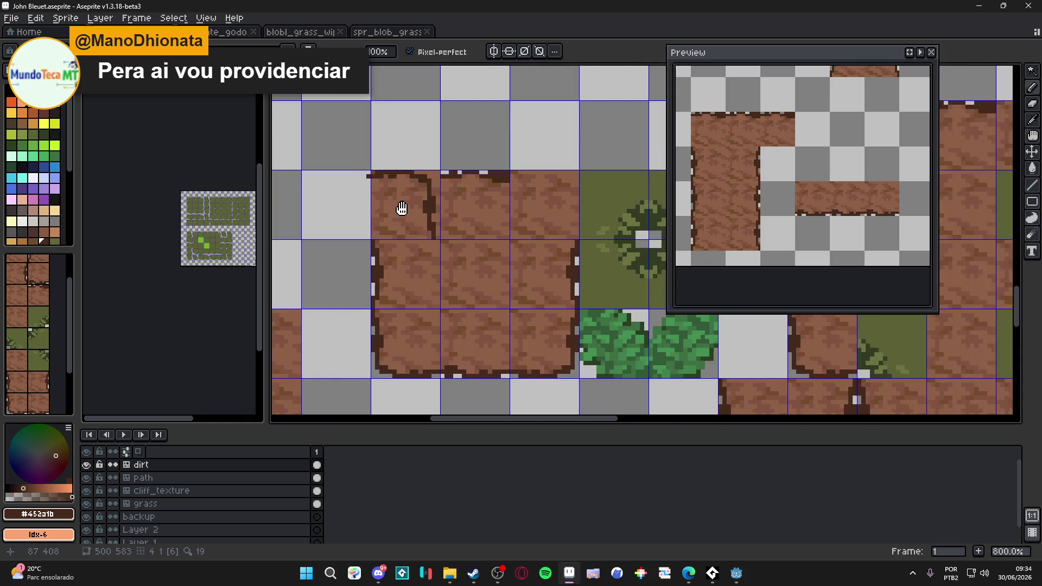
click(399, 209)
scroll(404, 208, up, 1)
scroll(441, 245, down, 1)
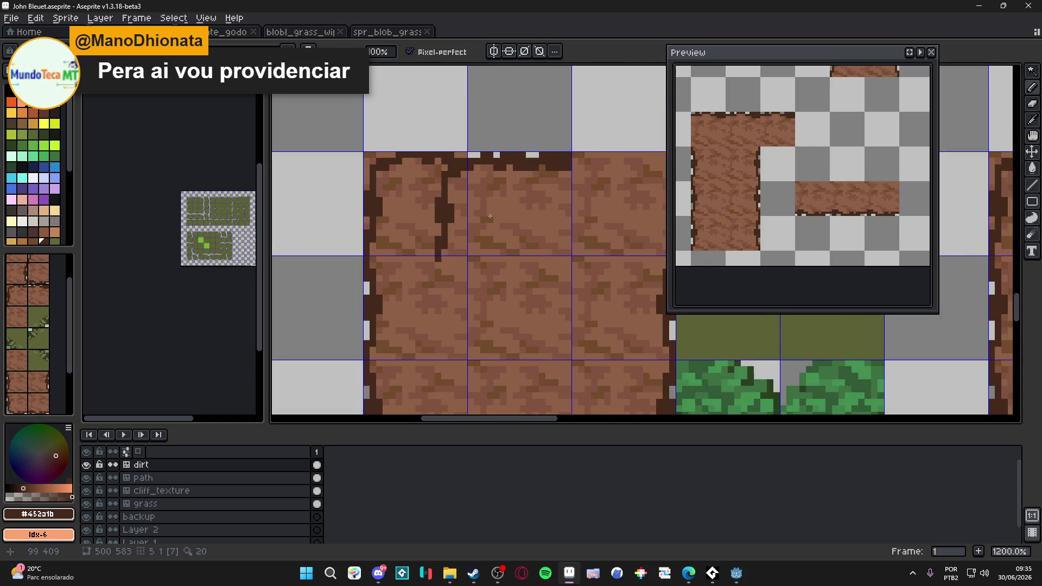
drag(532, 219, 361, 243)
click(450, 238)
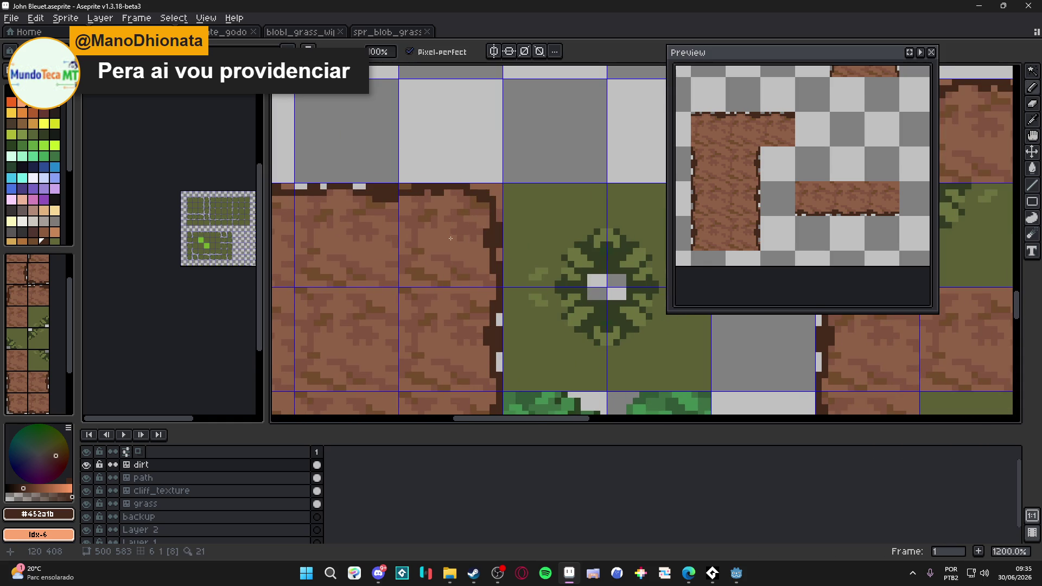
Erase stray dirt and dark pixels along the top, right and left edges, then hide the dirt layer.
scroll(469, 169, up, 3)
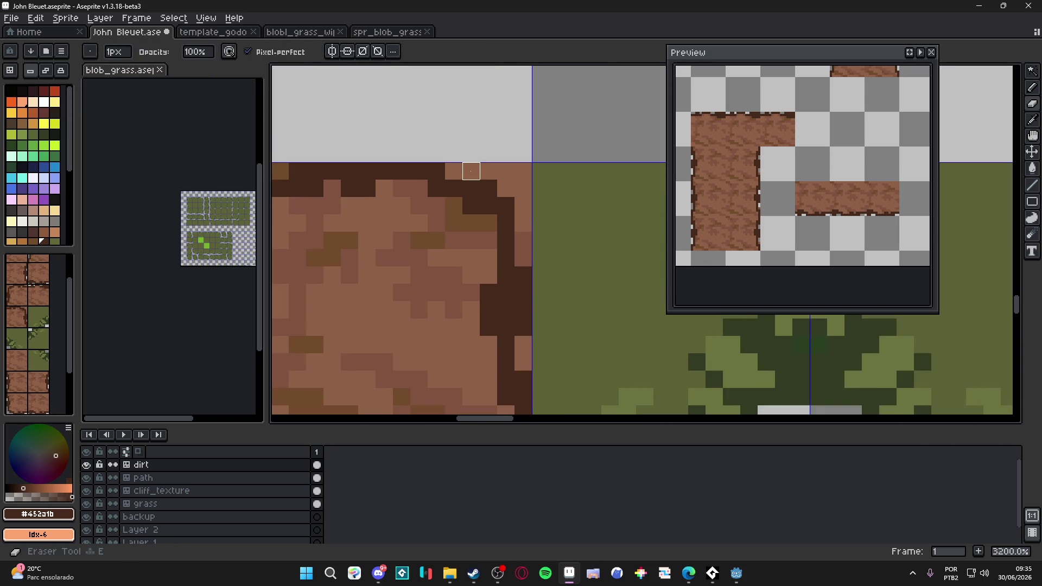
mouse_move(471, 171)
mouse_down()
mouse_move(510, 171)
mouse_move(522, 258)
mouse_up()
scroll(523, 258, down, 1)
scroll(438, 258, left, 2)
drag(444, 193, 432, 193)
scroll(379, 219, left, 4)
scroll(398, 234, up, 1)
drag(449, 234, 355, 236)
scroll(360, 242, left, 2)
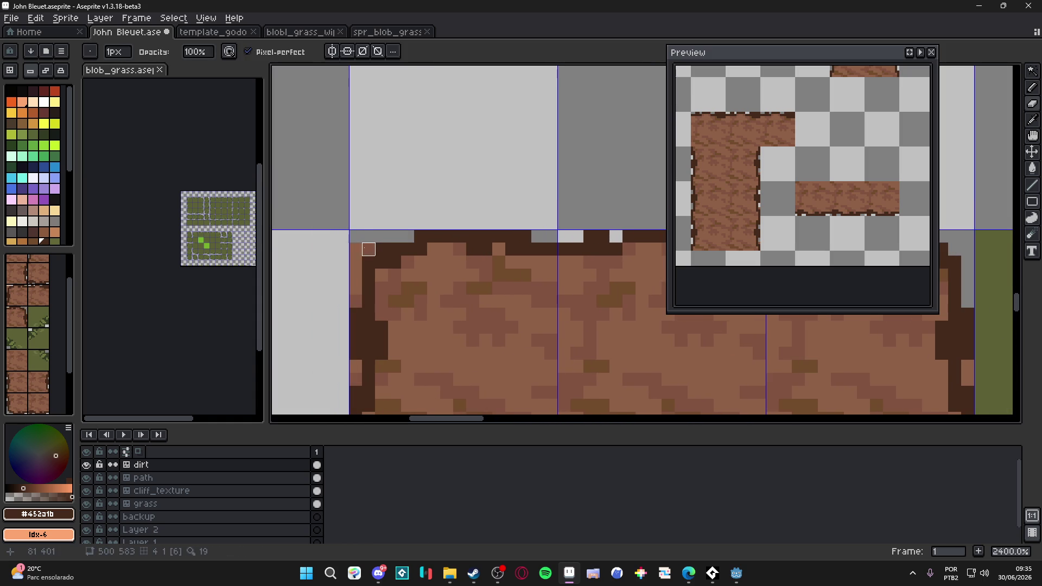
scroll(355, 288, down, 2)
click(362, 294)
scroll(361, 307, down, 6)
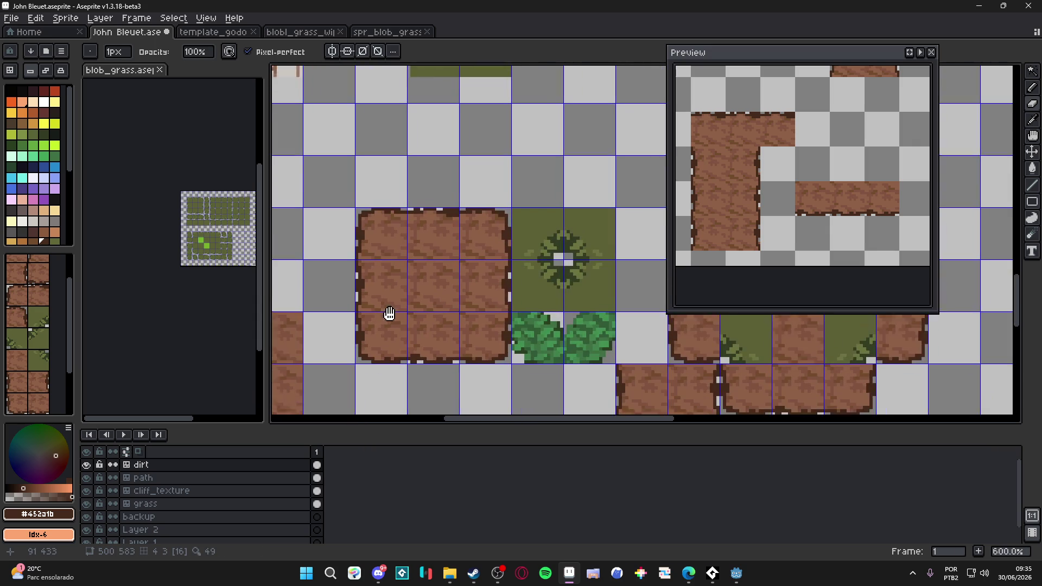
scroll(403, 284, down, 1)
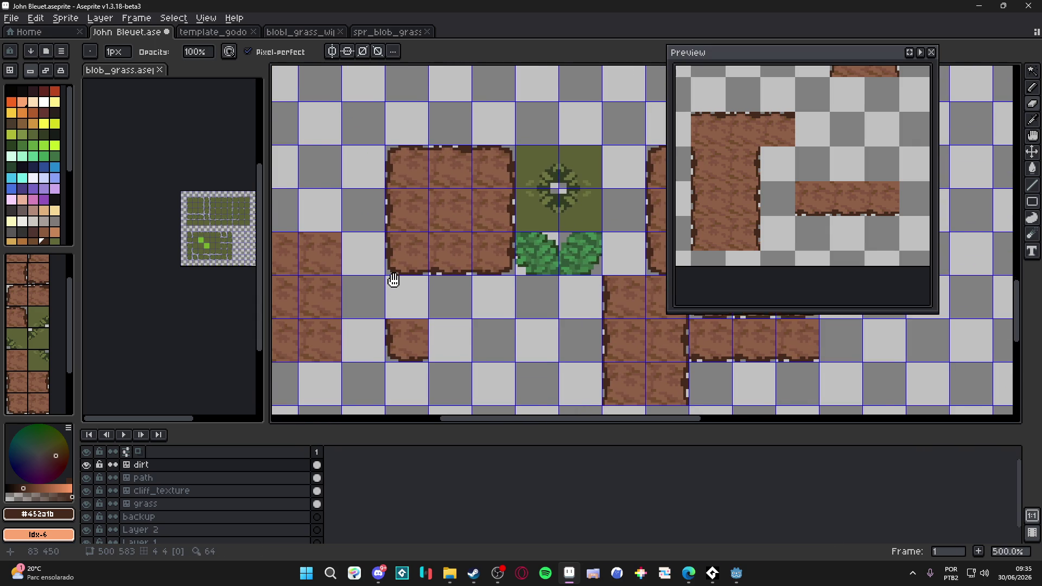
click(105, 470)
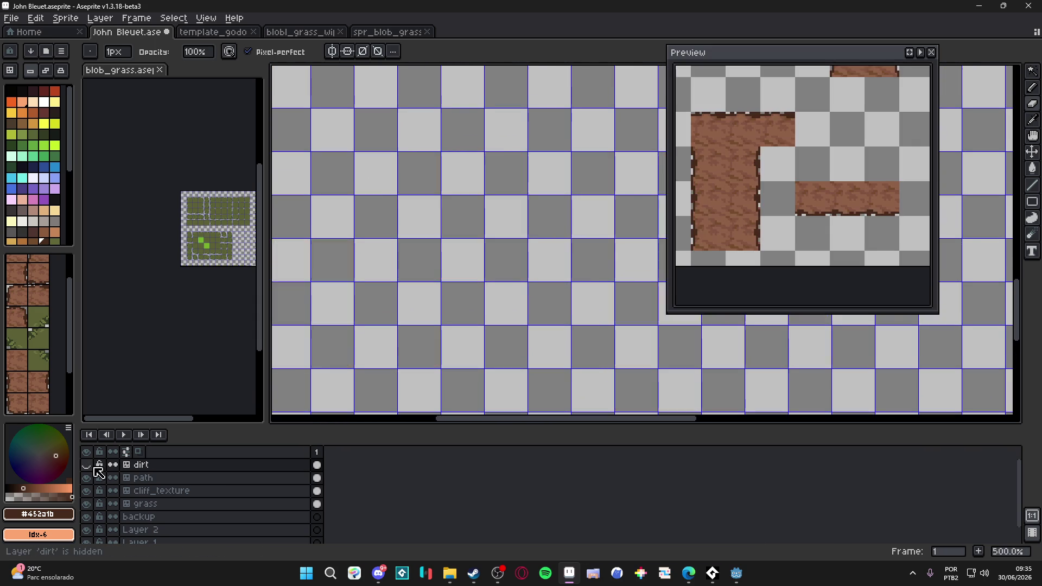
Paste a copy of a 16x16 dirt tile over the grass tile in the dirt block.
scroll(511, 276, up, 1)
scroll(524, 264, down, 2)
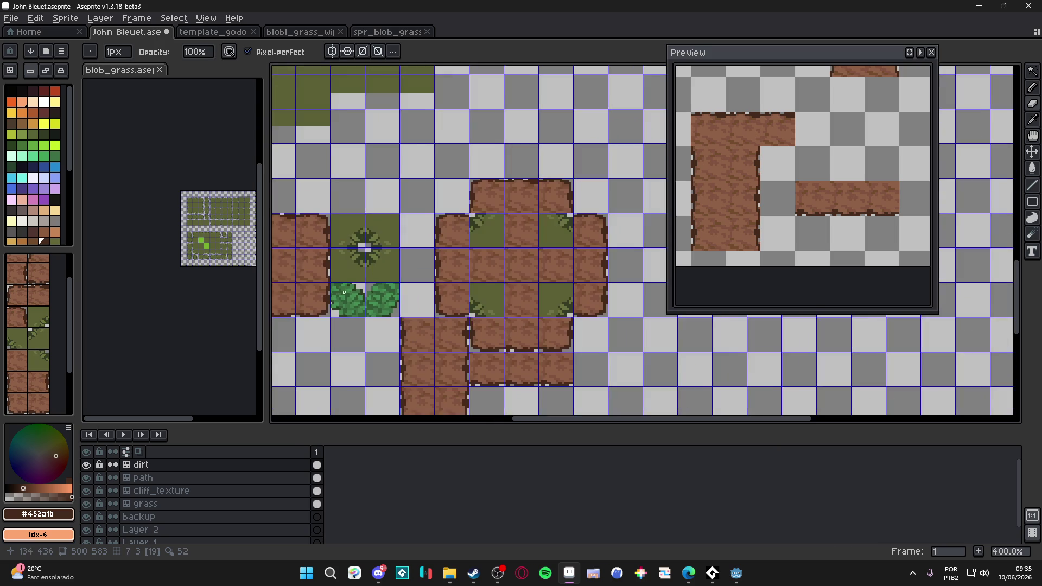
key(b)
scroll(475, 216, up, 5)
scroll(475, 216, up, 3)
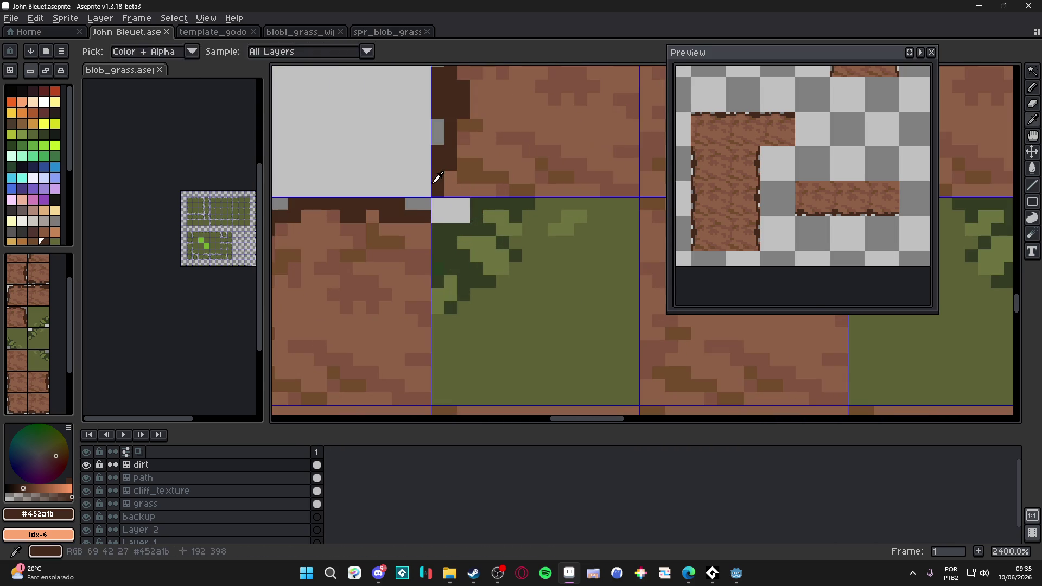
scroll(444, 207, down, 6)
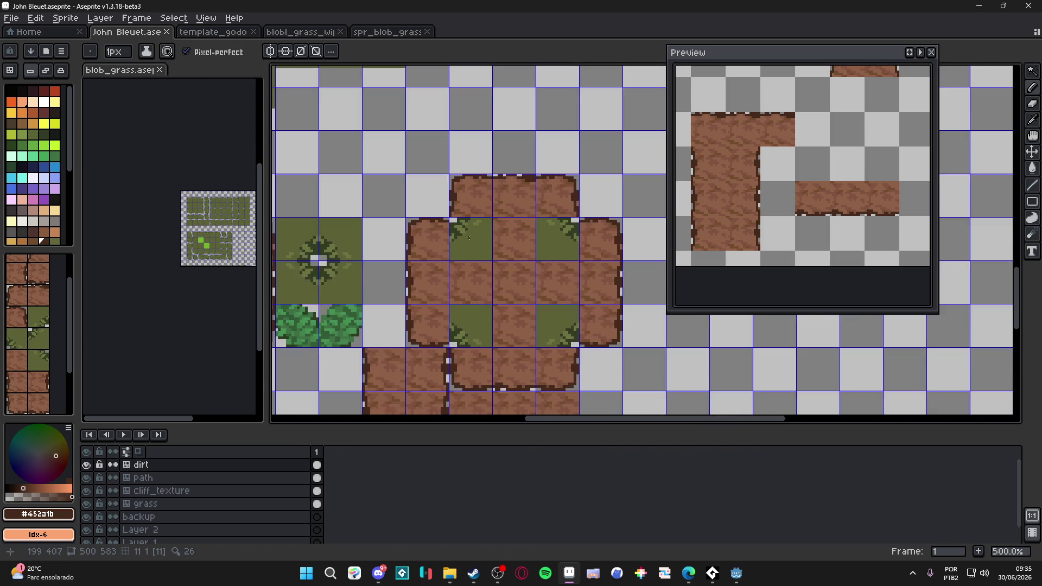
key(m)
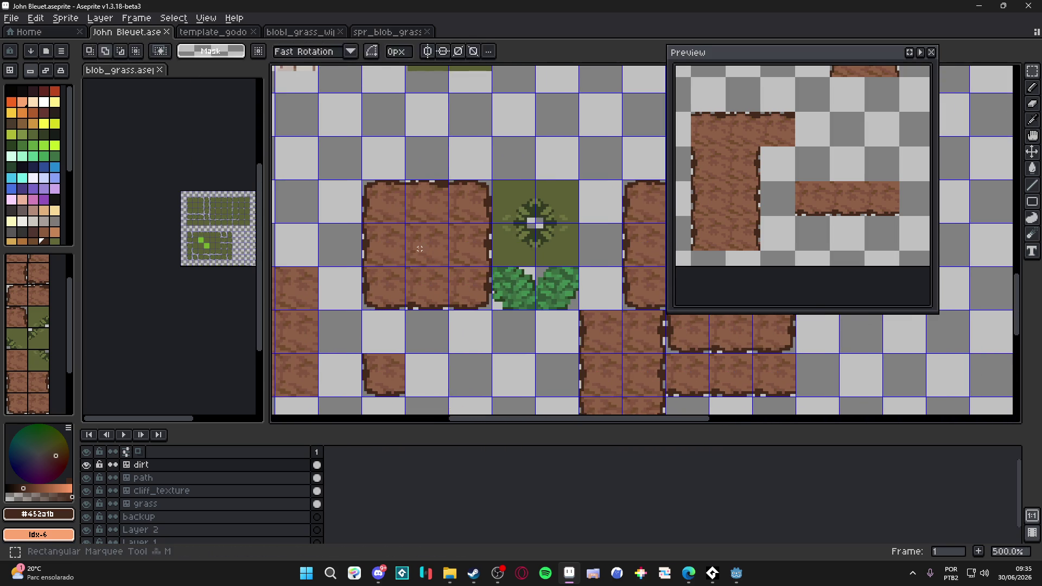
mouse_move(426, 255)
mouse_down()
mouse_move(478, 284)
mouse_move(348, 284)
mouse_up()
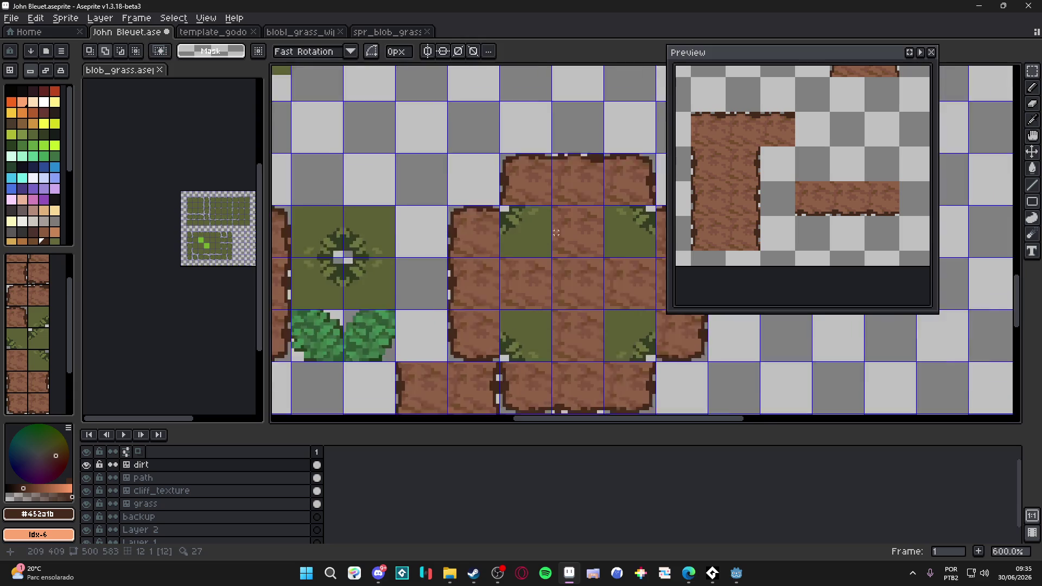
scroll(517, 233, up, 2)
key(ctrl+v)
scroll(597, 303, up, 3)
mouse_move(717, 361)
mouse_down()
mouse_move(472, 249)
mouse_move(481, 223)
mouse_move(472, 230)
mouse_move(600, 316)
mouse_move(574, 240)
mouse_move(639, 216)
mouse_move(540, 277)
mouse_move(627, 228)
mouse_move(377, 289)
mouse_move(391, 283)
mouse_up()
scroll(475, 229, down, 1)
scroll(577, 239, down, 2)
key(ctrl+d)
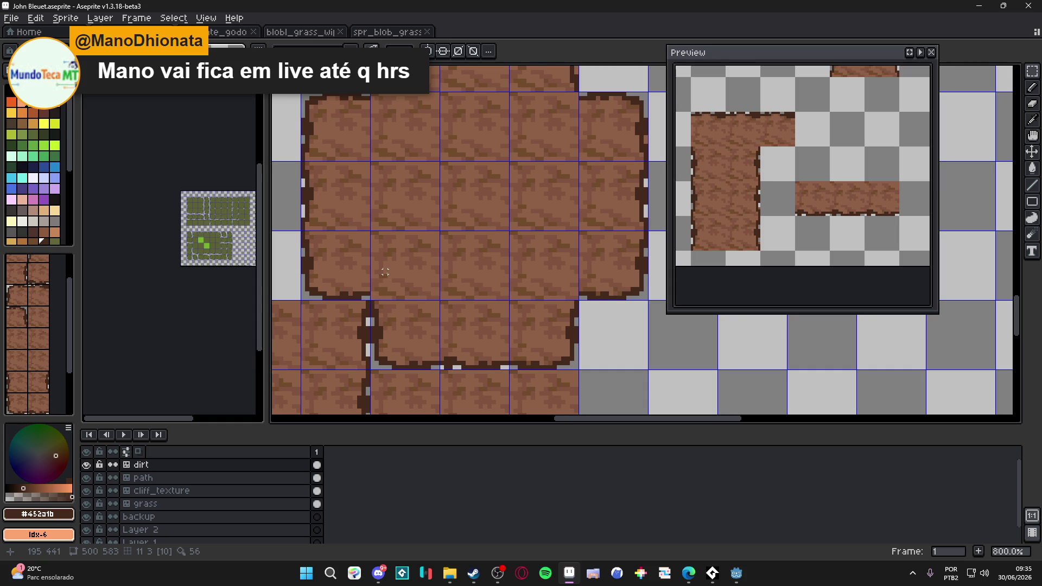
Paint dark outline pixels along the inner dirt seam.
scroll(385, 276, down, 3)
scroll(459, 175, up, 5)
scroll(458, 176, up, 3)
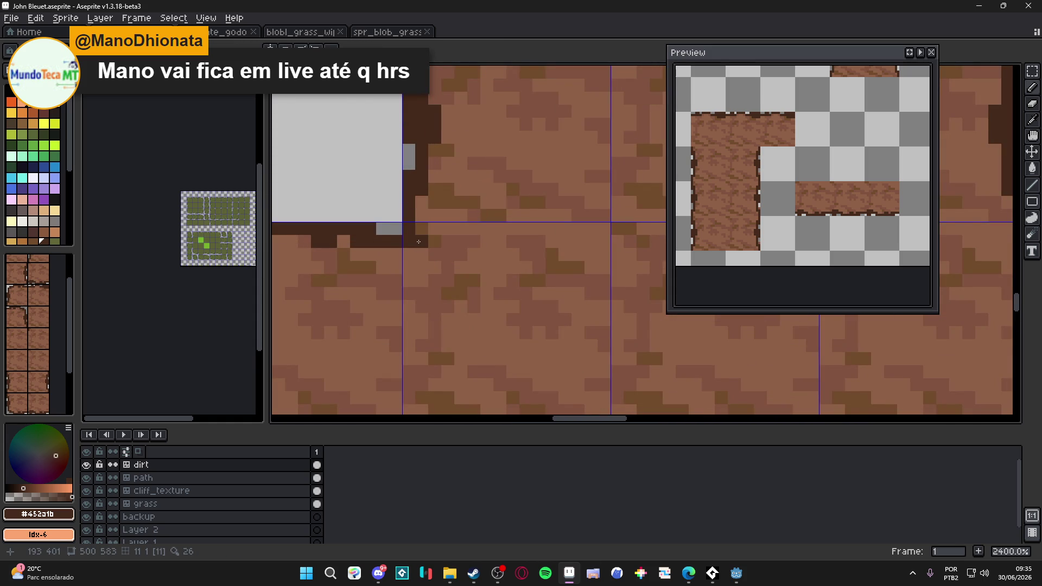
scroll(413, 248, down, 2)
scroll(533, 265, up, 3)
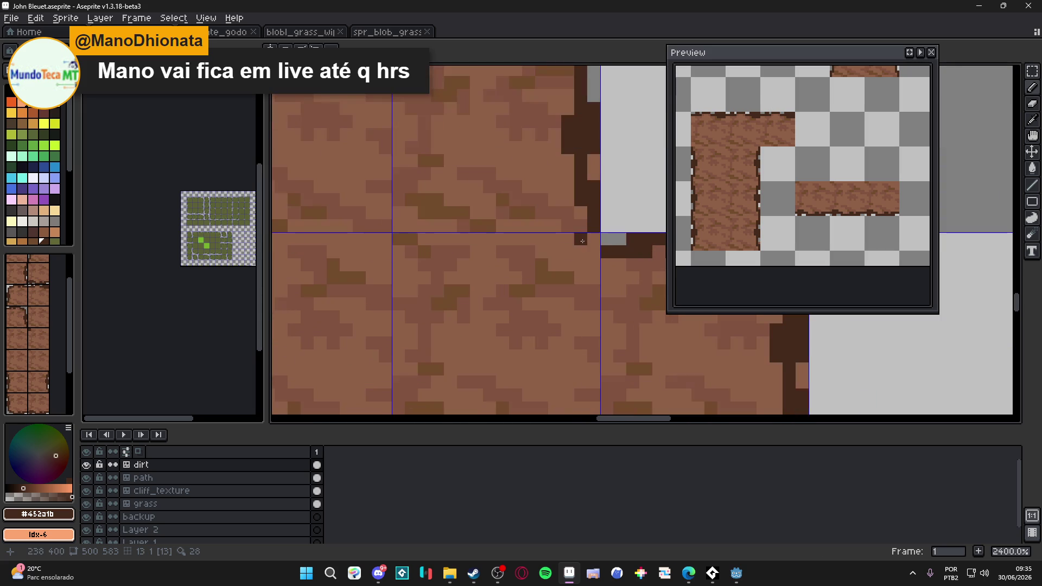
scroll(545, 280, down, 4)
scroll(549, 286, up, 2)
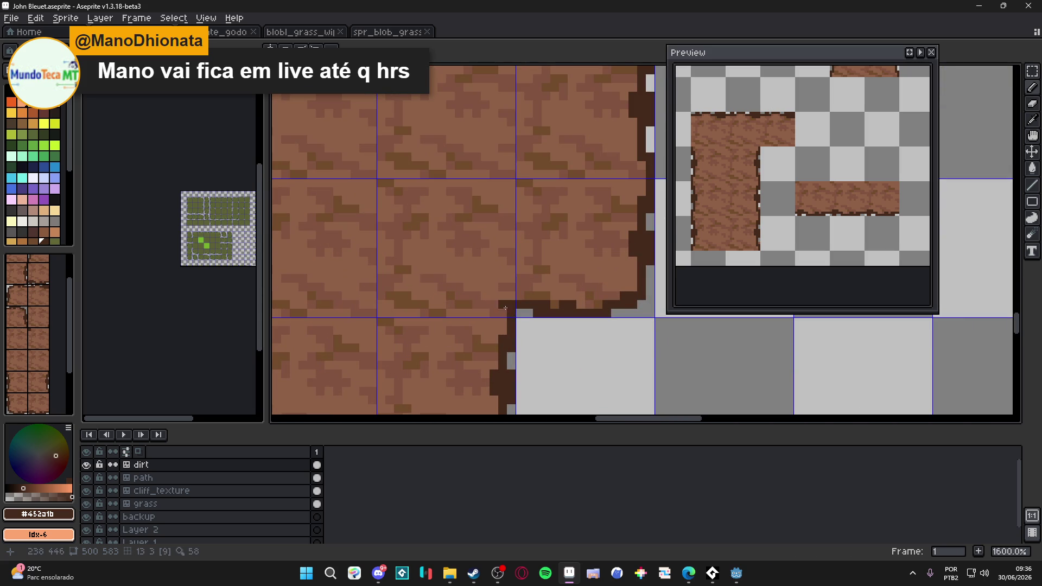
scroll(488, 307, down, 2)
scroll(443, 326, up, 2)
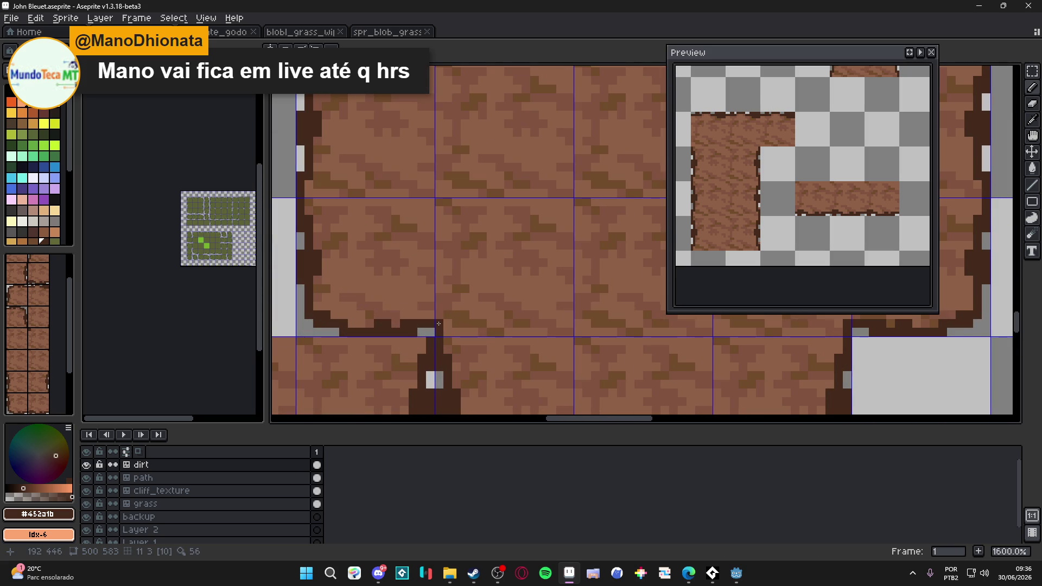
scroll(444, 333, down, 5)
scroll(477, 333, up, 2)
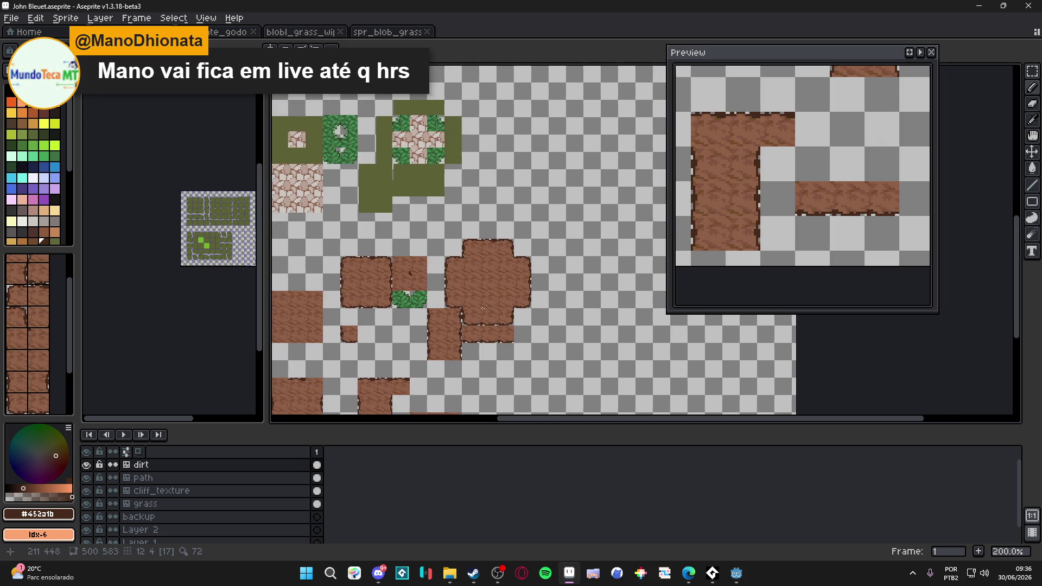
scroll(516, 268, up, 5)
scroll(516, 269, up, 3)
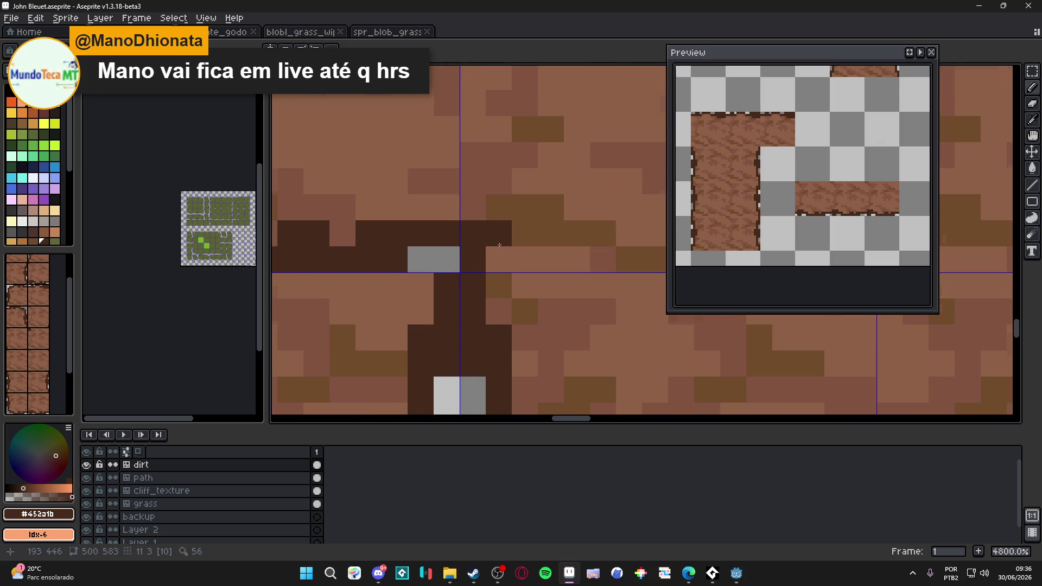
drag(494, 207, 521, 222)
scroll(521, 222, down, 4)
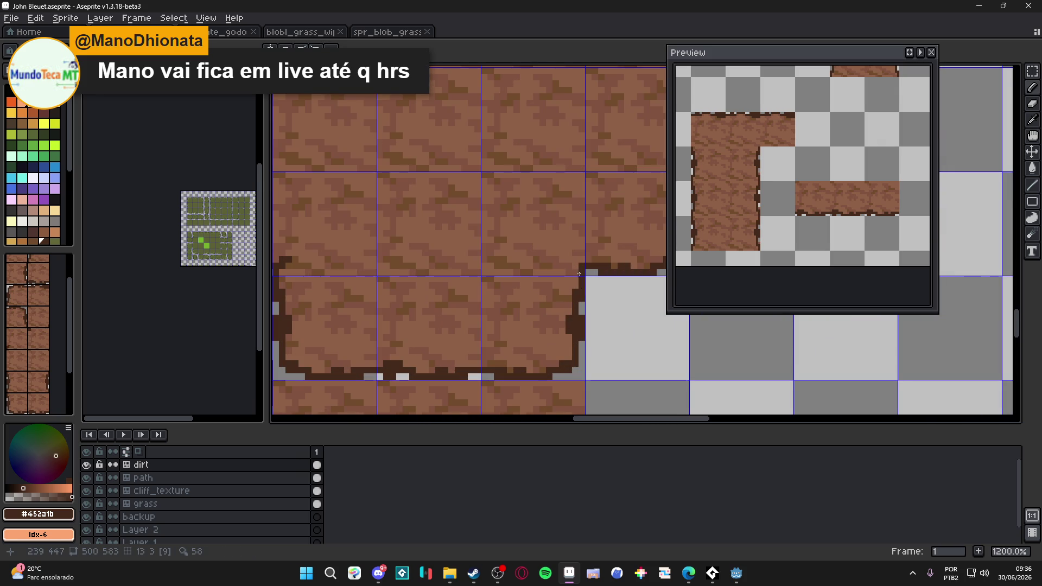
scroll(569, 247, down, 2)
scroll(559, 169, up, 2)
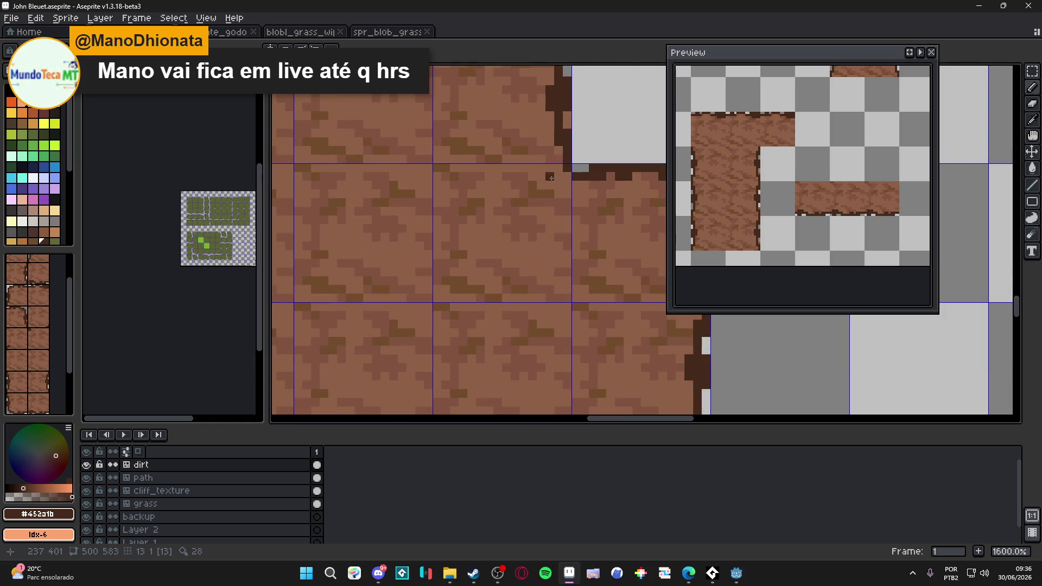
Save the dirt tileset file and toggle the tile grid off and back on.
scroll(558, 173, down, 2)
scroll(552, 227, up, 1)
scroll(552, 227, down, 5)
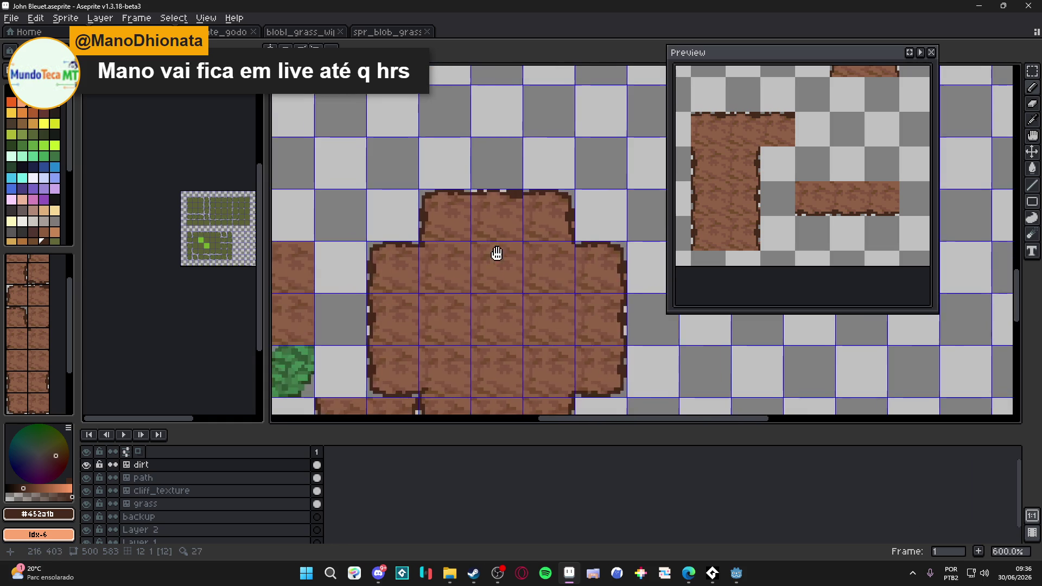
key(ctrl+apostrophe)
key(ctrl+s)
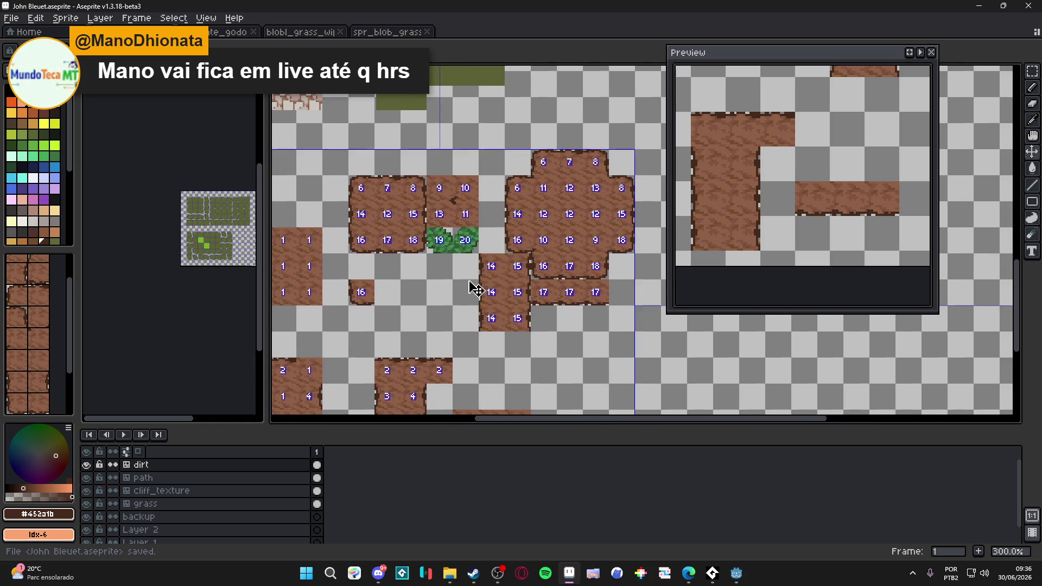
key(ctrl+apostrophe)
Toggle the dirt layer's visibility, then Magic Wand select the left dirt block.
drag(466, 277, 452, 272)
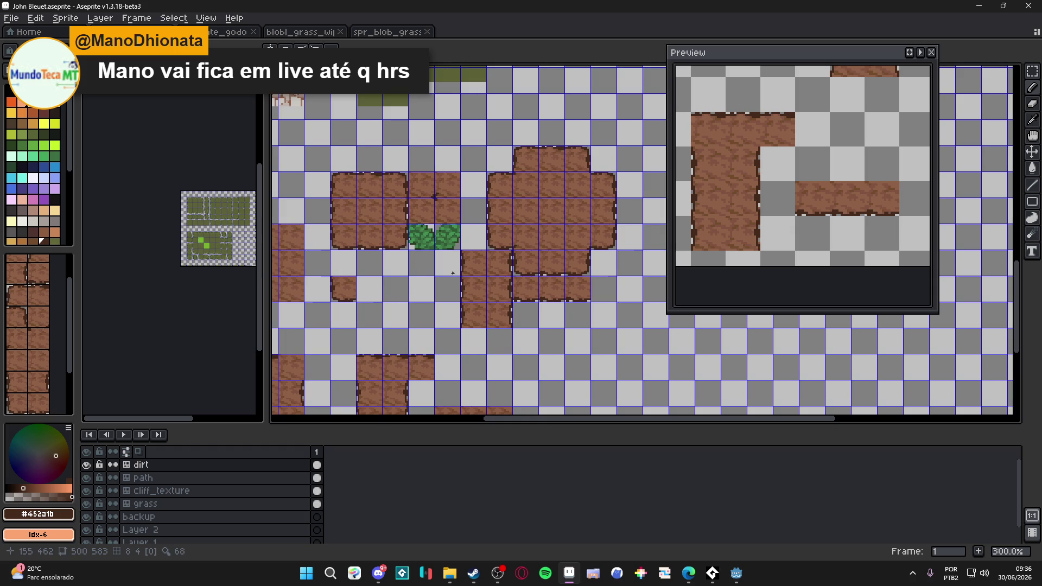
drag(452, 272, 492, 270)
click(86, 464)
click(86, 464)
scroll(424, 197, up, 3)
key(w)
click(412, 212)
scroll(468, 196, up, 3)
scroll(468, 196, down, 3)
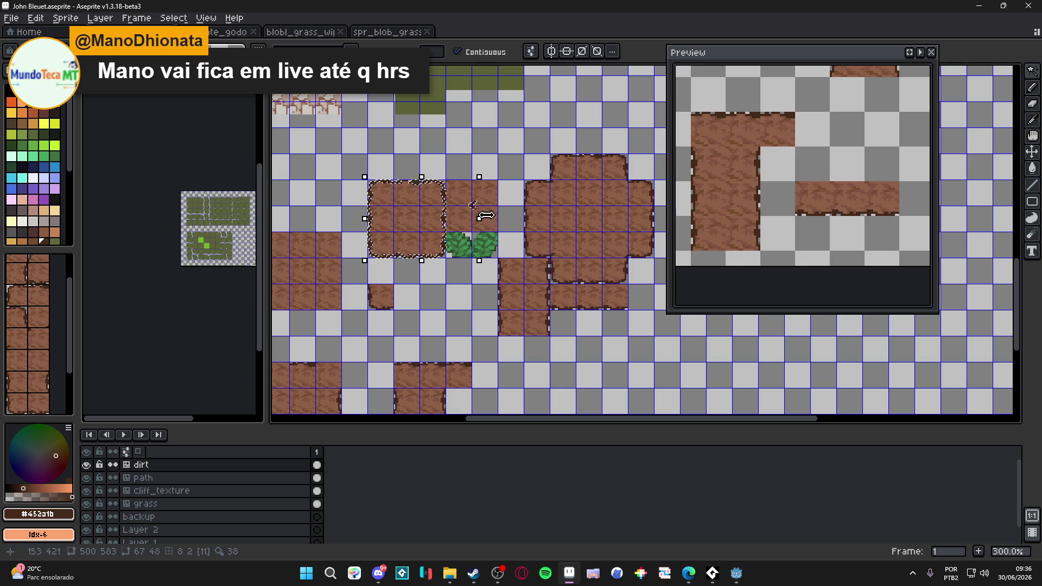
Clear the selection, select the top-left dirt block, then deselect it.
key(ctrl+d)
scroll(439, 185, up, 2)
click(446, 202)
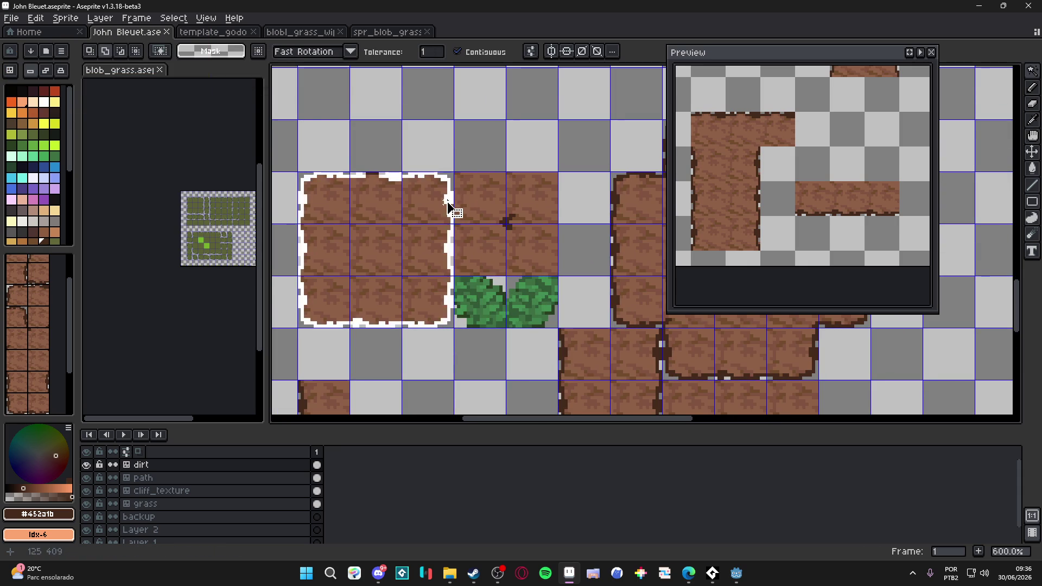
scroll(456, 211, down, 2)
scroll(410, 213, right, 2)
key(ctrl+d)
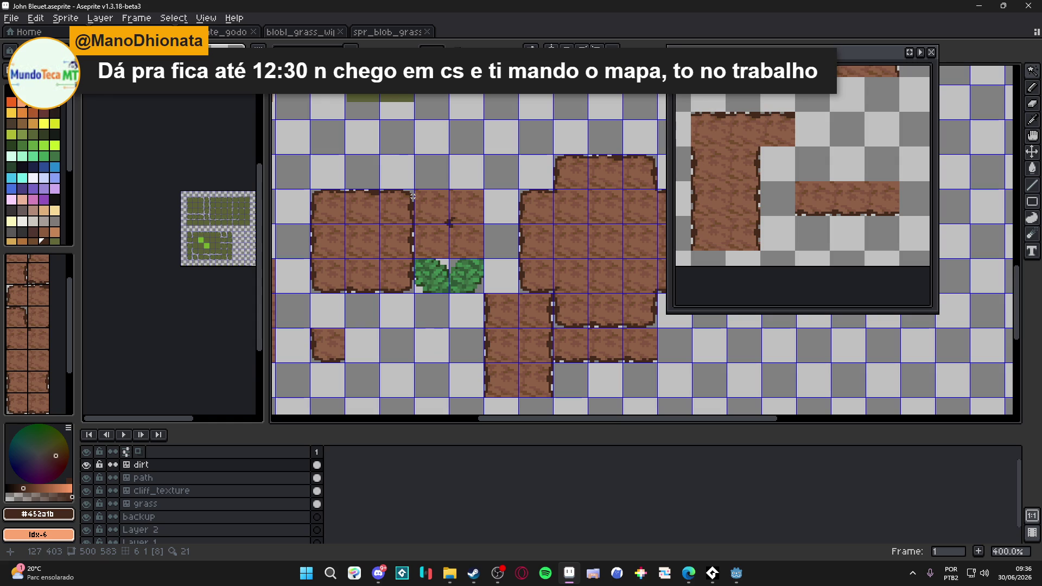
scroll(449, 223, up, 2)
Reselect the top-left dirt block, then switch to spr_blob_grass and then blobl_grass_wip.
click(418, 214)
scroll(418, 214, down, 2)
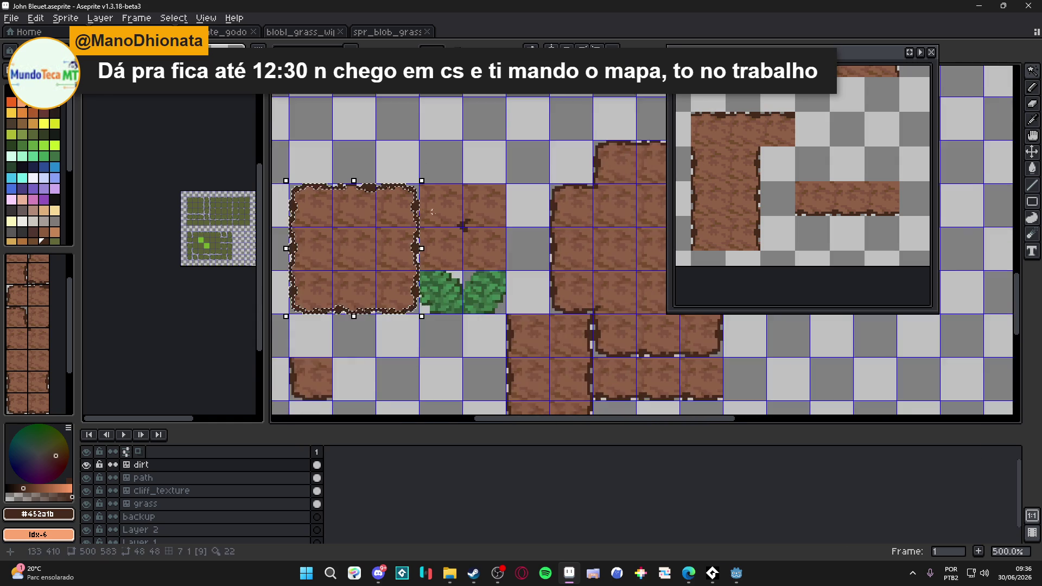
scroll(440, 213, up, 3)
scroll(348, 186, left, 5)
scroll(496, 214, up, 1)
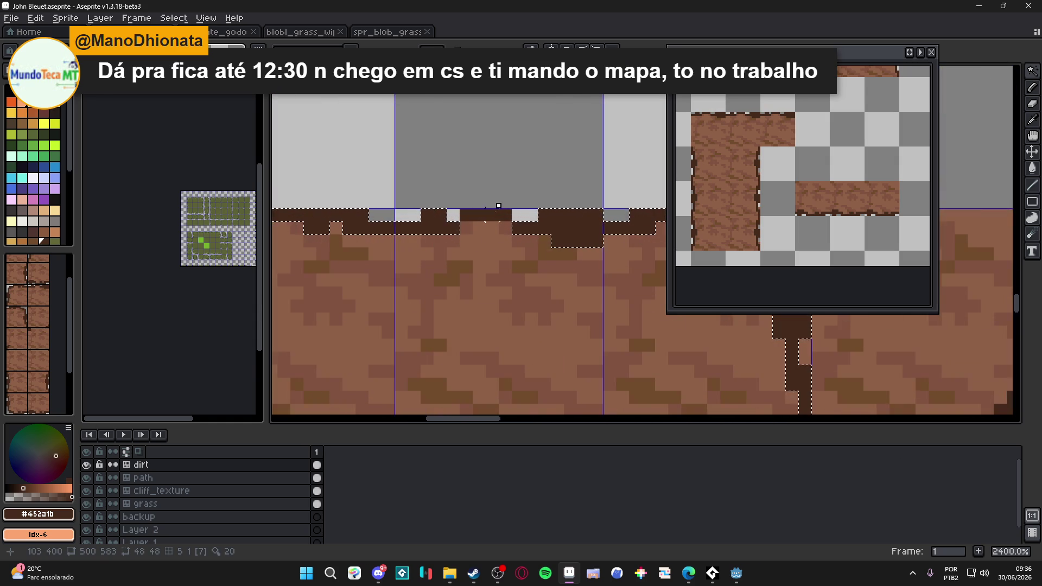
scroll(505, 222, down, 3)
scroll(505, 222, down, 2)
scroll(570, 268, right, 3)
scroll(570, 267, down, 1)
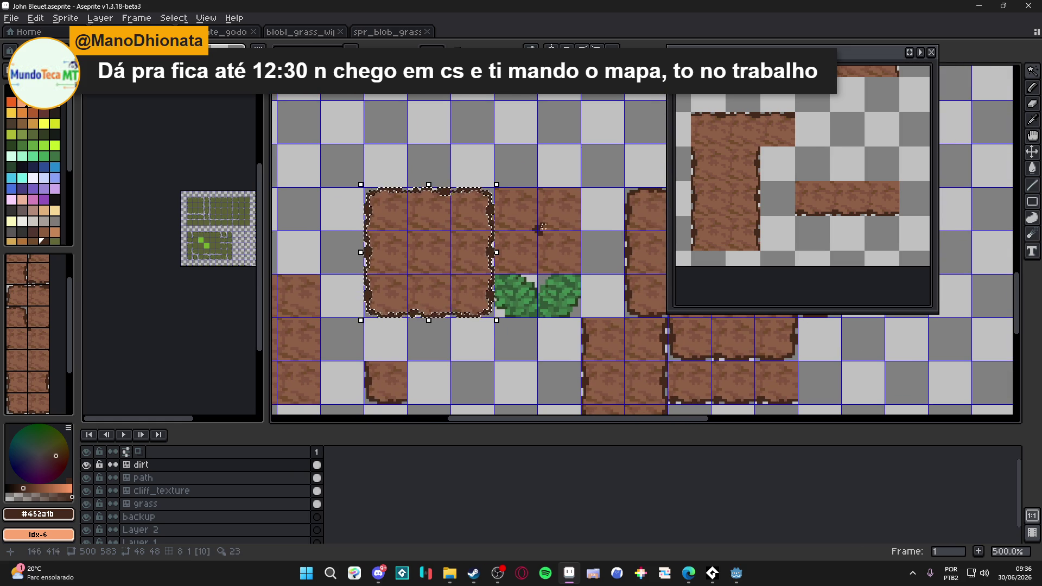
click(366, 31)
click(302, 34)
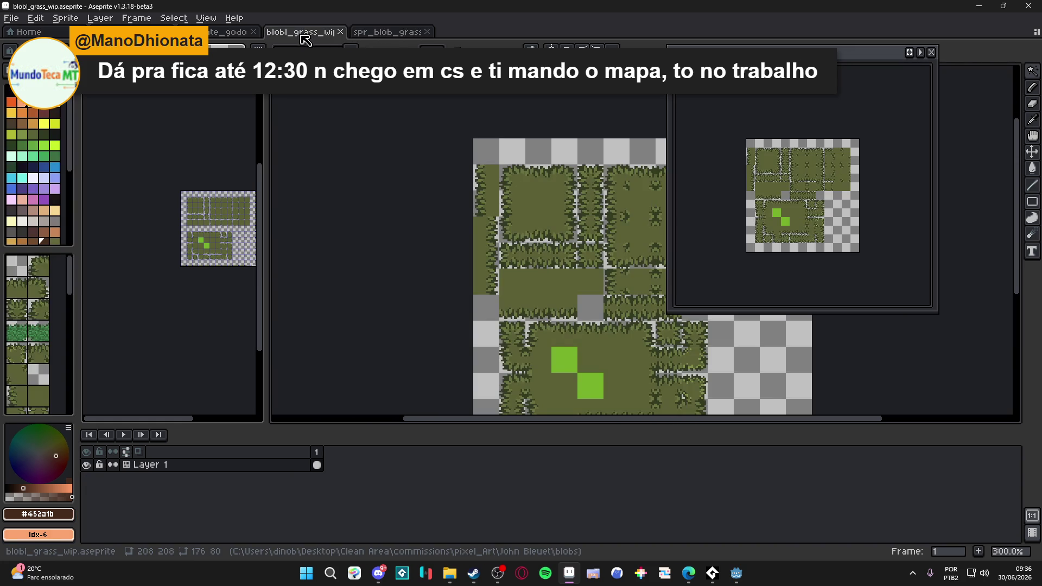
Cycle through the open documents and close template_godot.
click(225, 33)
click(326, 33)
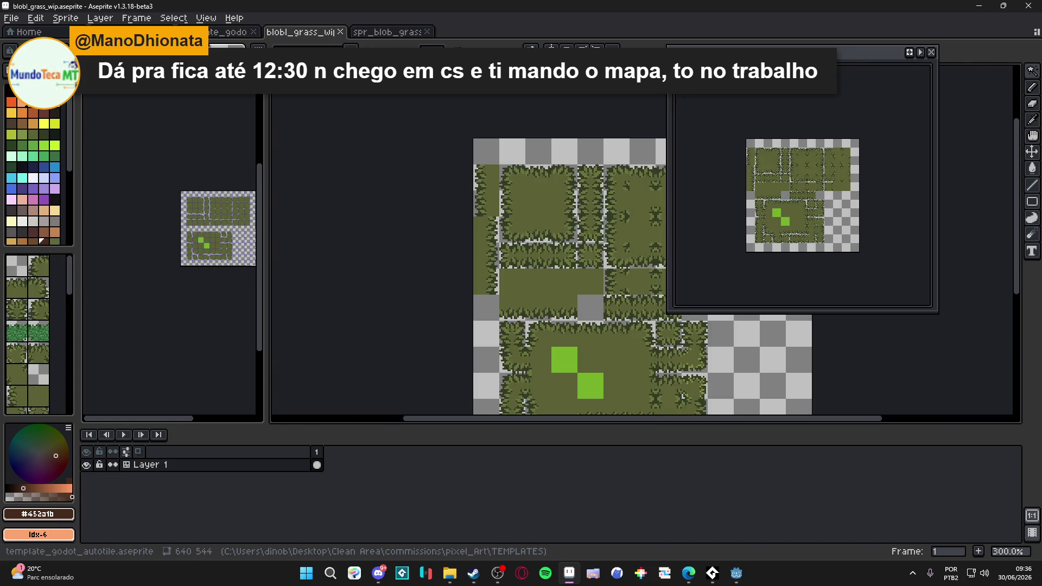
click(108, 31)
click(217, 34)
click(301, 33)
click(252, 33)
click(253, 32)
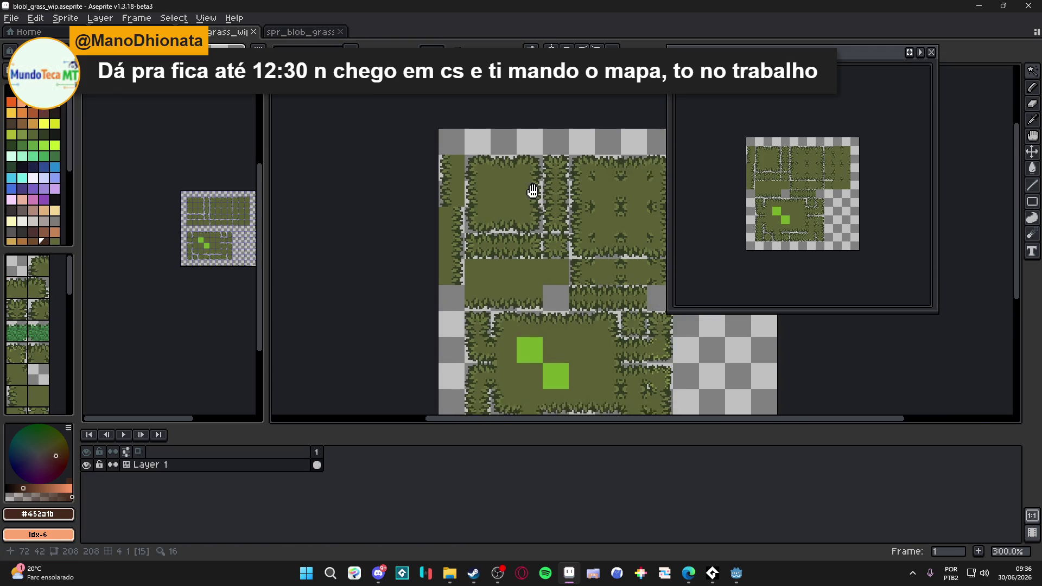
Start File > Save As for blobl_grass_wip, then switch to the YouTube browser window.
click(12, 18)
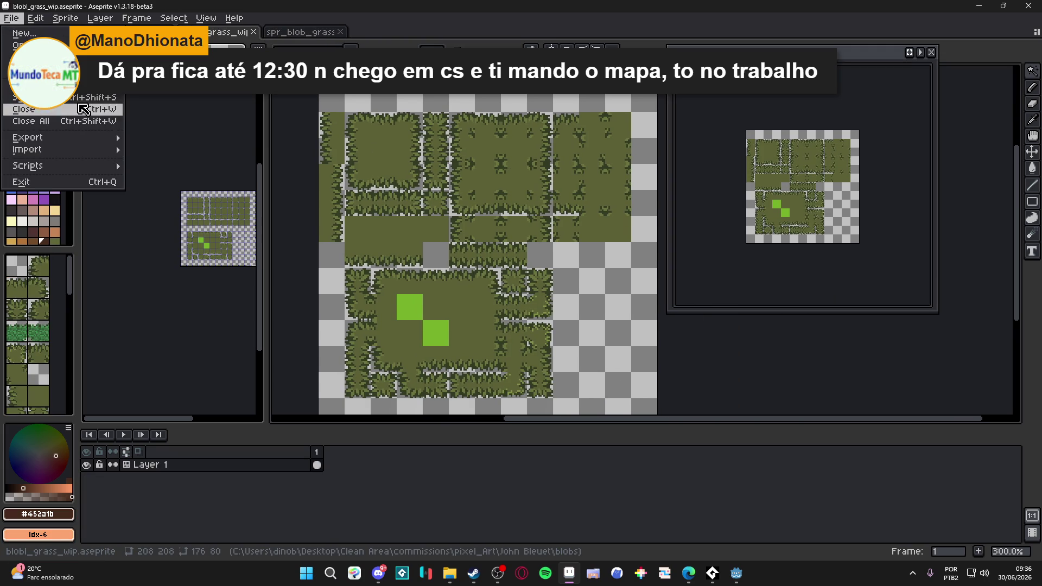
click(27, 107)
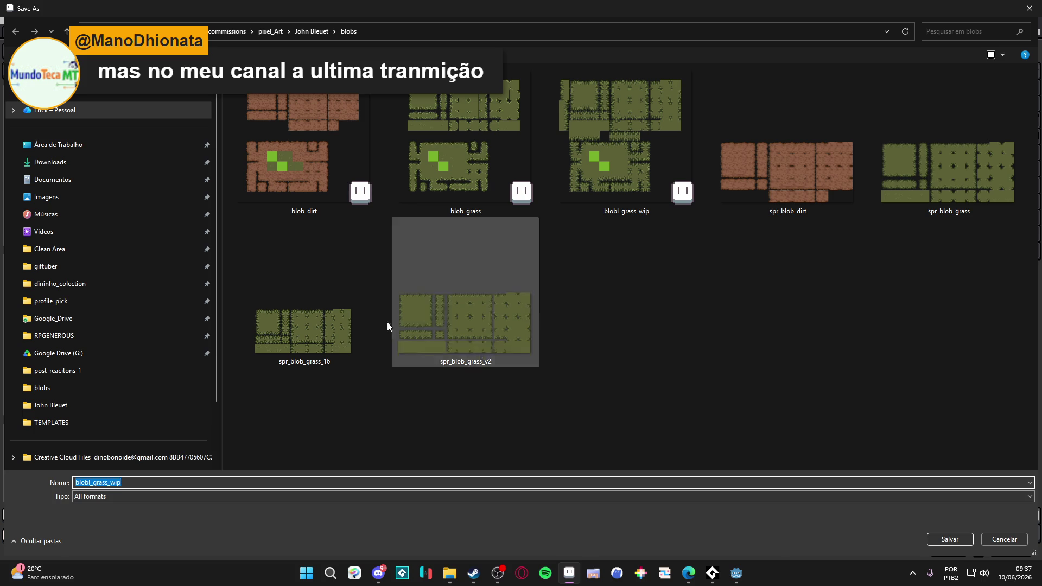
key(alt+Tab)
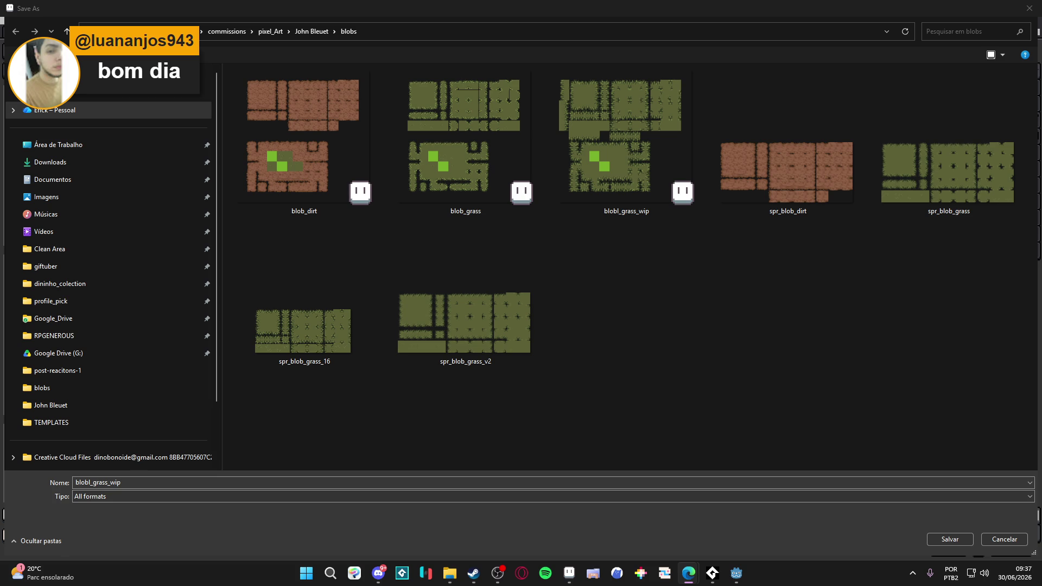
key(alt+Tab)
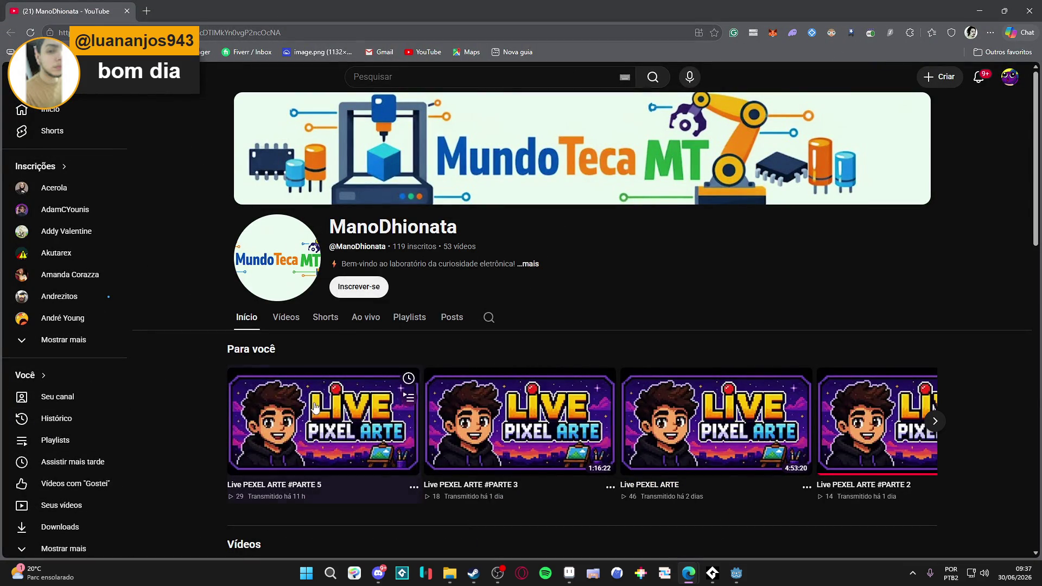
Open the latest live stream in a new tab and skip ahead to about 3:07.
middle_click(302, 431)
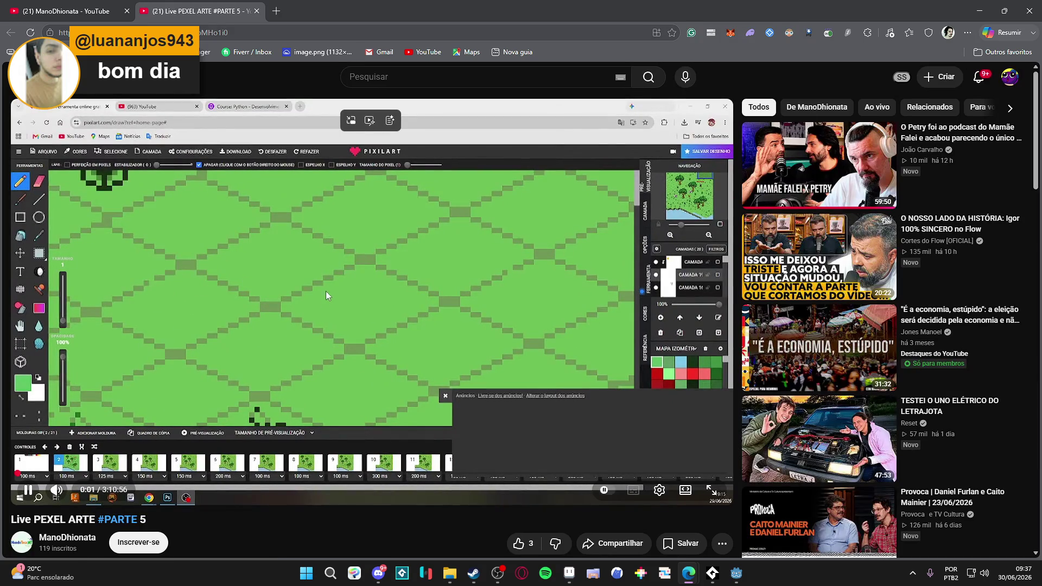
click(350, 274)
click(407, 360)
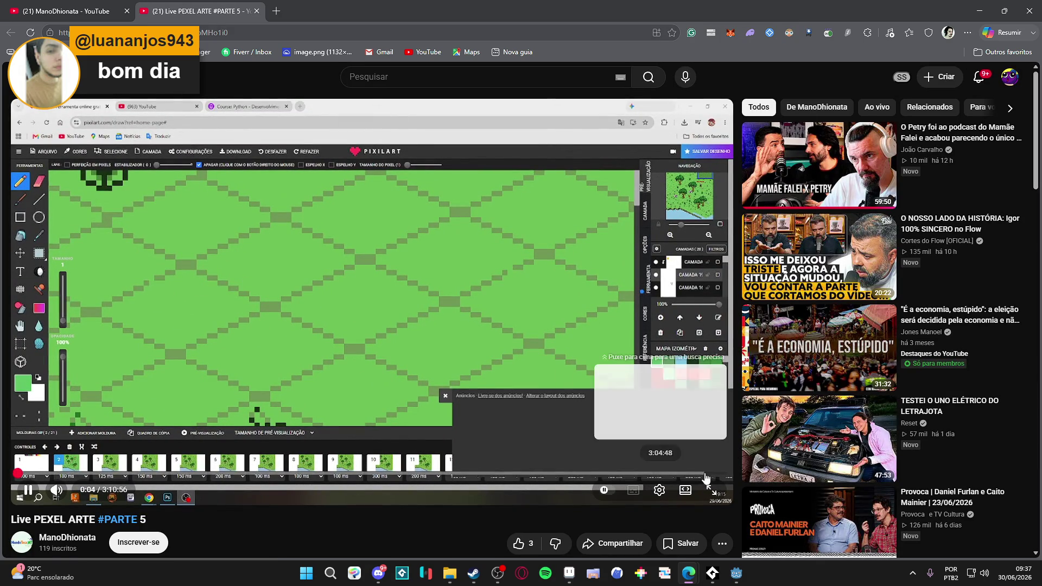
click(704, 473)
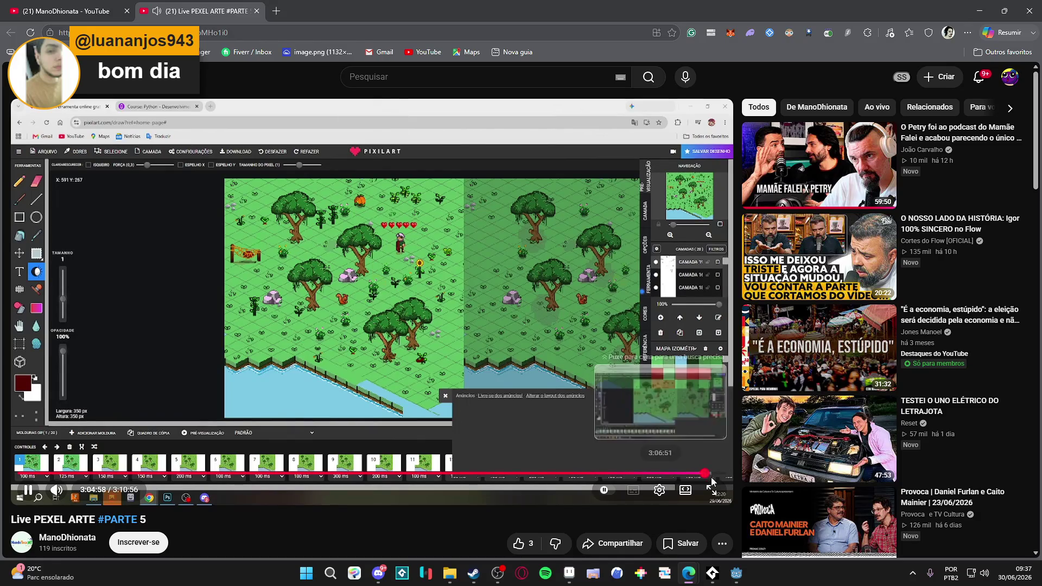
click(714, 474)
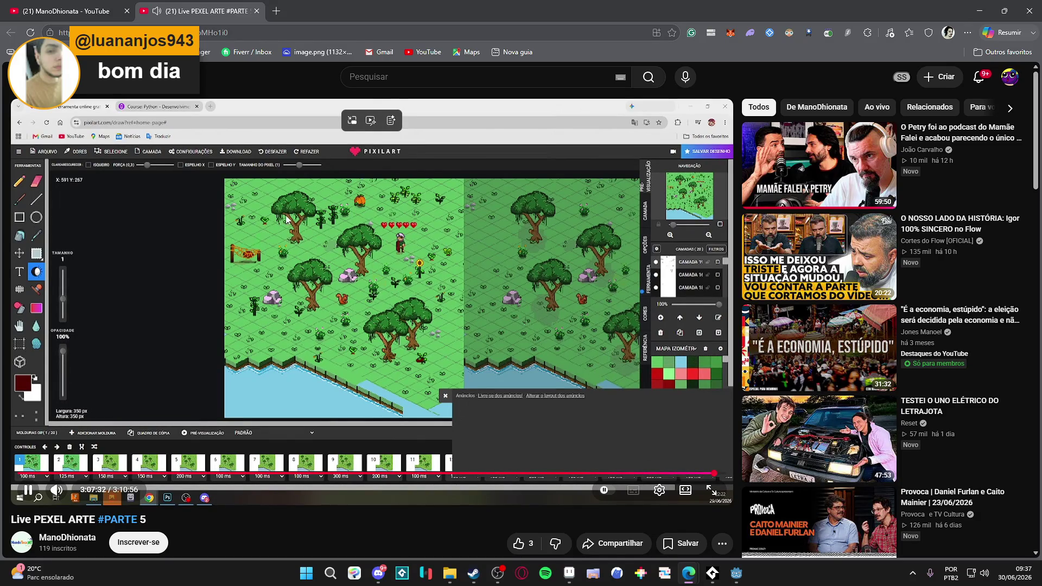
Watch the stream fullscreen, pause it, exit fullscreen and minimise the browser.
click(710, 490)
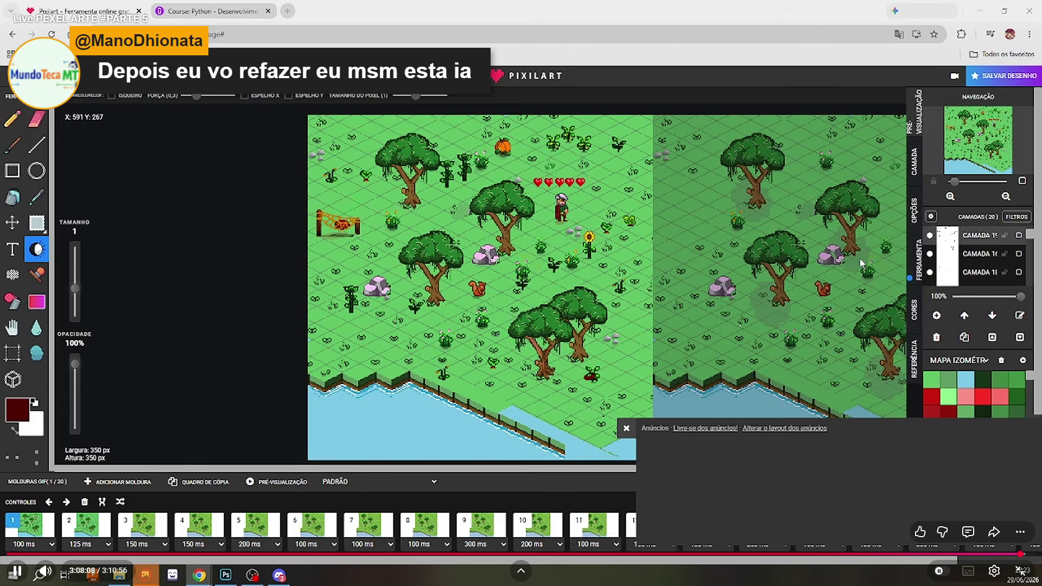
click(19, 571)
click(1018, 571)
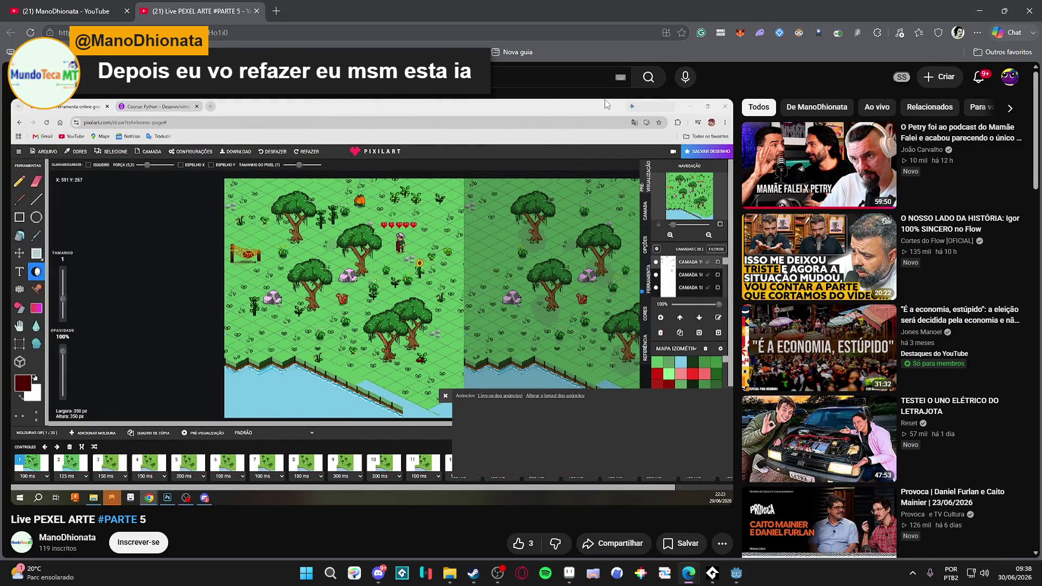
click(979, 10)
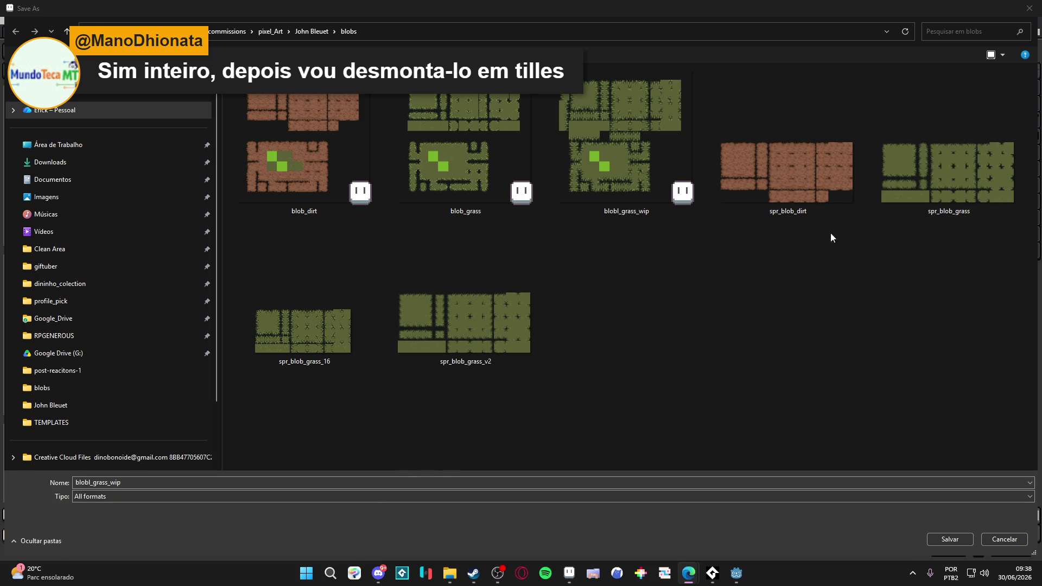
Save the sheet as spr_blob_dirt_16 in Aseprite's native .aseprite format.
click(802, 190)
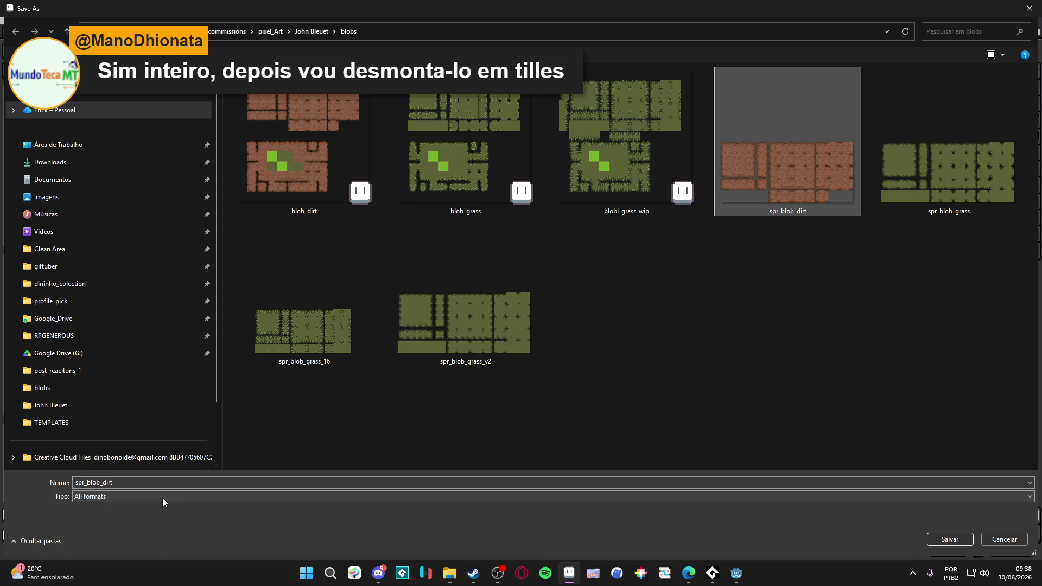
click(141, 485)
click(160, 484)
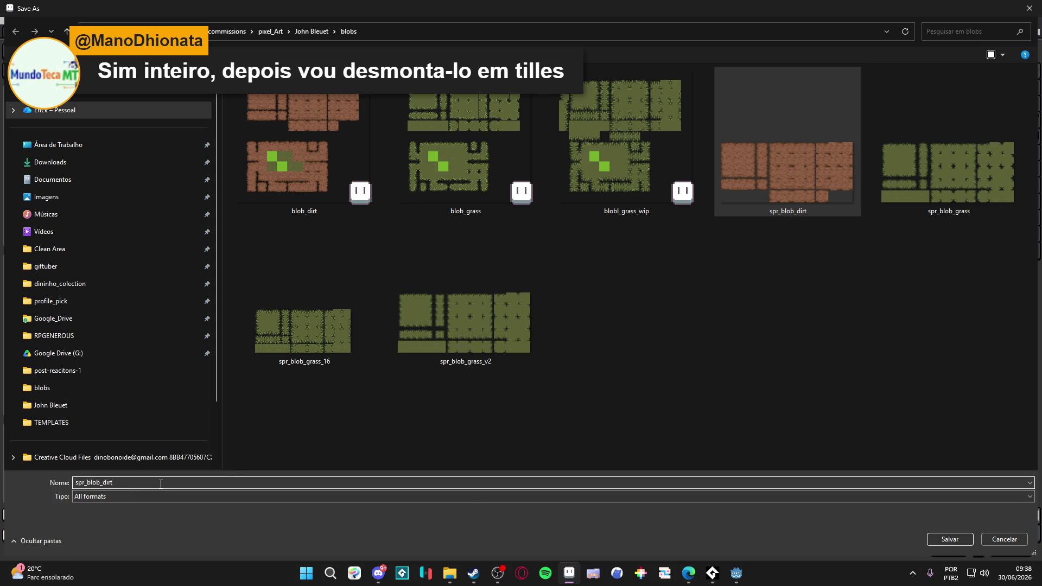
text(_16)
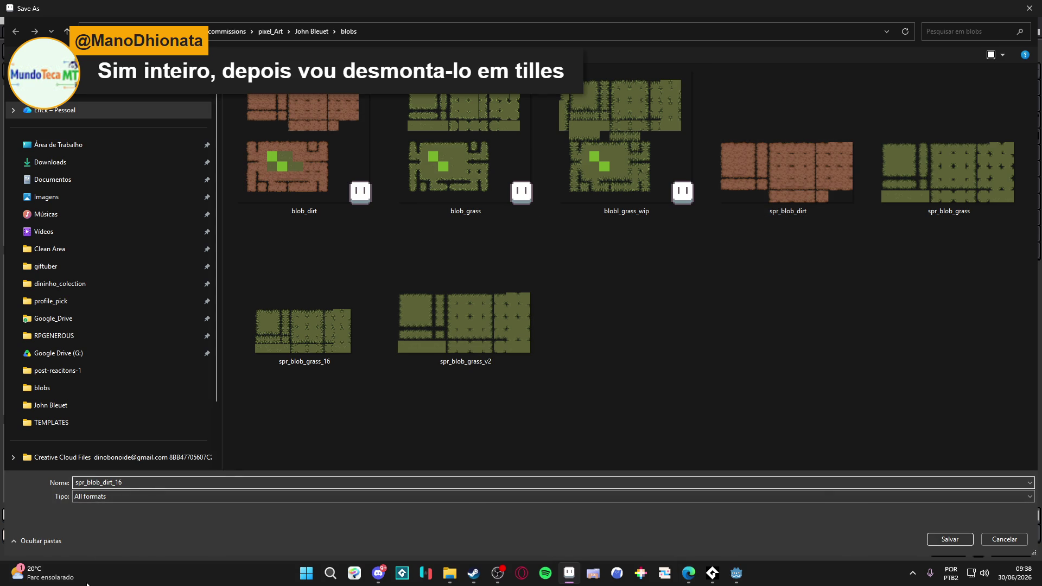
click(107, 499)
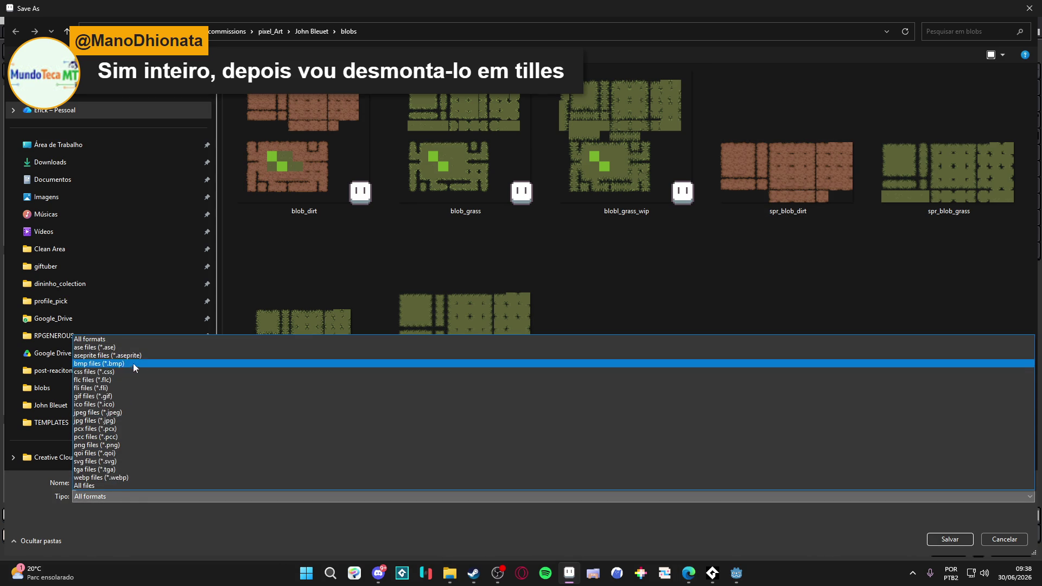
click(133, 363)
click(949, 540)
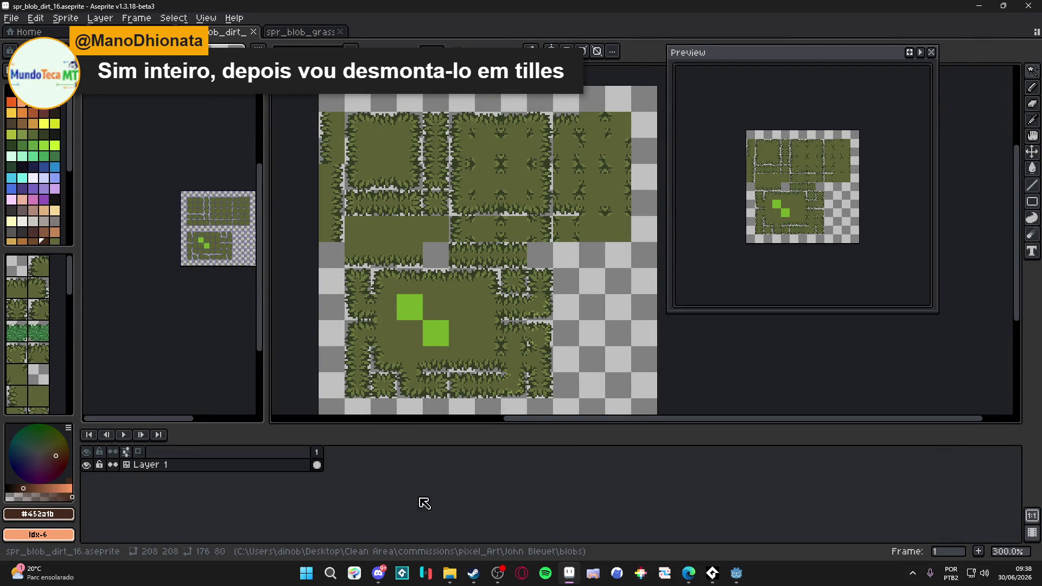
click(307, 576)
Launch Tiled and open the isometric_tile map from the pixel_Art folder.
text(t)
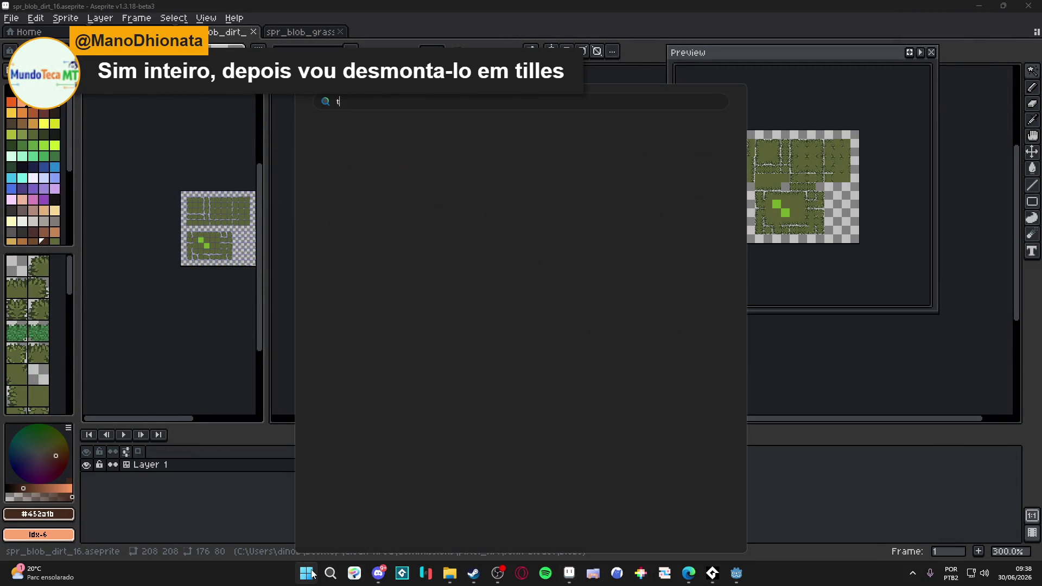
key(Return)
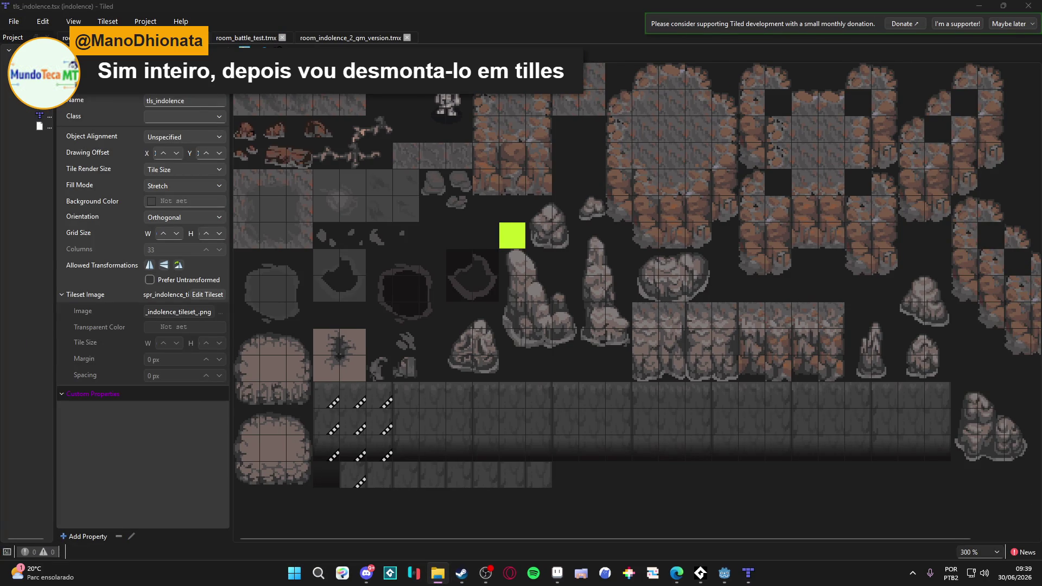
key(alt+Tab)
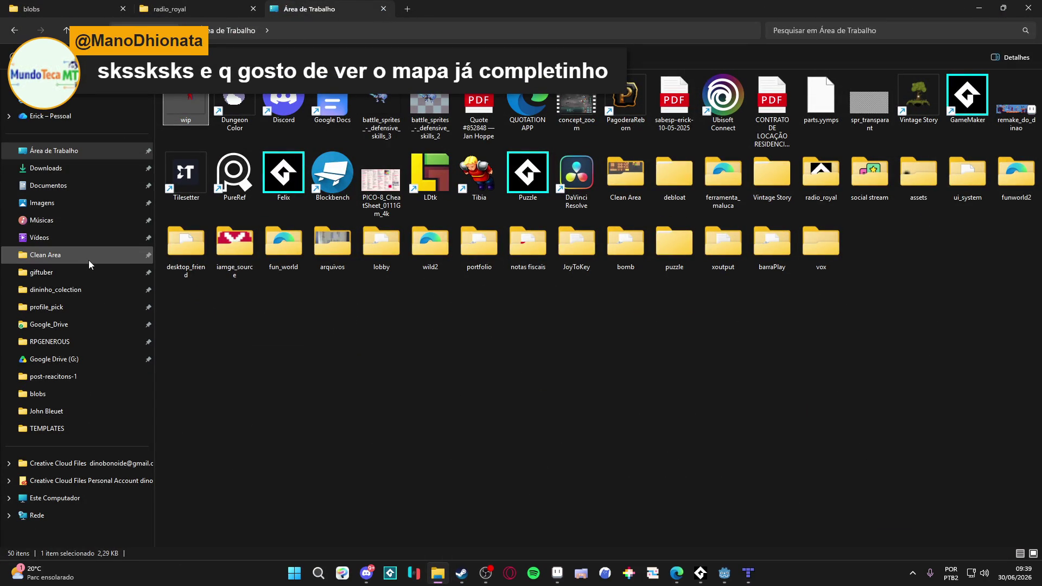
click(57, 433)
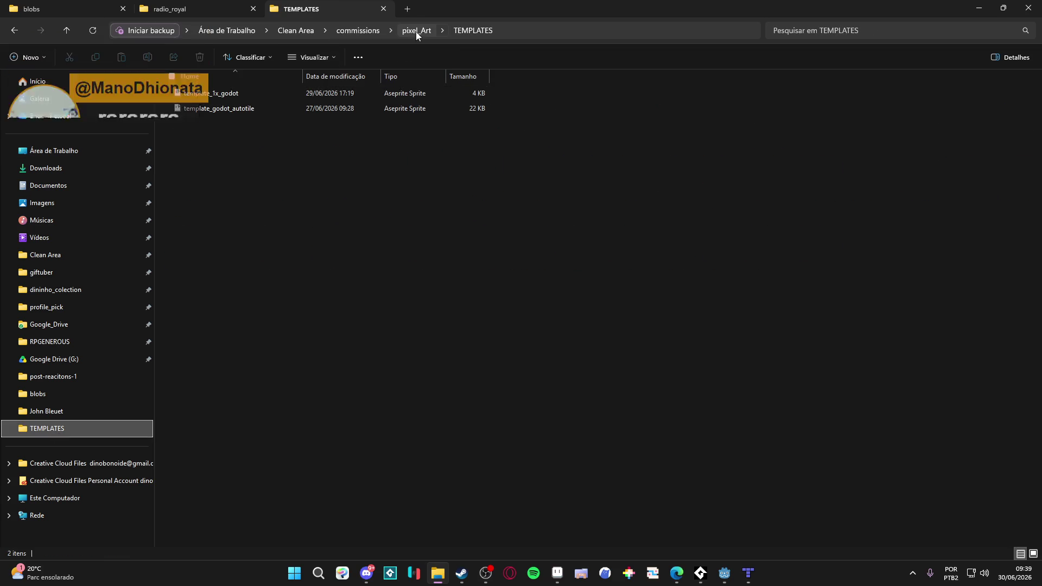
click(415, 31)
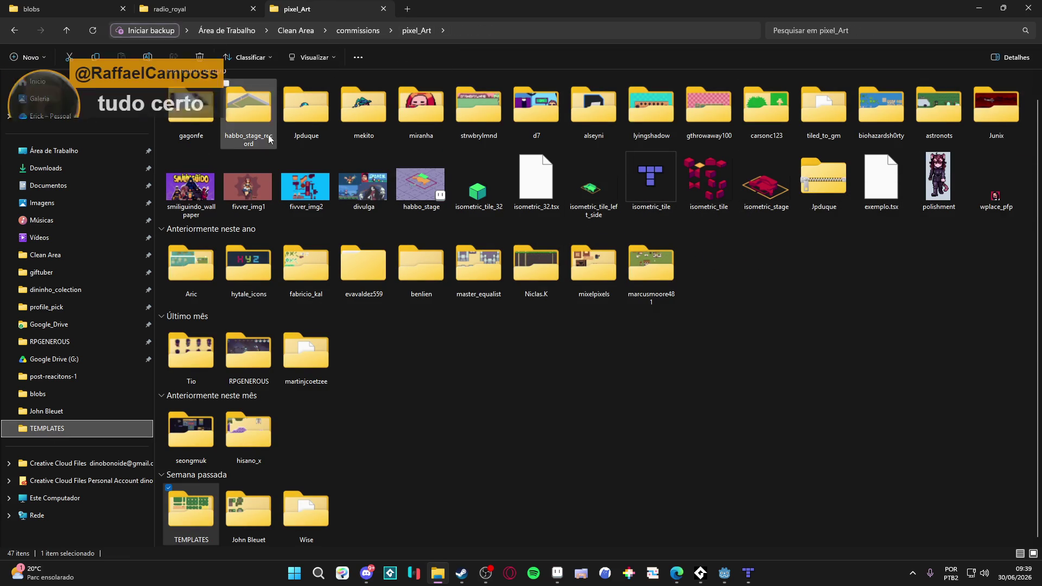
double_click(670, 205)
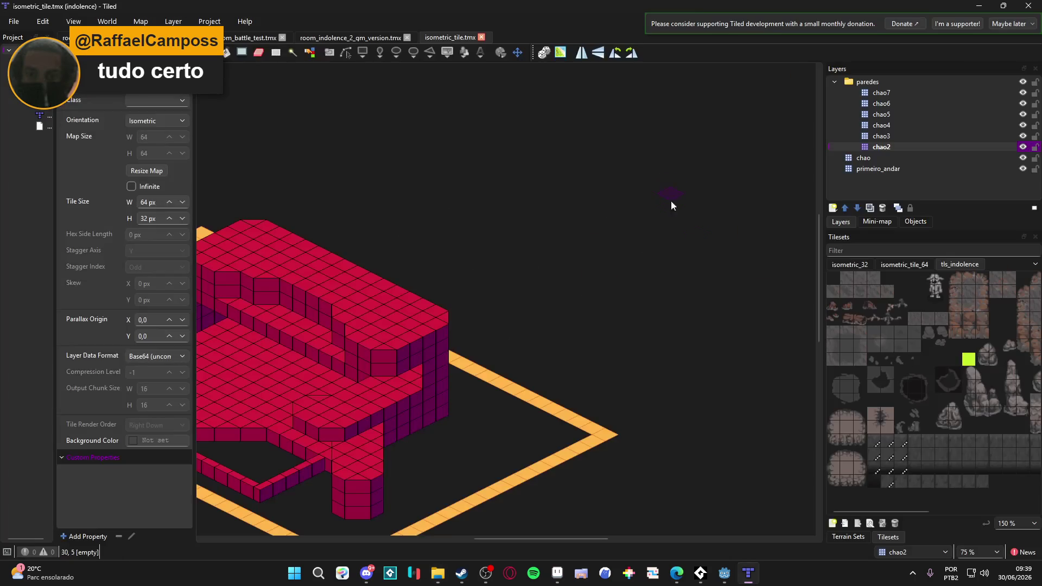
Pick the plain cube tile from the isometric_tile_64 tileset and place a floor cube.
scroll(458, 317, up, 1)
scroll(458, 318, right, 1)
click(847, 540)
click(885, 538)
click(900, 266)
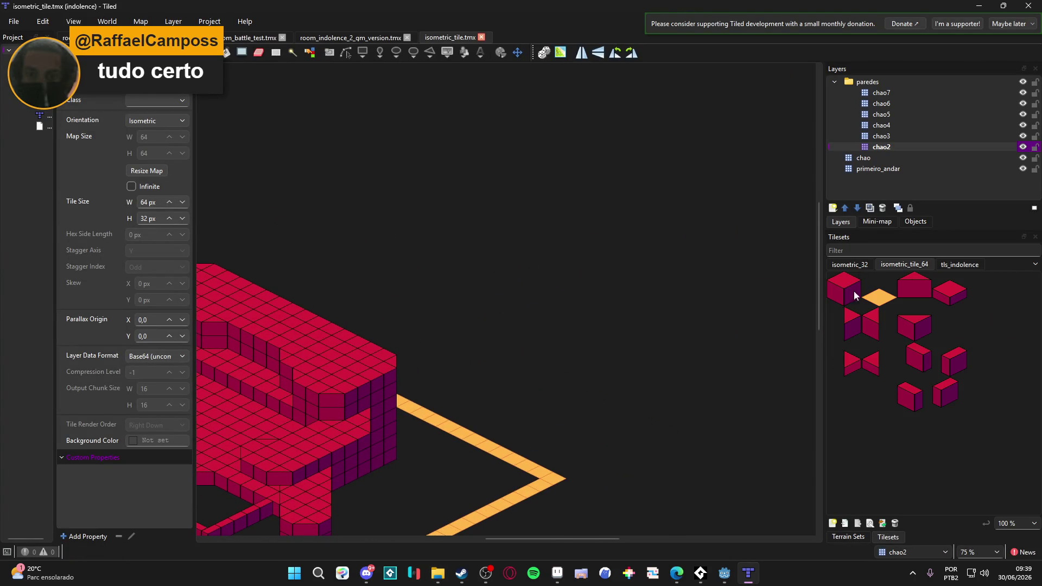
click(838, 298)
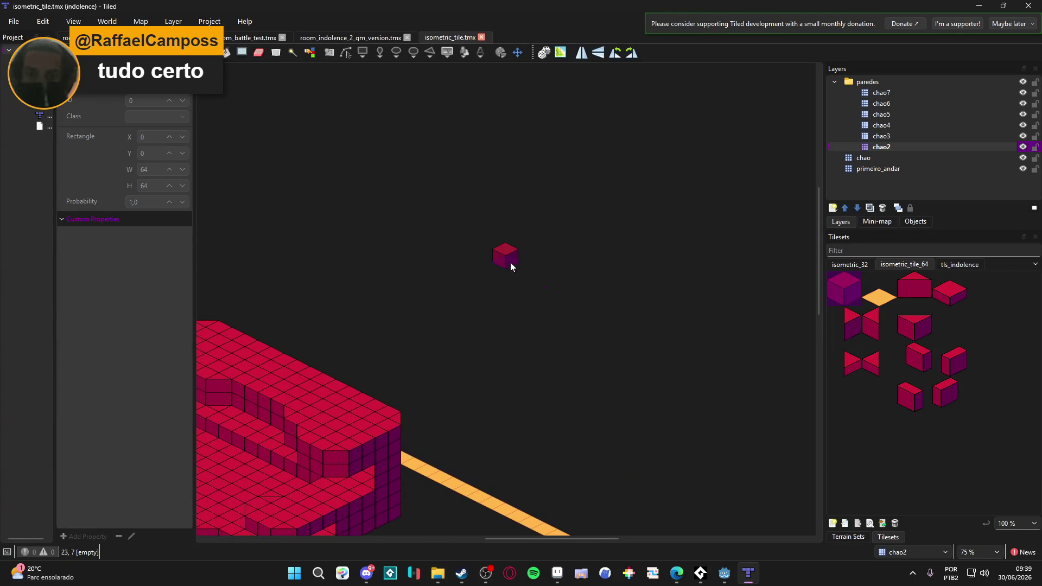
scroll(509, 265, up, 5)
scroll(477, 228, up, 3)
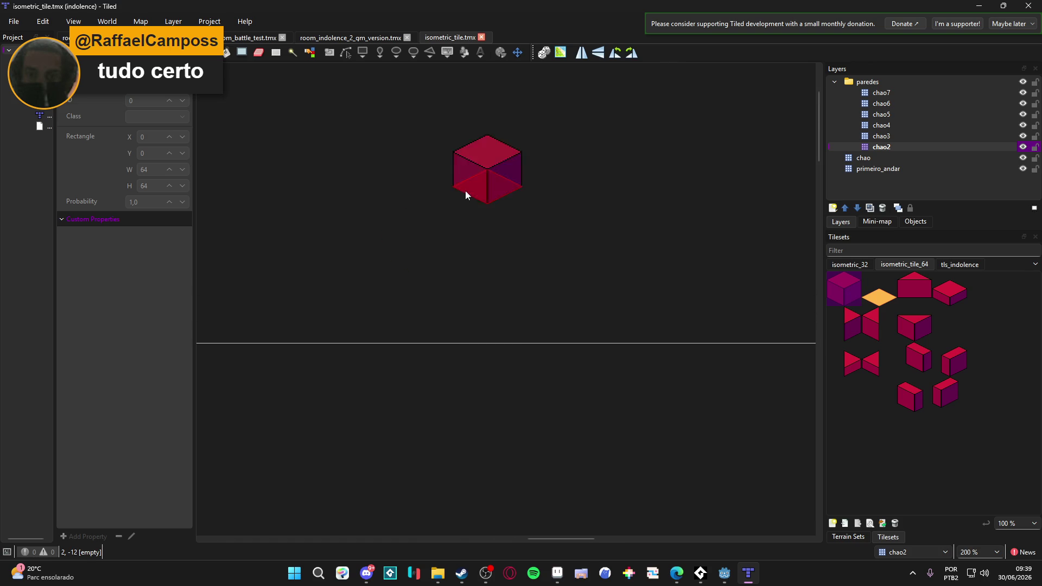
scroll(417, 261, down, 2)
click(485, 306)
Paint cubes along the block's front-left edge, then stepped front rows with the fourth cube tile.
scroll(486, 320, down, 3)
mouse_move(358, 244)
mouse_down()
mouse_move(485, 389)
mouse_move(446, 309)
mouse_move(486, 295)
mouse_move(600, 363)
mouse_move(365, 369)
mouse_move(496, 384)
mouse_move(353, 355)
mouse_move(508, 439)
mouse_move(287, 363)
mouse_move(344, 326)
mouse_move(298, 331)
mouse_move(353, 305)
mouse_move(388, 253)
mouse_move(259, 302)
mouse_up()
mouse_move(229, 336)
mouse_down()
mouse_move(260, 366)
mouse_move(409, 431)
mouse_up()
mouse_move(484, 455)
mouse_down()
mouse_move(619, 400)
mouse_move(632, 414)
mouse_up()
drag(772, 328, 724, 361)
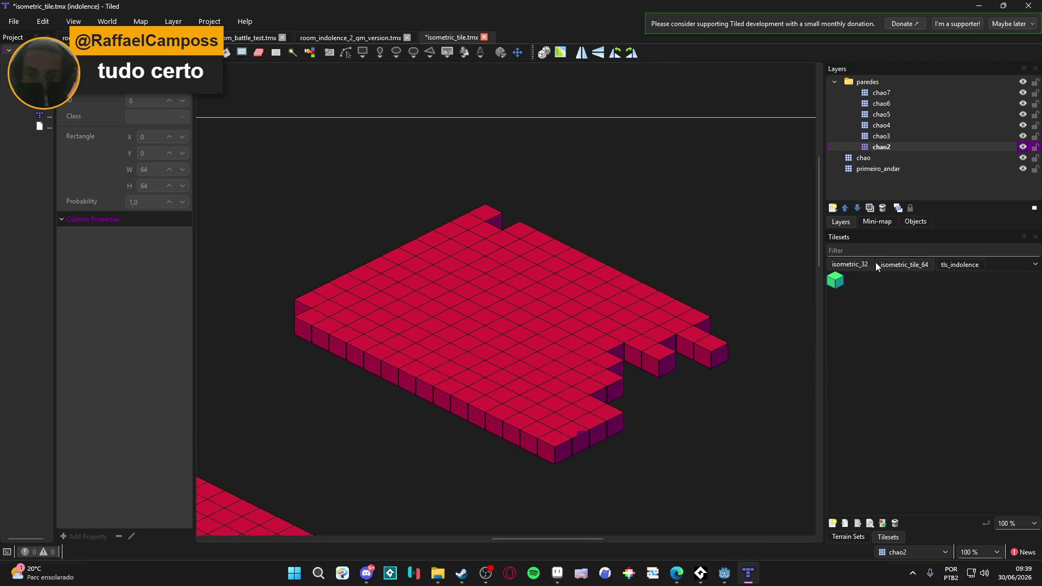
click(944, 298)
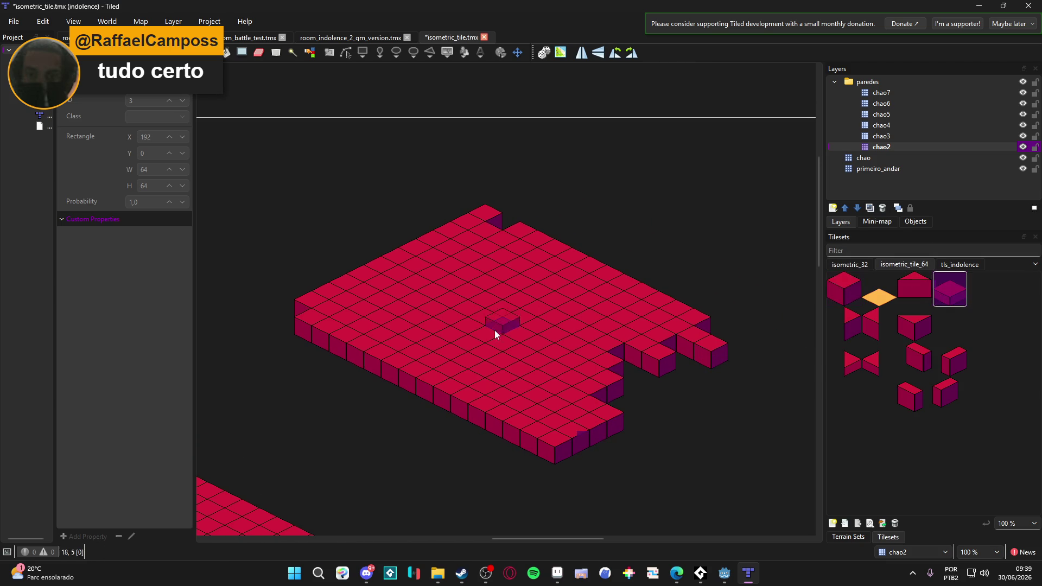
mouse_move(298, 351)
mouse_down()
mouse_move(395, 401)
mouse_move(360, 366)
mouse_move(425, 407)
mouse_up()
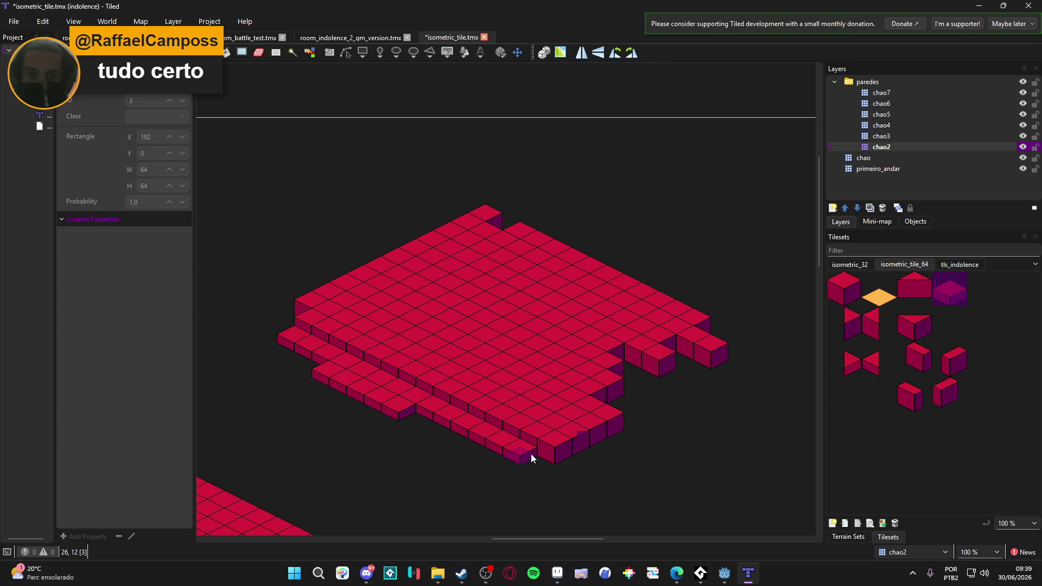
mouse_move(531, 471)
mouse_down()
mouse_move(506, 471)
mouse_move(400, 426)
mouse_up()
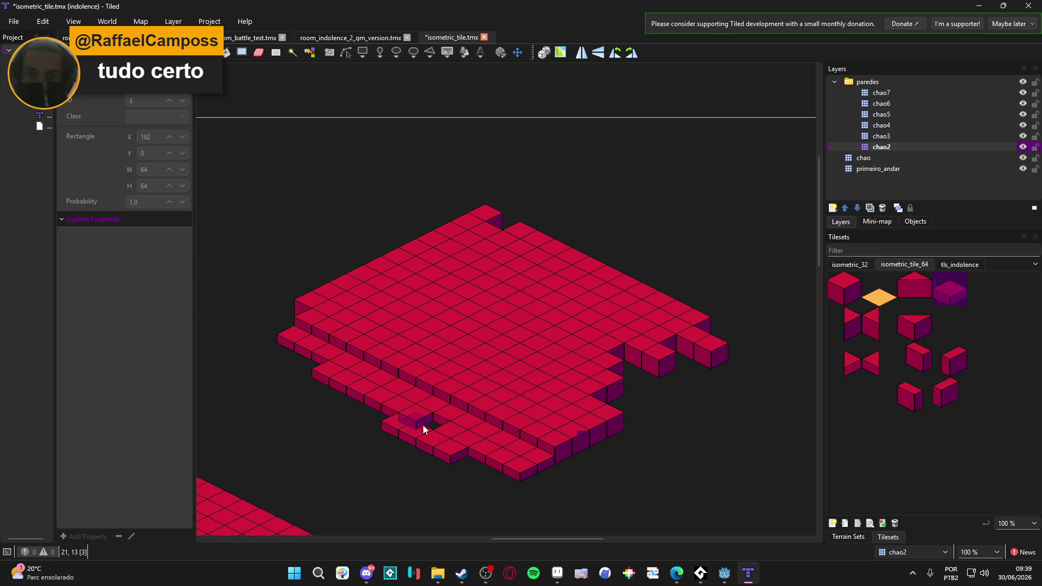
click(380, 413)
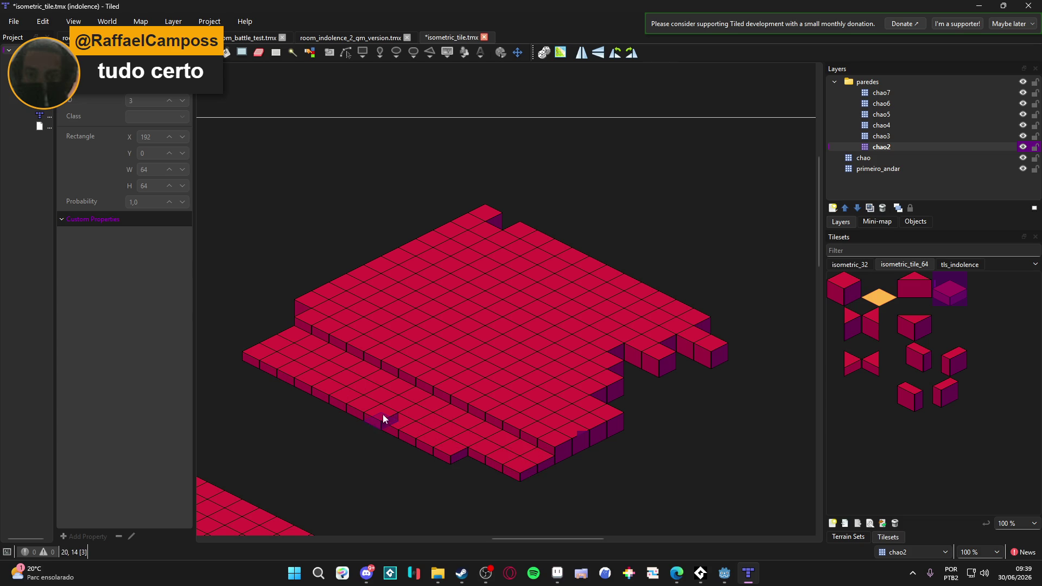
Stack a corner pillar of plain cubes on layers chao3 through chao7.
click(884, 136)
click(843, 289)
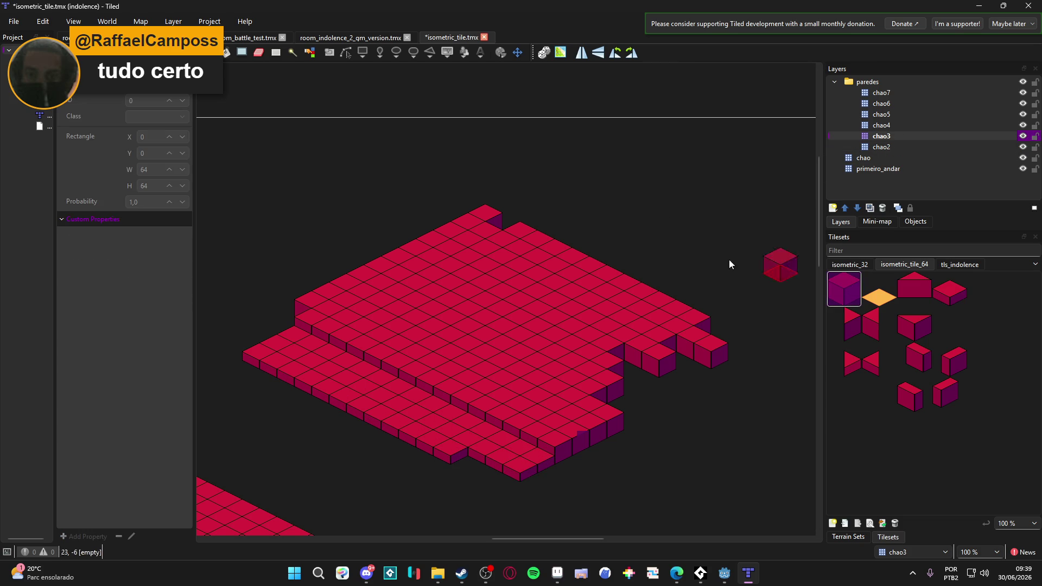
click(305, 316)
click(881, 124)
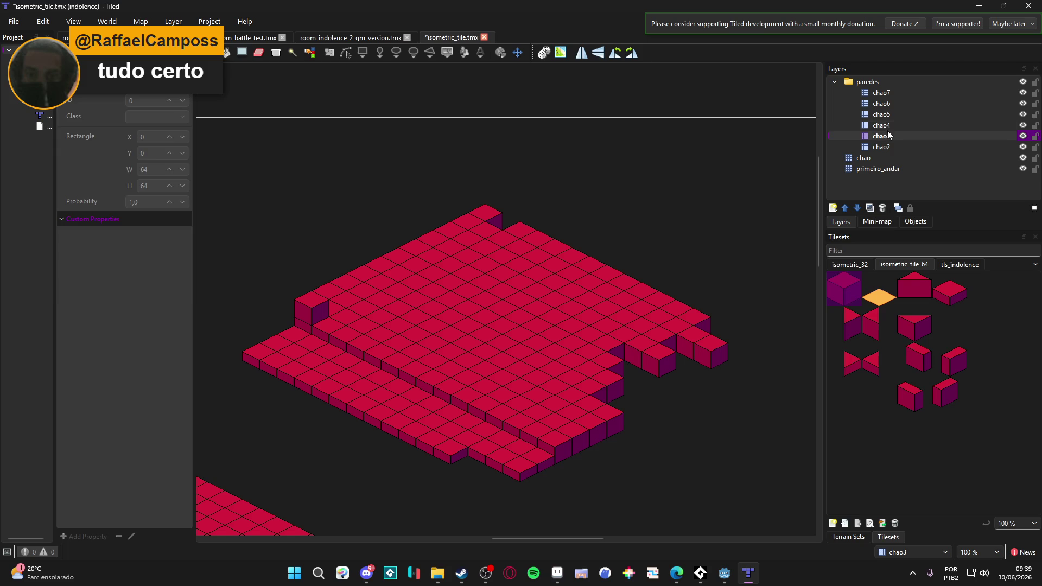
click(881, 113)
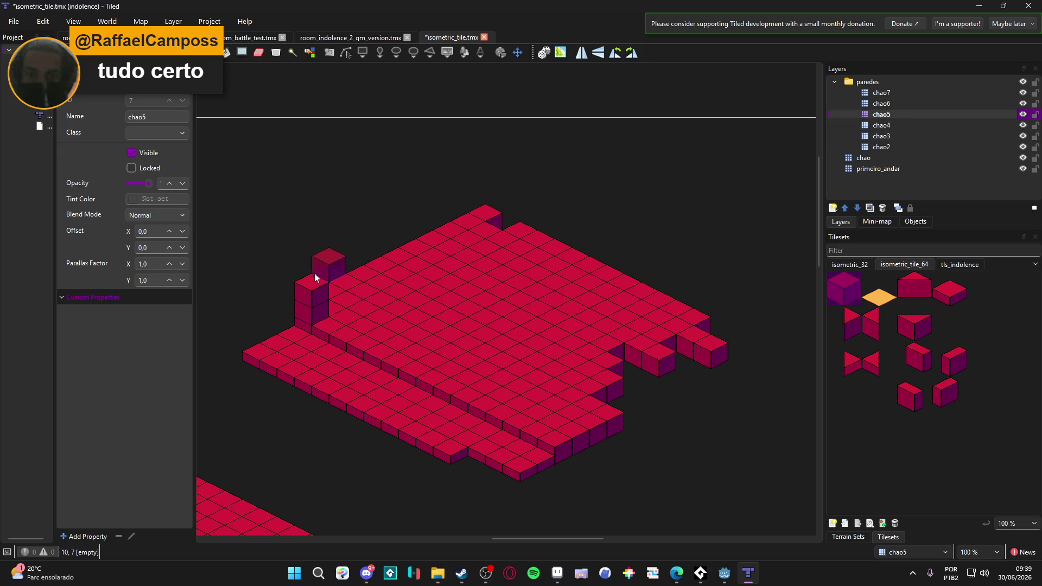
click(889, 104)
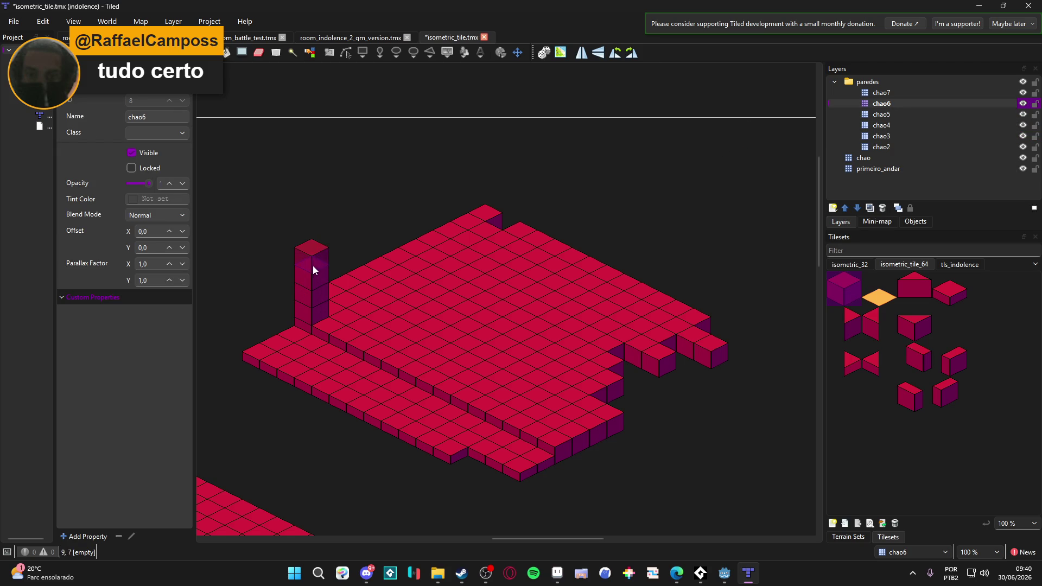
click(887, 94)
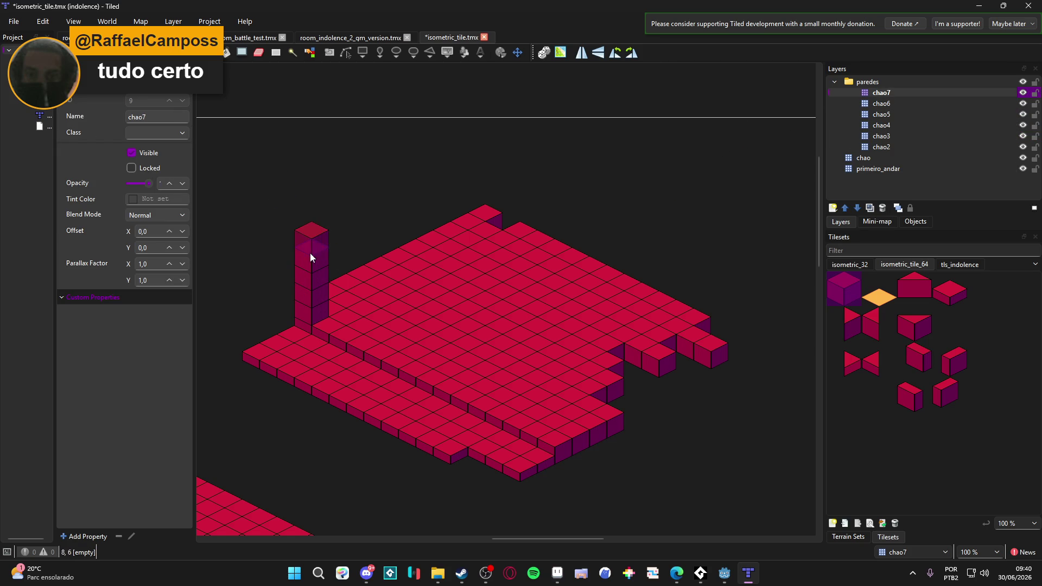
Add edge cubes on chao2 at the front notch, pillar base and front-left edge.
scroll(684, 402, down, 1)
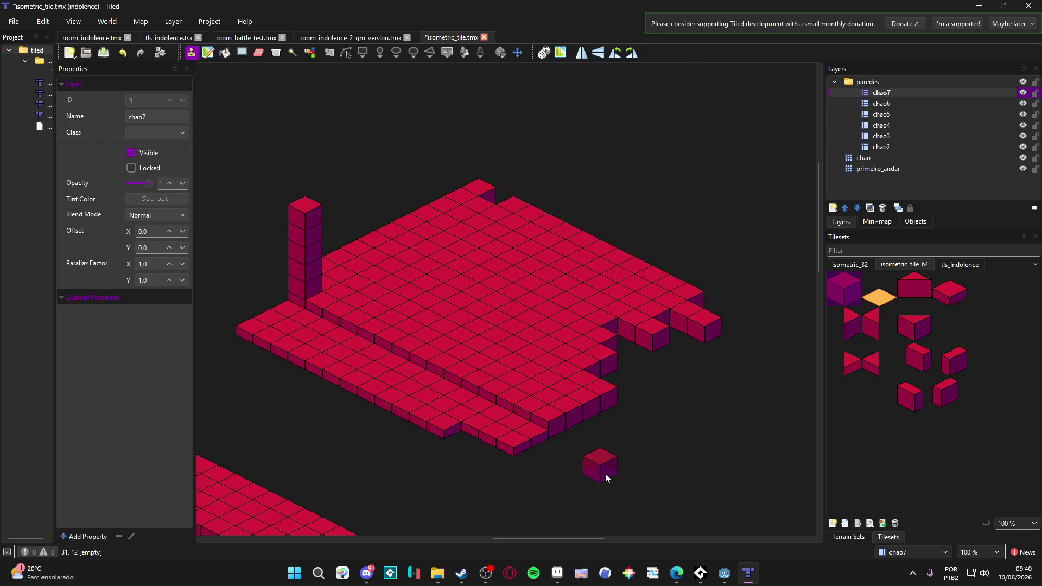
click(919, 326)
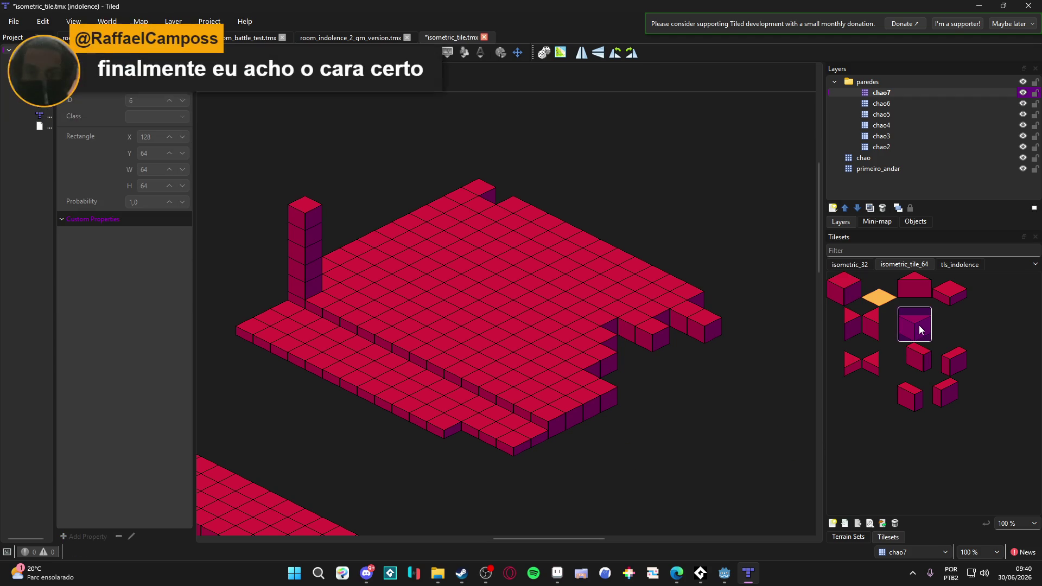
click(896, 147)
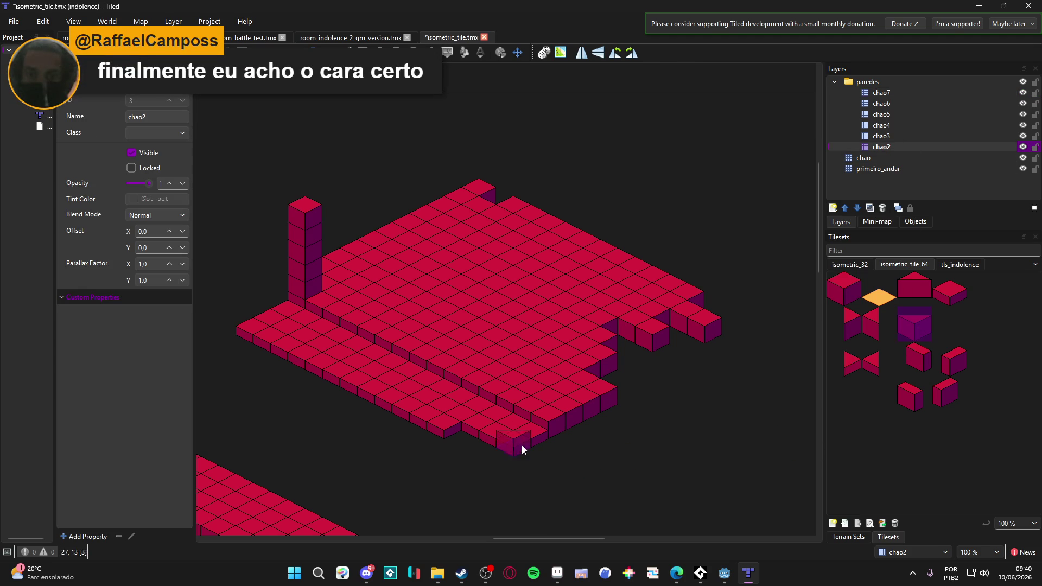
click(623, 354)
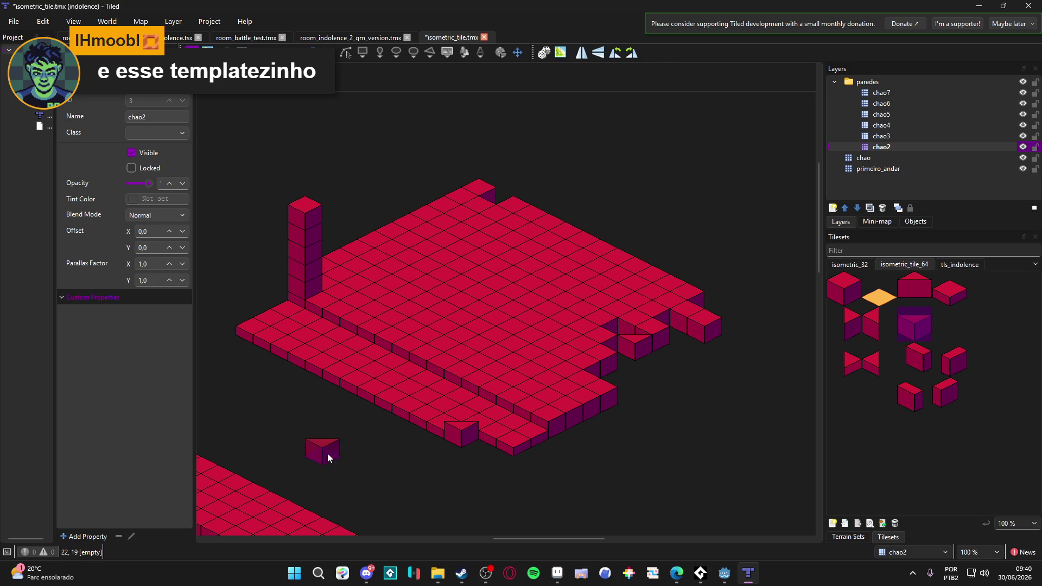
click(284, 303)
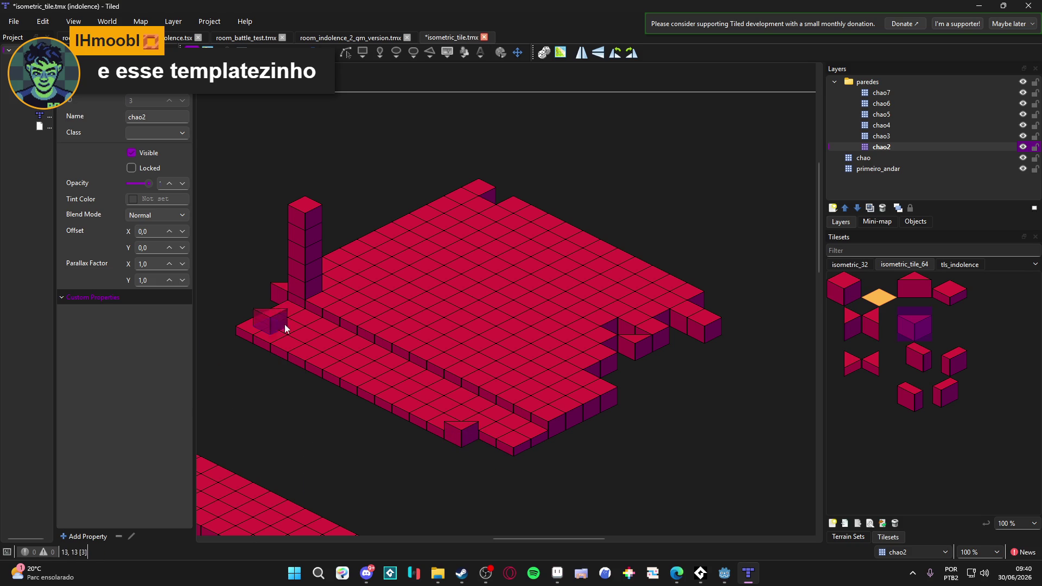
click(237, 332)
click(249, 318)
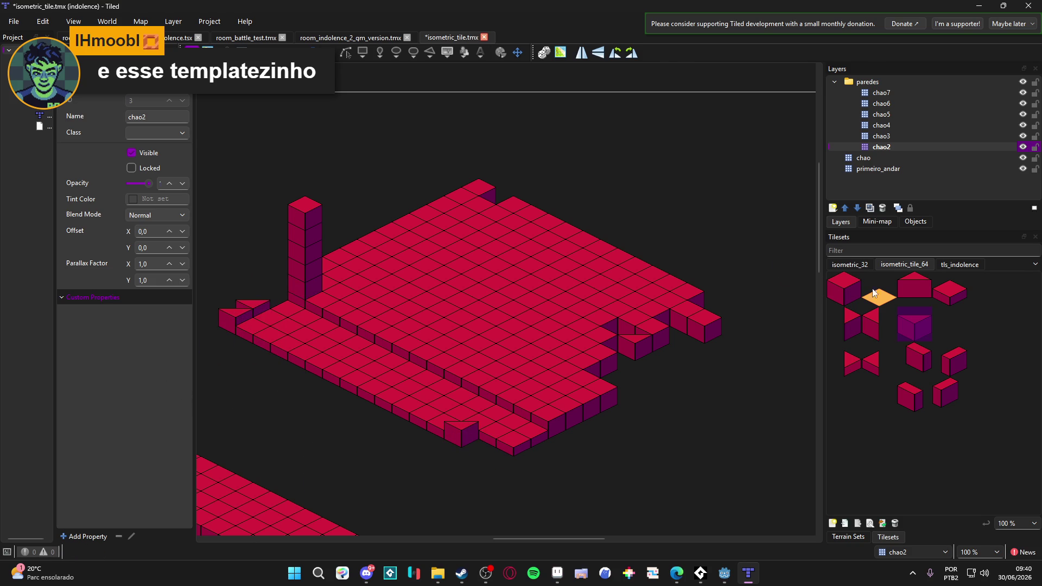
click(917, 292)
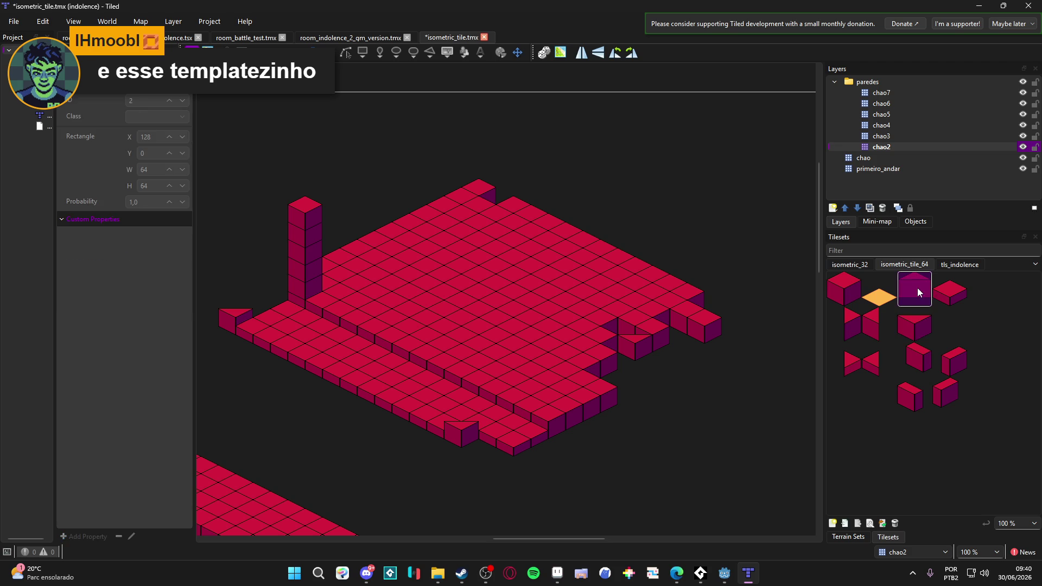
click(247, 325)
key(ctrl+z)
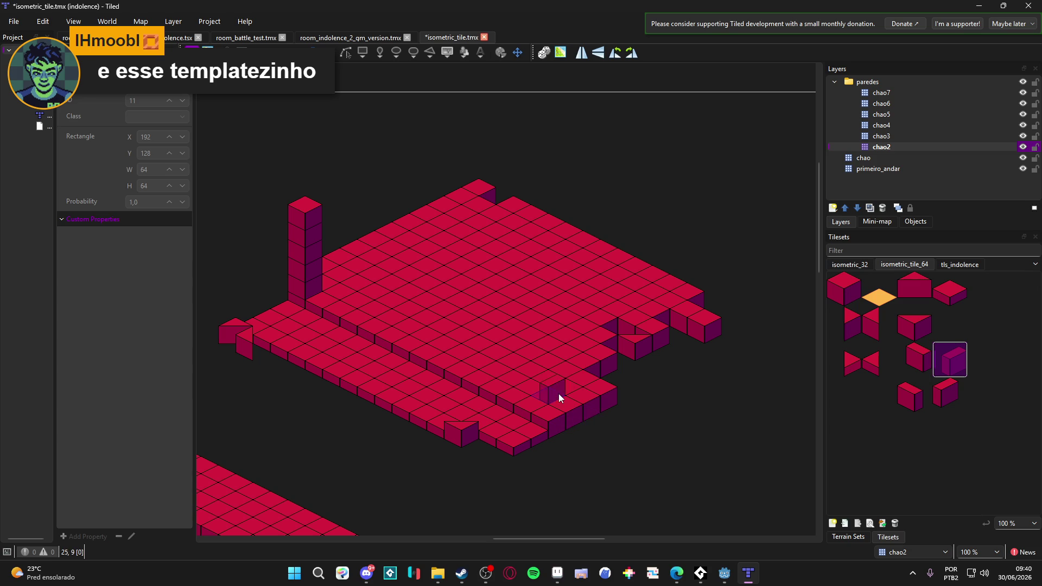
Stack two more cubes on the chao3 layer near the front-right step.
click(880, 136)
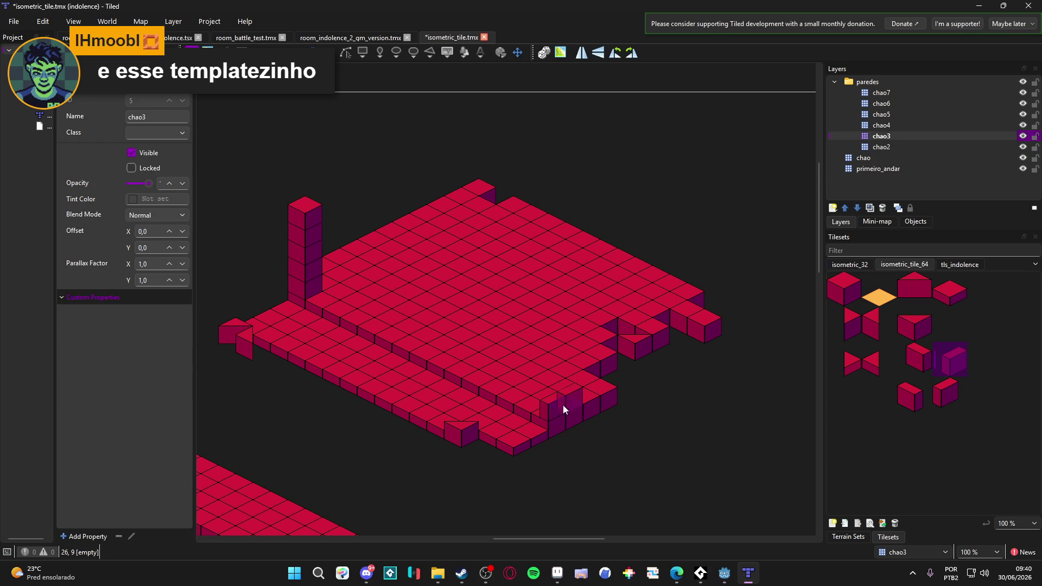
click(603, 393)
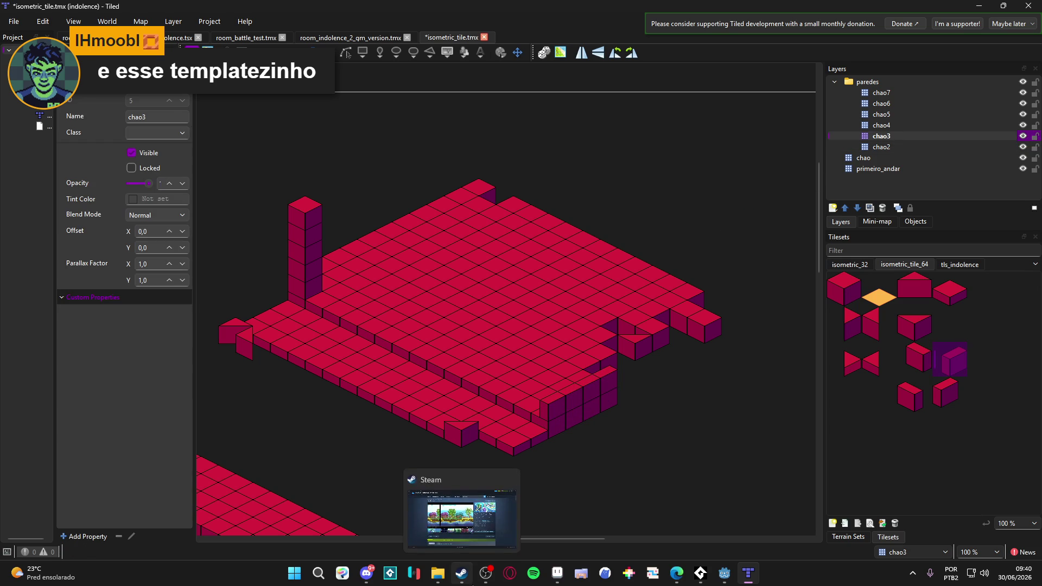
click(380, 225)
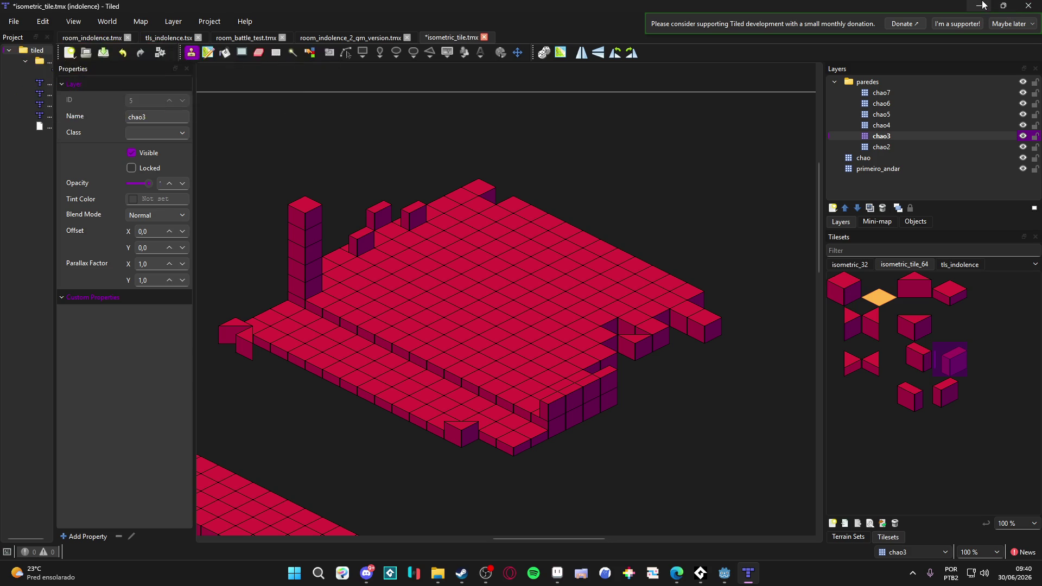
Erase the grass block at the tileset's top-left with a rectangular selection.
click(980, 6)
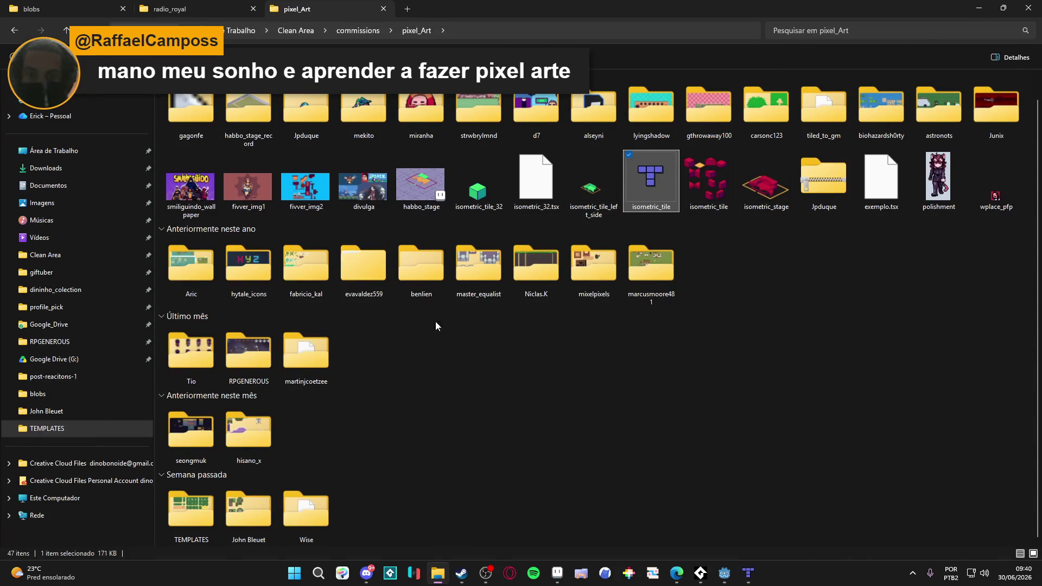
click(978, 7)
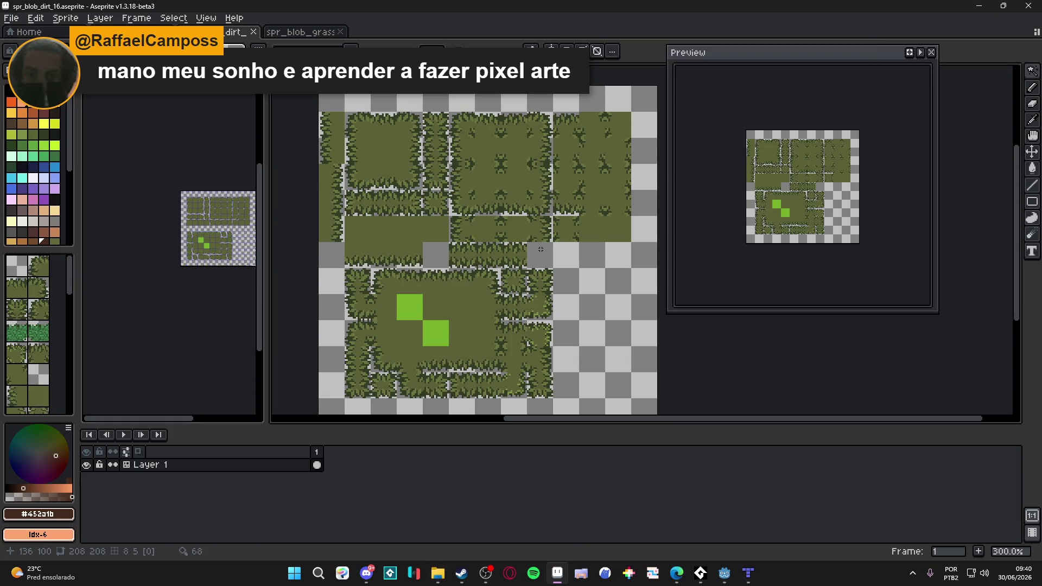
mouse_move(481, 255)
mouse_down()
mouse_move(488, 260)
mouse_move(356, 195)
mouse_move(352, 157)
mouse_up()
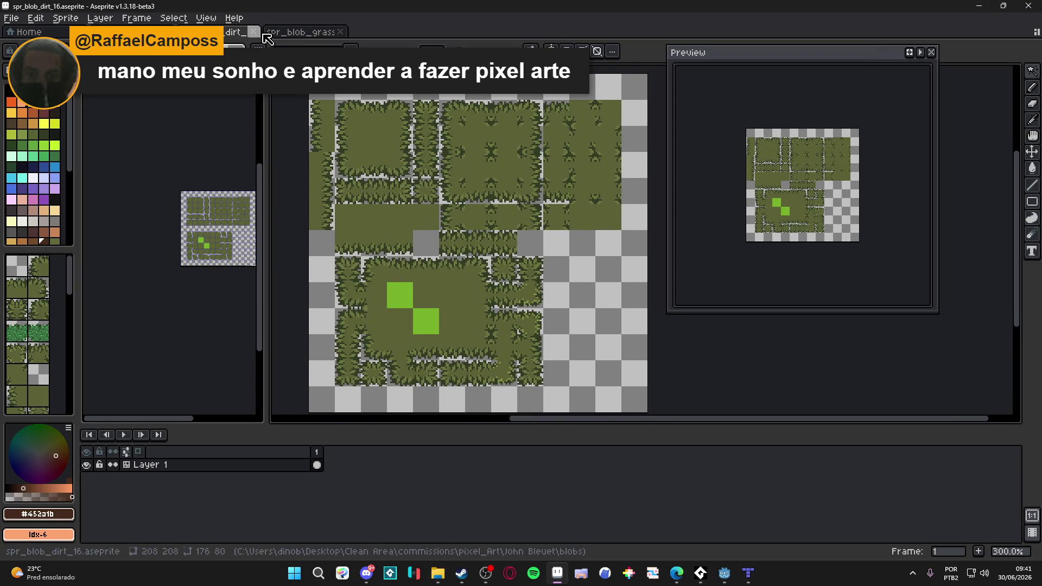
key(v)
key(m)
drag(338, 103, 404, 184)
key(Delete)
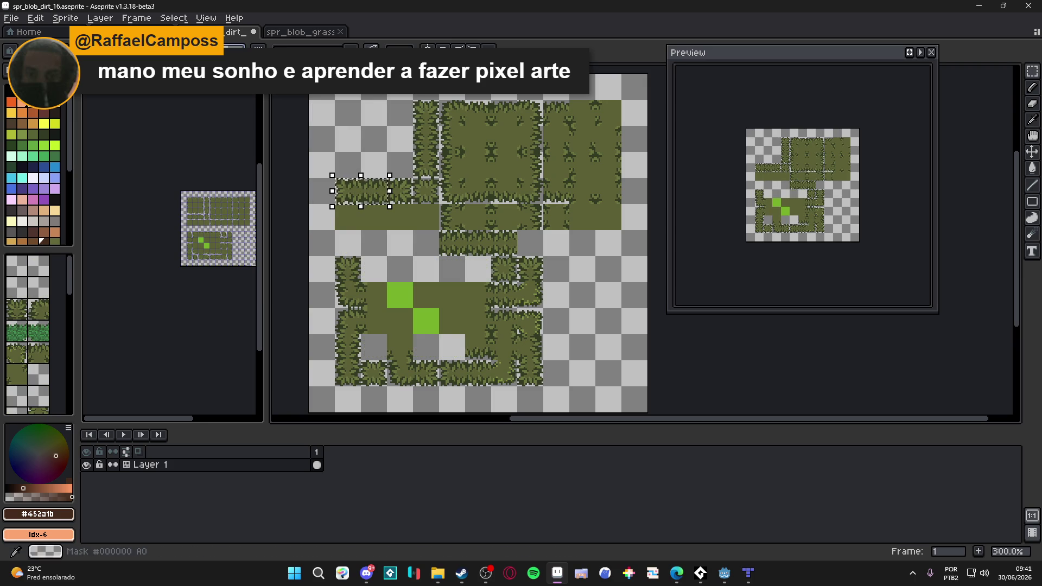
Check the other open documents, then close the spr_blob_grass_16 sprite.
key(ctrl+Tab)
scroll(385, 190, up, 2)
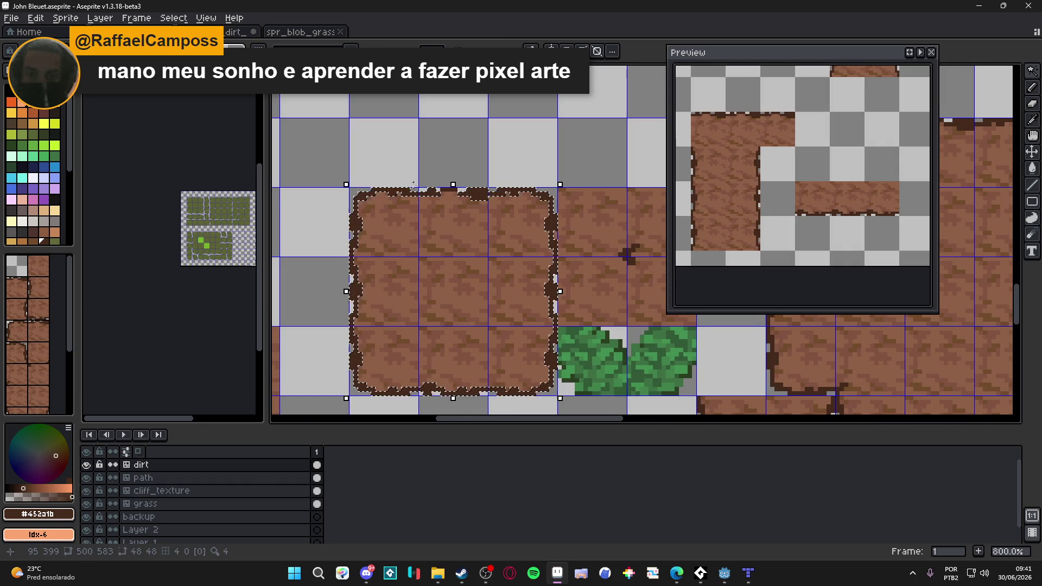
scroll(442, 190, up, 3)
scroll(448, 196, down, 4)
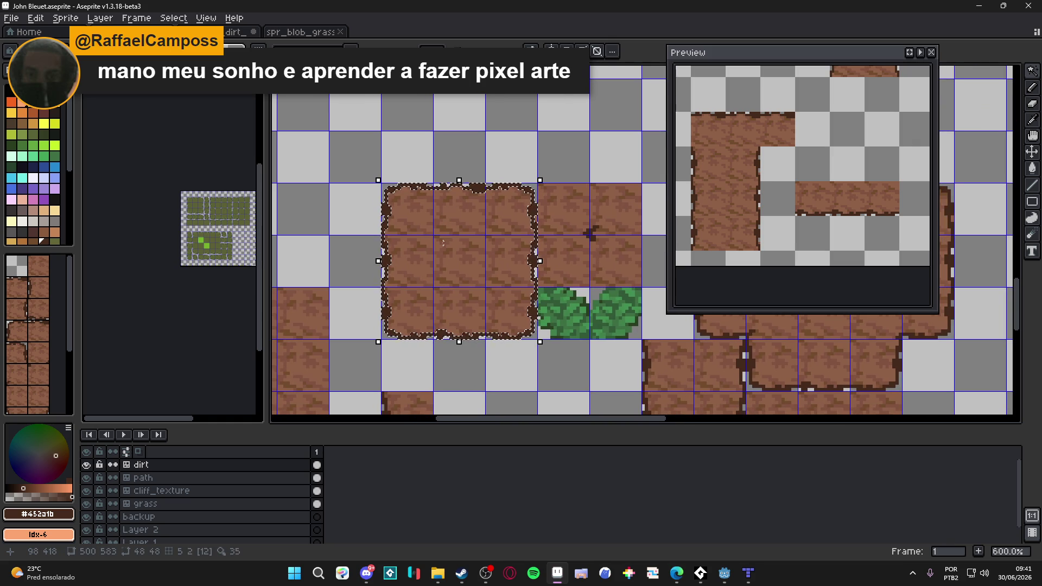
scroll(441, 227, down, 1)
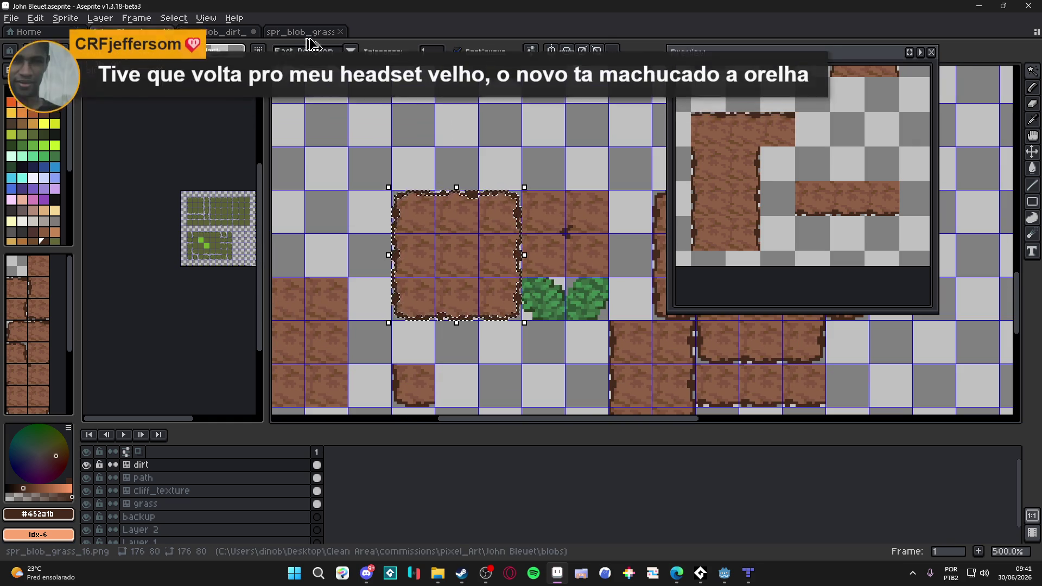
click(302, 33)
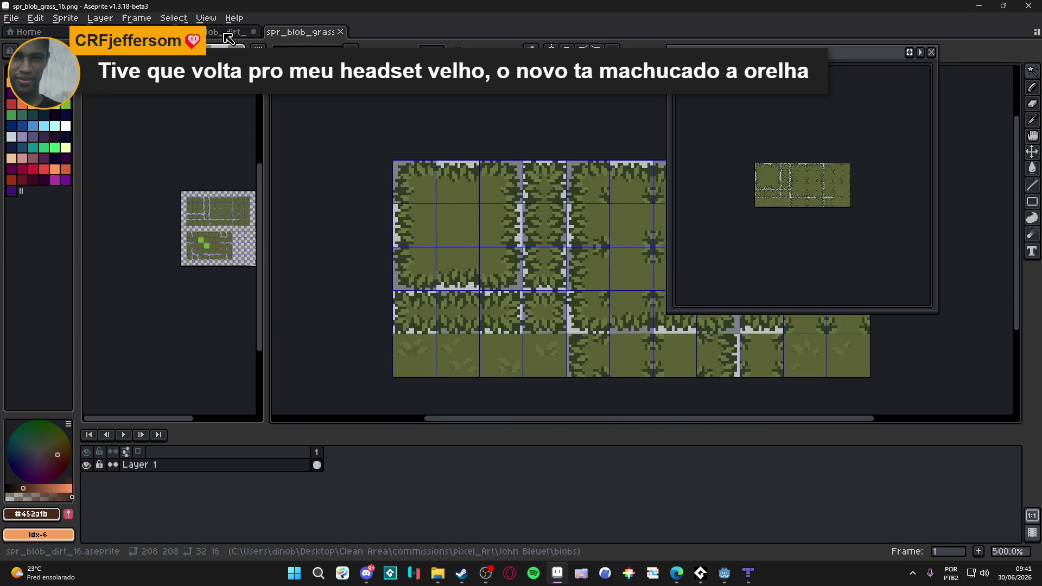
key(ctrl+Tab)
click(341, 32)
scroll(506, 216, up, 1)
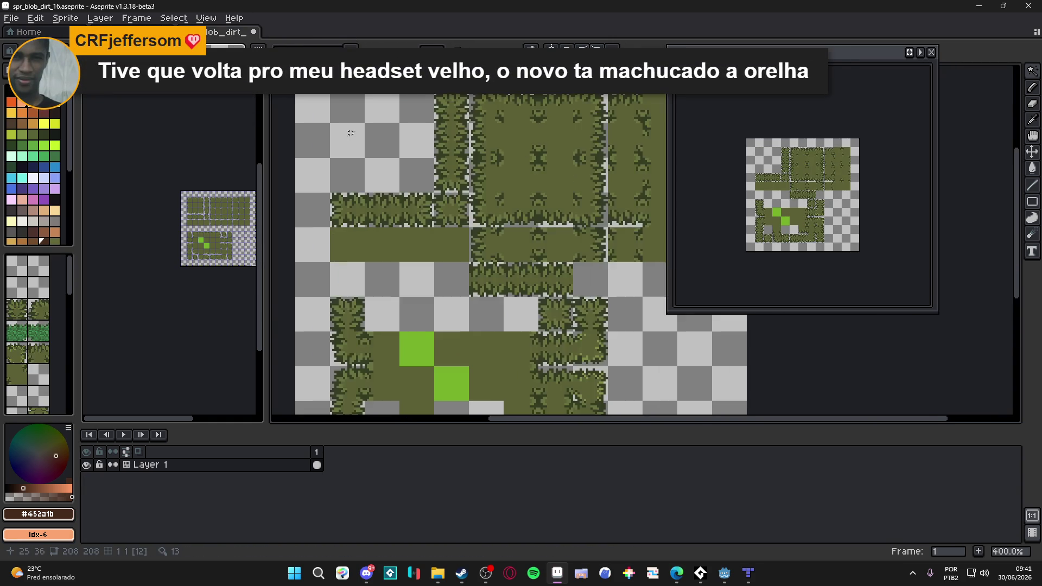
Paste the dirt-bordered block into the empty top-left area of the tileset.
key(Tab)
scroll(526, 196, up, 2)
key(ctrl+v)
drag(345, 152, 306, 138)
scroll(458, 168, up, 1)
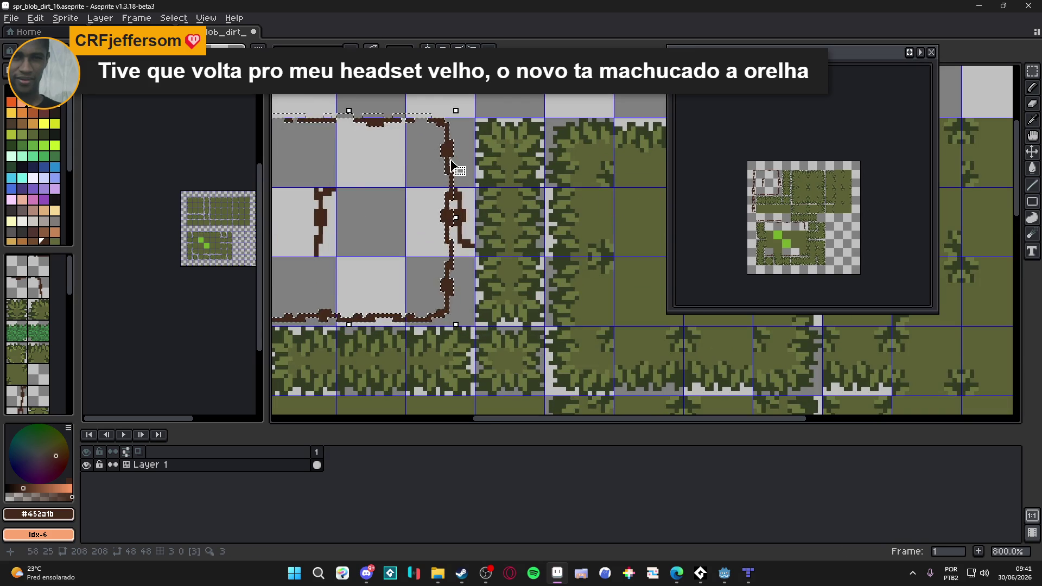
key(ctrl+z)
key(ctrl+z)
key(ctrl+v)
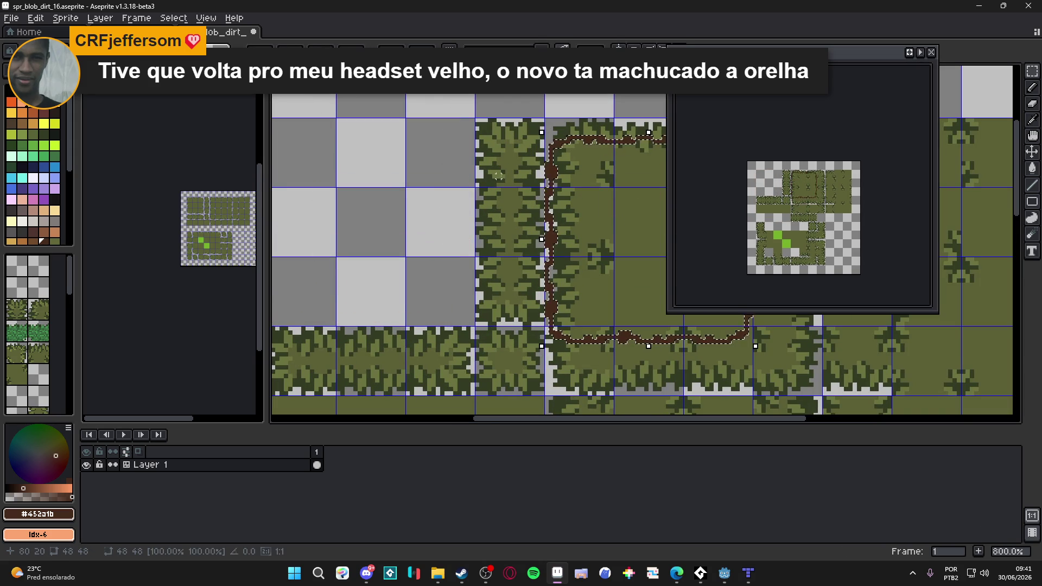
mouse_move(558, 174)
mouse_down()
mouse_move(326, 171)
mouse_move(275, 154)
mouse_move(353, 162)
mouse_up()
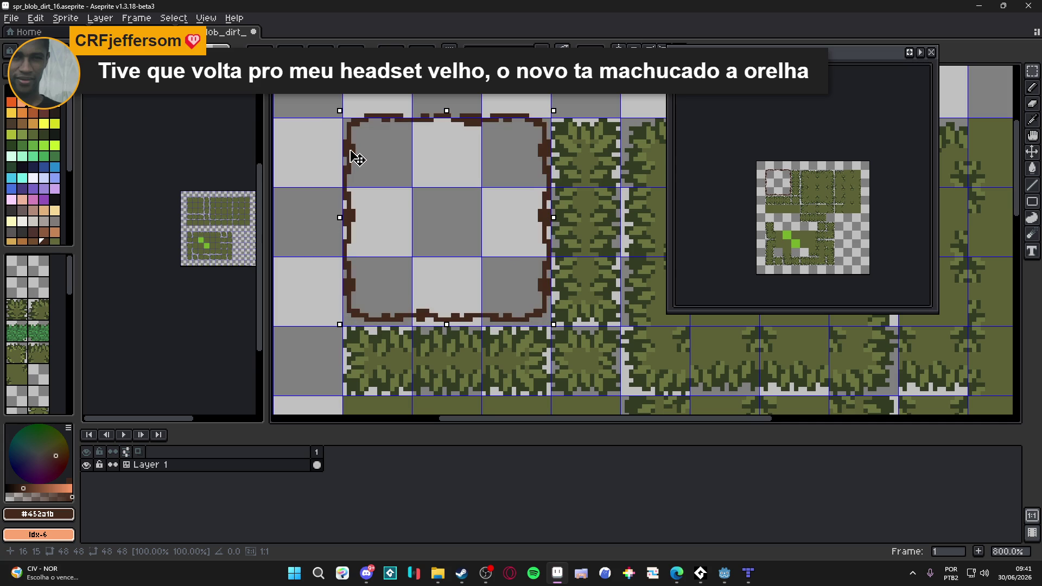
drag(353, 157, 353, 162)
key(Return)
scroll(374, 163, down, 2)
drag(442, 198, 435, 174)
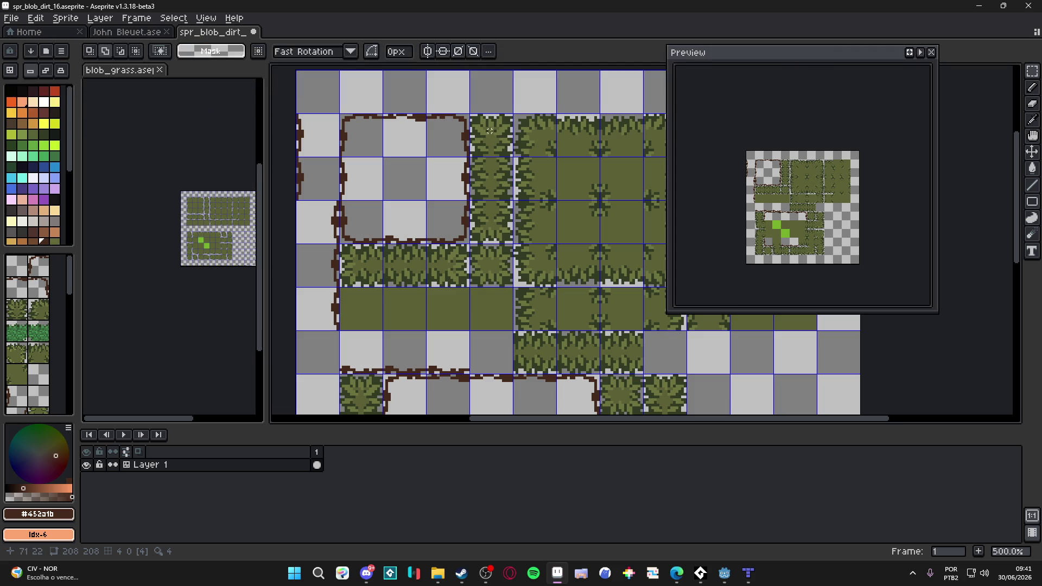
Clear the grass beside the block and copy its top-right dirt corner into the next tile.
key(m)
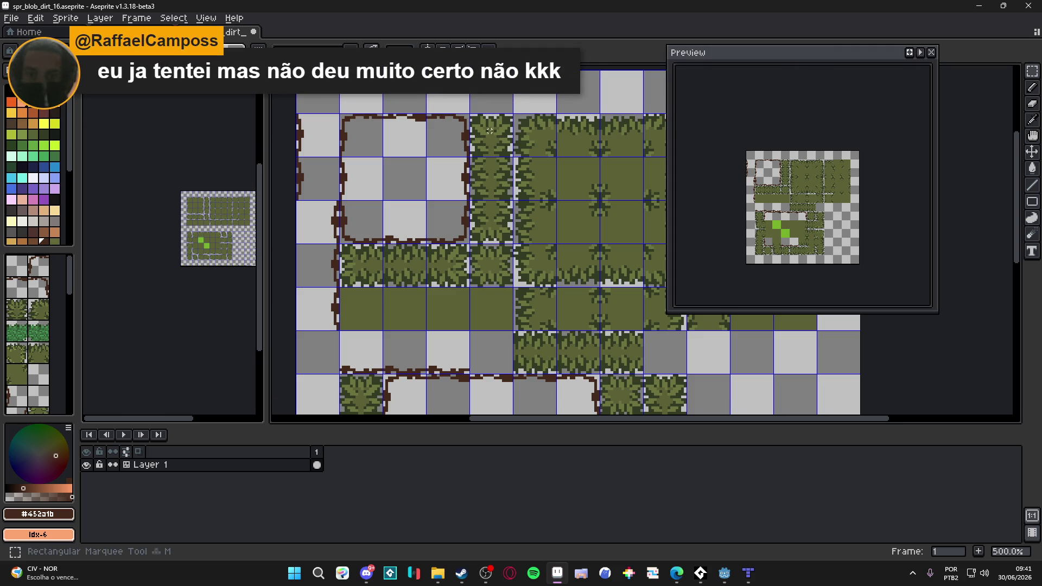
key(ctrl+z)
key(ctrl+z)
key(ctrl+z)
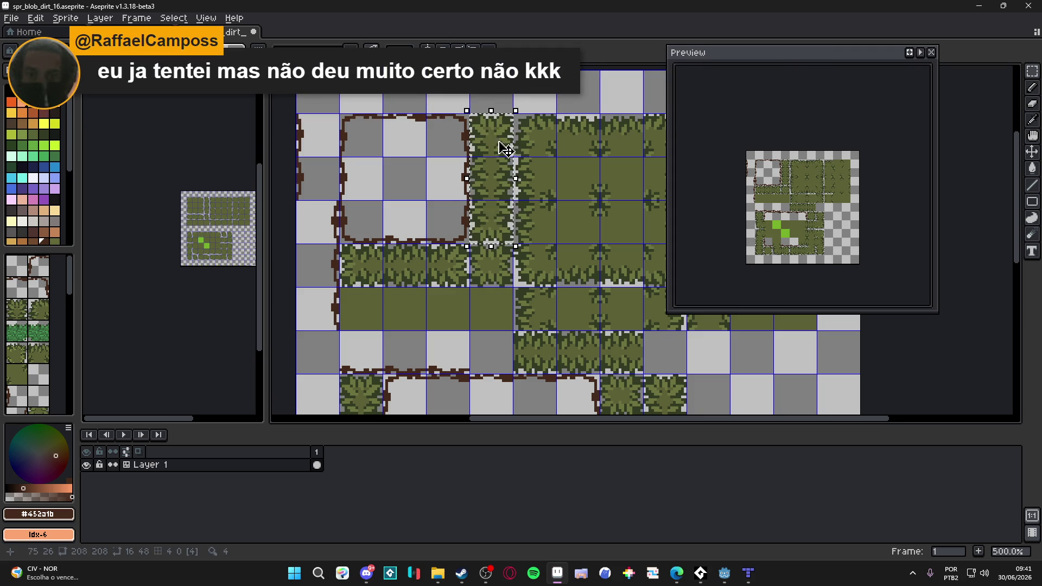
scroll(462, 118, up, 5)
mouse_move(481, 107)
mouse_down()
mouse_move(443, 142)
mouse_move(437, 163)
mouse_move(408, 170)
mouse_move(419, 153)
mouse_move(393, 161)
mouse_move(532, 169)
mouse_move(522, 169)
mouse_up()
scroll(425, 171, down, 1)
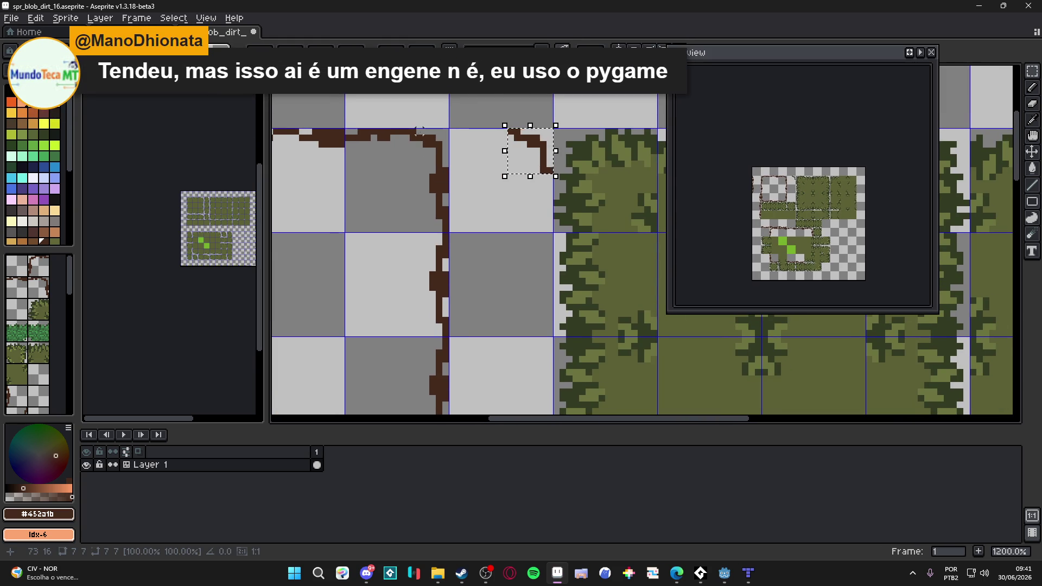
key(ctrl+z)
mouse_move(437, 166)
mouse_down()
mouse_move(404, 198)
mouse_move(549, 173)
mouse_up()
key(ctrl+c)
key(ctrl+v)
key(ctrl+d)
Copy the remaining dirt corners, including the bottom-right one, into the narrow tile.
scroll(763, 210, down, 1)
drag(359, 157, 398, 191)
drag(403, 195, 554, 200)
scroll(402, 205, right, 2)
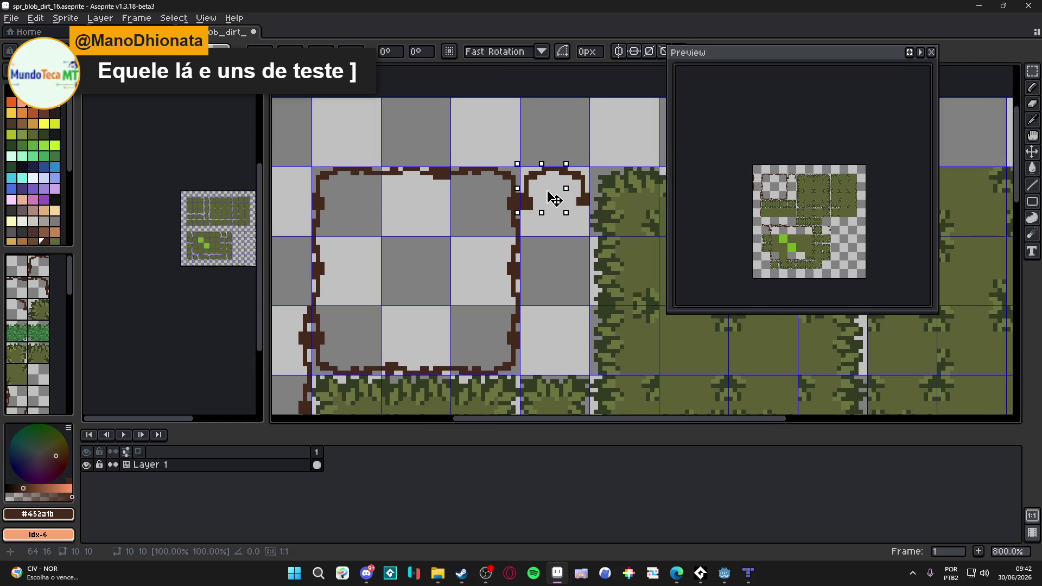
click(478, 230)
scroll(479, 230, down, 1)
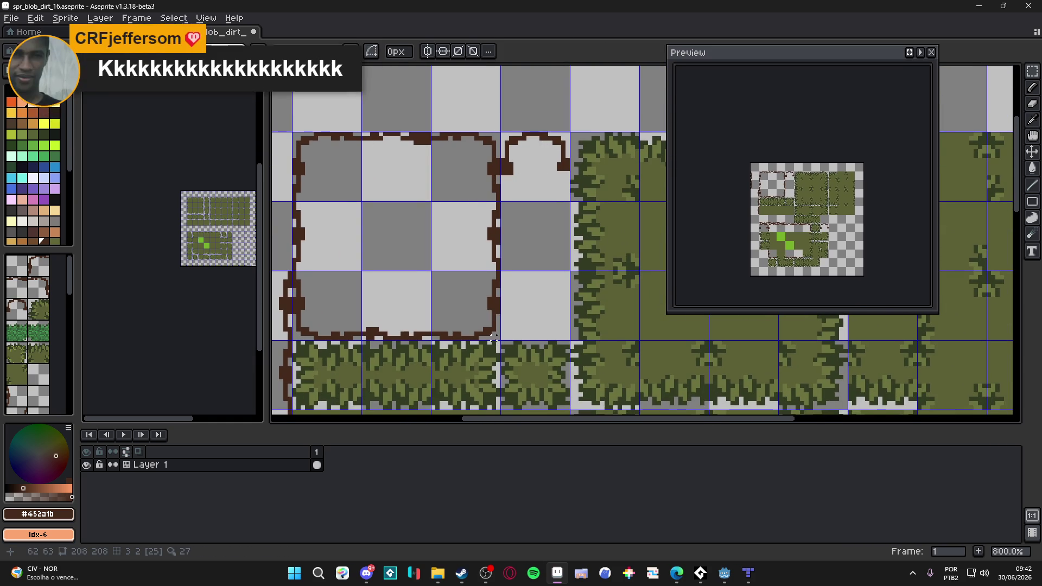
drag(498, 338, 459, 294)
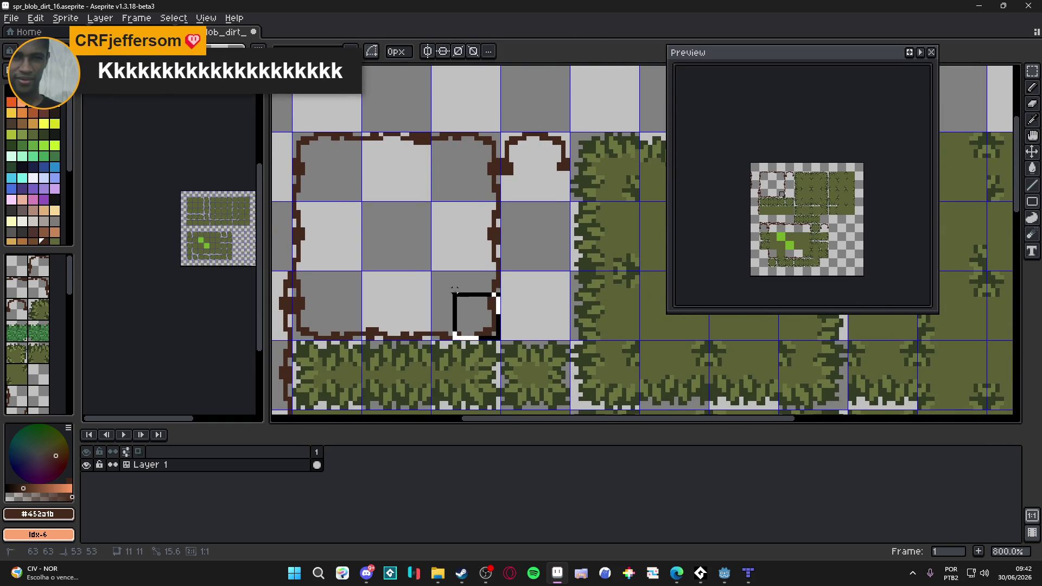
scroll(474, 302, right, 1)
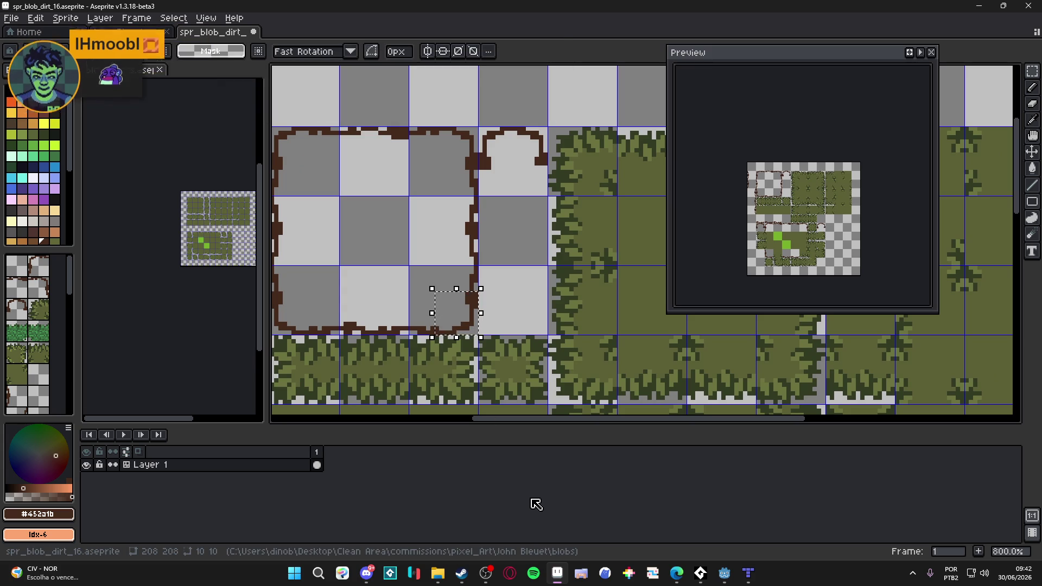
Paint a row of wall cubes along the back edge of the raised floor.
click(754, 581)
scroll(483, 180, left, 2)
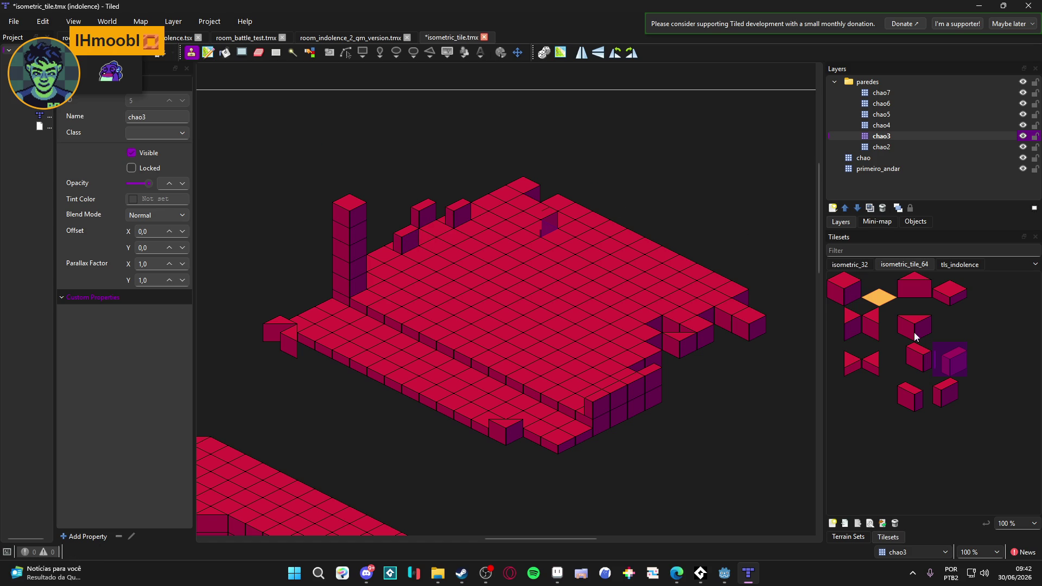
click(15, 23)
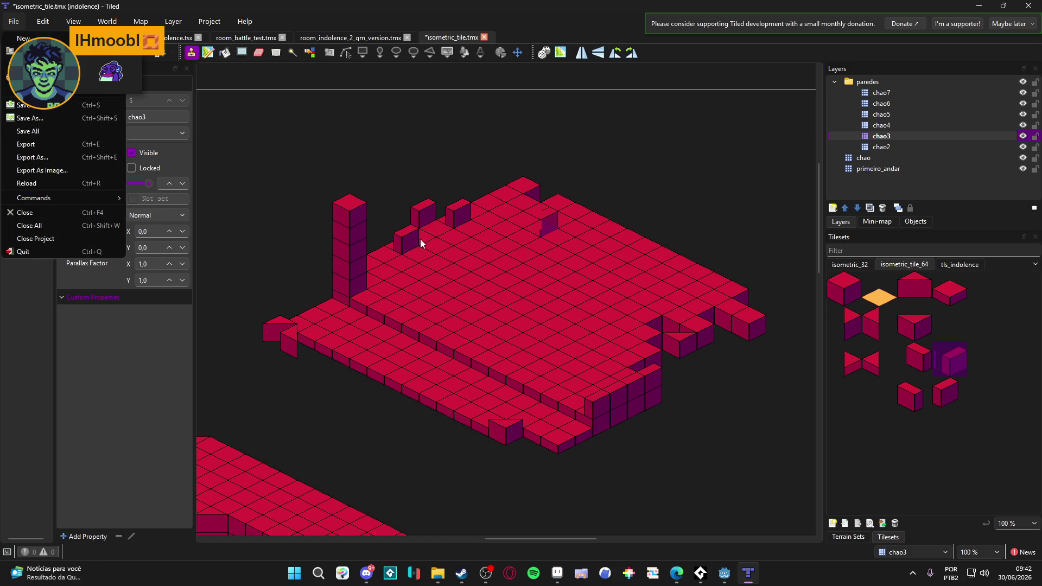
click(383, 194)
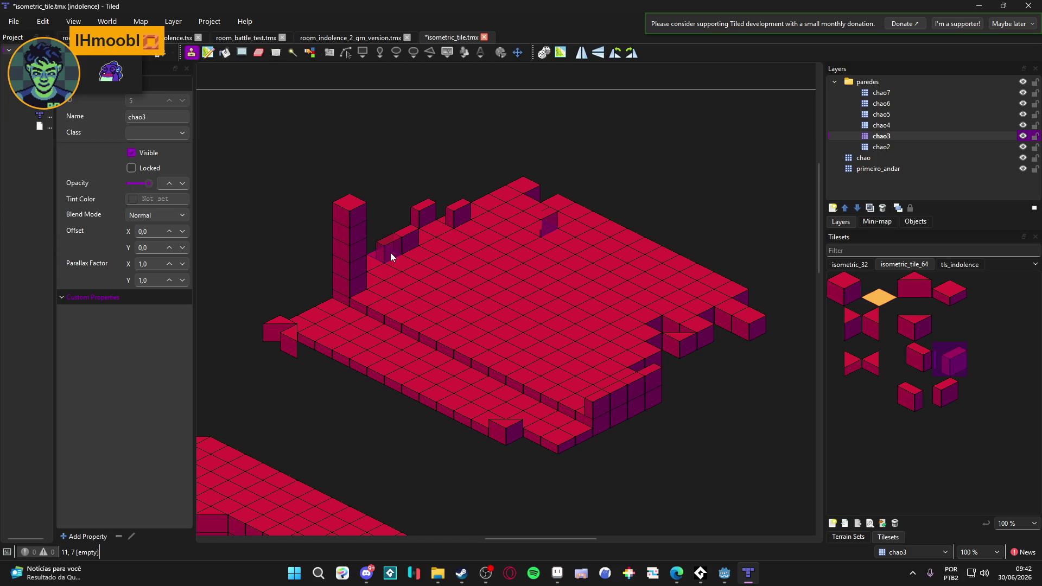
drag(428, 232, 527, 191)
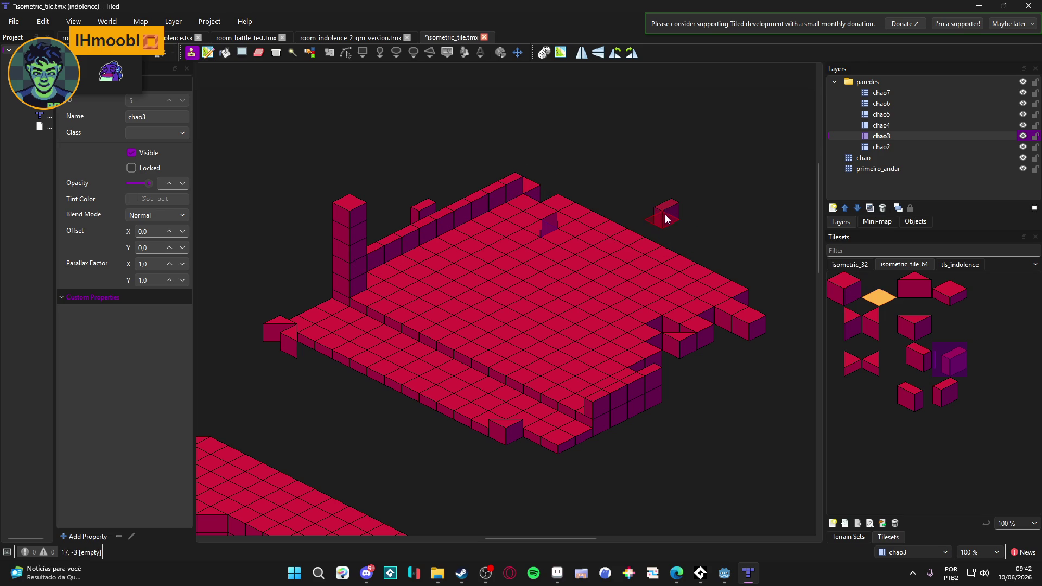
drag(640, 217, 617, 201)
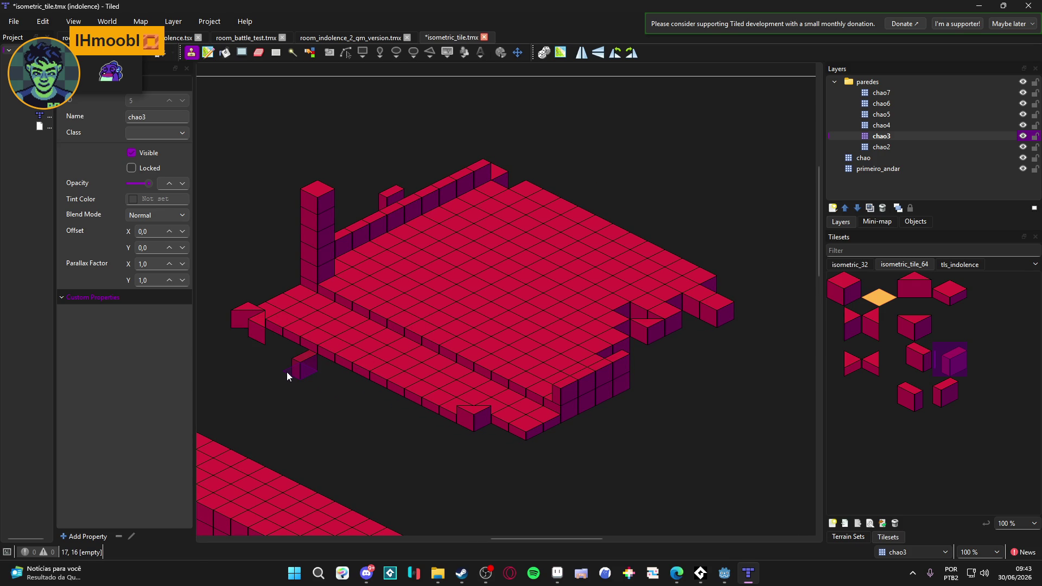
Export the map as isometric_tile into the gm_maps folder.
scroll(284, 365, left, 1)
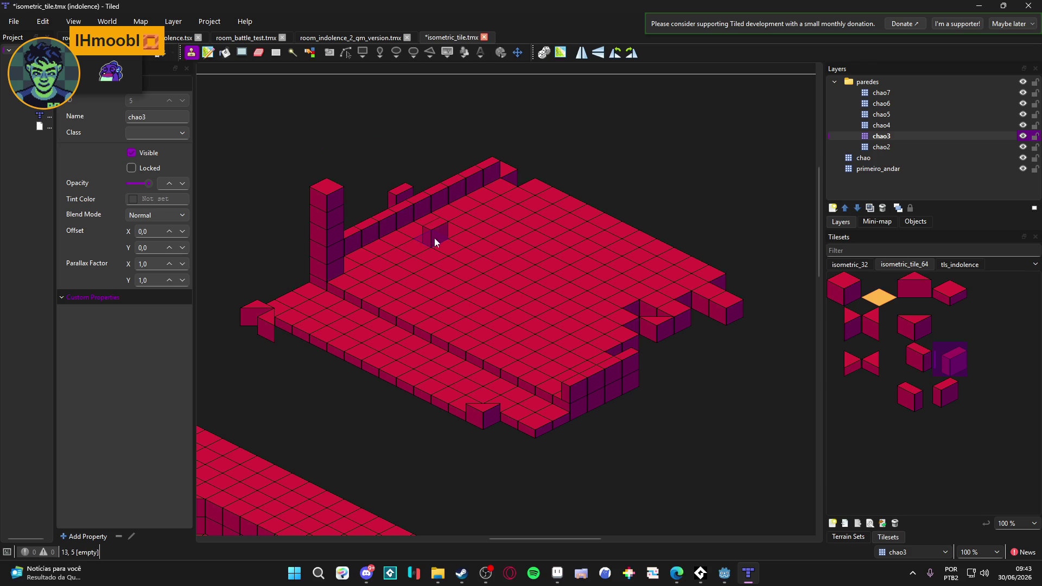
click(16, 21)
click(63, 157)
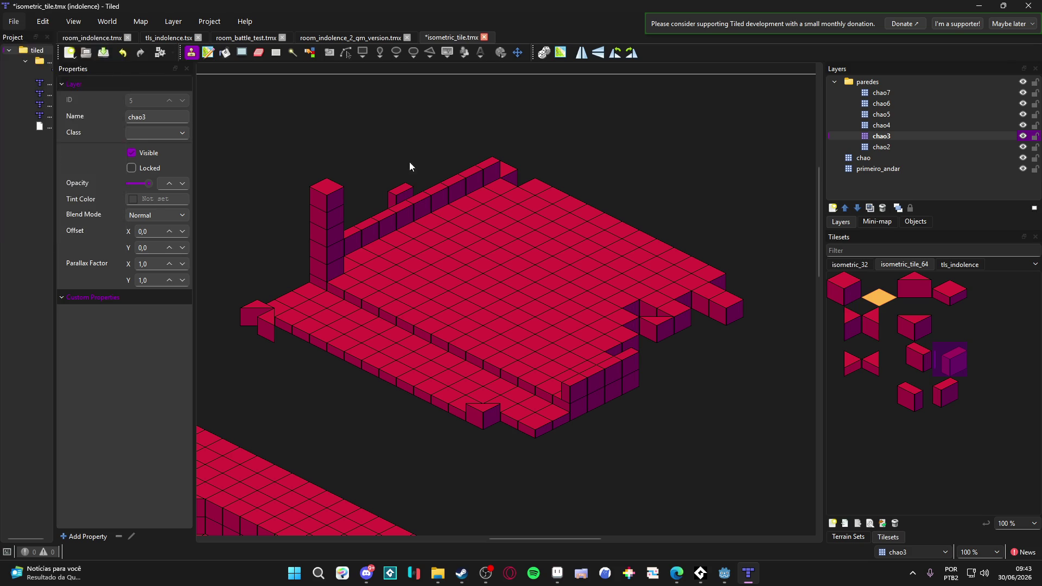
click(171, 497)
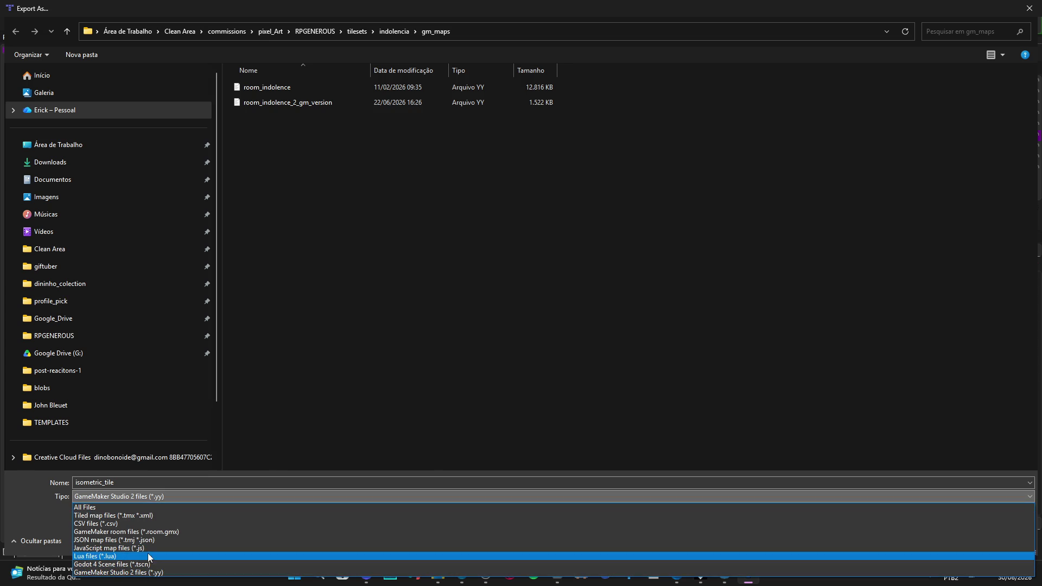
click(362, 361)
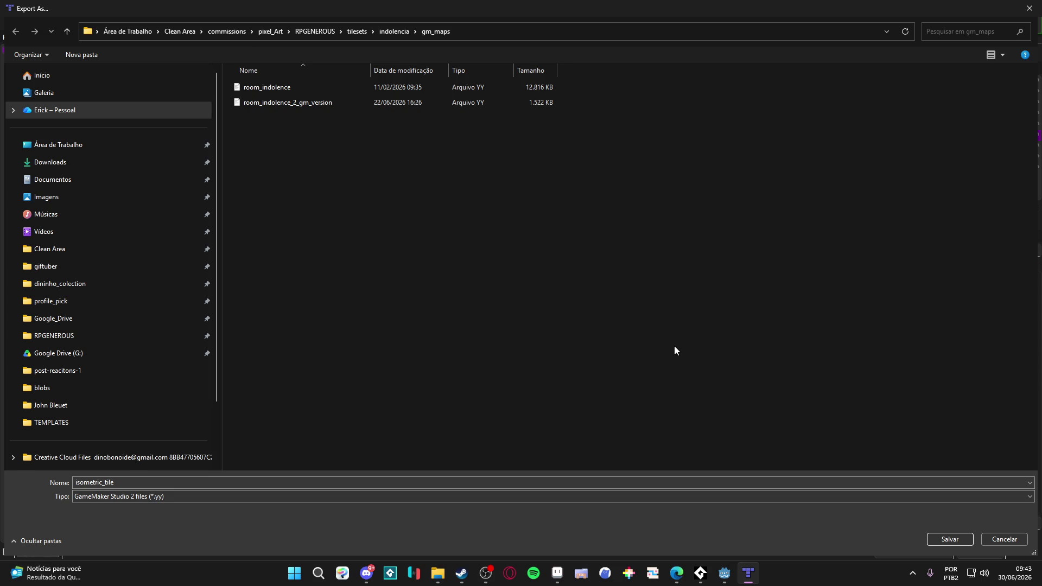
click(1004, 539)
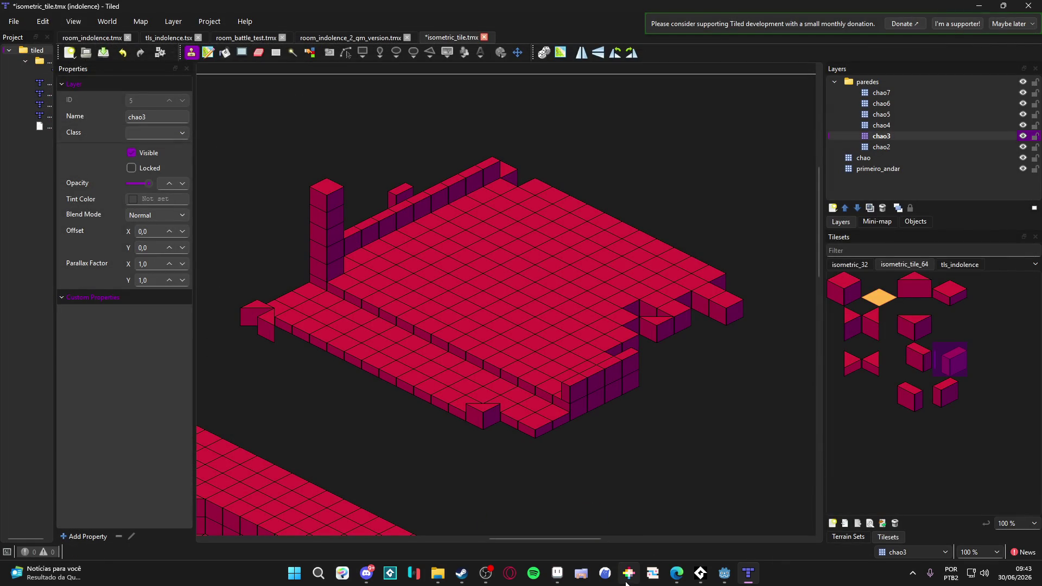
Search Start for json and open json.js in Visual Studio Code.
click(293, 578)
text(json)
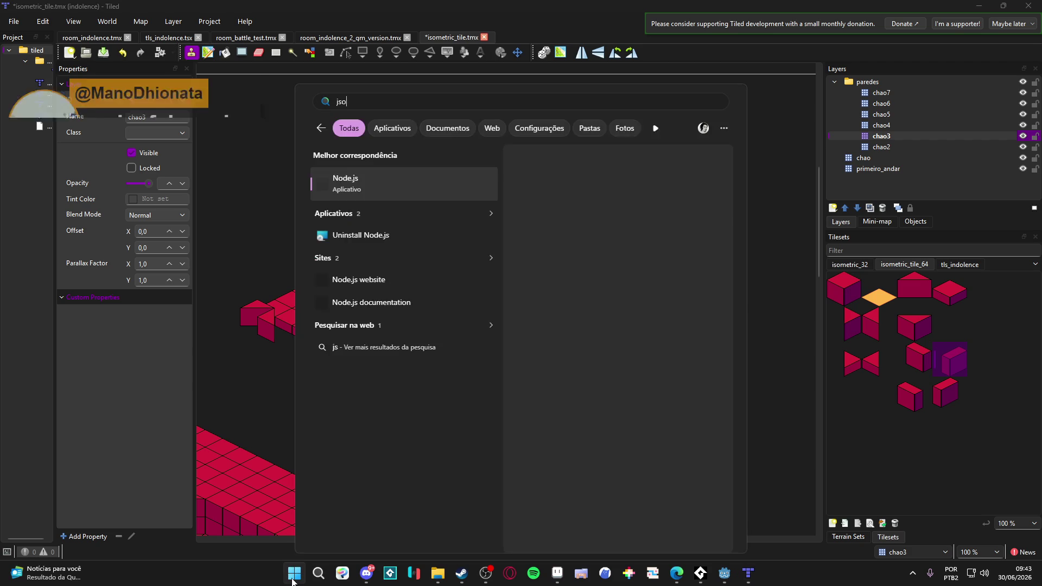
key(Return)
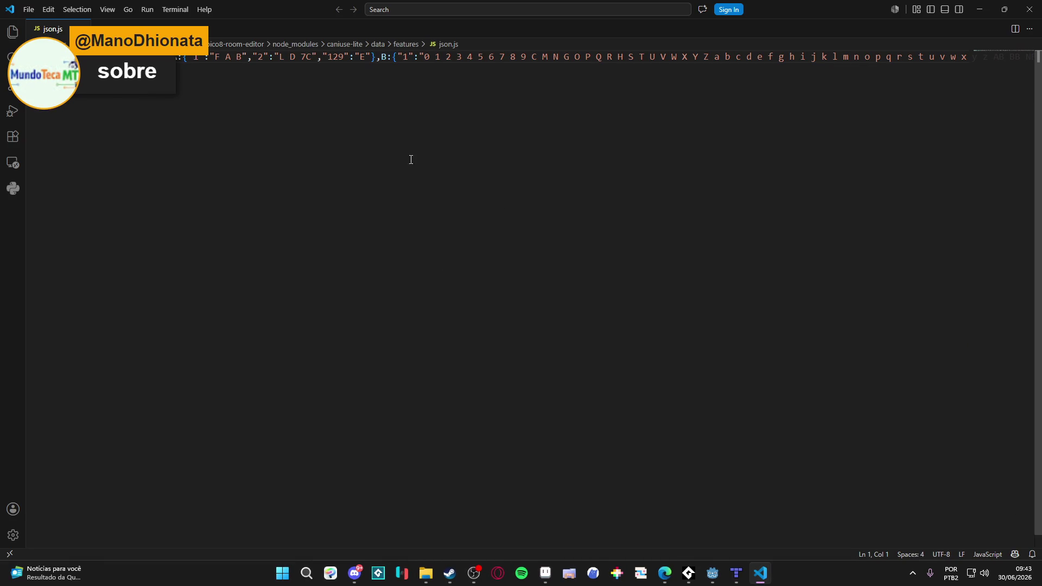
click(30, 14)
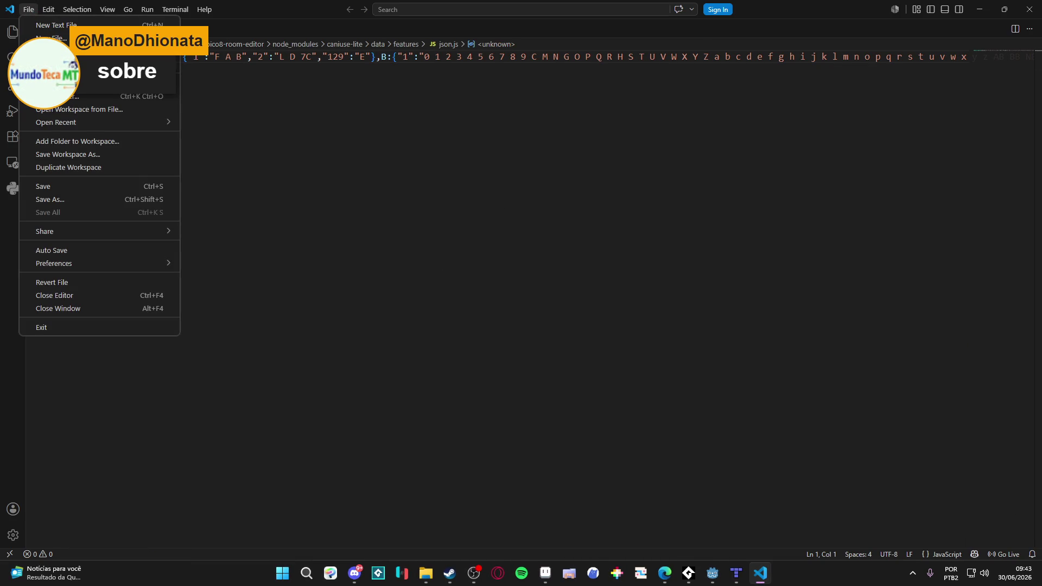
Reopen the recent carts folder and load base/base.p8 in PICO-8.
mouse_move(157, 123)
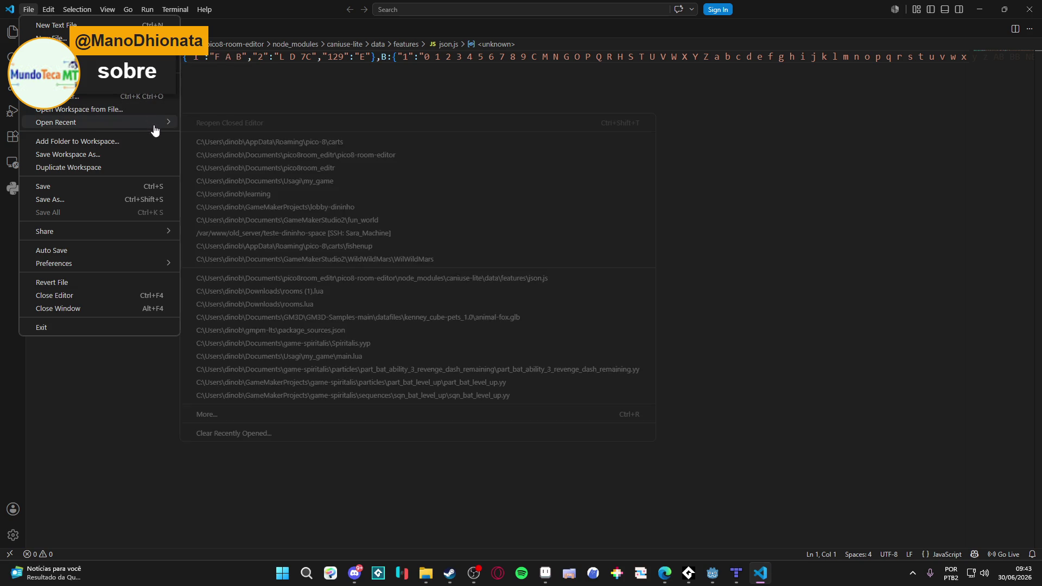
click(333, 145)
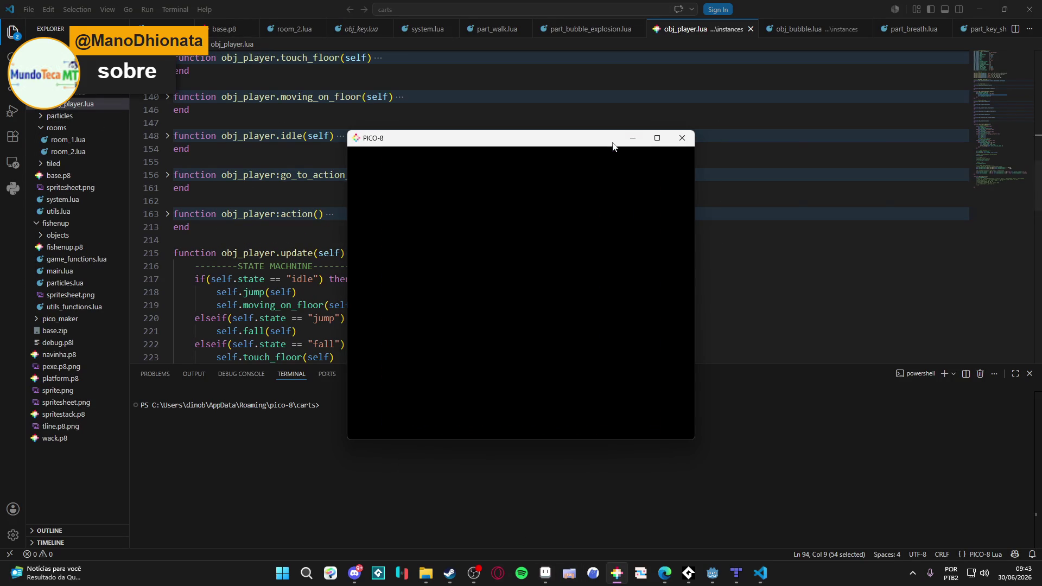
drag(611, 145, 790, 147)
text(lo)
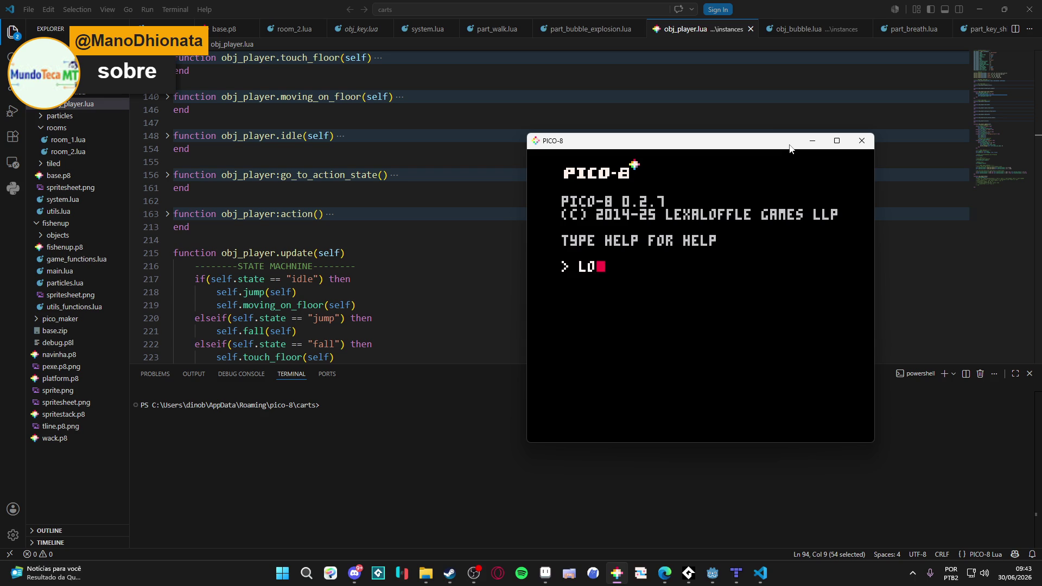
text(base/base.p8)
key(Return)
Run the cart and steer the fish around the room with the arrow keys.
key(ctrl+r)
key(Right)
key(Up)
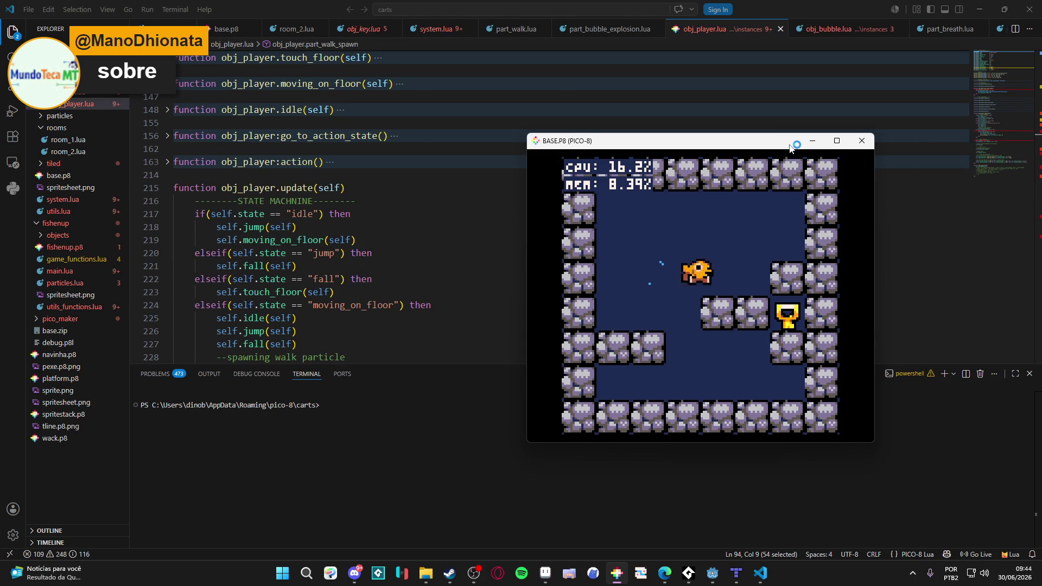
key(Left)
key(Right)
key(Up)
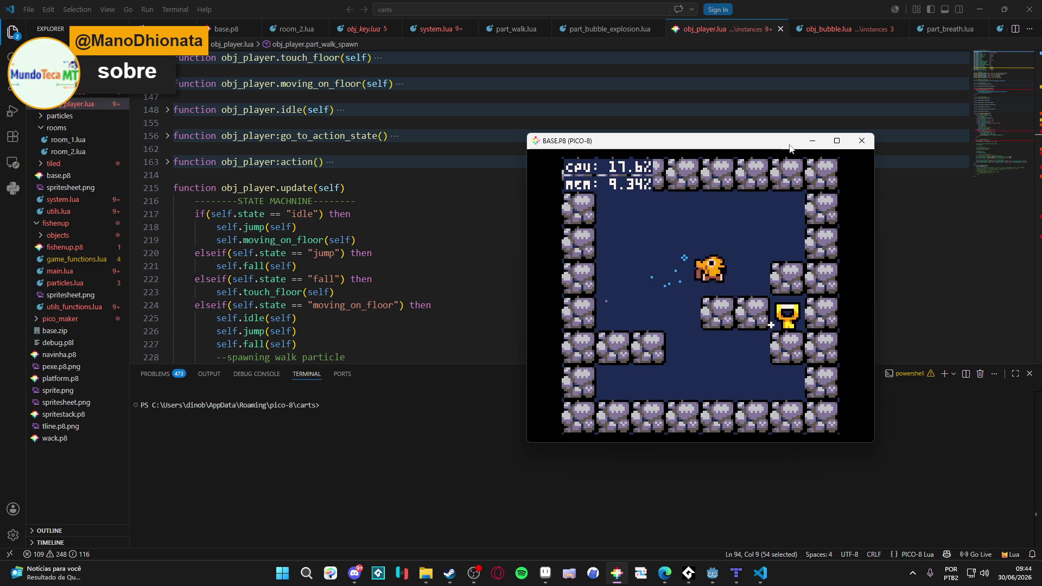
key(Up)
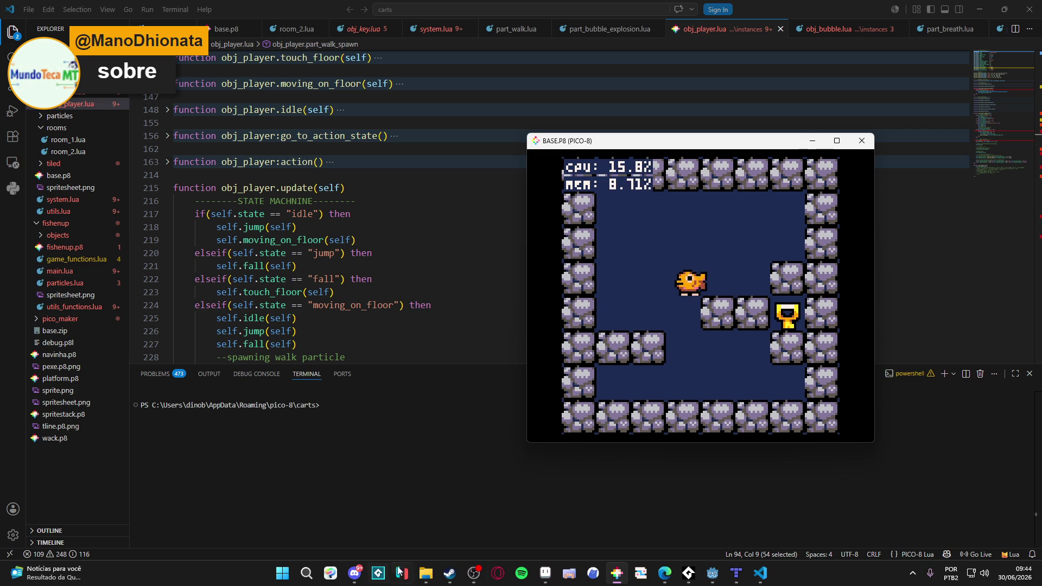
click(428, 573)
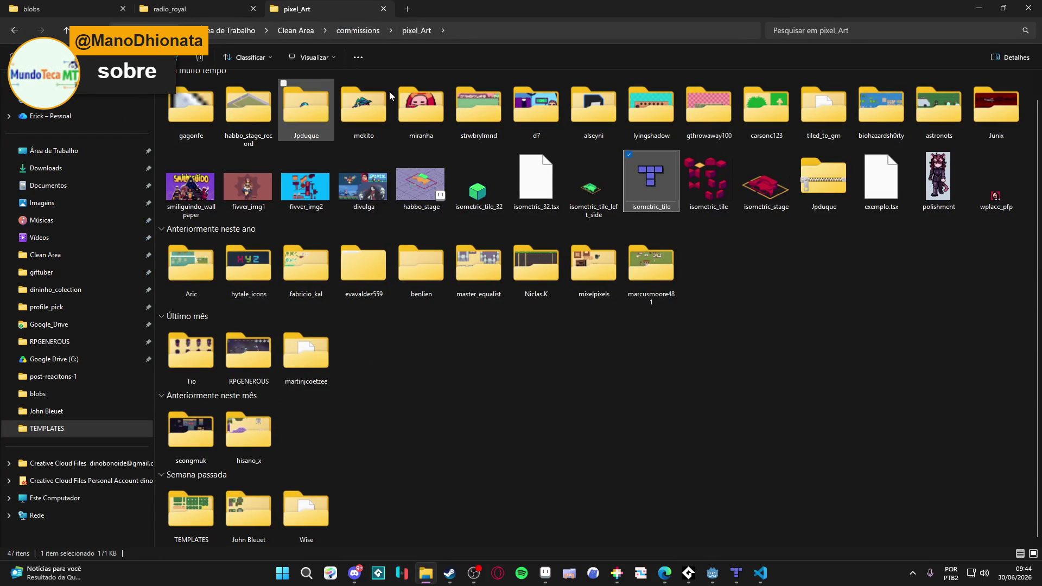
Open a terminal in Documentos > pico8room_editr > pico8-room-editor and launch the editor at localhost:5173.
click(78, 183)
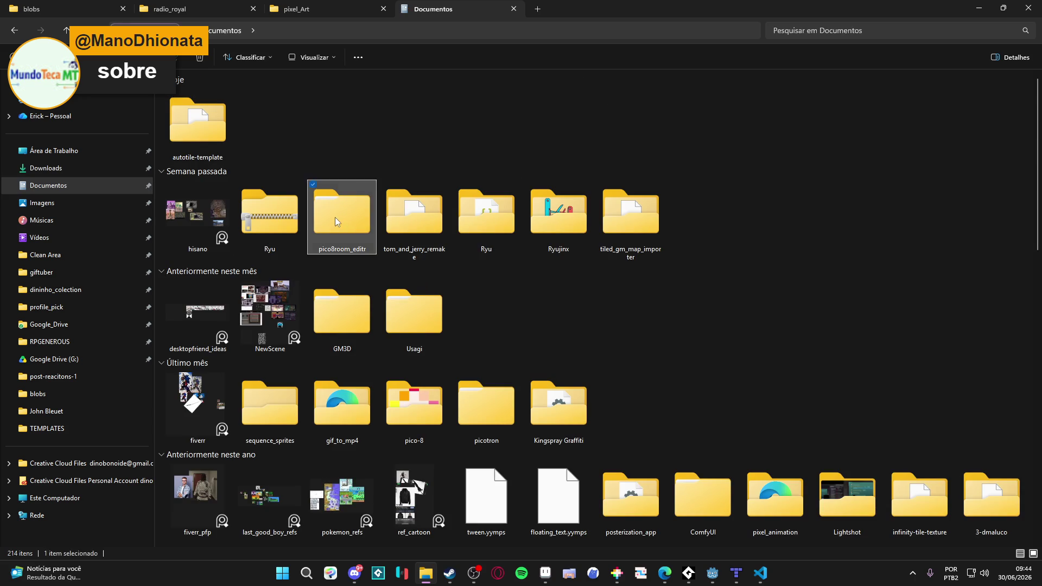
double_click(334, 217)
click(216, 96)
double_click(216, 96)
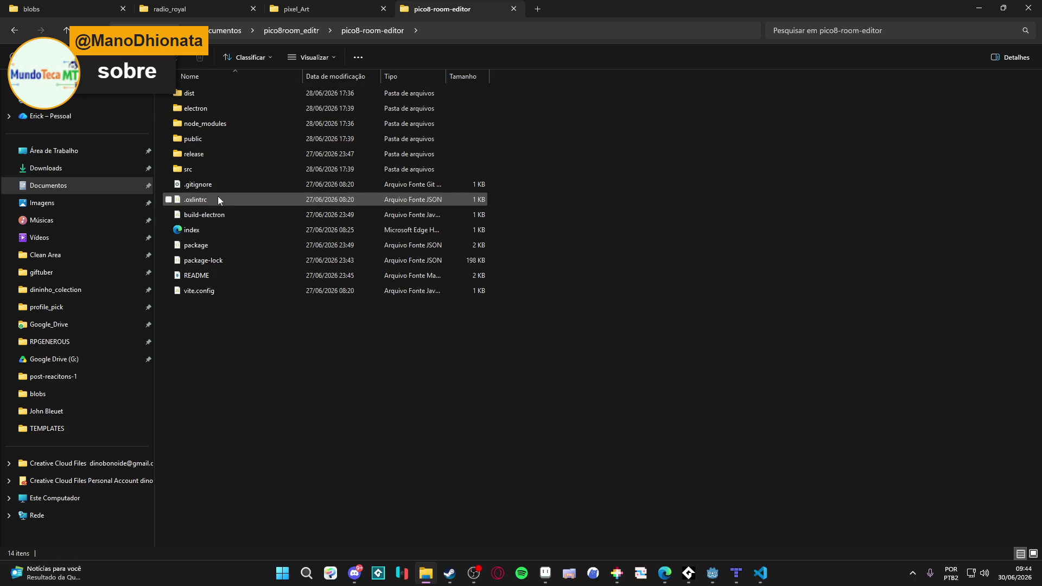
right_click(368, 347)
click(443, 221)
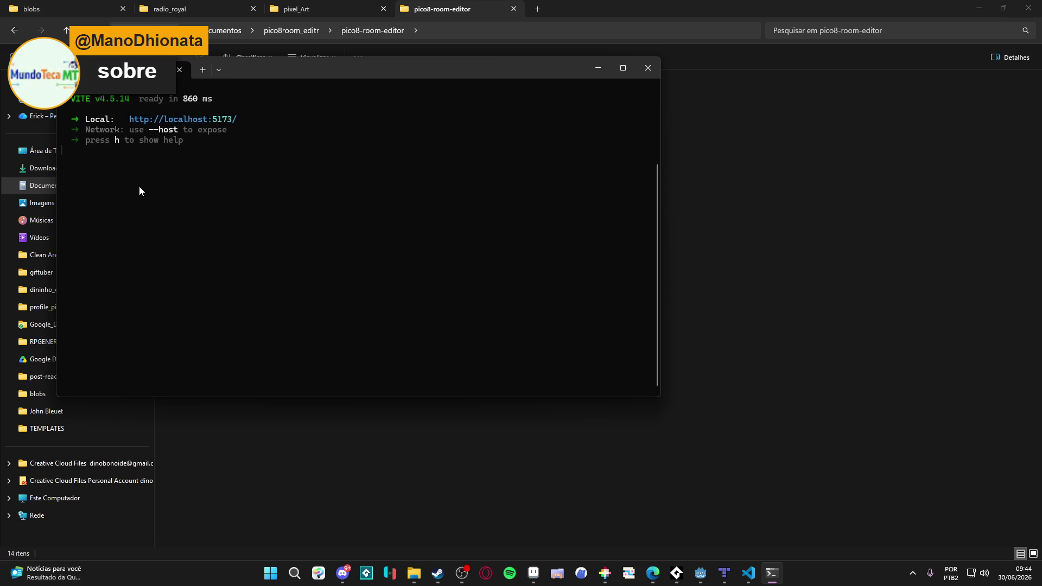
key(o)
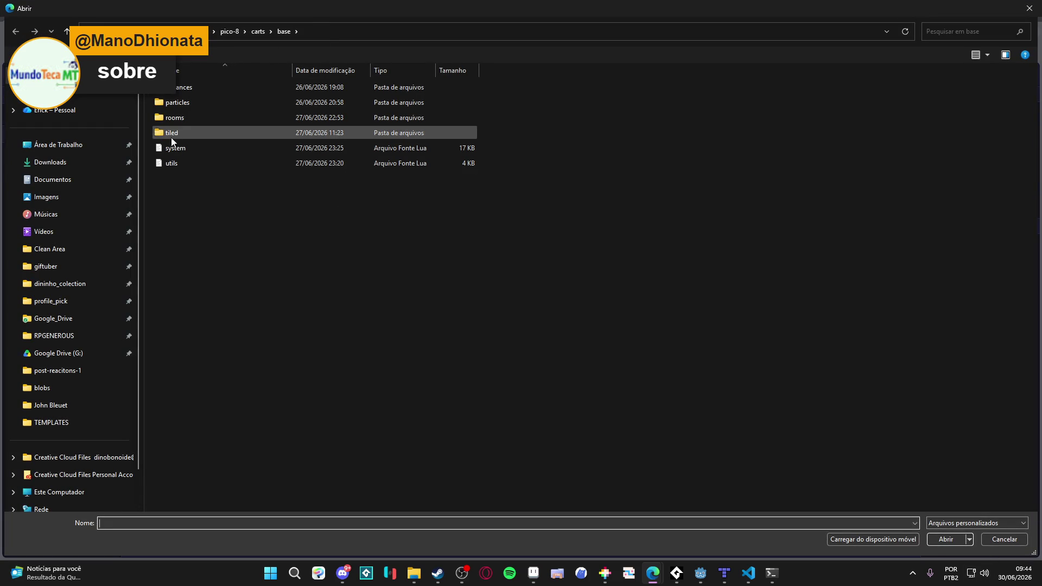
Load room_2 from the rooms folder and spritesheet.png as the tileset, then minimize the browser.
double_click(191, 120)
double_click(202, 105)
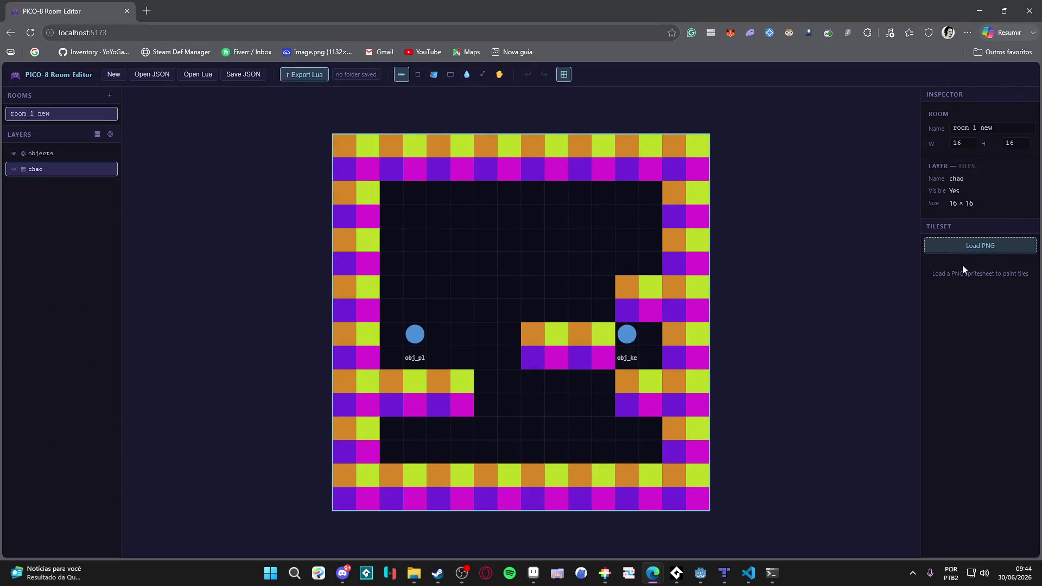
key(ctrl+o)
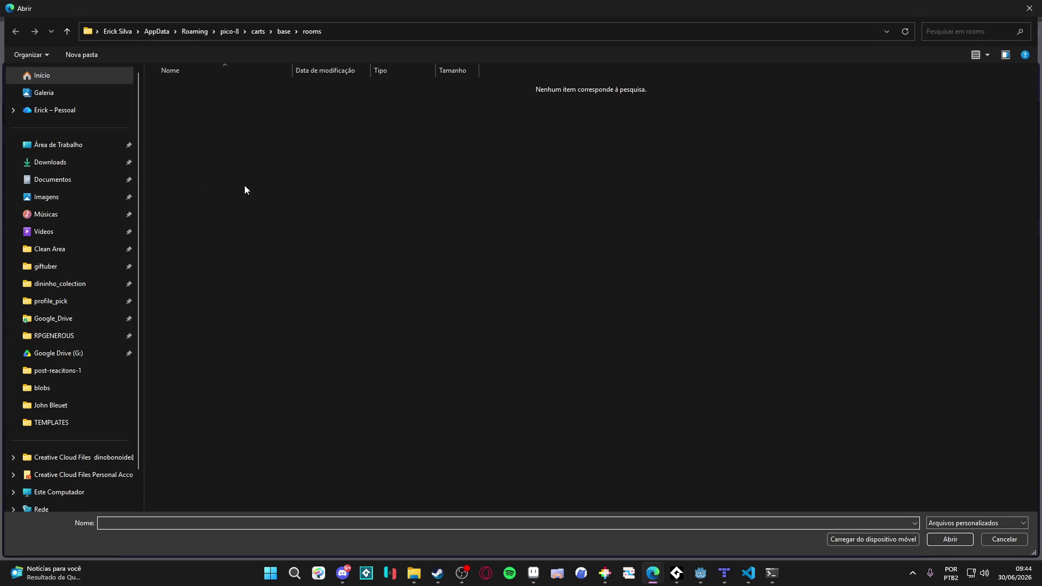
click(269, 31)
click(281, 32)
double_click(181, 151)
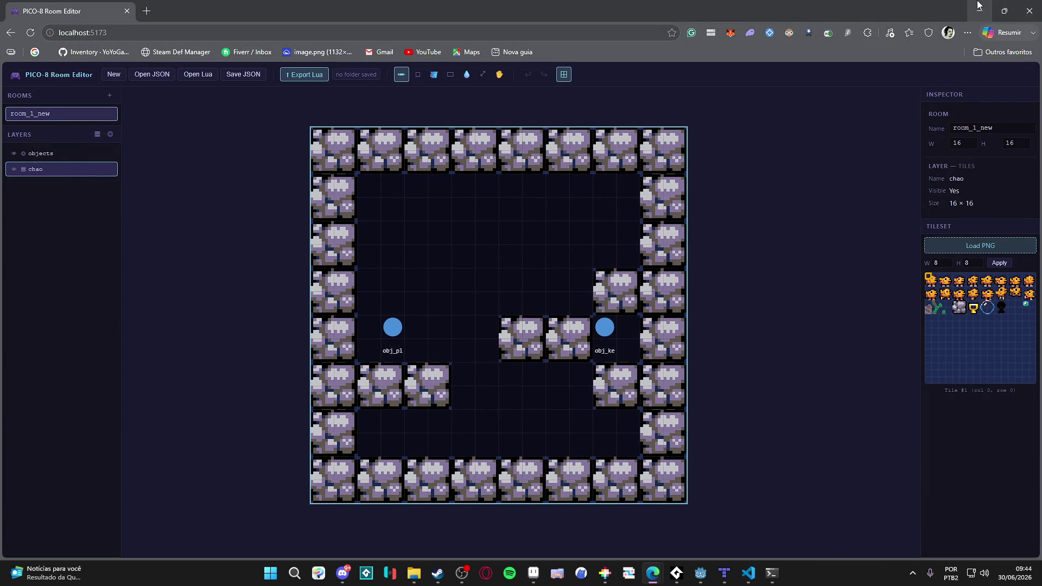
click(1032, 4)
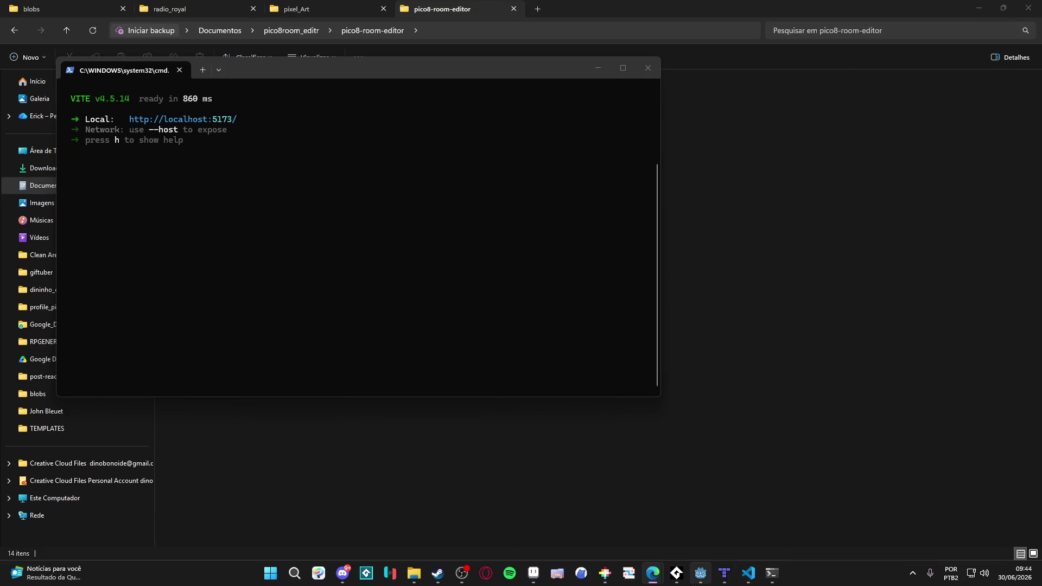
Look over the isometric map in Tiled, then minimize it and bring VS Code forward.
click(724, 573)
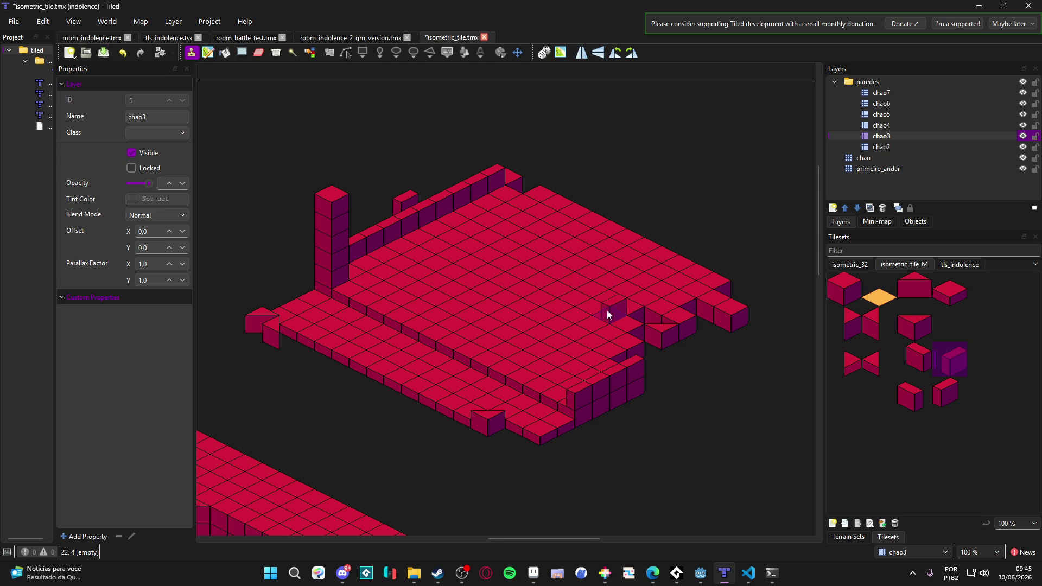
scroll(607, 314, left, 2)
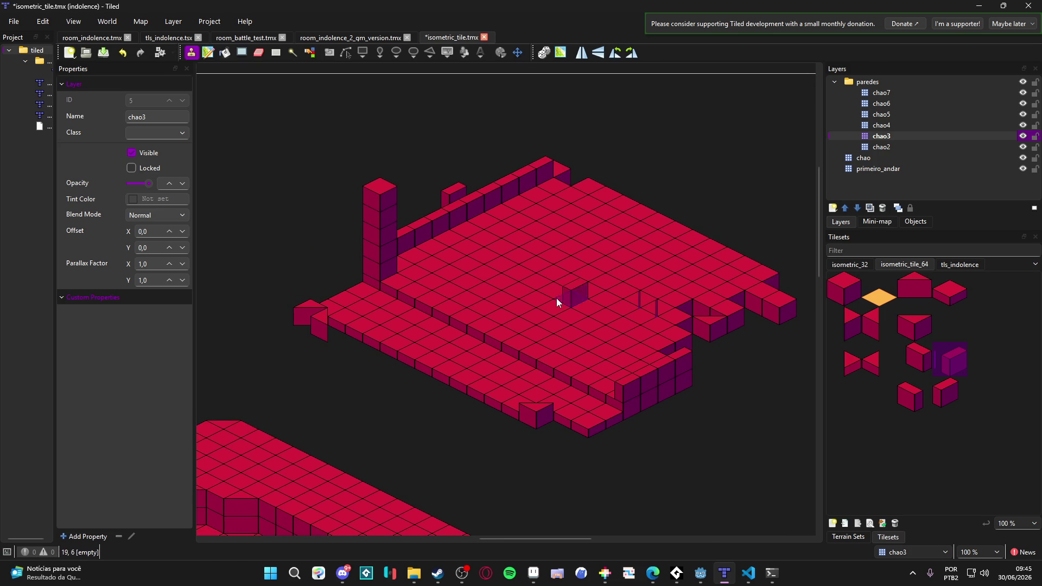
scroll(569, 287, down, 1)
scroll(569, 287, right, 1)
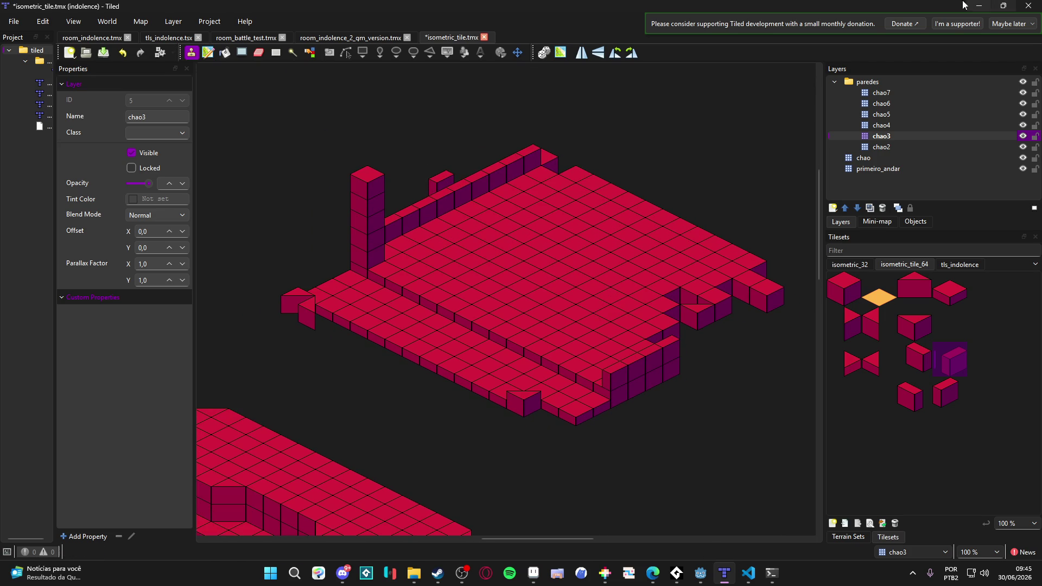
click(981, 5)
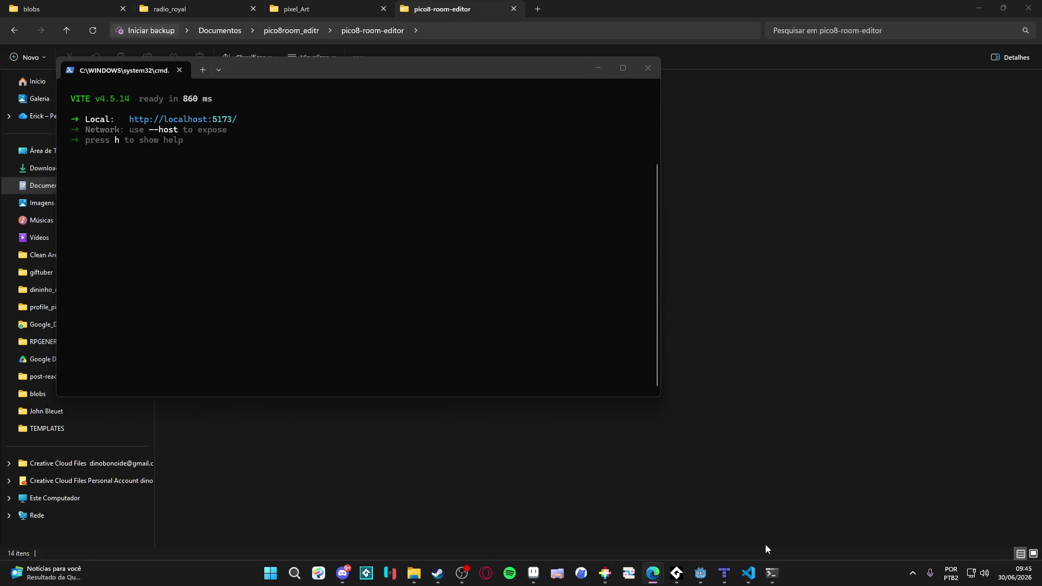
click(748, 574)
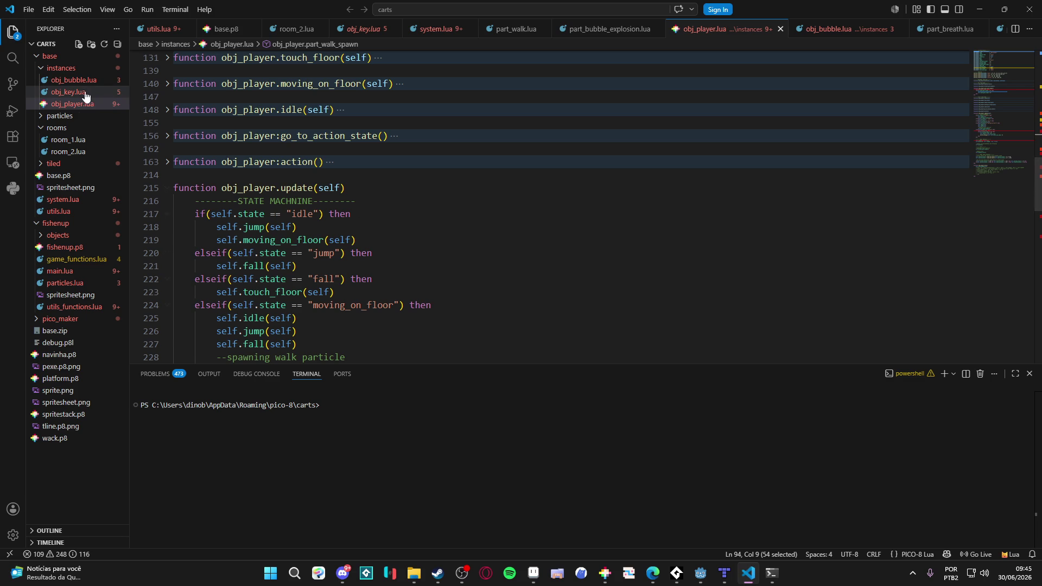
Open room_2.lua and select the chao layer's tile data line on line 17.
click(68, 151)
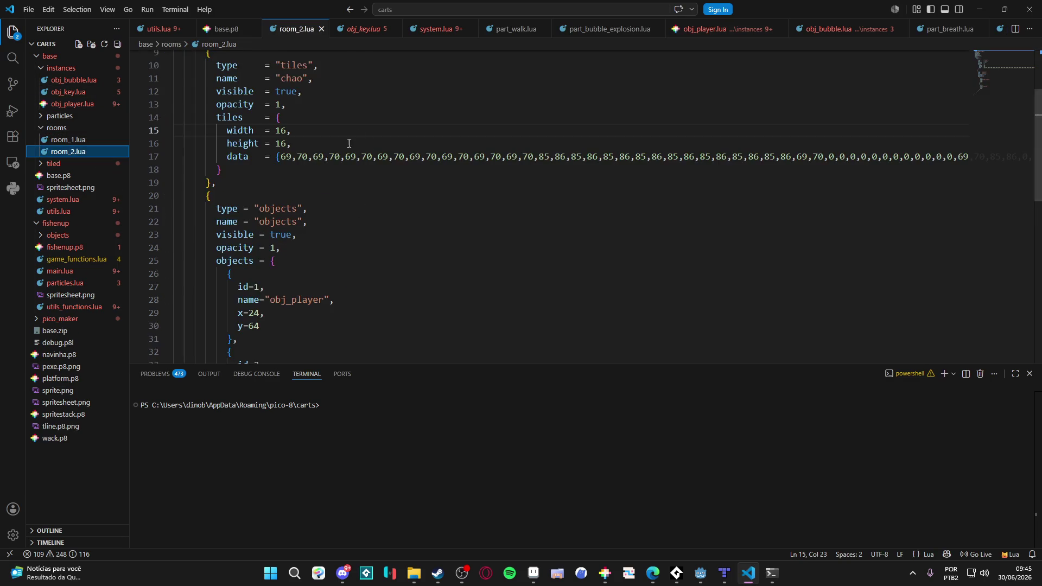
scroll(342, 129, up, 4)
click(296, 263)
scroll(296, 264, down, 2)
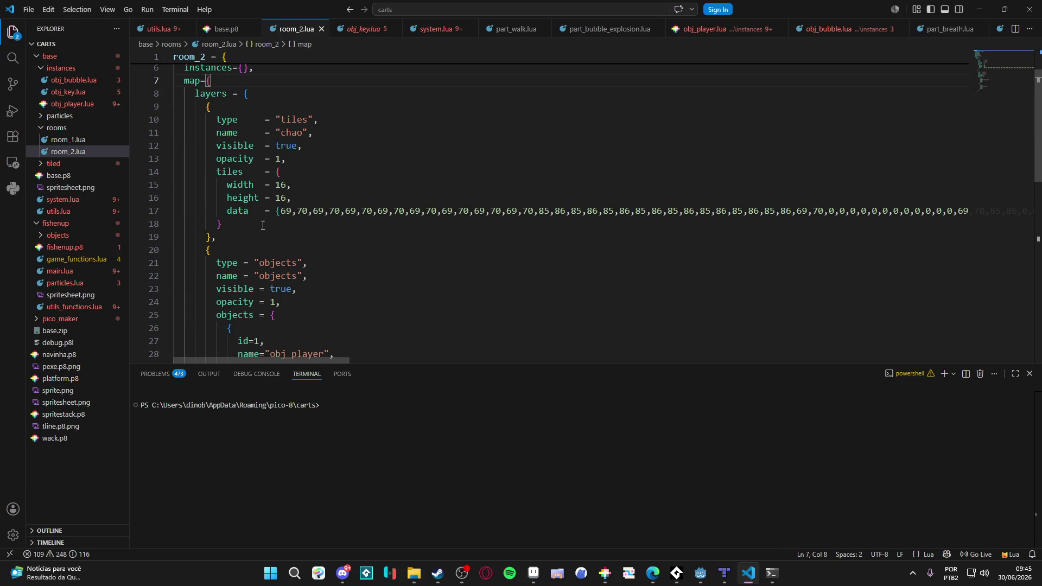
click(296, 211)
drag(282, 211, 616, 211)
click(497, 218)
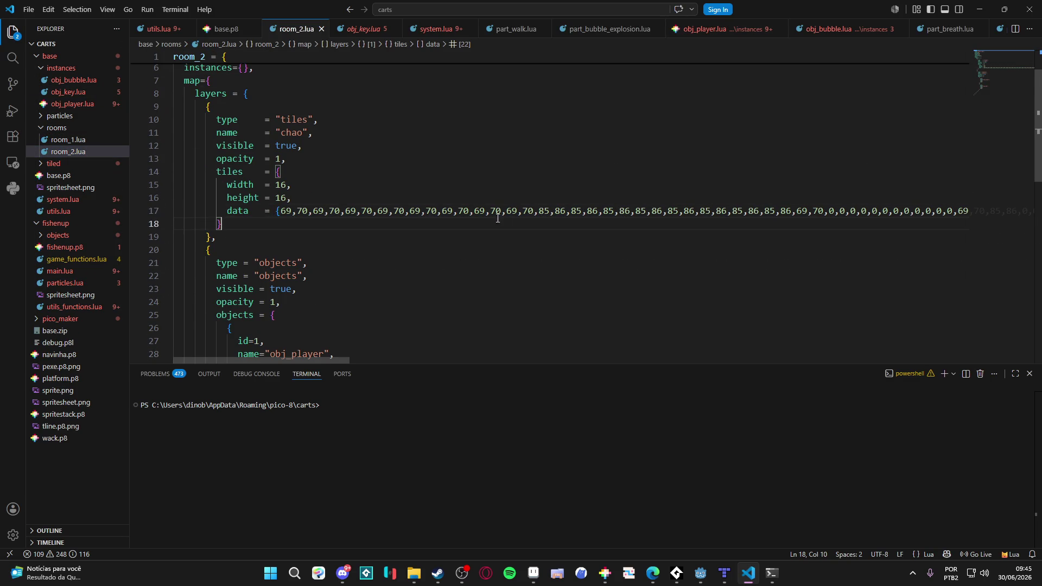
drag(280, 212, 1015, 210)
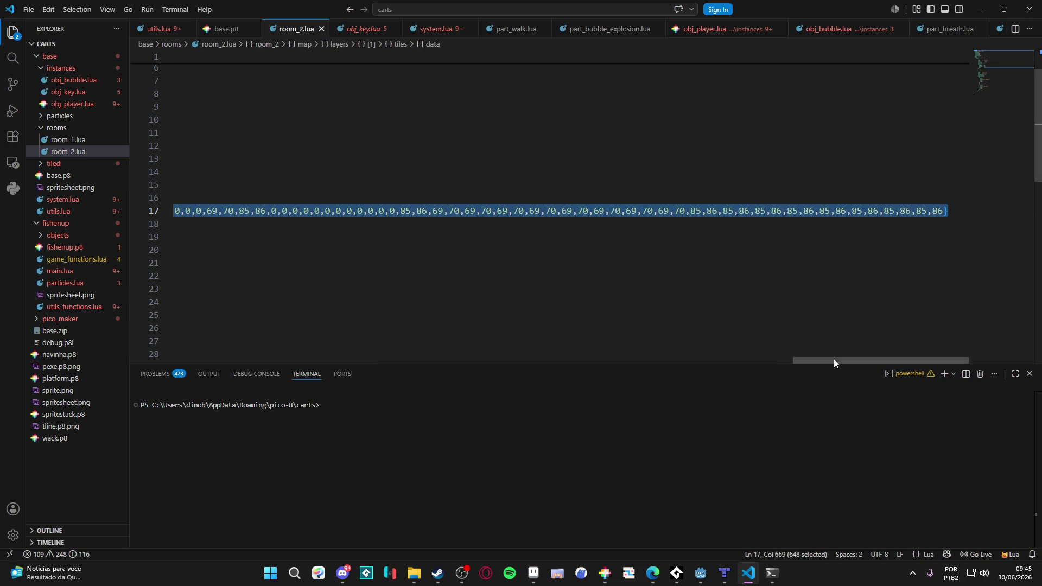
drag(833, 360, 562, 358)
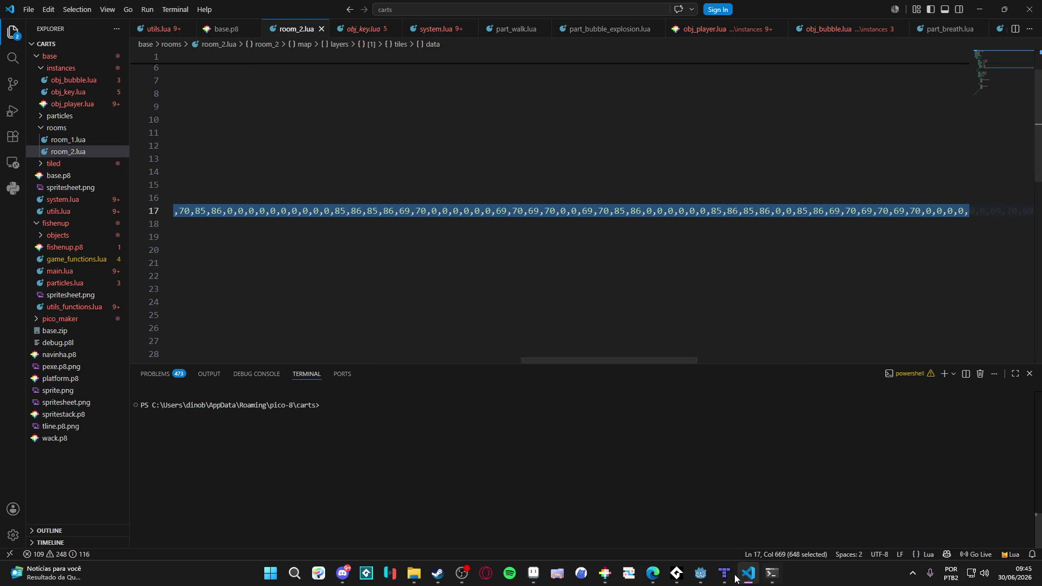
Switch back to the PICO-8 Room Editor in Edge.
mouse_move(724, 575)
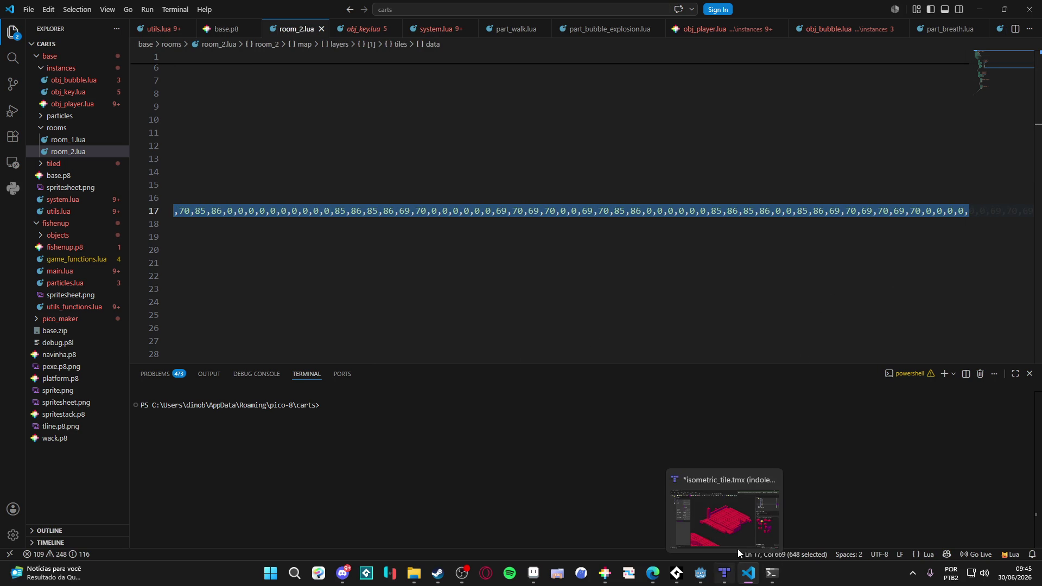
mouse_move(651, 575)
click(857, 516)
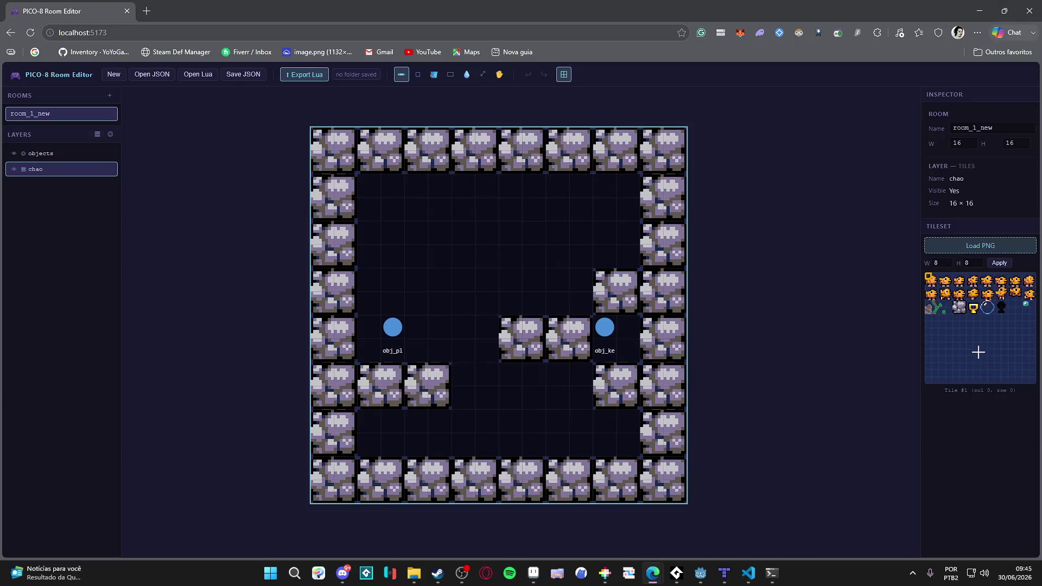
Pick the single first tile as the brush and refit the room editor page zoom.
click(929, 274)
key(ctrl+plus)
key(ctrl+plus)
key(ctrl+plus)
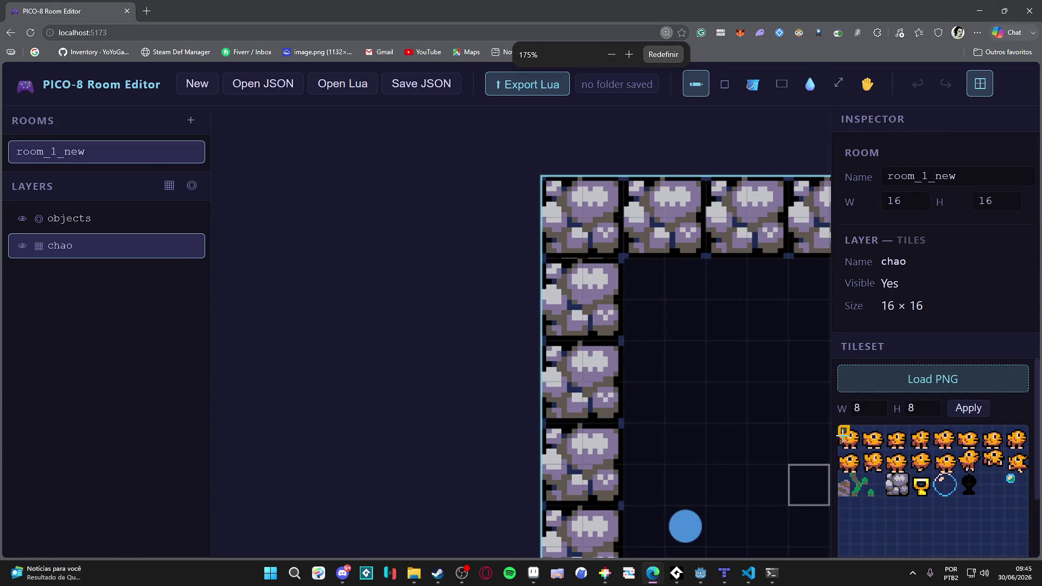
key(ctrl+minus)
key(ctrl+minus)
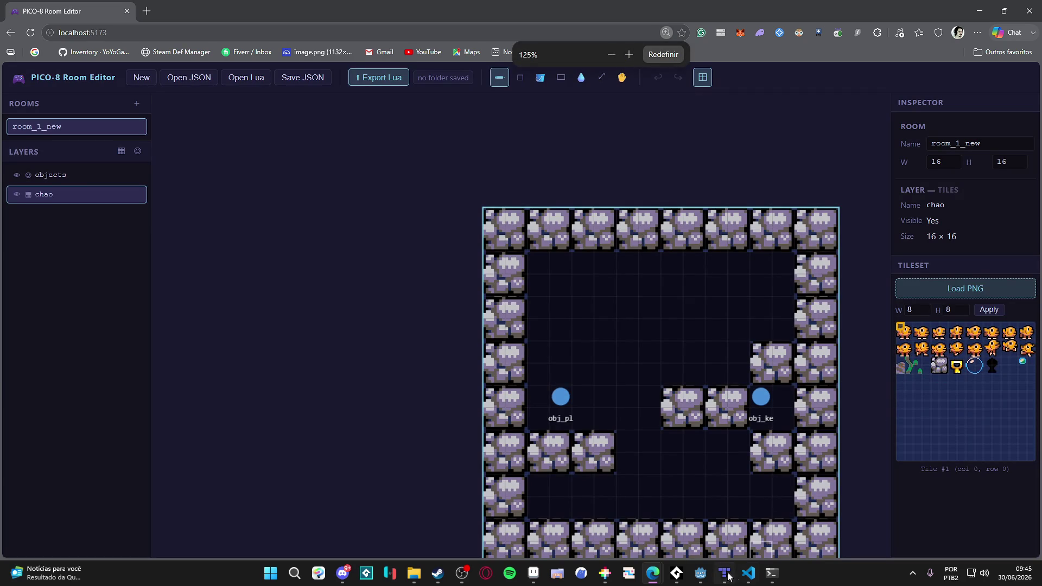
Browse sprites 0–3 in PICO-8's sprite editor, minimize PICO-8, then pick the rock tile from the map.
click(605, 573)
key(Escape)
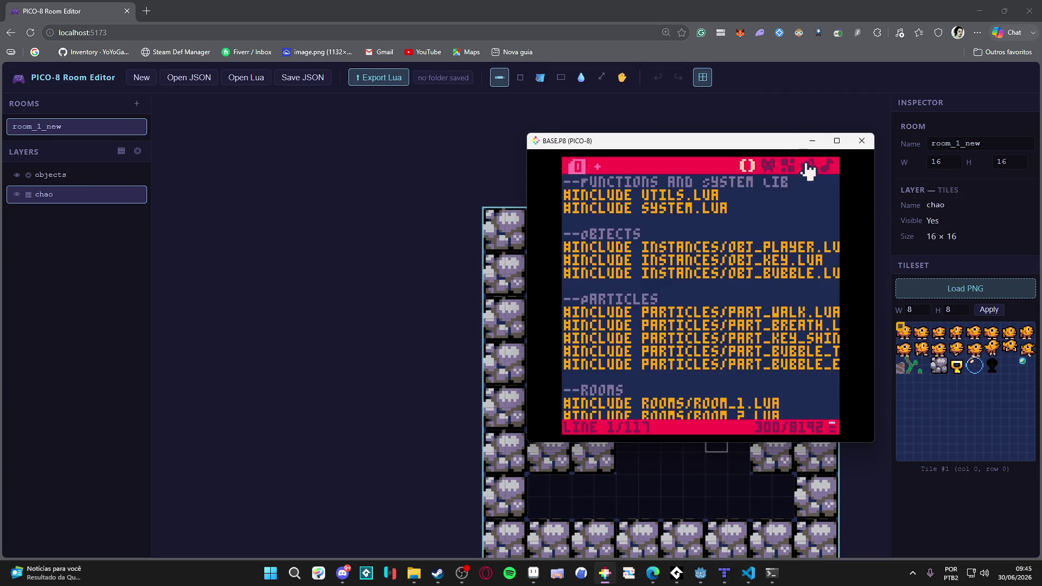
click(767, 166)
click(571, 359)
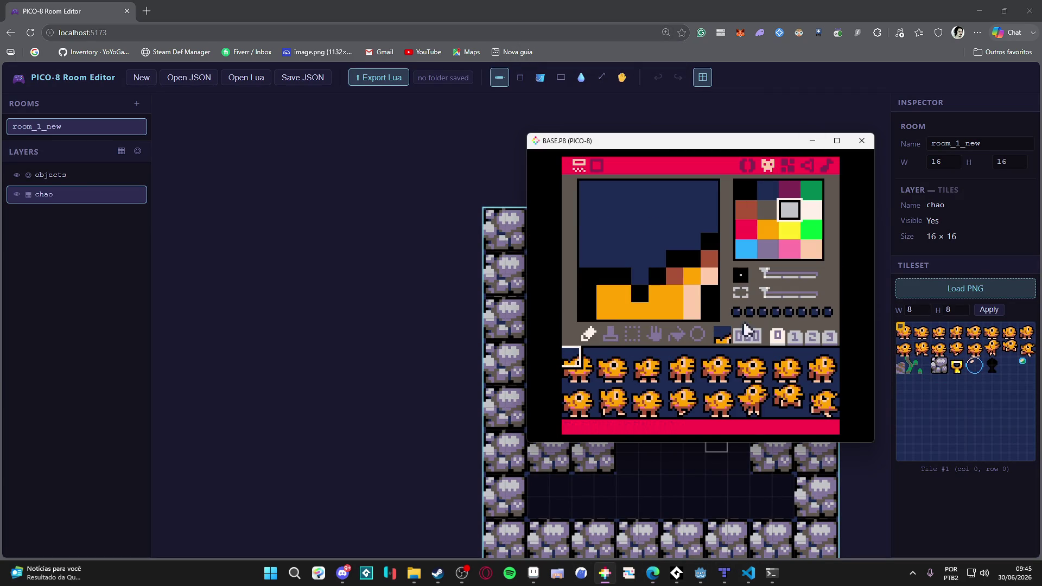
click(590, 359)
click(608, 360)
click(629, 361)
click(639, 361)
click(709, 361)
click(574, 361)
click(812, 140)
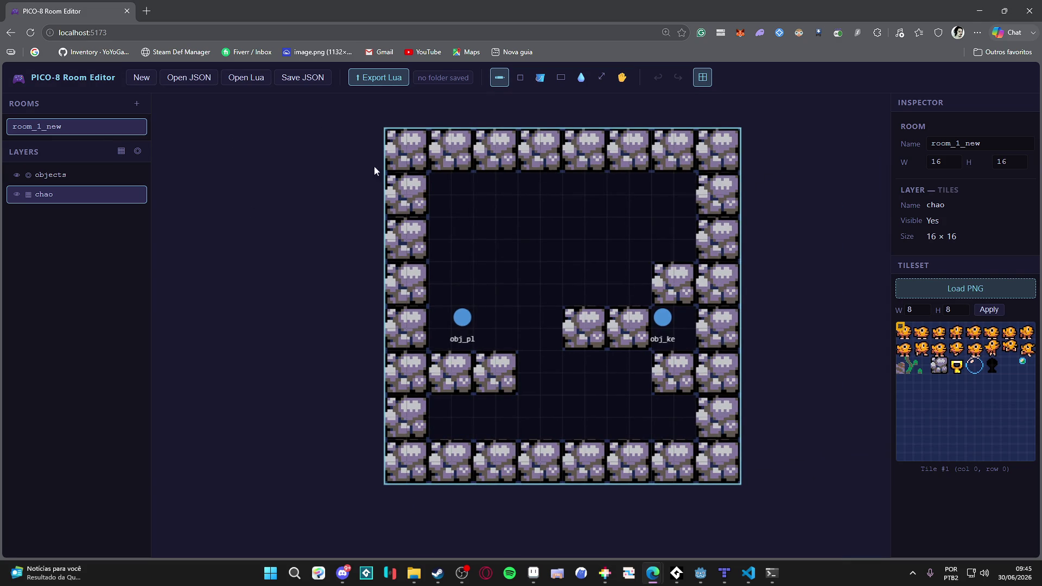
right_click(394, 142)
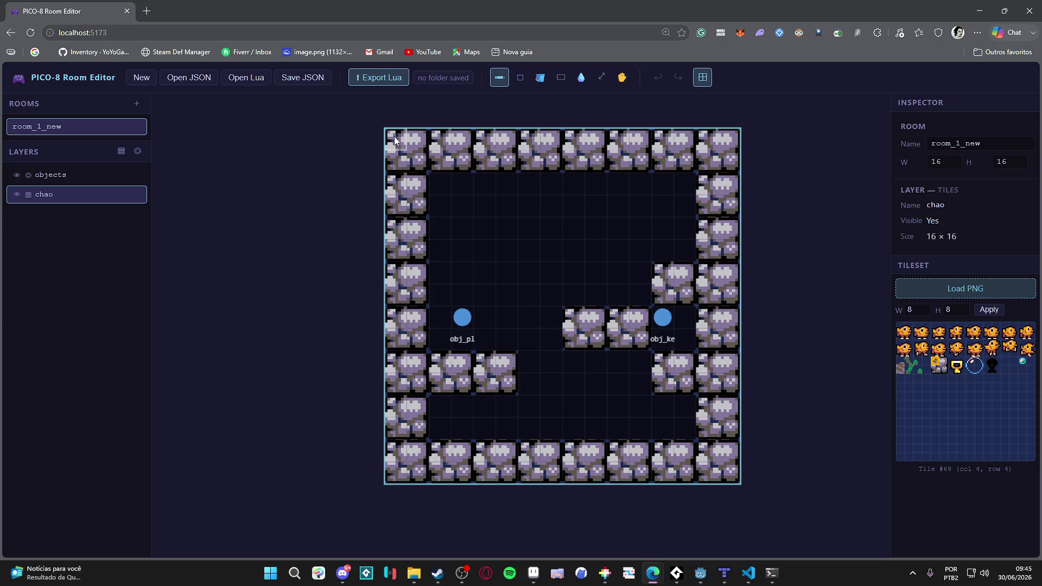
Return to VS Code and select room_2.lua's chao layer tile data.
click(980, 11)
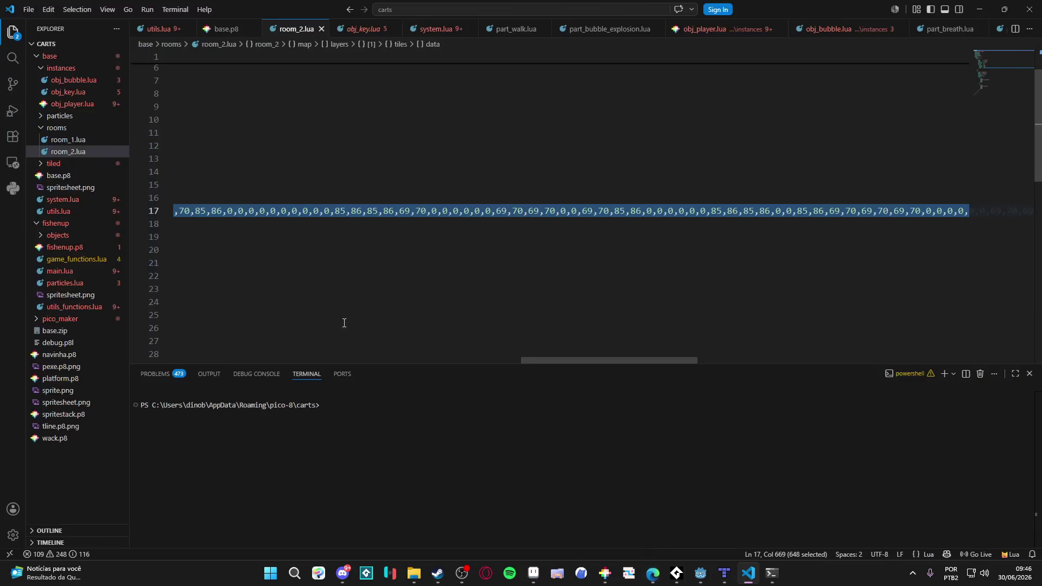
mouse_move(589, 366)
mouse_down()
mouse_move(933, 359)
mouse_move(248, 389)
mouse_up()
drag(293, 211, 227, 231)
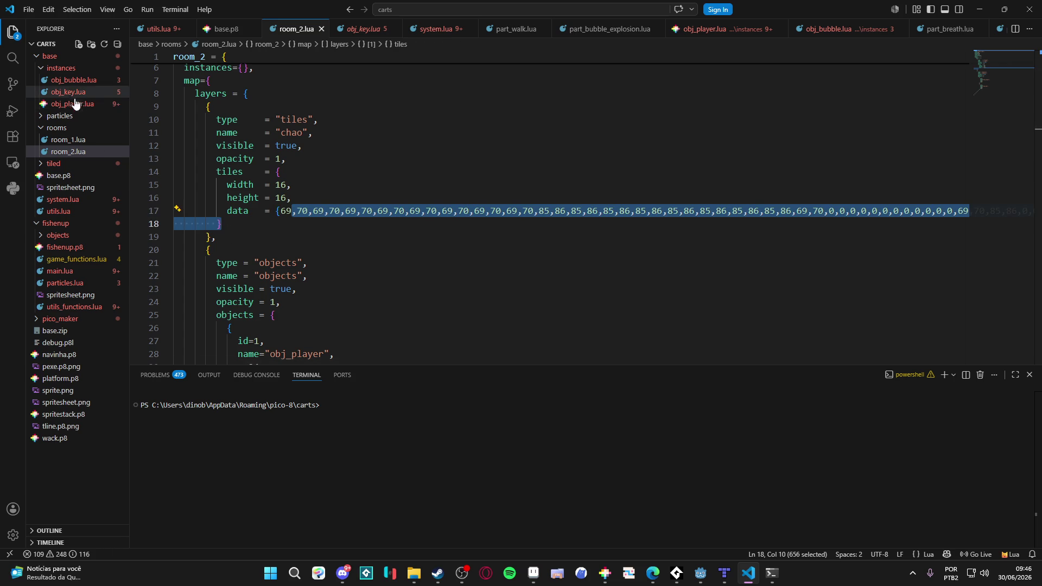
Open system.lua and point out room_create's loop over layers and its tiles branch.
click(70, 116)
click(71, 116)
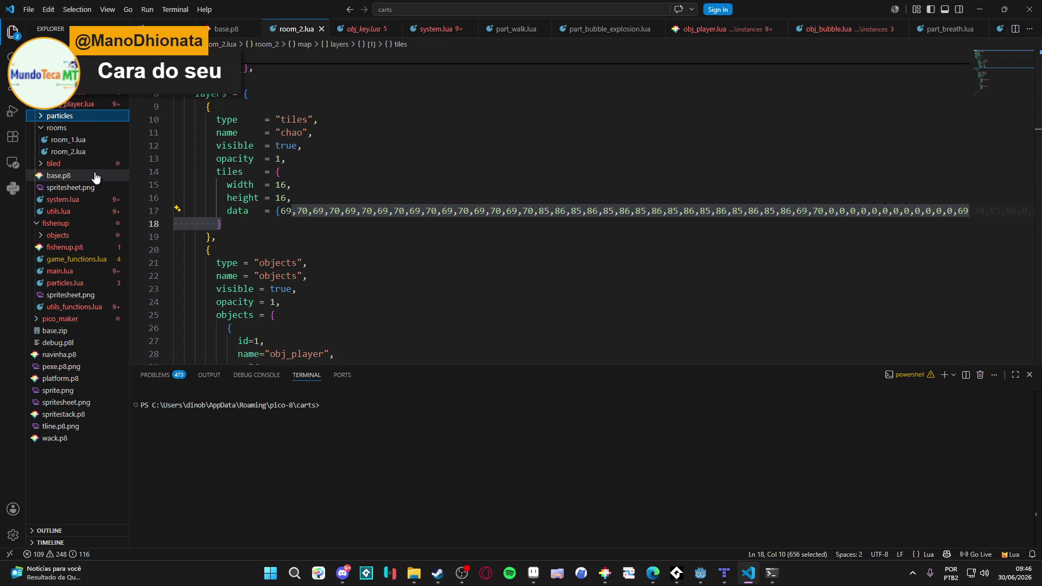
click(70, 199)
scroll(336, 211, up, 6)
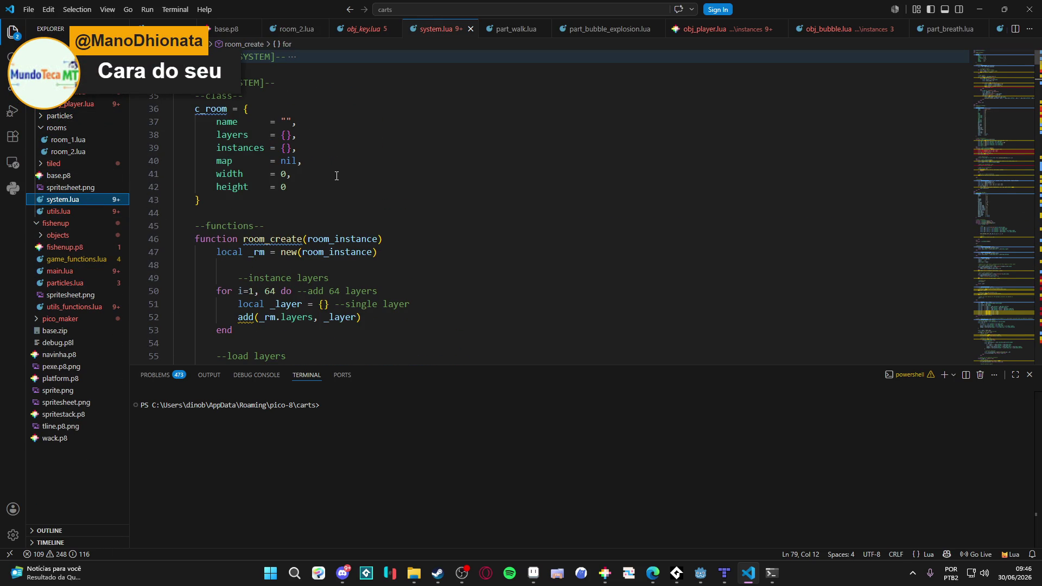
scroll(296, 160, down, 7)
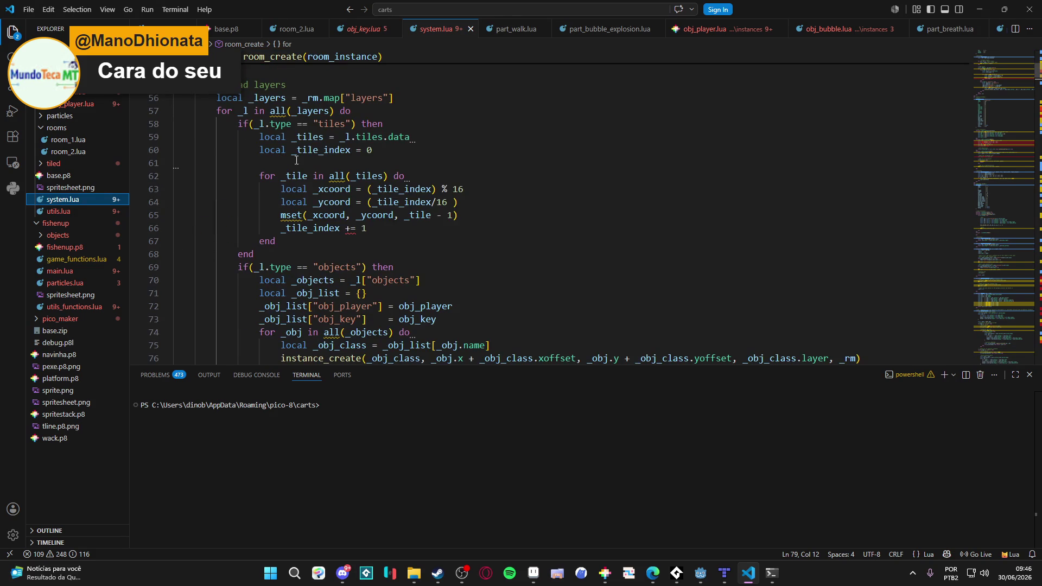
drag(422, 367, 422, 508)
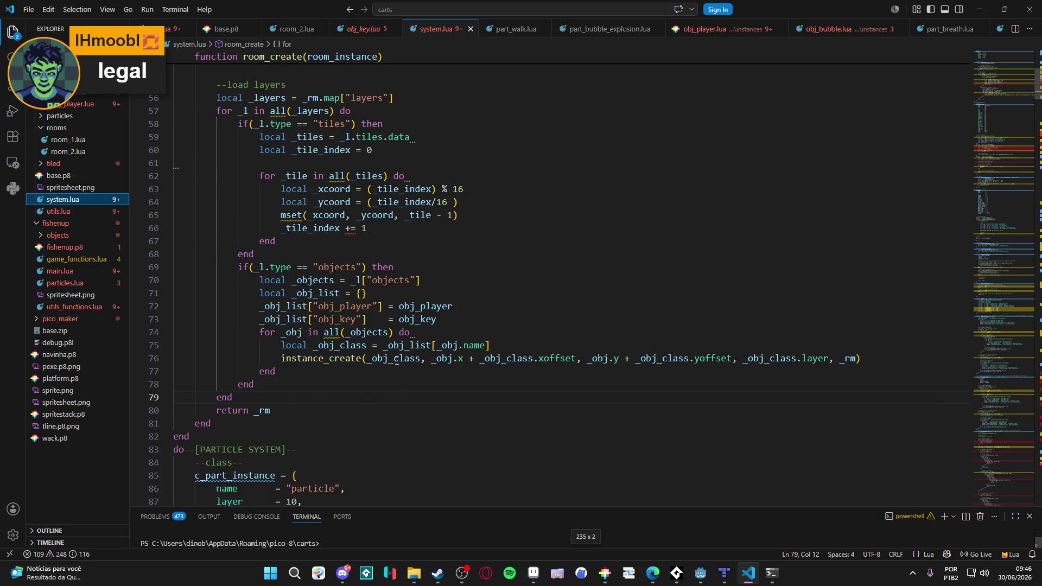
scroll(390, 307, up, 2)
scroll(390, 306, up, 6)
scroll(379, 271, down, 6)
click(340, 194)
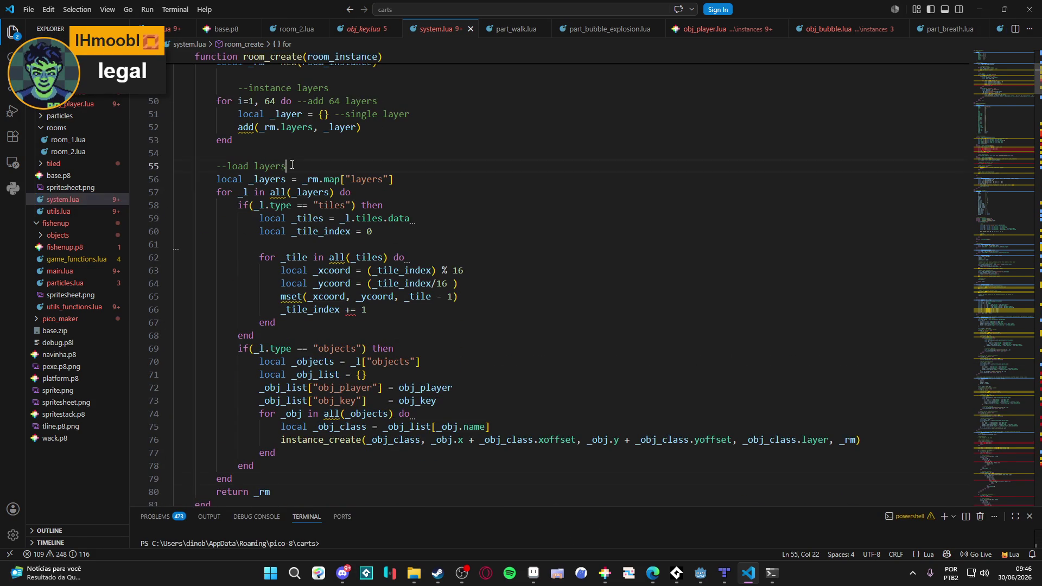
click(240, 205)
Highlight the tile-placing for loop, its coordinate and mset lines and loop end, then minimize VS Code.
scroll(255, 179, down, 1)
drag(239, 203, 260, 268)
click(364, 255)
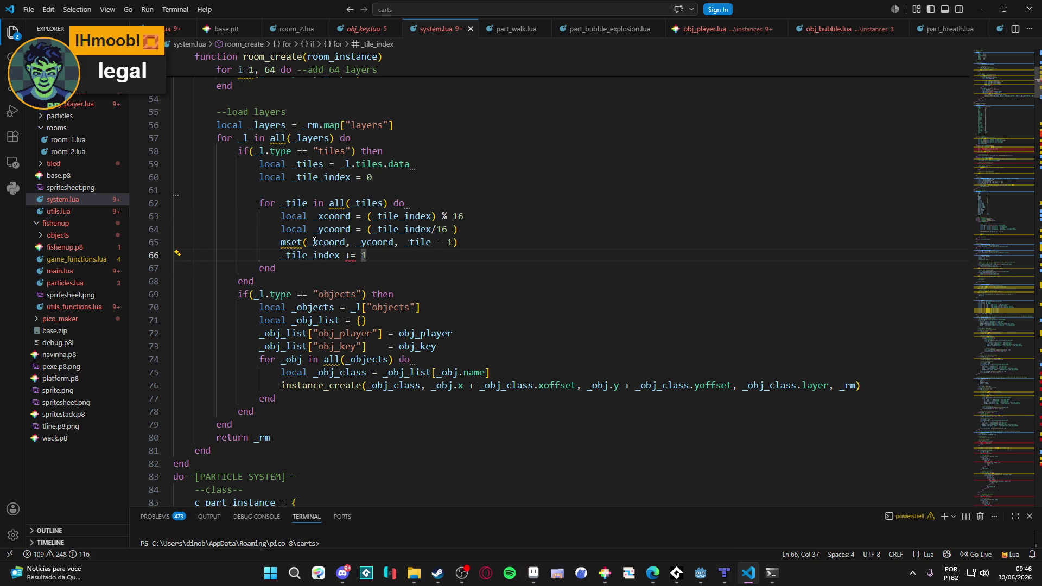
scroll(361, 244, down, 1)
scroll(361, 245, up, 2)
drag(464, 243, 269, 243)
shift+click(484, 271)
click(474, 268)
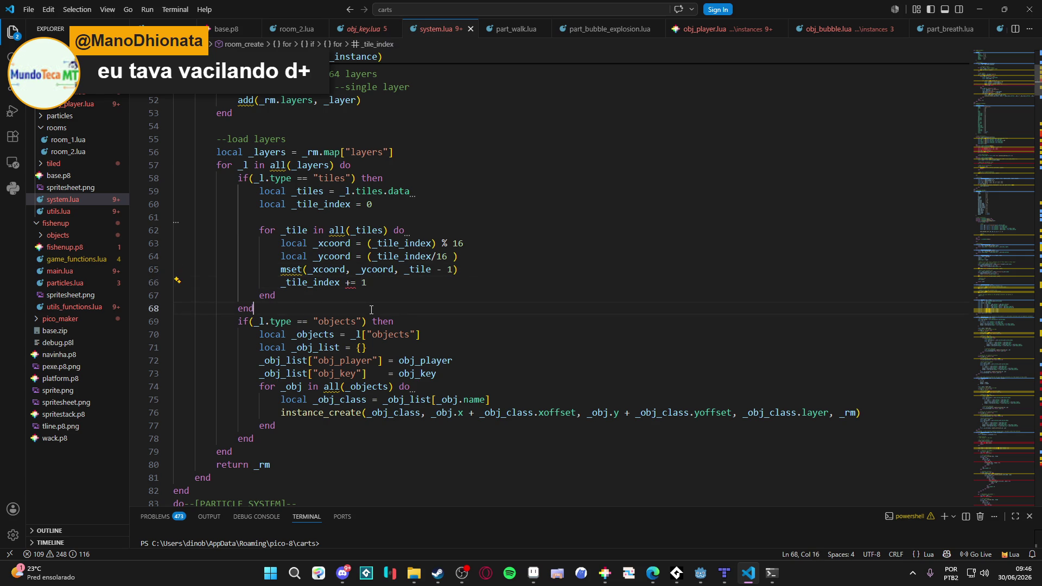
click(283, 296)
click(255, 295)
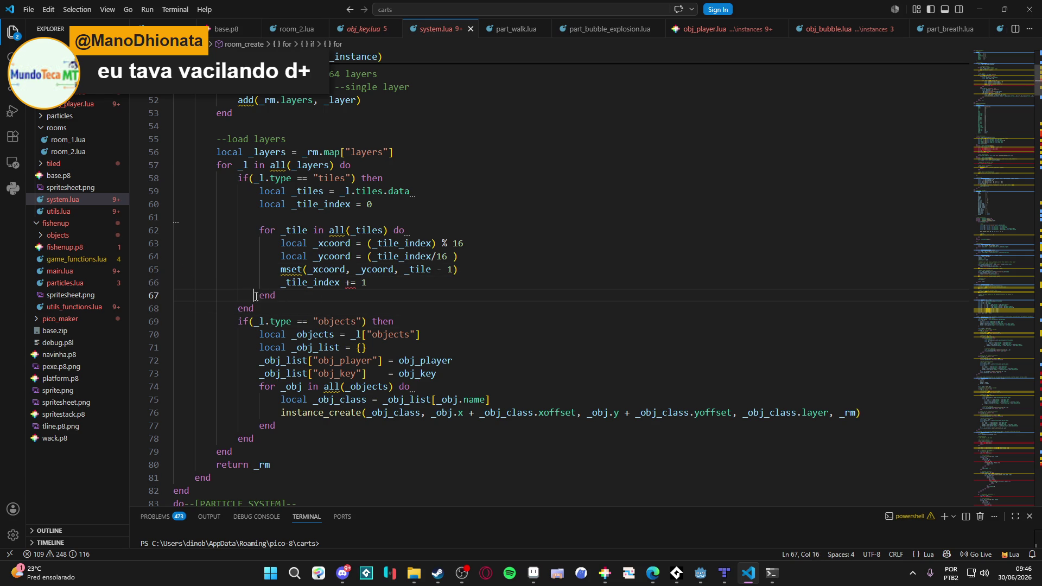
click(267, 217)
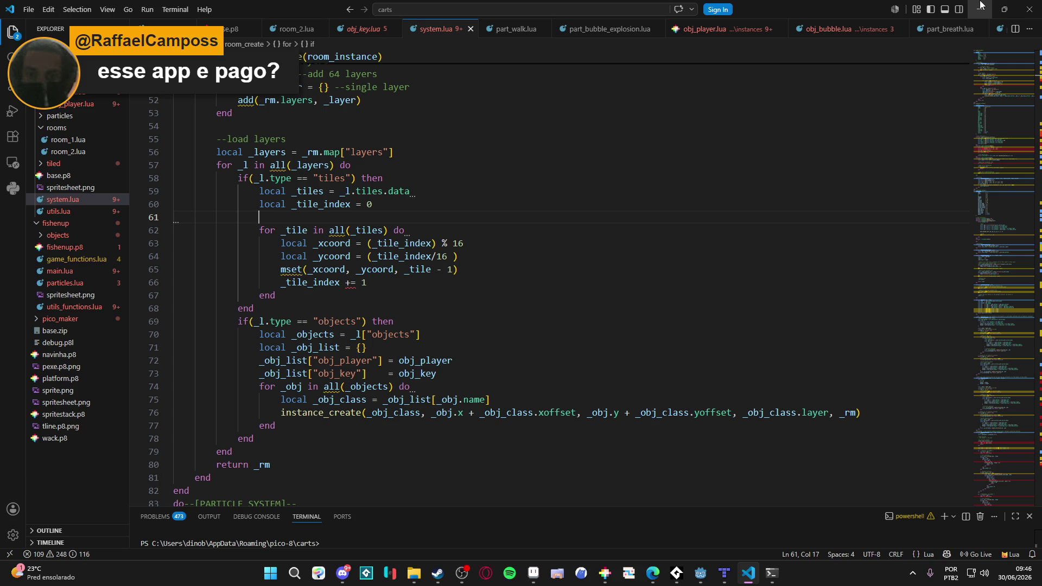
click(981, 5)
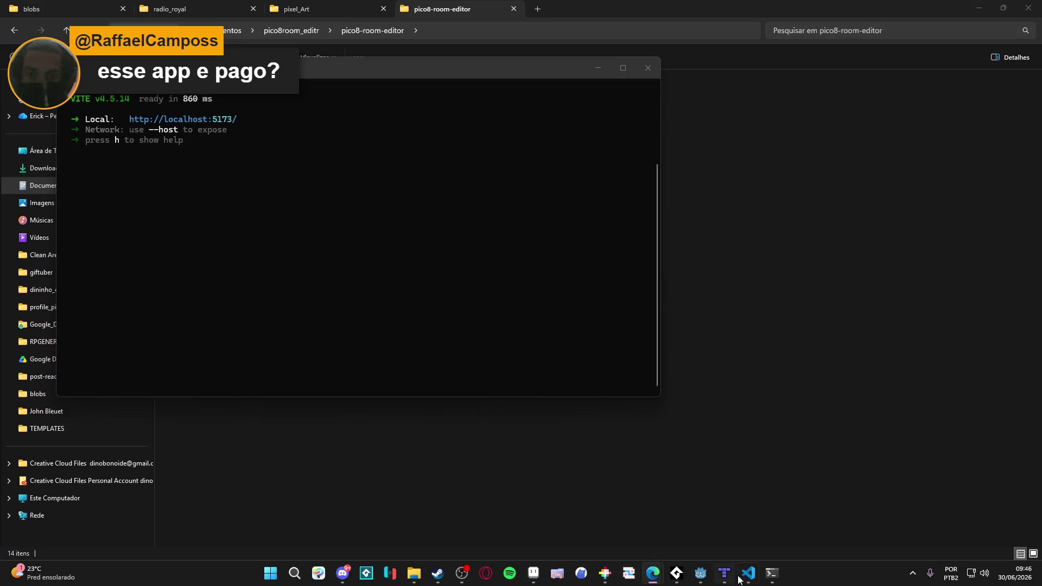
Bring the Tiled map editor with isometric_tile.tmx to the front.
click(724, 575)
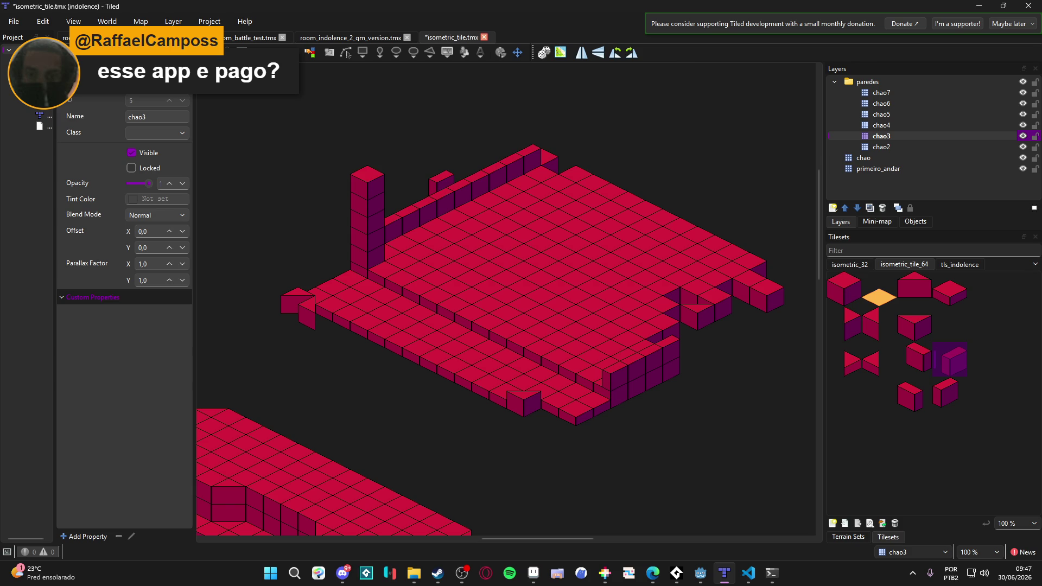
Minimize Tiled, close the Vite dev-server terminal, and return to VS Code.
click(977, 6)
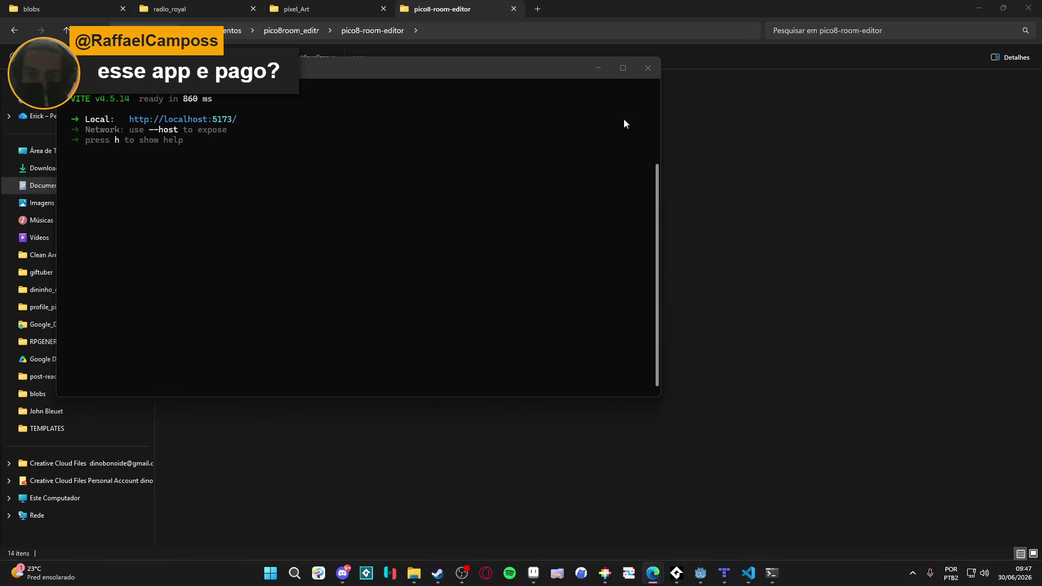
click(648, 67)
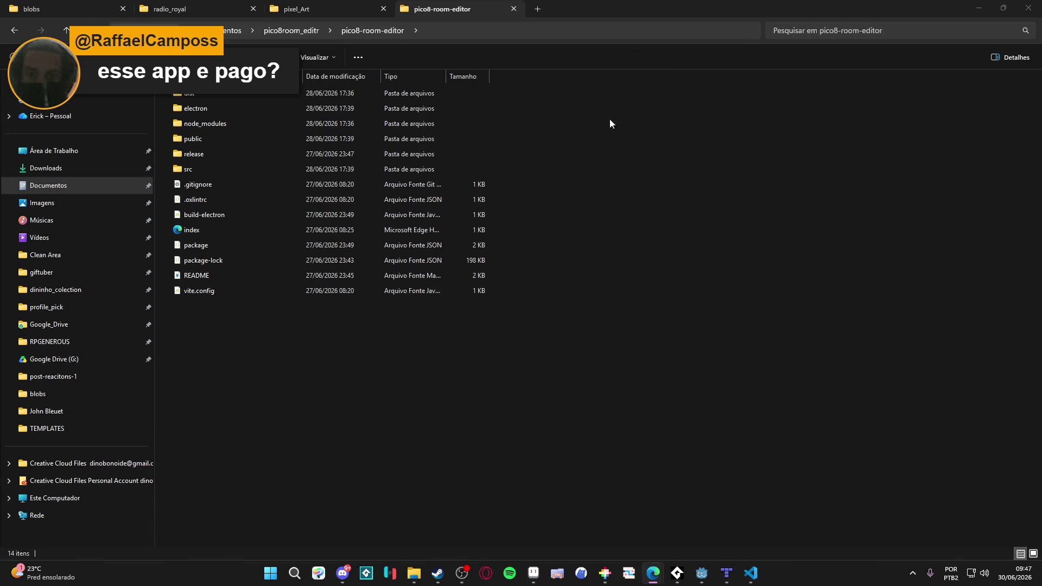
click(758, 570)
From line 54 of system.lua, glance at the Tiled map again, then minimize Tiled and VS Code.
click(308, 121)
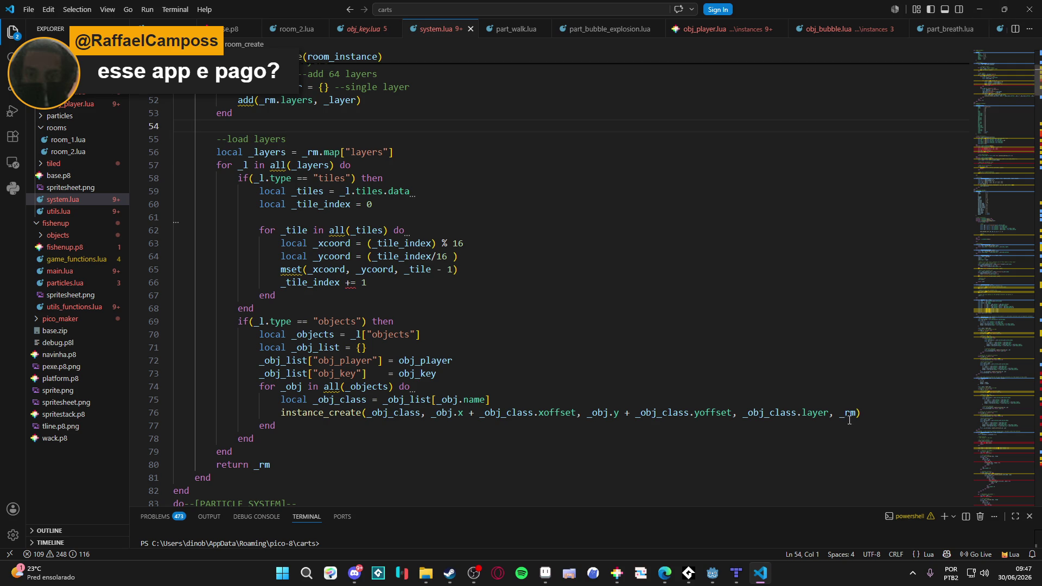
click(737, 576)
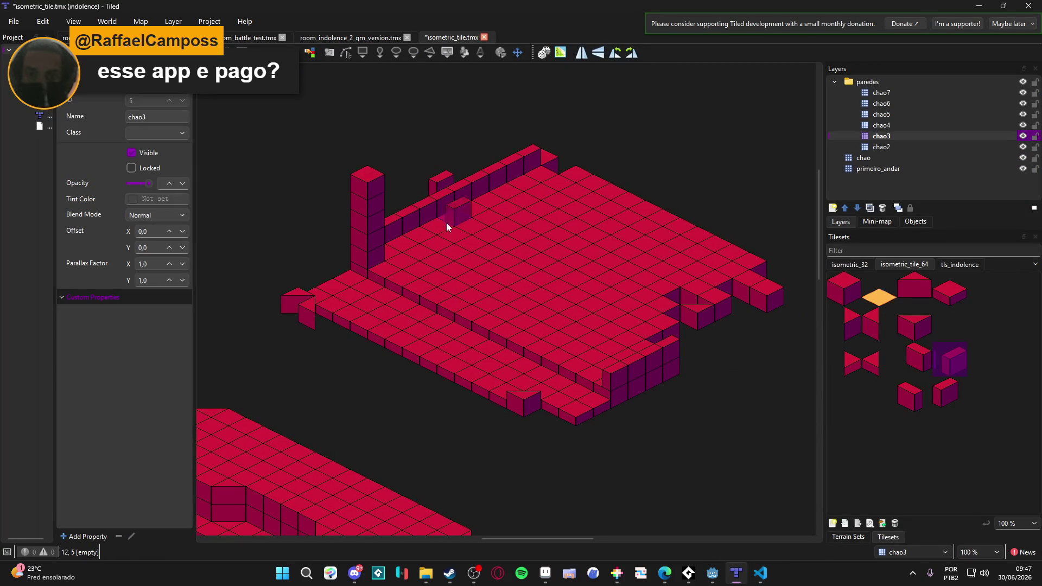
click(982, 6)
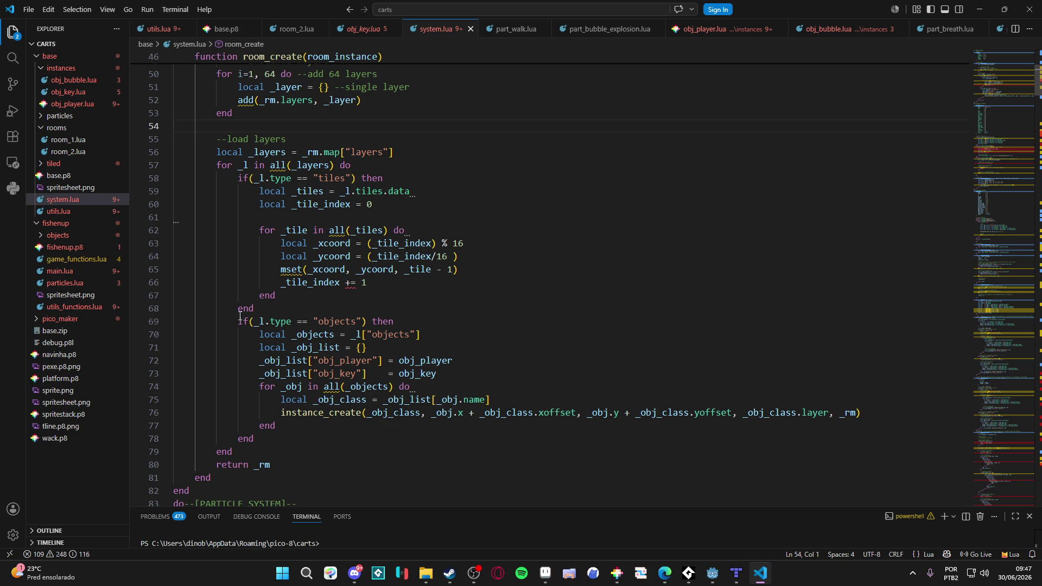
scroll(233, 216, up, 5)
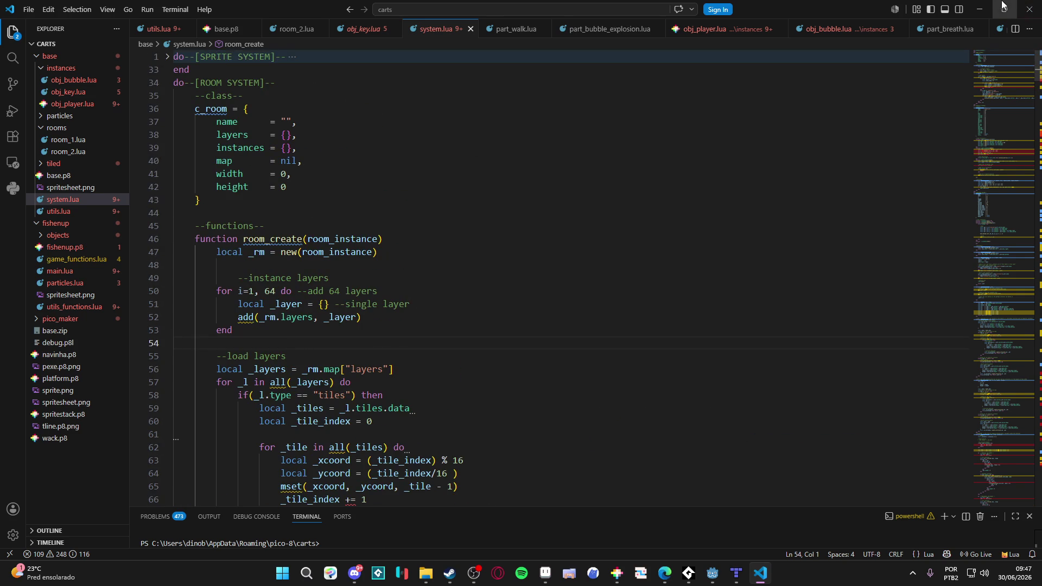
click(979, 9)
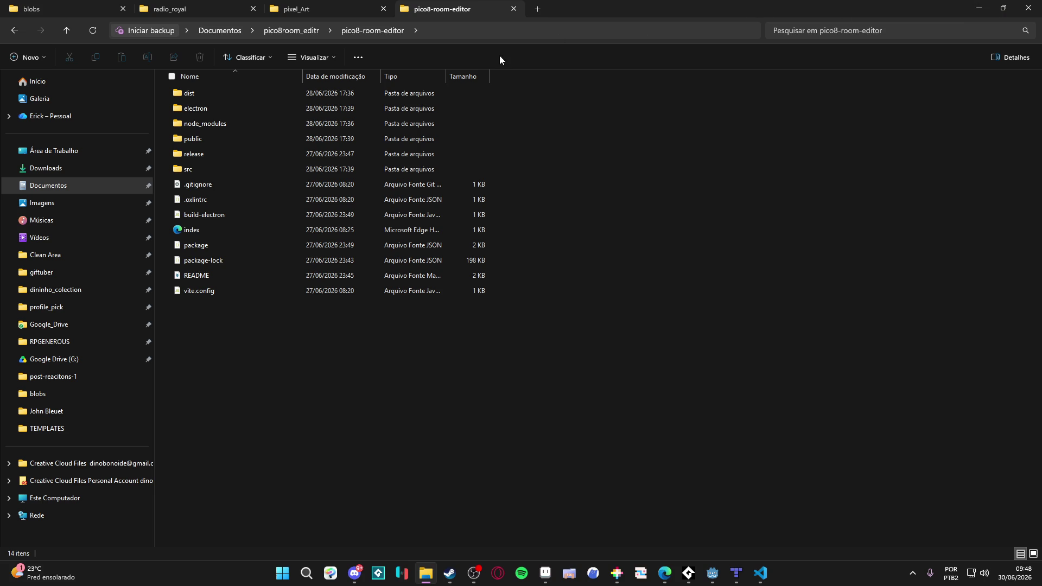
Back in Aseprite, erase the brown outline inside the small rounded dirt tile.
click(975, 7)
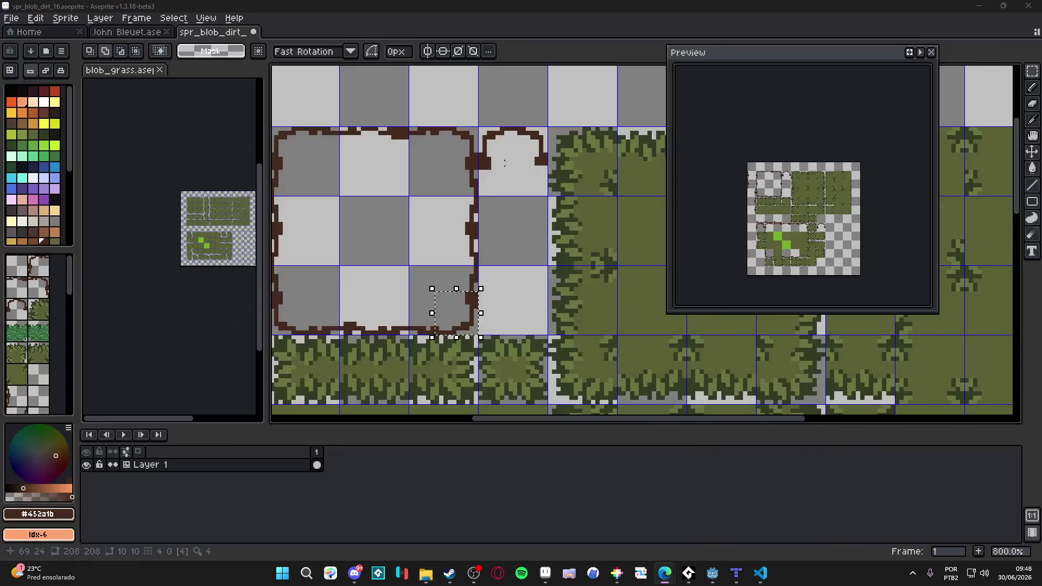
scroll(438, 304, down, 1)
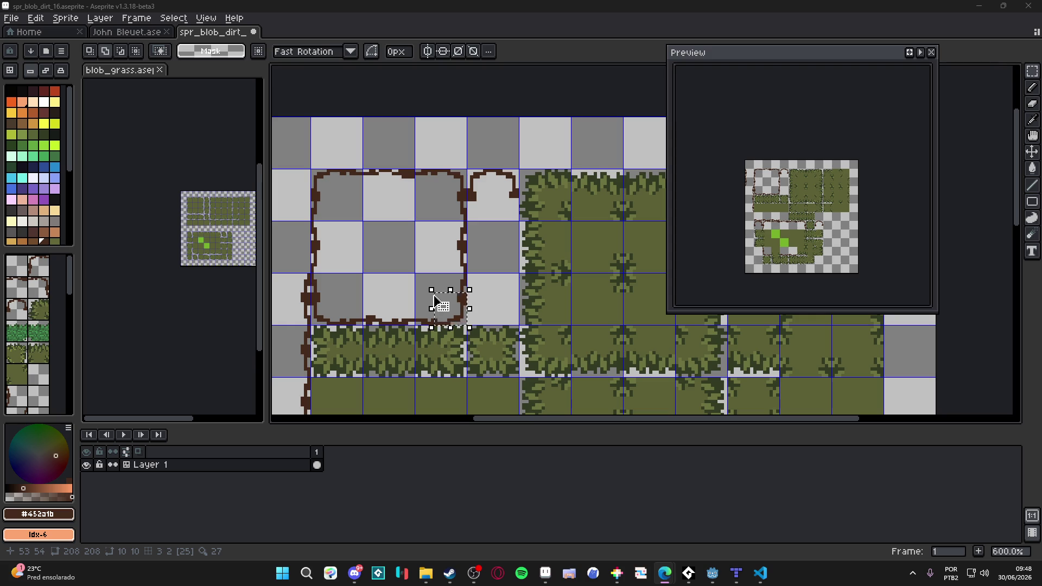
scroll(436, 300, down, 1)
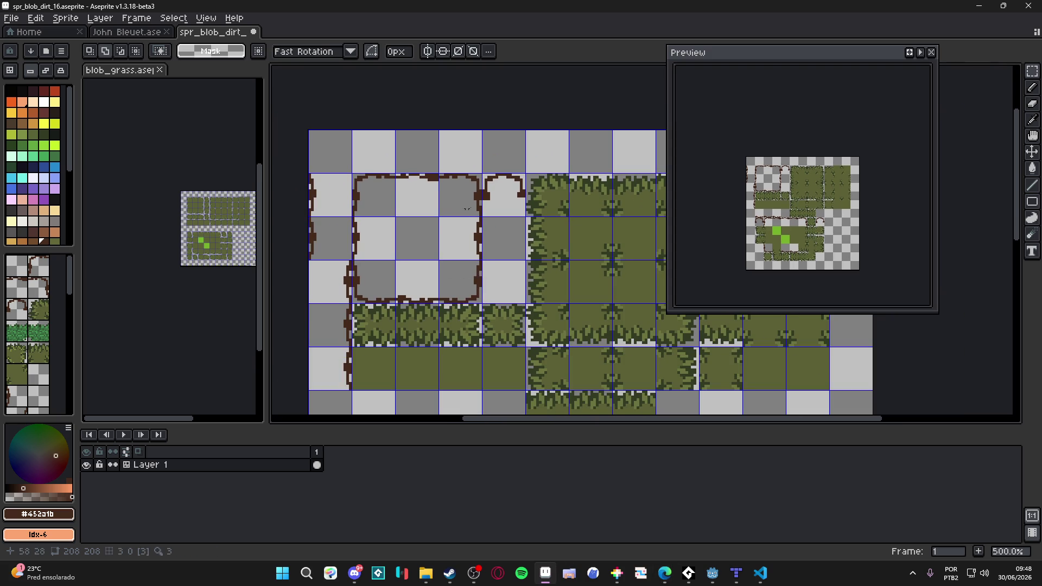
scroll(487, 202, up, 1)
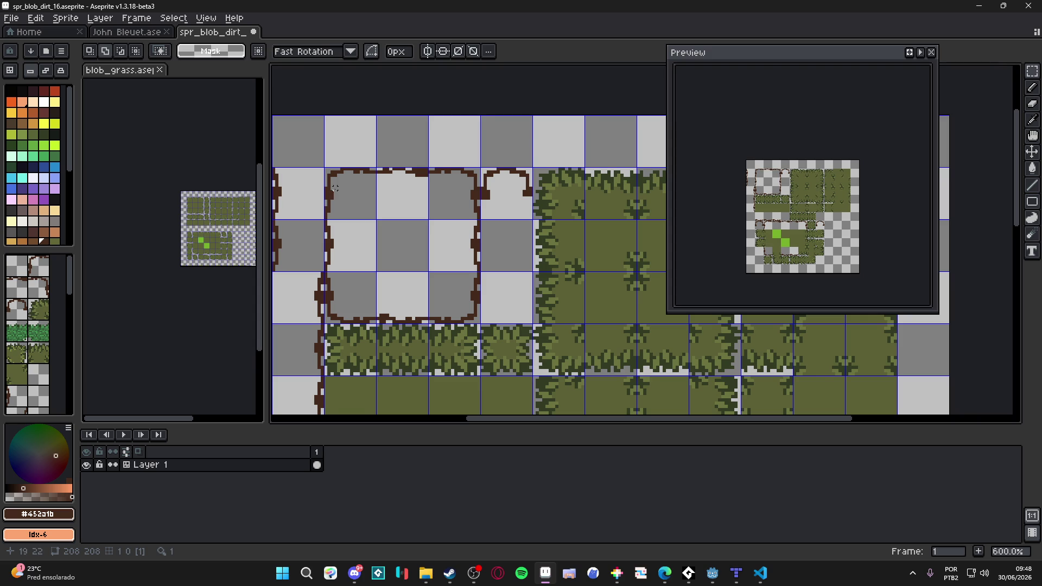
scroll(334, 178, up, 1)
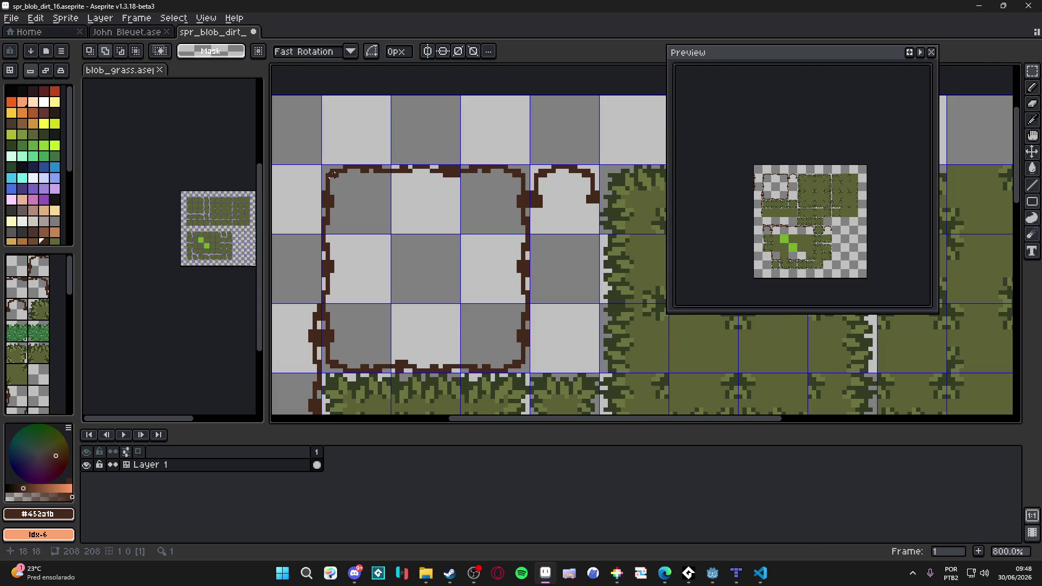
drag(324, 165, 350, 228)
click(533, 169)
drag(532, 167, 603, 234)
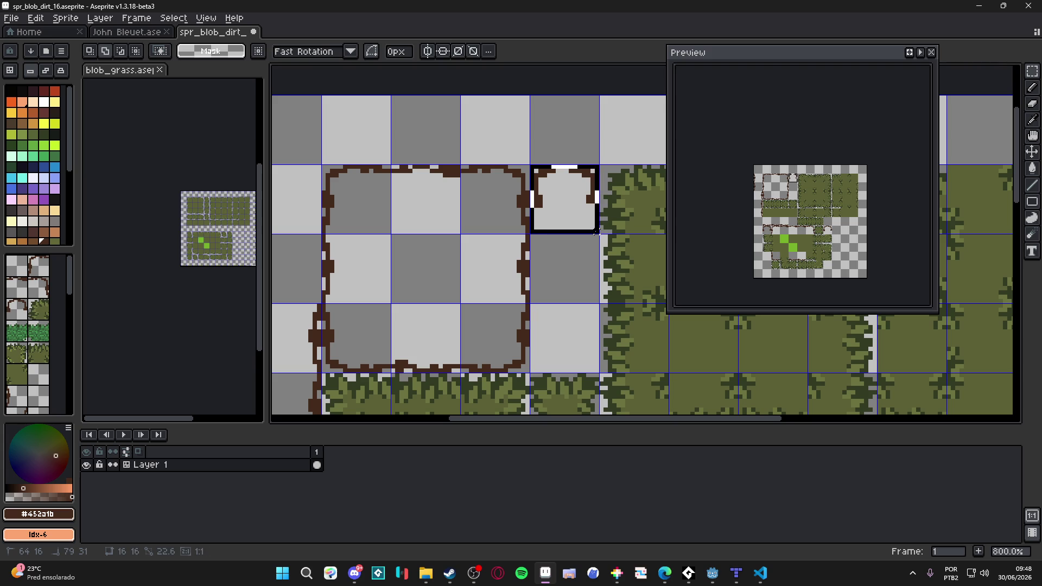
key(Delete)
Shift the dirt border strip one tile right to begin the arch.
scroll(325, 176, right, 1)
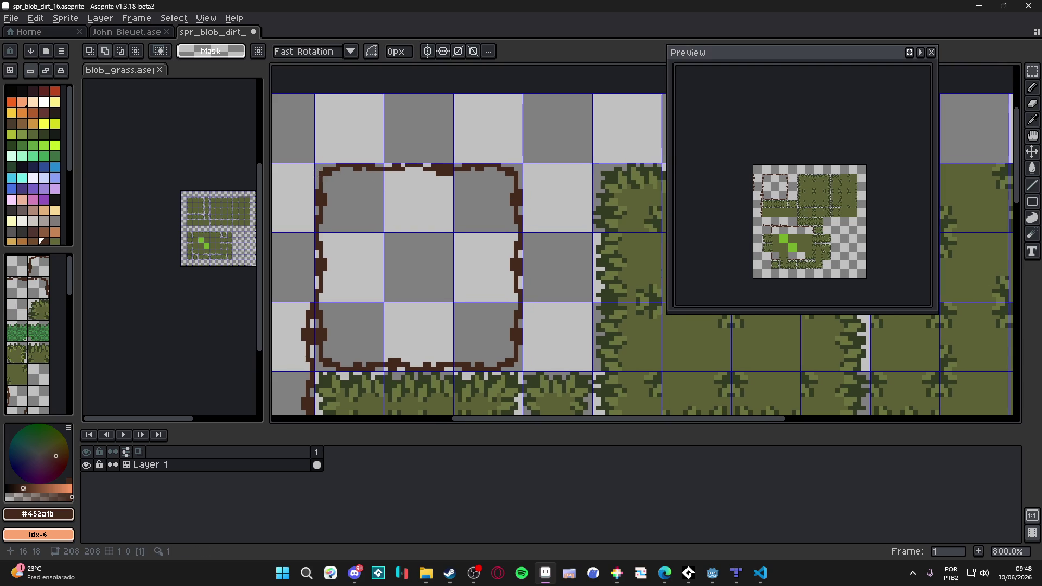
mouse_move(320, 164)
mouse_down()
mouse_move(347, 235)
mouse_move(558, 233)
mouse_move(538, 238)
mouse_up()
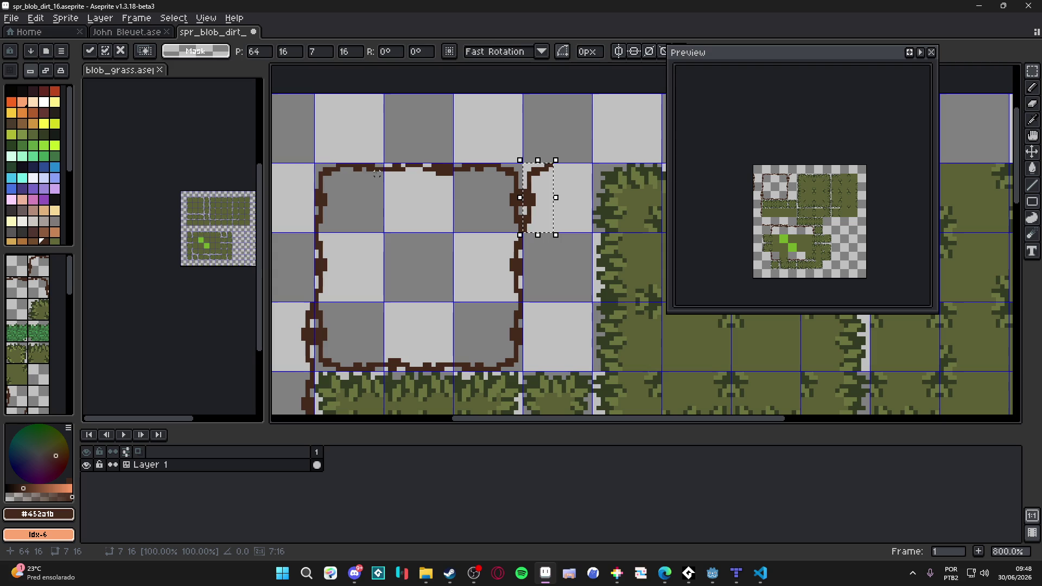
click(356, 168)
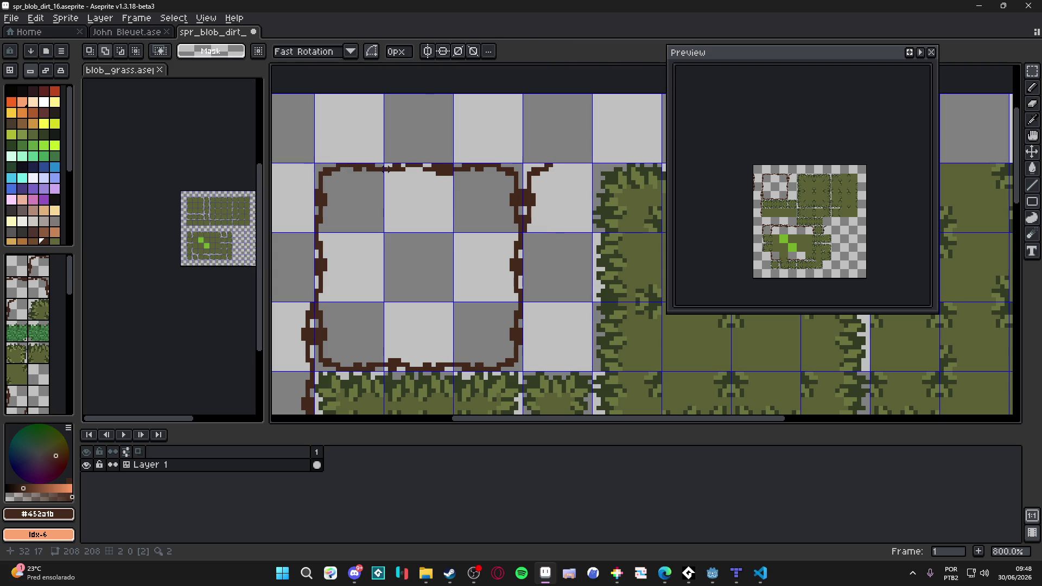
mouse_move(518, 165)
mouse_down()
mouse_move(485, 235)
mouse_move(594, 221)
mouse_up()
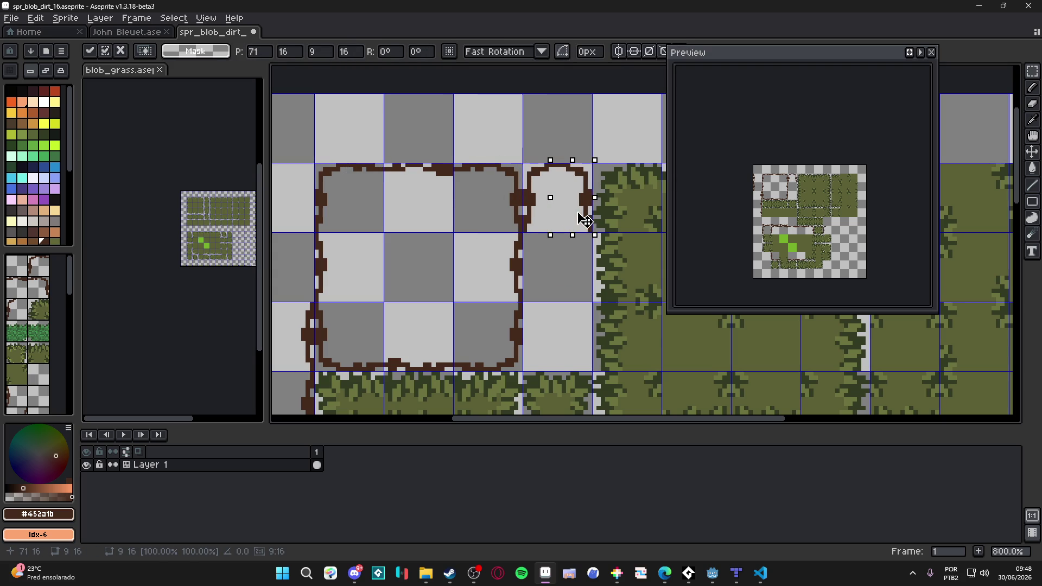
click(488, 198)
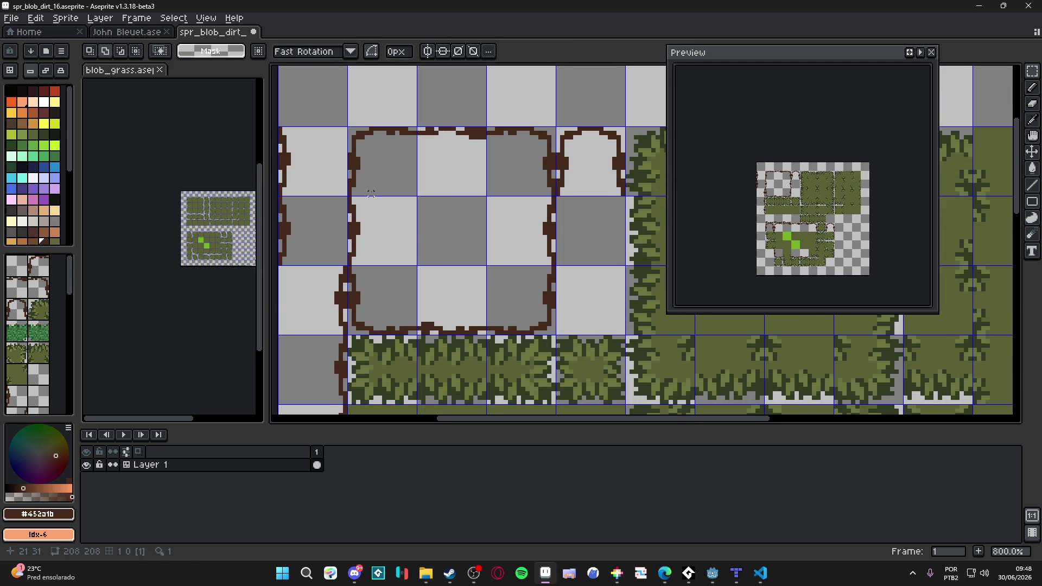
Move more dirt edge strips into the narrow tile, committing each, and select the bottom-left strip.
mouse_move(345, 194)
mouse_down()
mouse_move(376, 268)
mouse_move(325, 262)
mouse_move(544, 262)
mouse_move(533, 262)
mouse_up()
scroll(360, 270, right, 1)
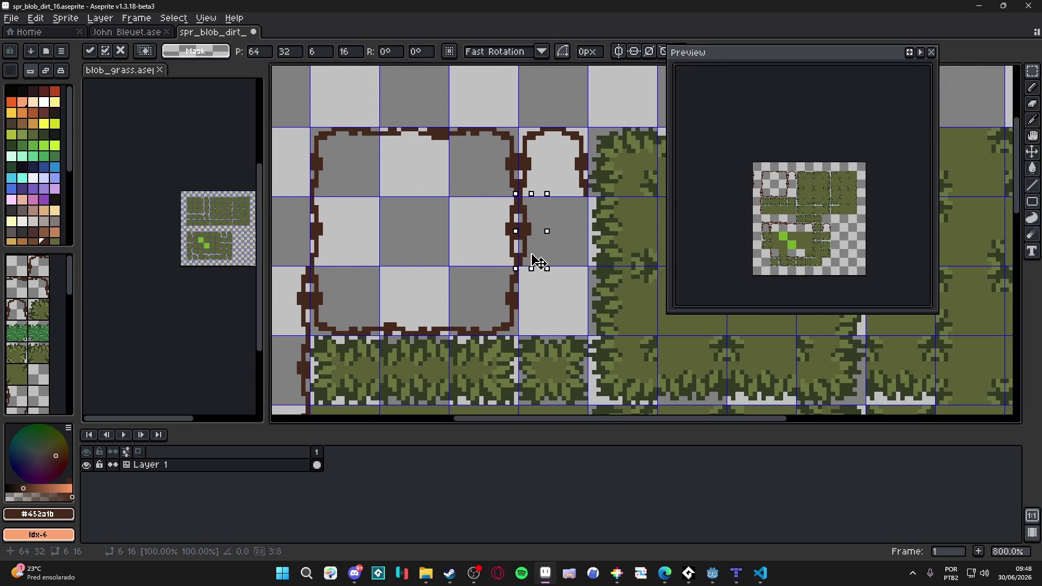
scroll(510, 262, right, 1)
click(393, 203)
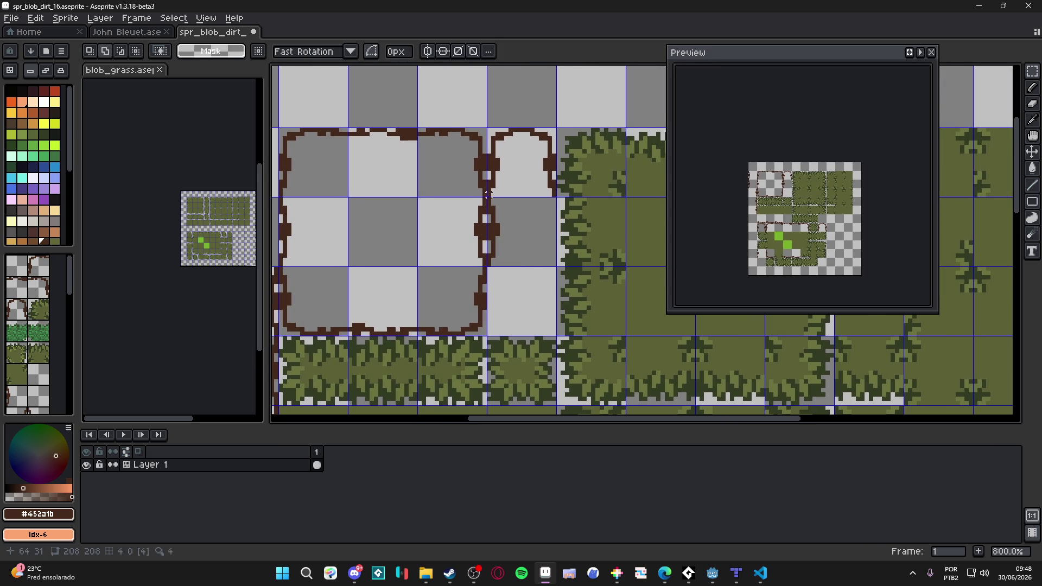
mouse_move(486, 198)
mouse_down()
mouse_move(437, 286)
mouse_move(449, 261)
mouse_move(549, 266)
mouse_move(544, 258)
mouse_up()
scroll(505, 232, down, 1)
click(484, 225)
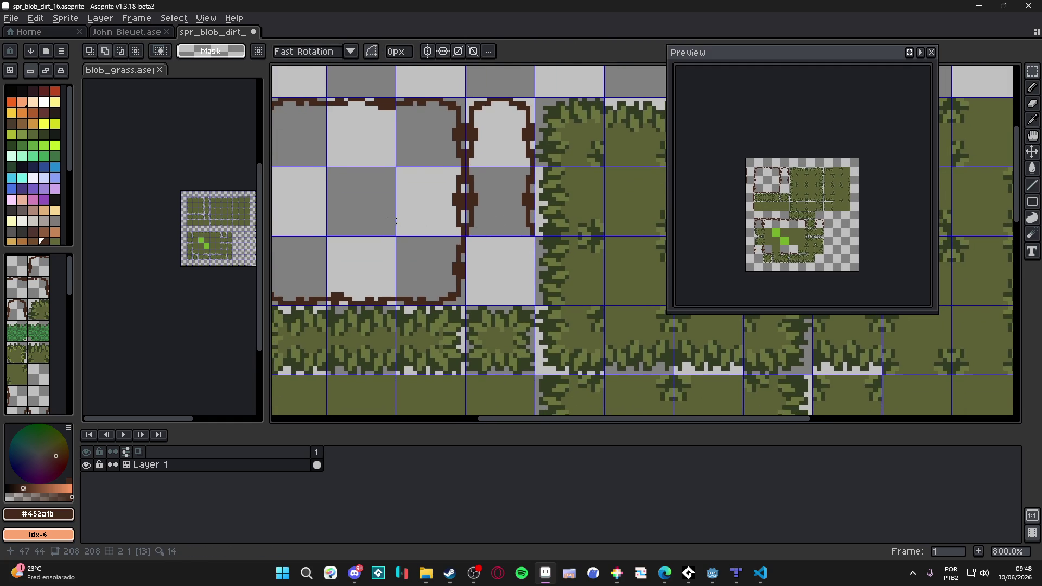
drag(396, 221, 483, 221)
scroll(354, 309, up, 2)
drag(355, 310, 402, 208)
Move the bottom-left dirt edge strips into the narrow column, align them, and commit with Enter.
scroll(404, 221, down, 1)
scroll(372, 247, down, 1)
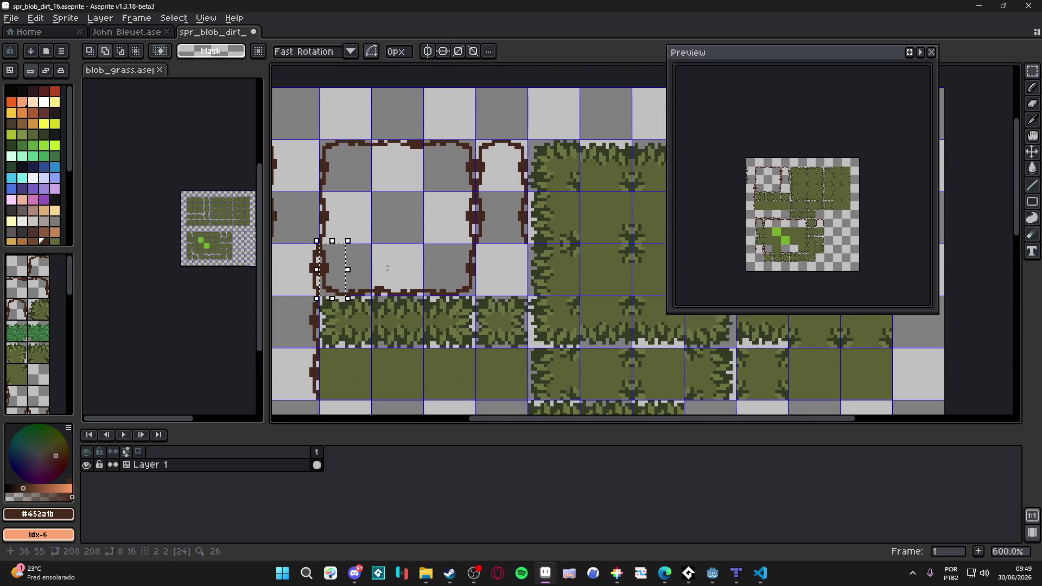
scroll(353, 282, up, 1)
mouse_move(347, 292)
mouse_down()
mouse_move(571, 291)
mouse_move(554, 291)
mouse_up()
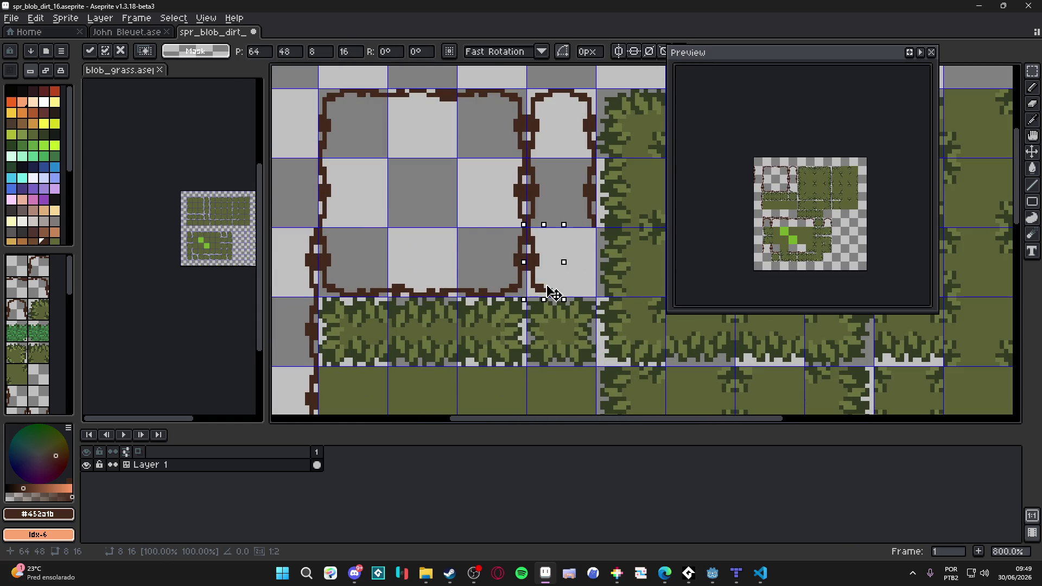
click(502, 232)
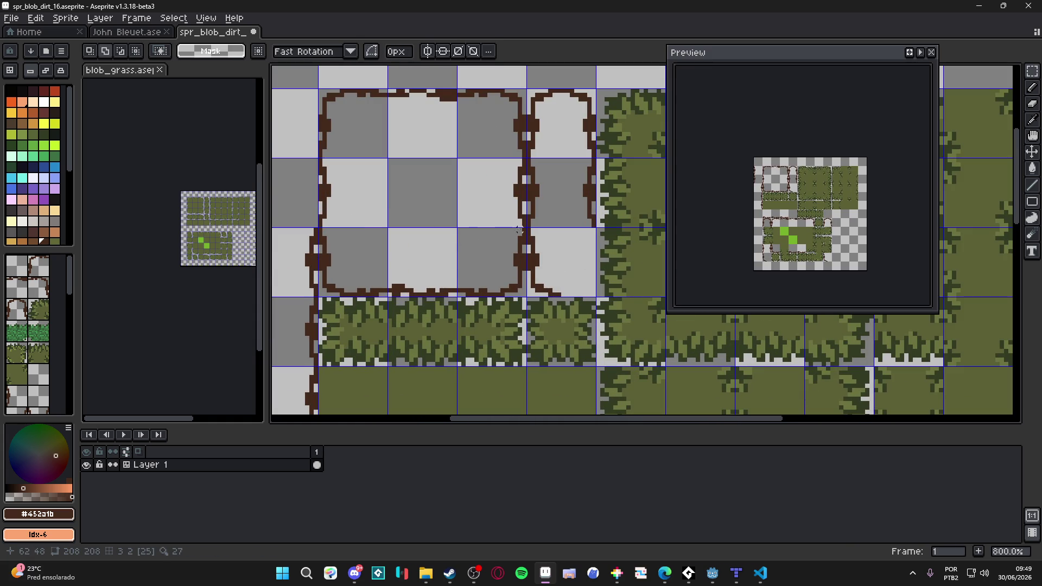
mouse_move(484, 224)
mouse_down()
mouse_move(529, 298)
mouse_move(519, 286)
mouse_move(584, 289)
mouse_up()
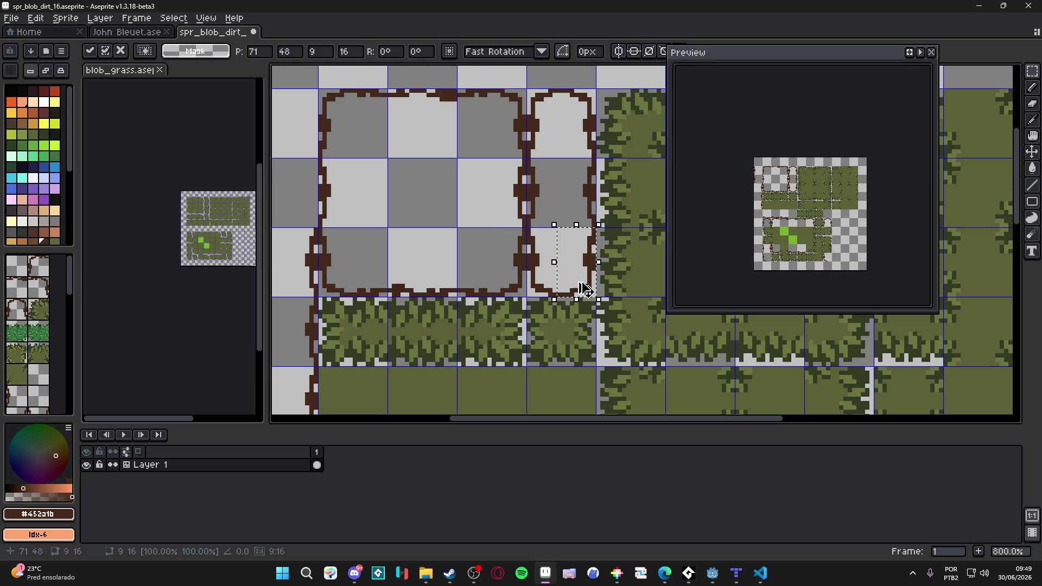
key(Return)
Review the closed three-tile dirt column across the blob dirt sheet.
scroll(562, 269, down, 3)
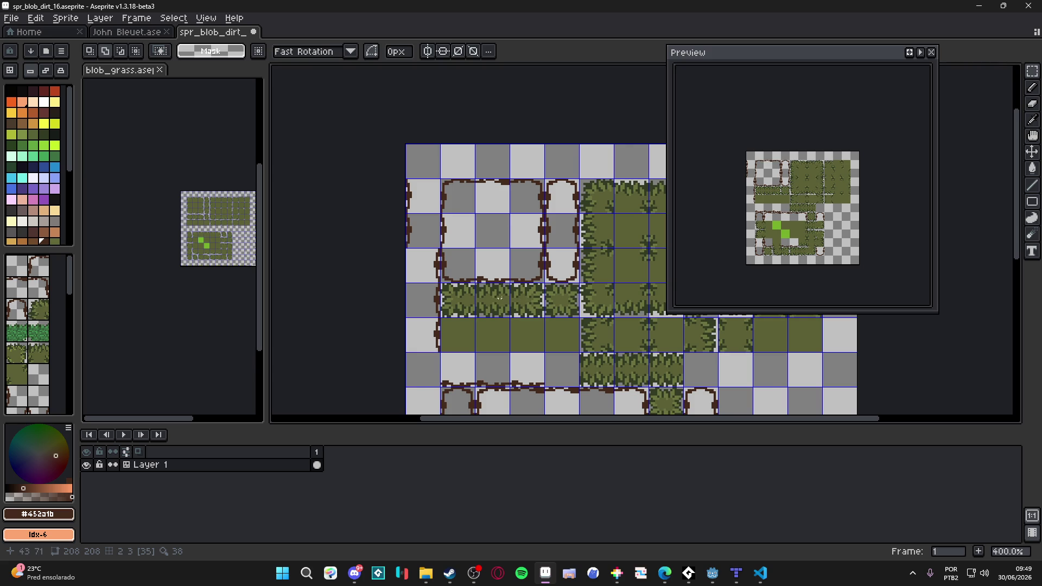
scroll(500, 298, up, 1)
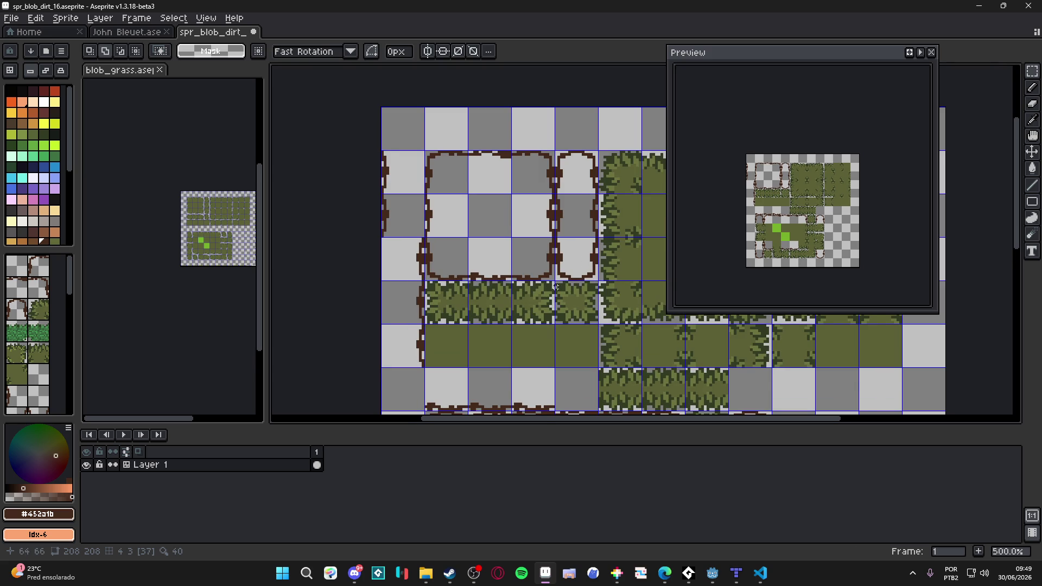
scroll(554, 287, up, 1)
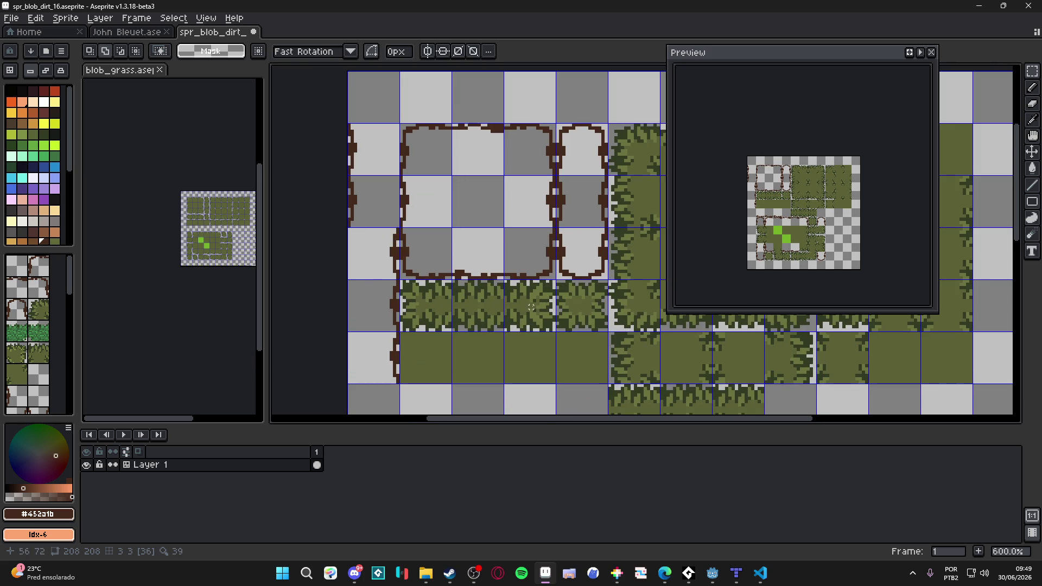
scroll(155, 224, up, 2)
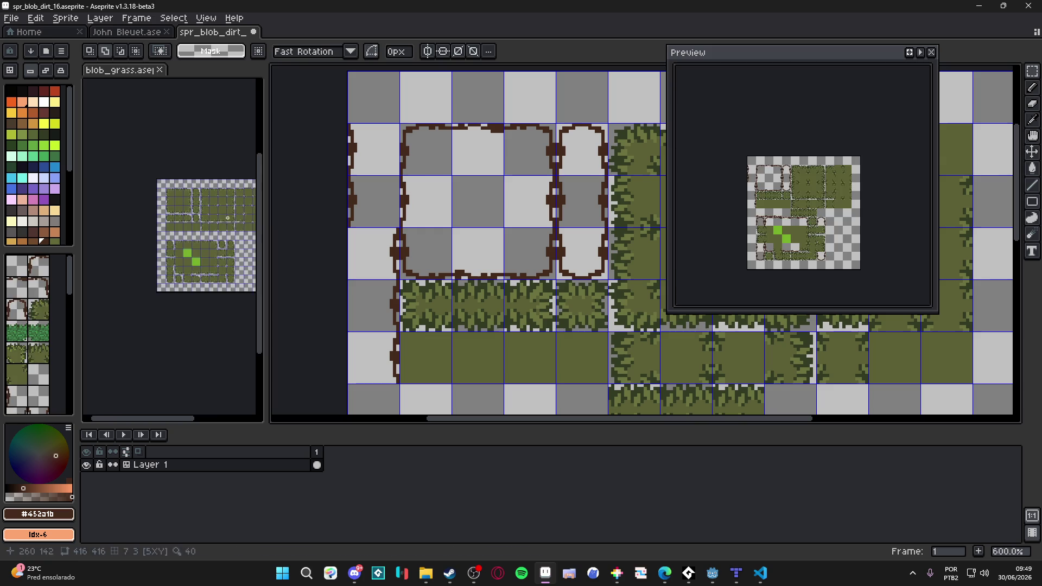
scroll(156, 225, up, 2)
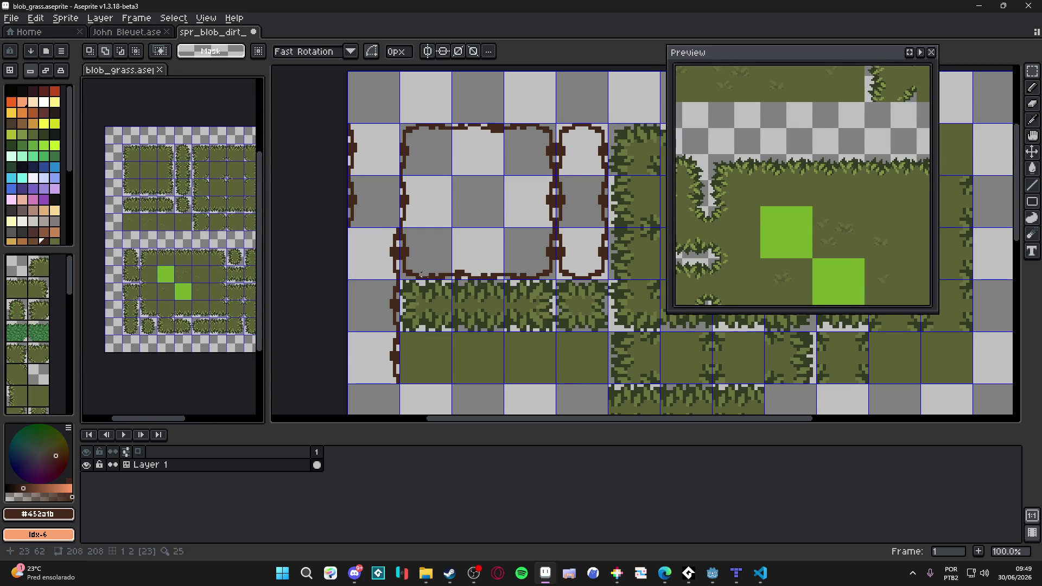
scroll(467, 307, down, 1)
click(526, 310)
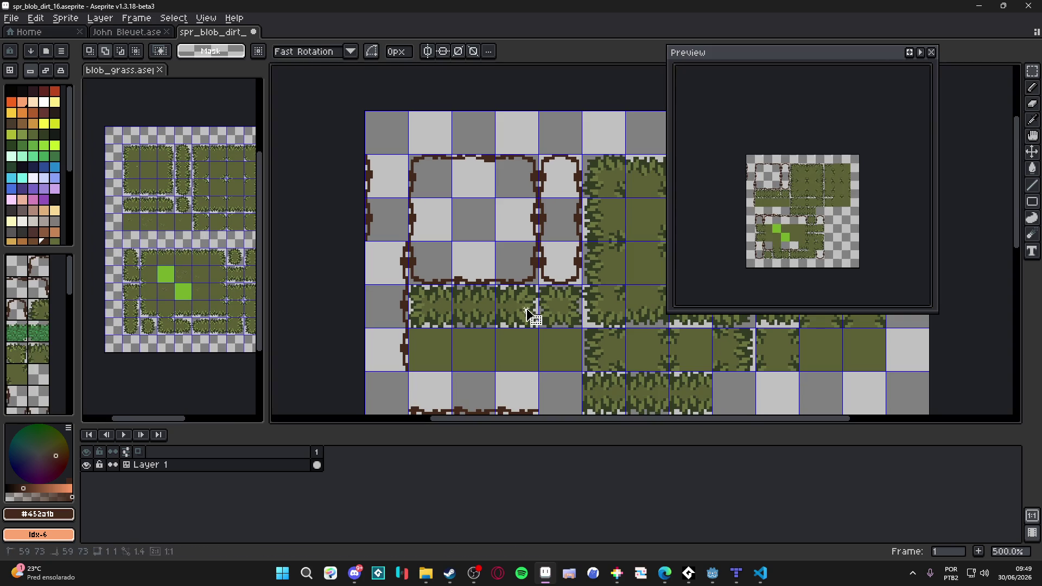
Rotate the 16x48 dirt column -90° and commit it horizontally below the large square.
drag(556, 181, 567, 266)
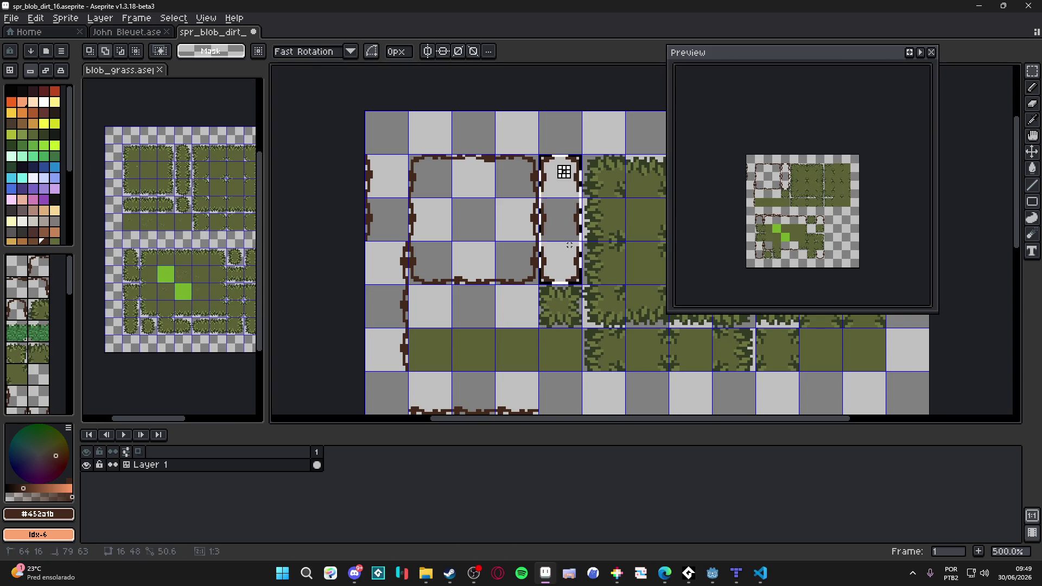
mouse_move(591, 143)
mouse_down()
mouse_move(628, 268)
mouse_move(600, 228)
mouse_move(494, 323)
mouse_move(519, 317)
mouse_up()
scroll(519, 318, up, 4)
key(Left)
key(Down)
scroll(532, 329, down, 3)
key(Return)
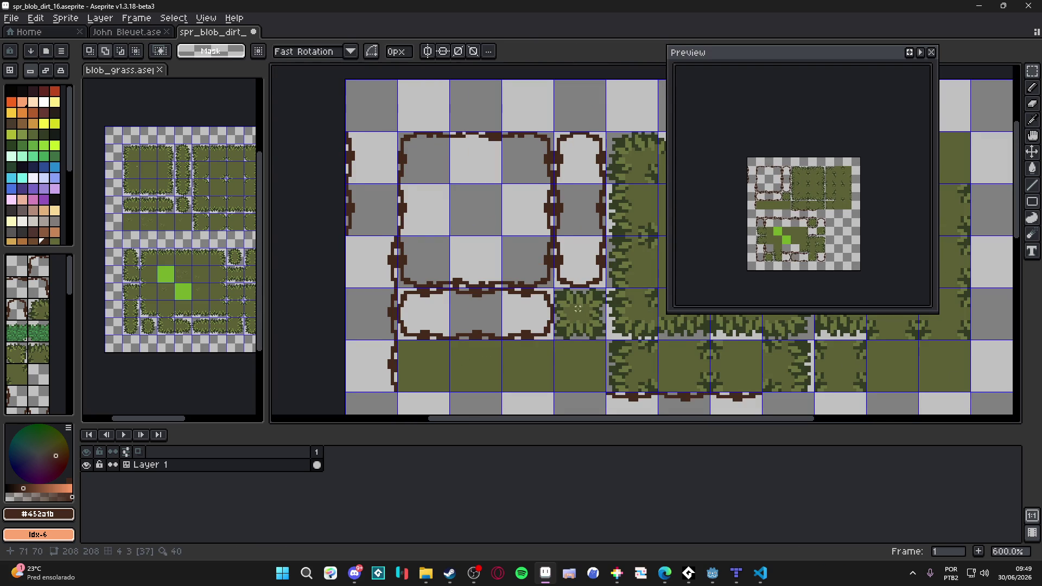
scroll(515, 288, up, 2)
scroll(515, 288, down, 2)
scroll(528, 281, down, 1)
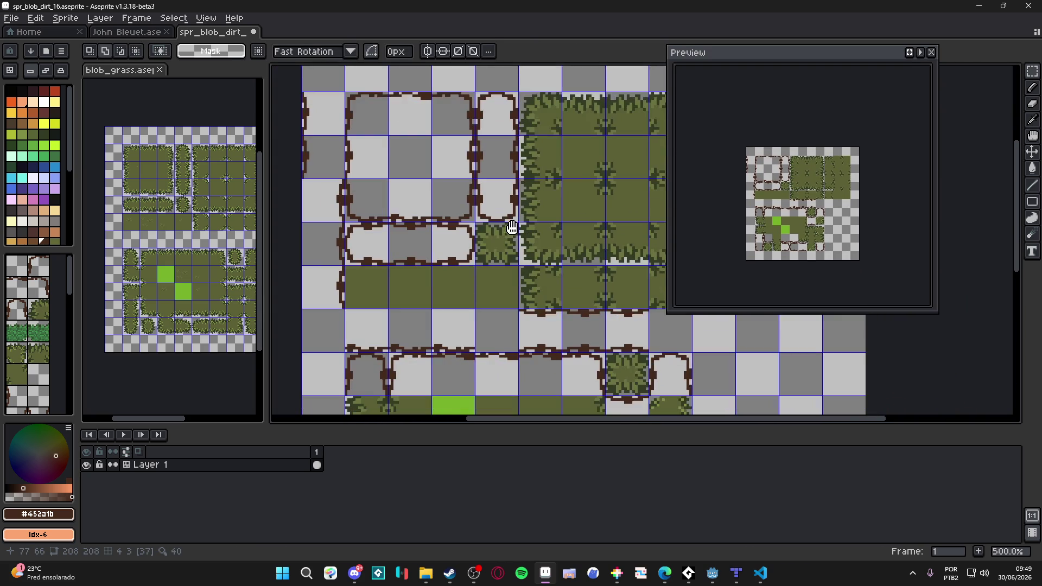
scroll(512, 226, up, 2)
Move 16x8 and 16x9 dirt border pieces into the empty tile to form a single rounded blob.
drag(519, 221, 453, 293)
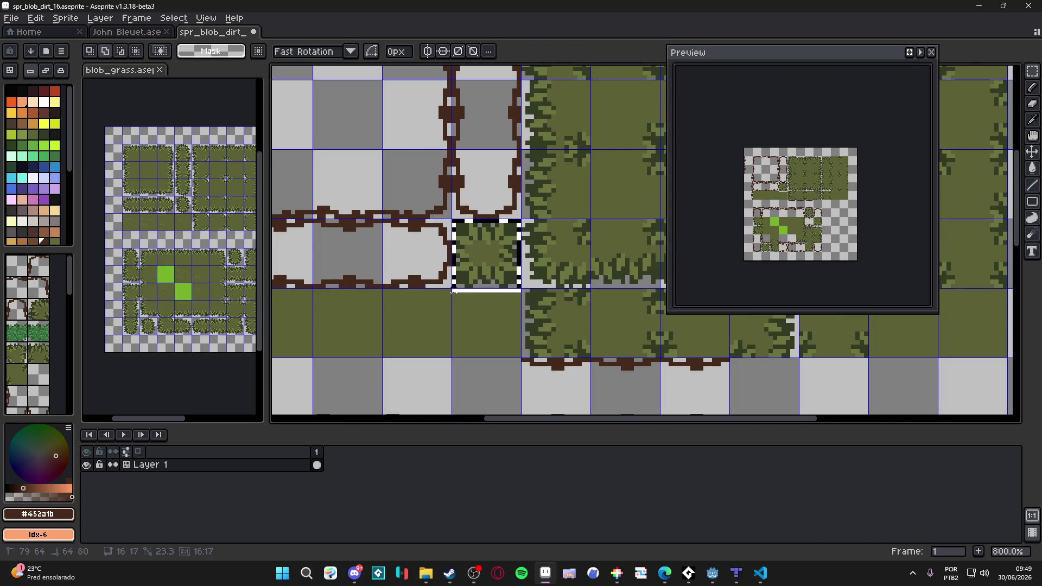
scroll(454, 293, down, 3)
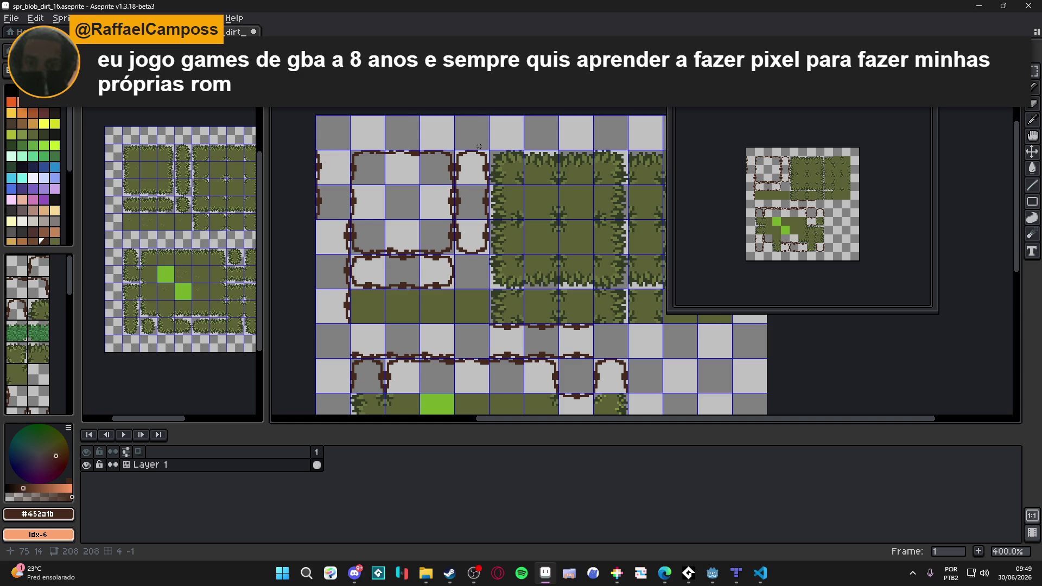
scroll(478, 146, up, 5)
drag(438, 146, 538, 195)
scroll(535, 135, down, 2)
drag(535, 132, 534, 340)
mouse_move(533, 302)
mouse_down()
mouse_move(468, 268)
mouse_move(505, 316)
mouse_up()
scroll(468, 268, down, 3)
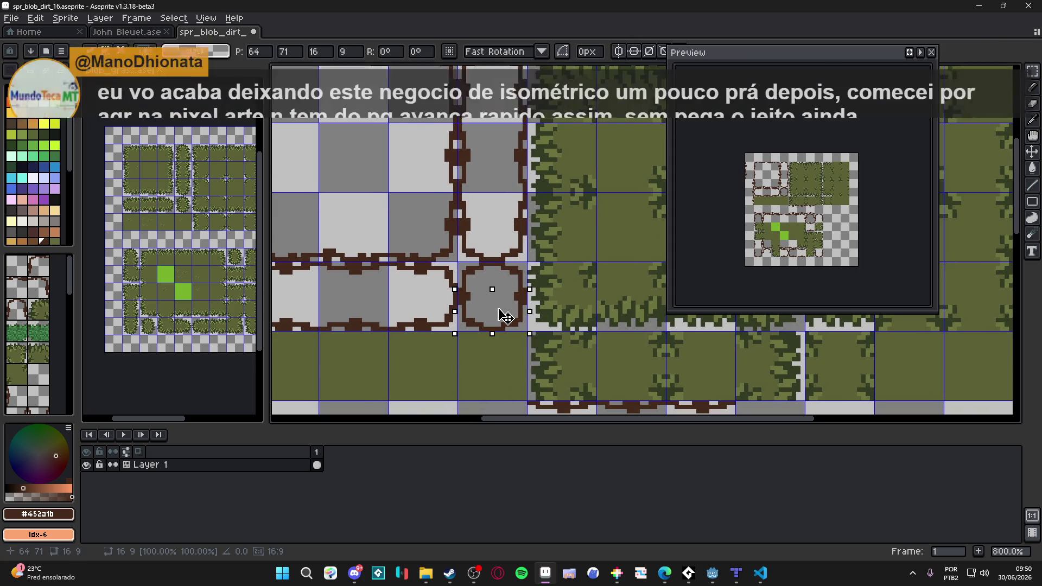
scroll(501, 310, down, 2)
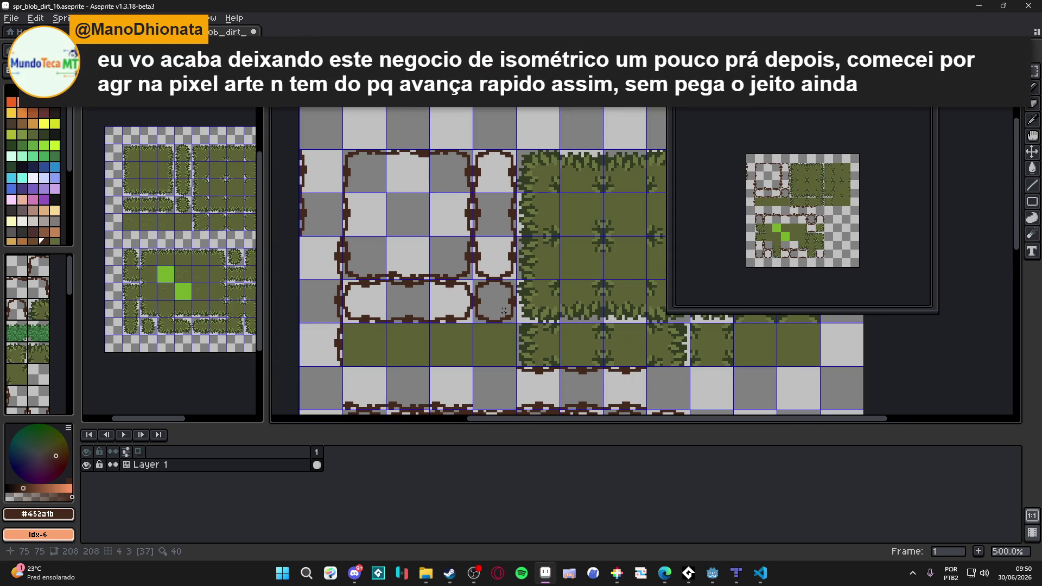
scroll(505, 312, down, 2)
scroll(539, 326, down, 1)
mouse_move(539, 326)
mouse_down()
mouse_move(516, 293)
mouse_move(520, 262)
mouse_up()
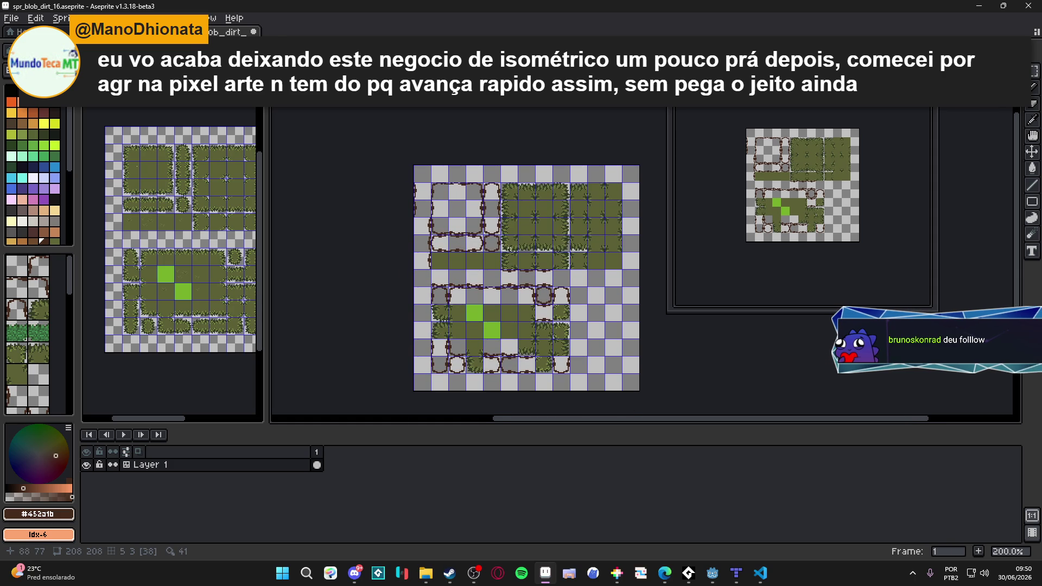
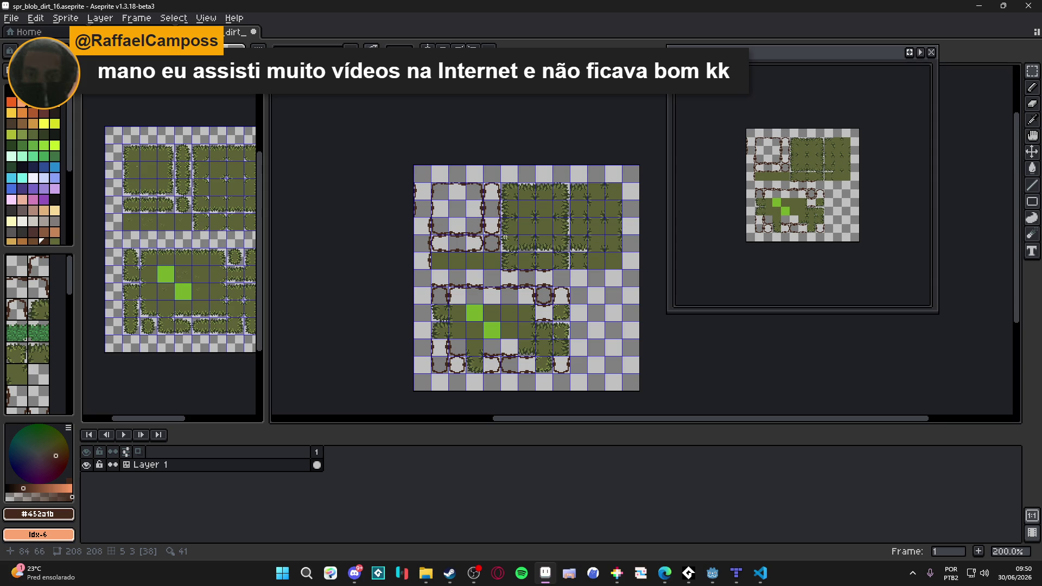
Check Discord and OBS from the taskbar, then return to Aseprite.
click(354, 575)
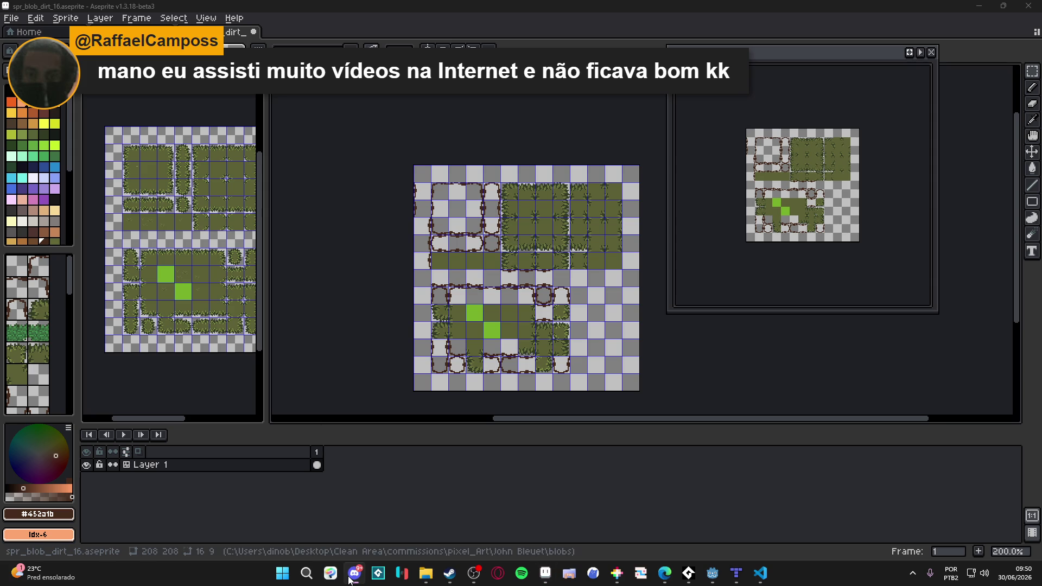
click(353, 574)
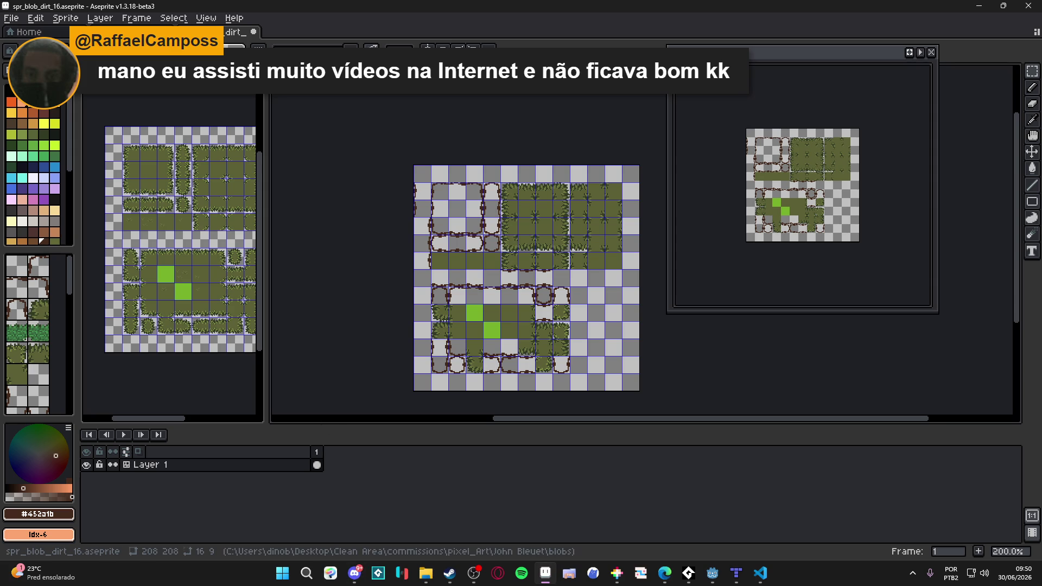
click(475, 574)
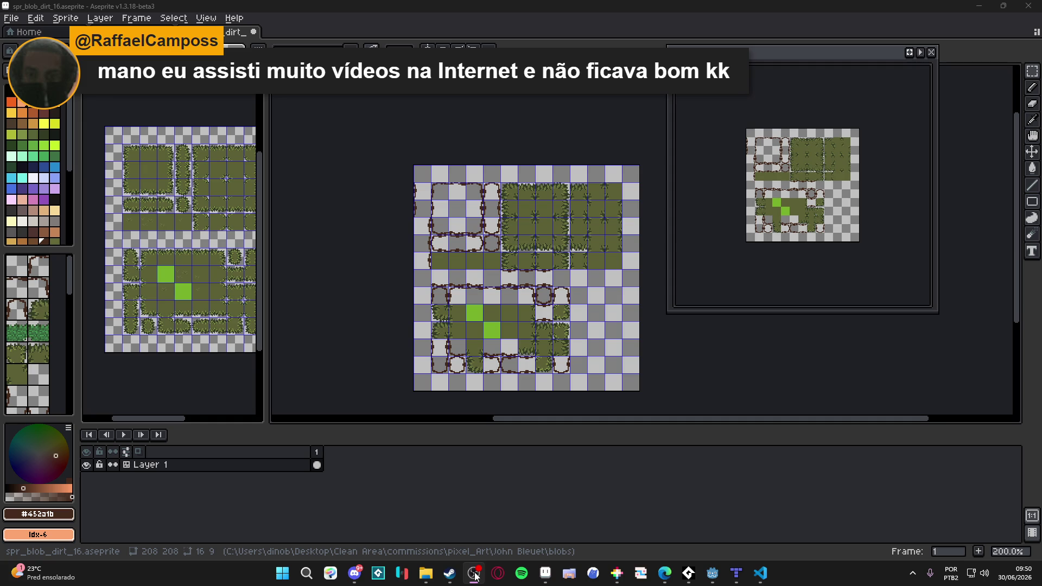
click(475, 574)
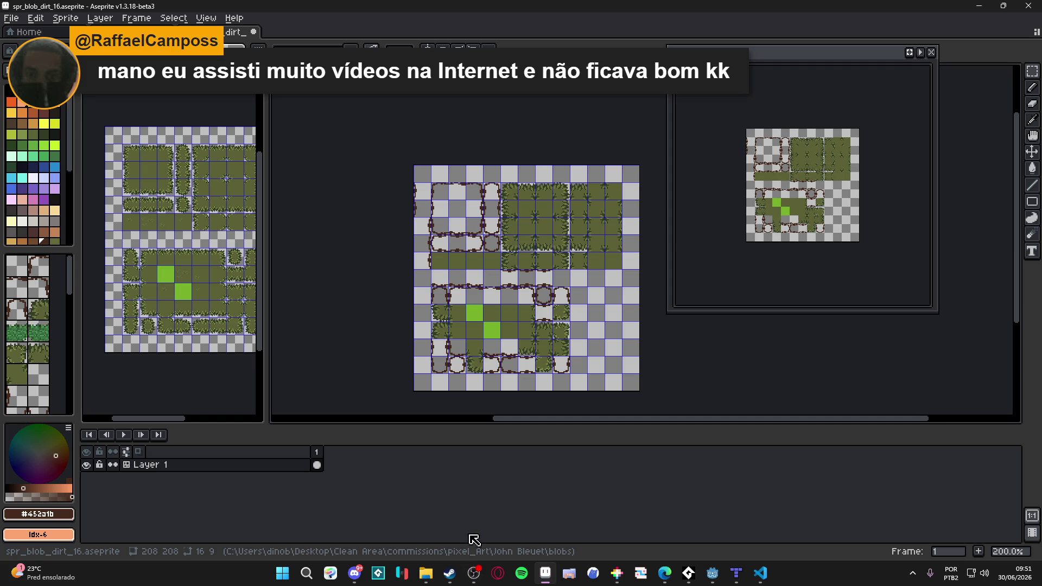
Save spr_blob_dirt_16.aseprite with Ctrl+S.
key(ctrl+s)
scroll(435, 160, up, 1)
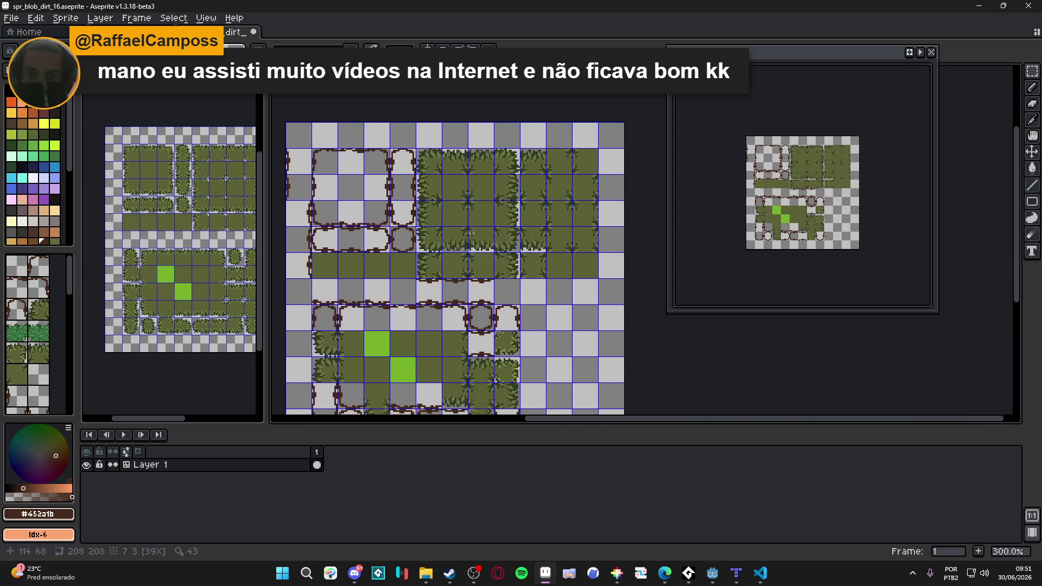
scroll(496, 196, up, 2)
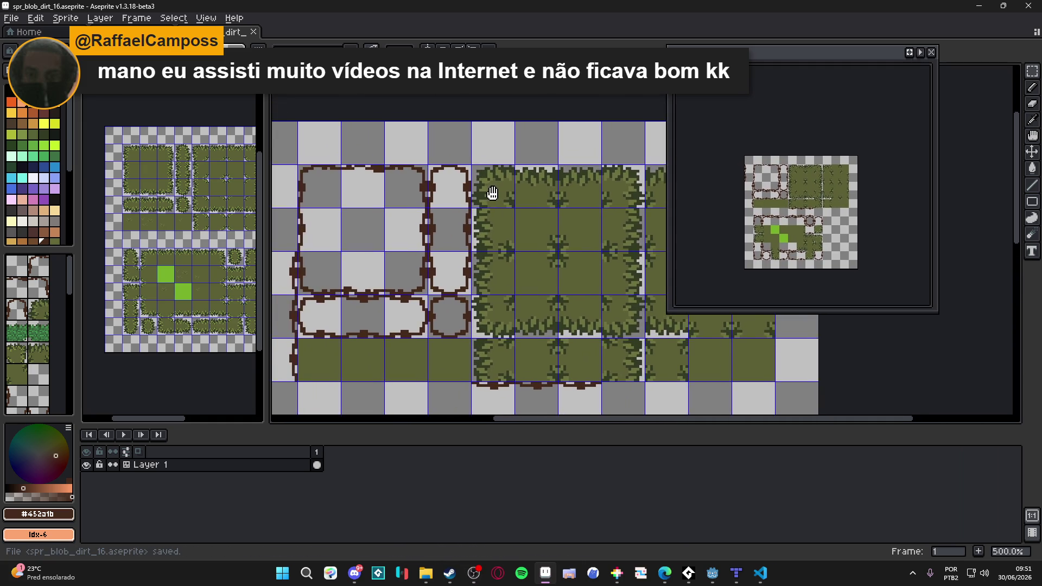
scroll(495, 196, down, 1)
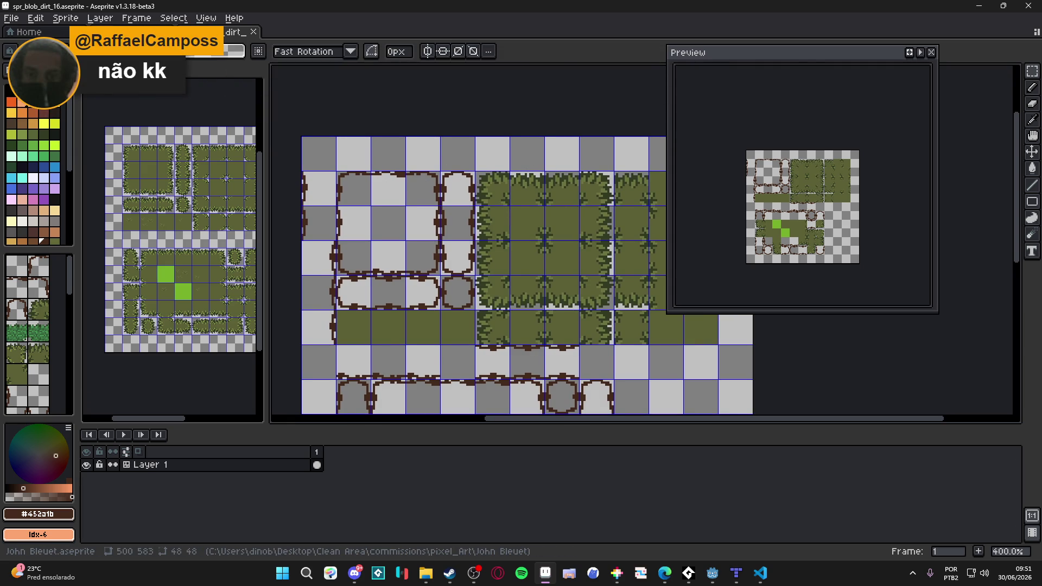
Compare the blob dirt tileset against the reference dirt tileset by flipping between tabs.
click(300, 31)
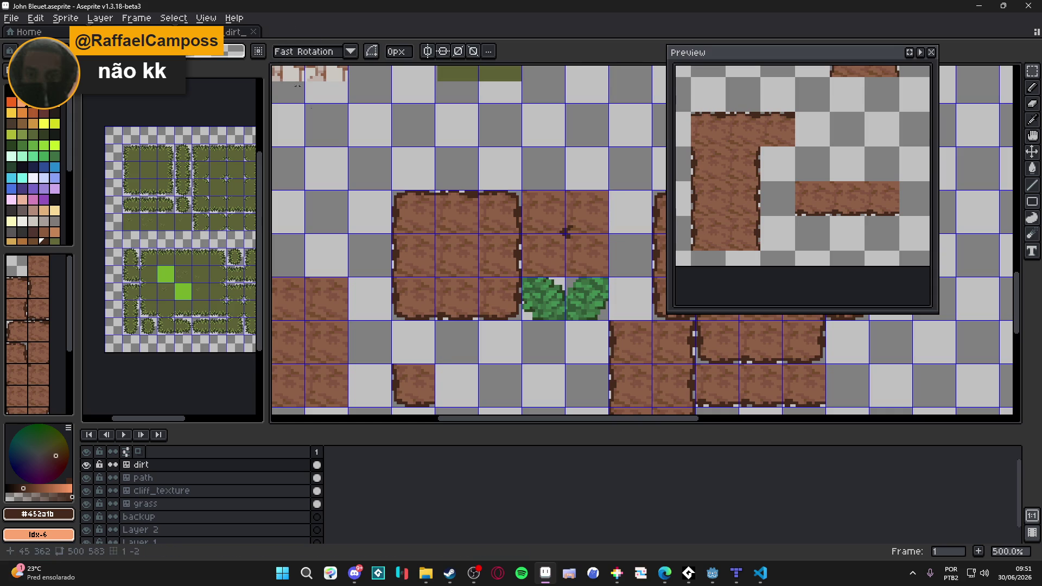
scroll(411, 193, down, 1)
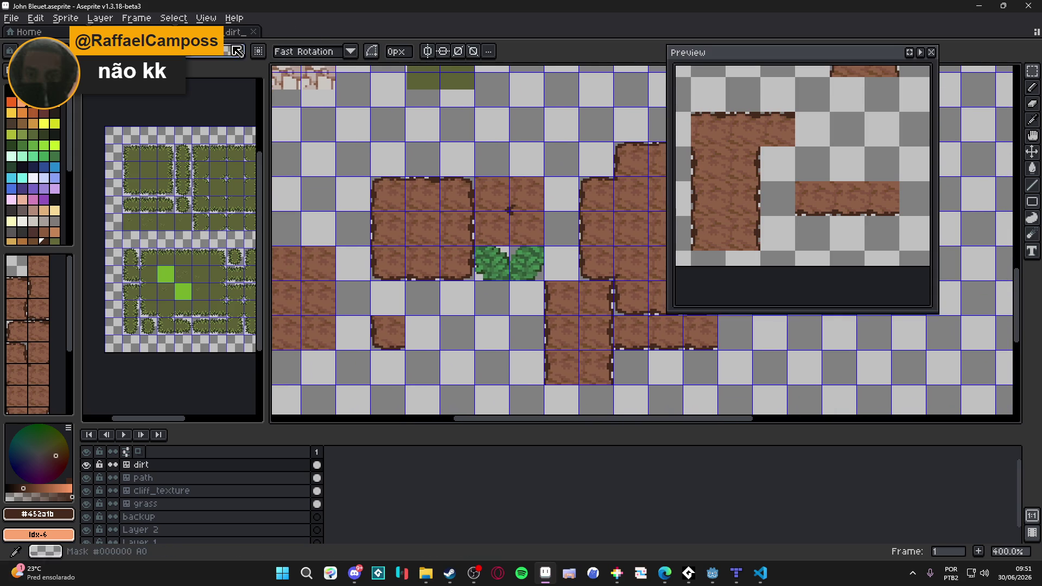
click(231, 33)
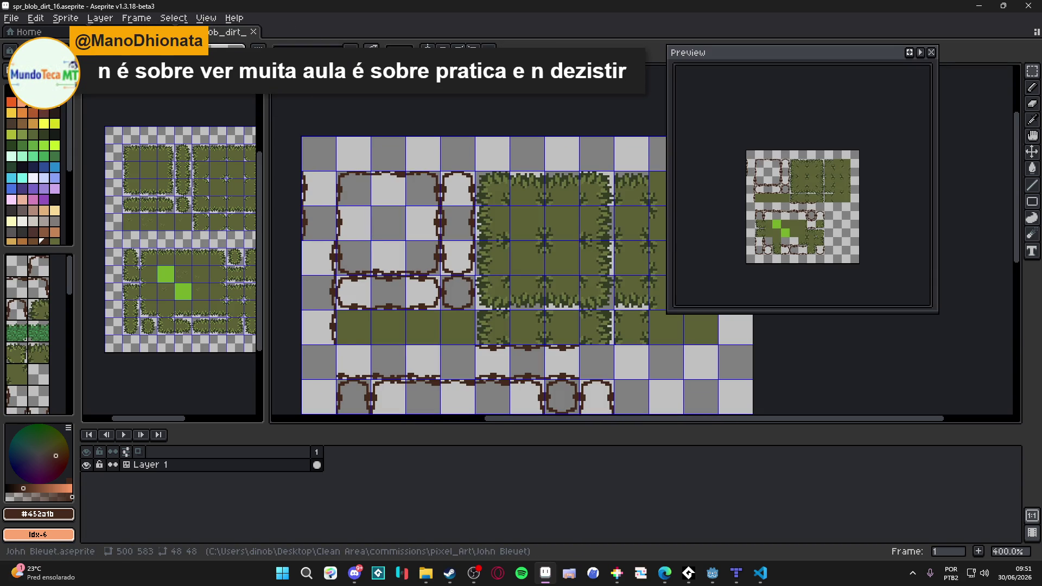
click(136, 33)
click(230, 33)
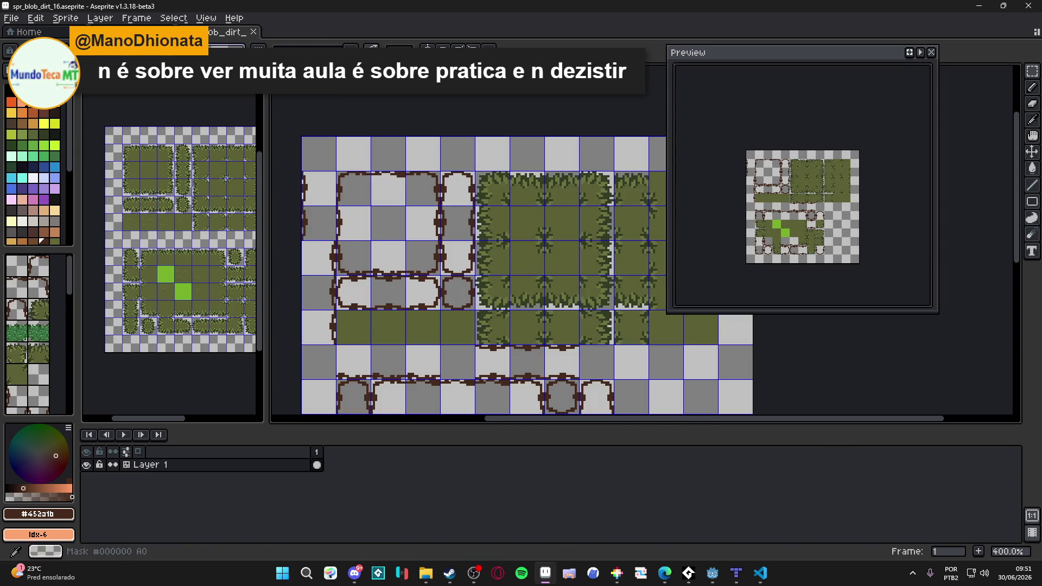
click(135, 32)
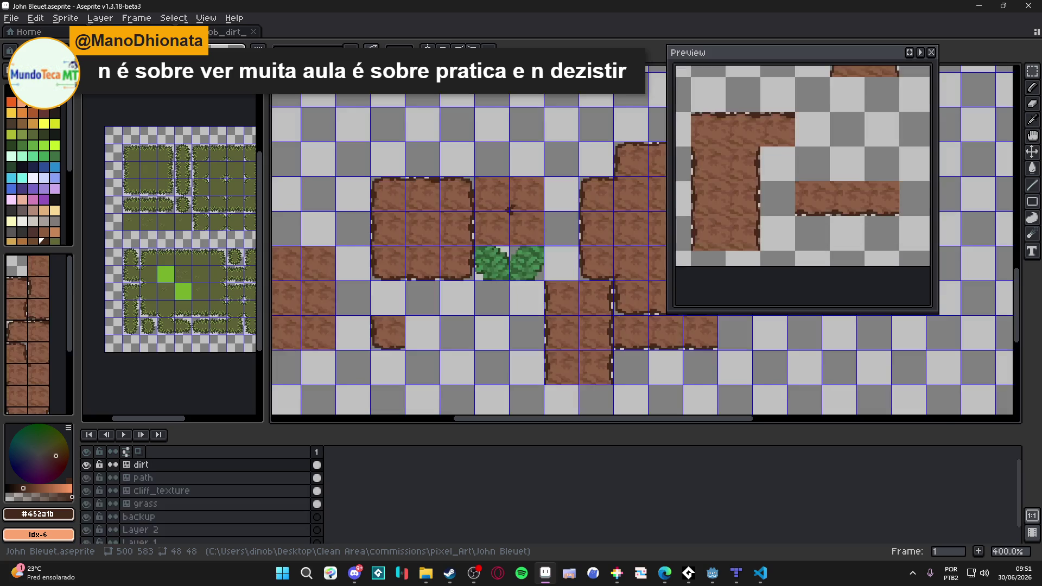
click(230, 33)
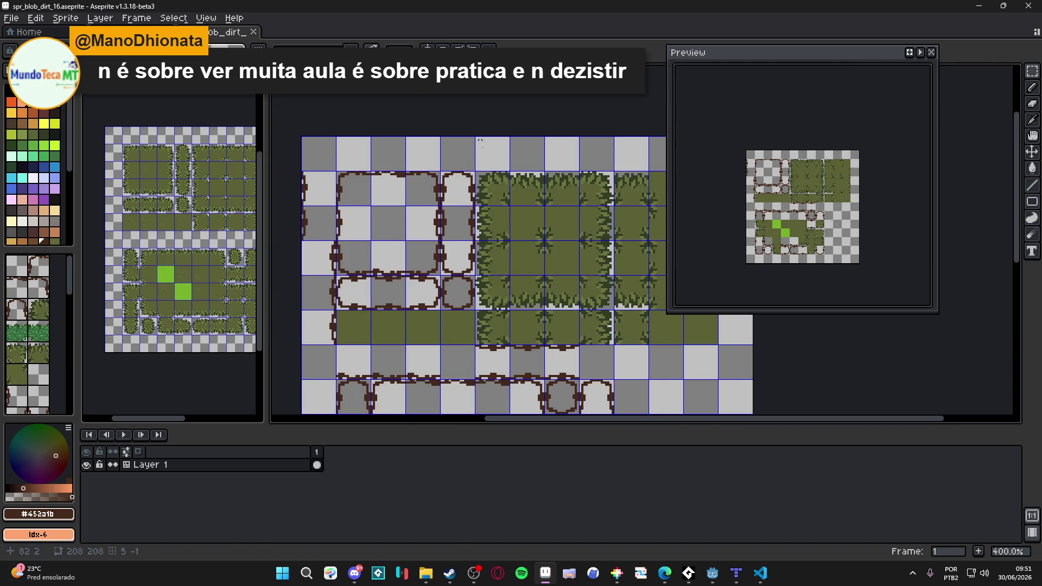
scroll(479, 186, up, 1)
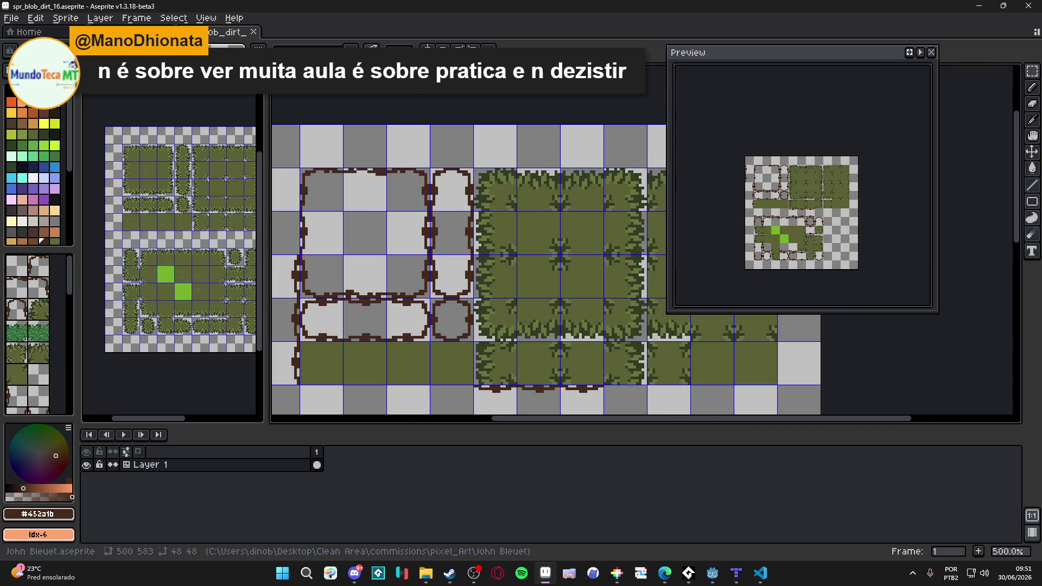
click(136, 33)
click(230, 32)
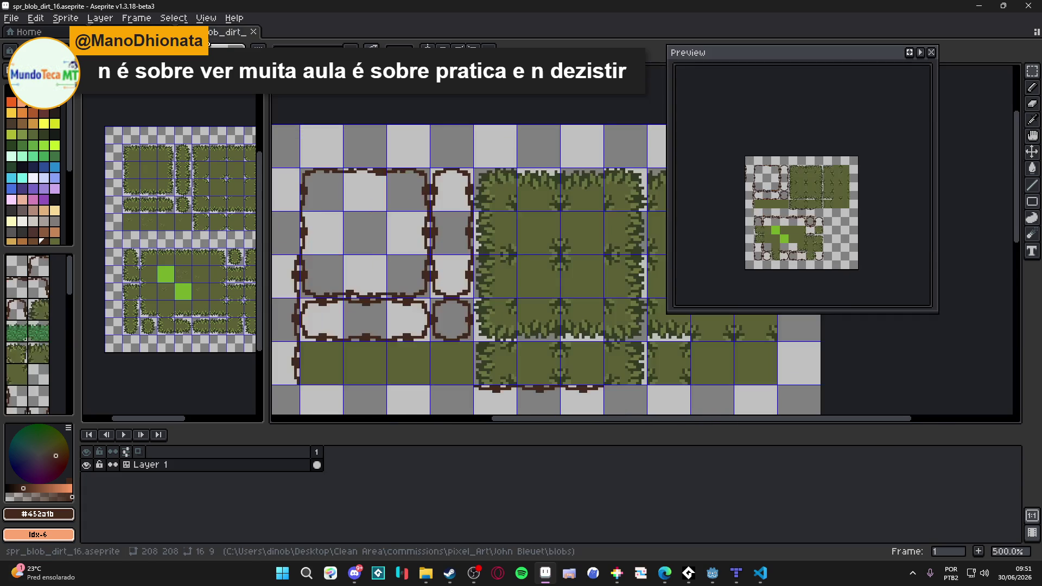
scroll(523, 206, up, 4)
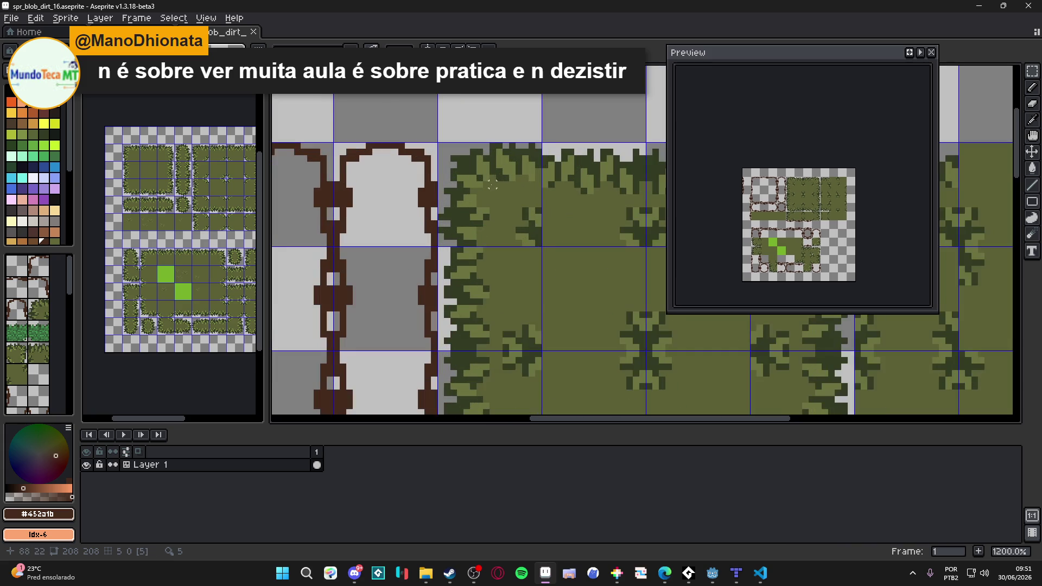
Select and delete the top-left tile of the grass block.
click(492, 185)
scroll(492, 185, down, 5)
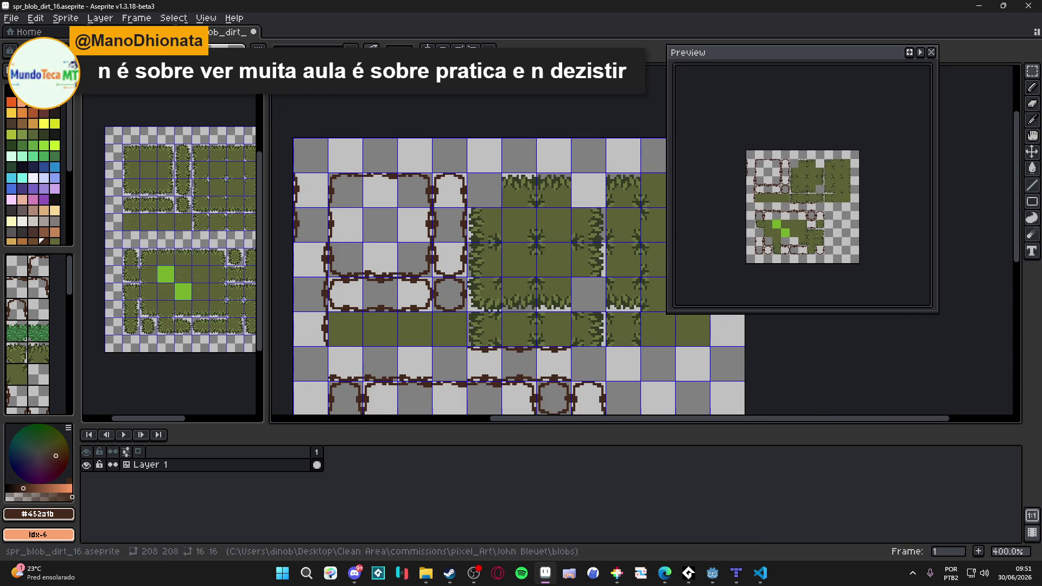
key(ctrl+Tab)
scroll(353, 150, up, 3)
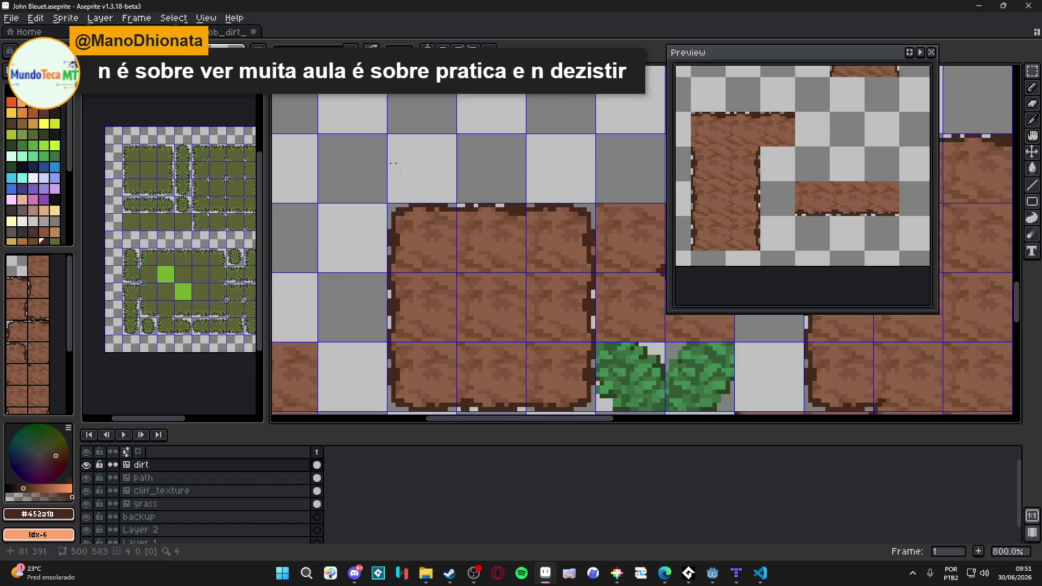
click(212, 33)
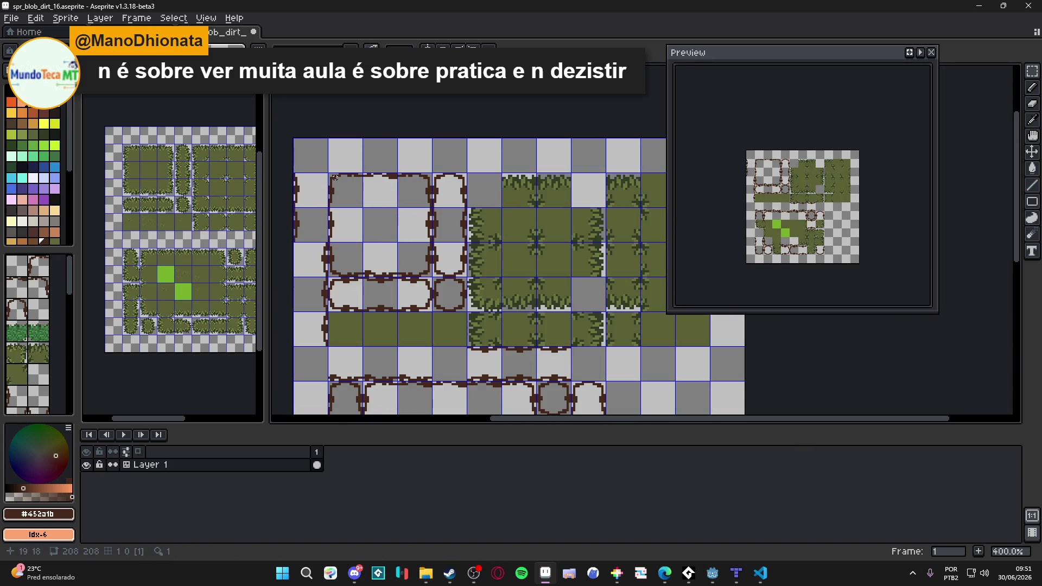
click(350, 193)
scroll(353, 193, up, 1)
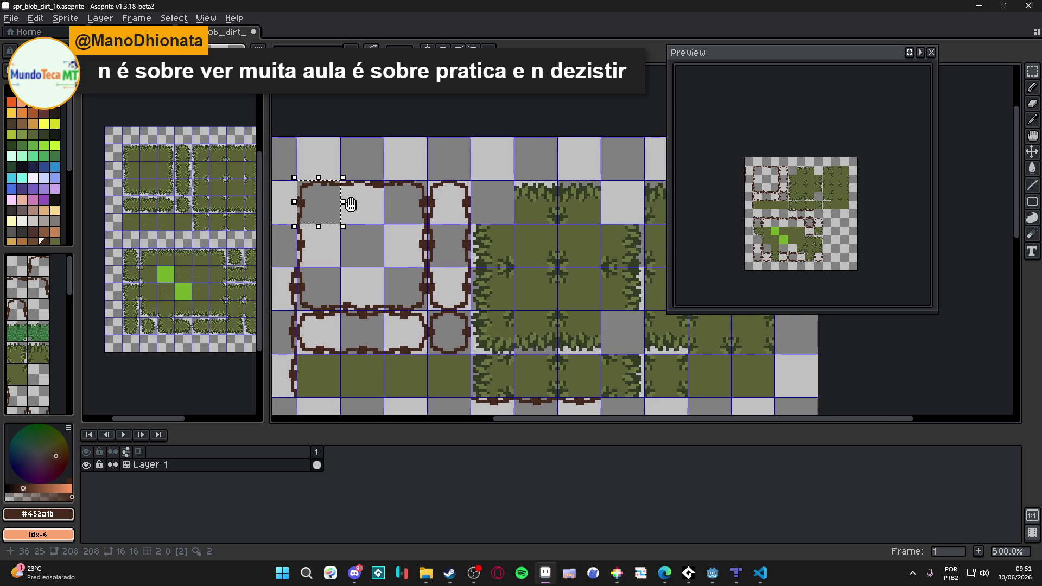
click(477, 190)
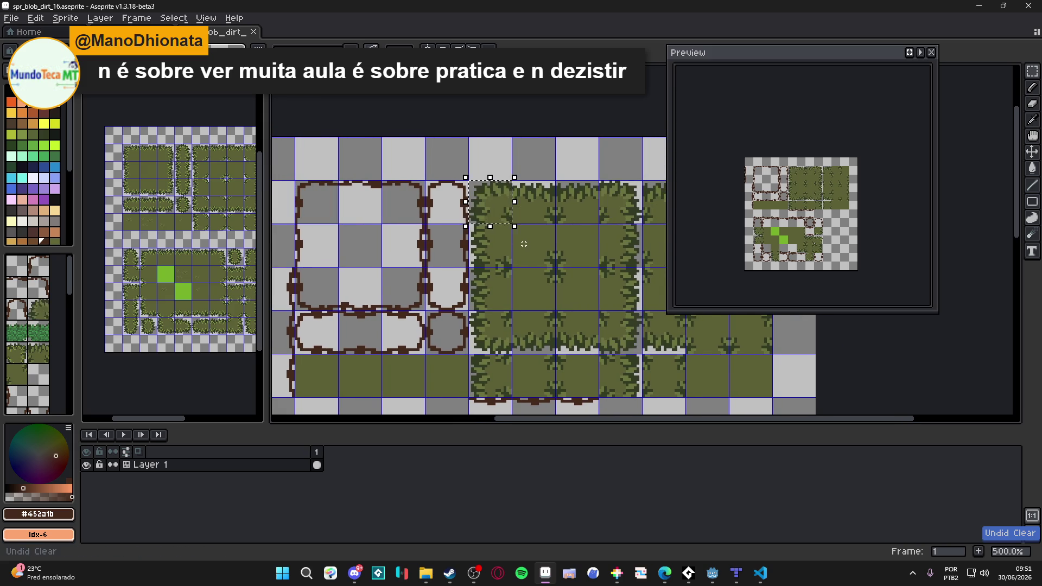
key(Delete)
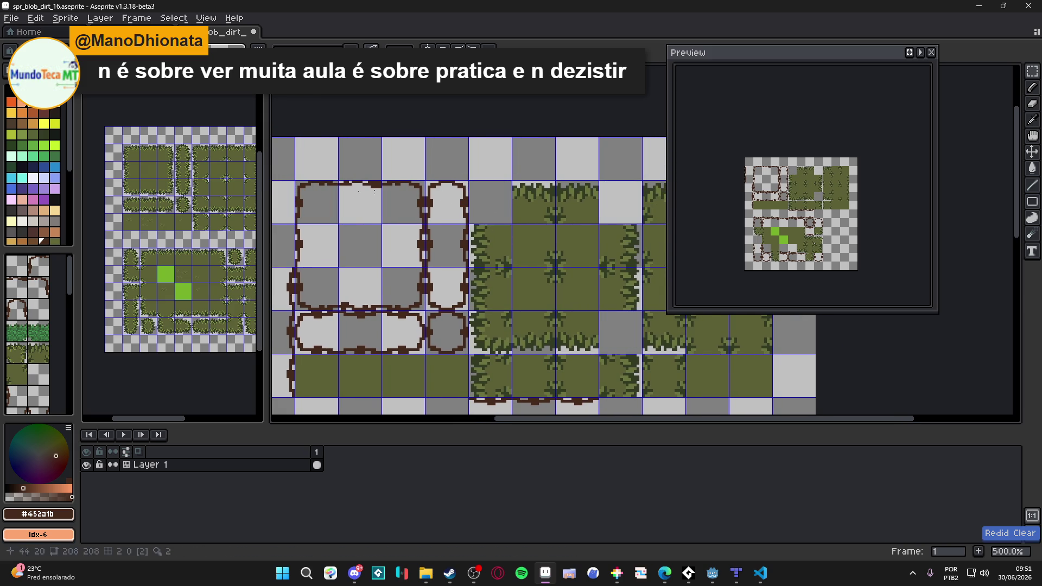
Copy the top-left dirt-corner tile and paste it onto the grass block's top-left corner.
click(320, 201)
key(ctrl+c)
key(ctrl+v)
key(Right)
key(Right)
key(Right)
key(Left)
key(Left)
key(Return)
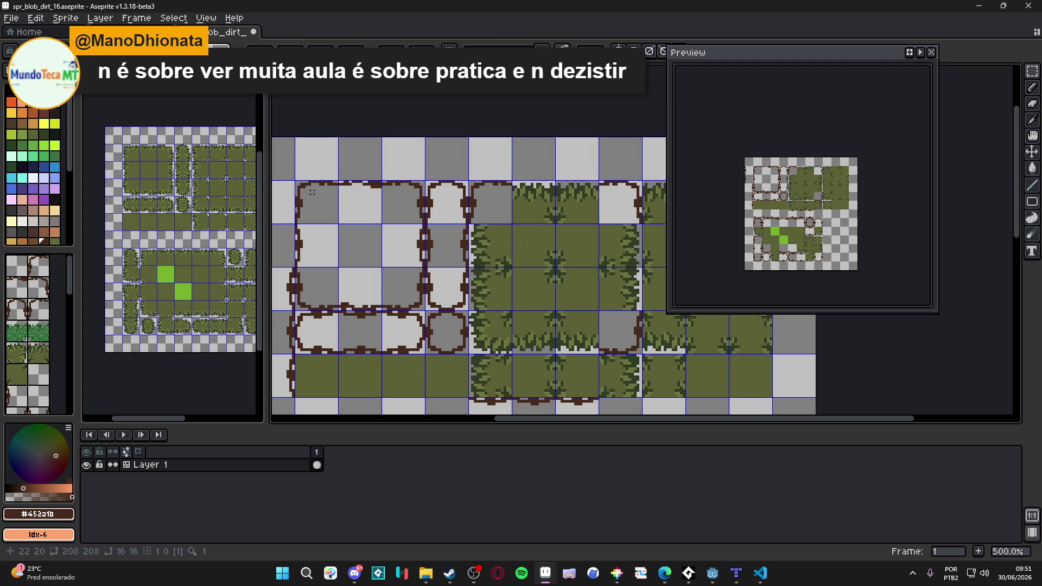
Bring up the John Bleuet.aseprite reference dirt tileset.
click(136, 32)
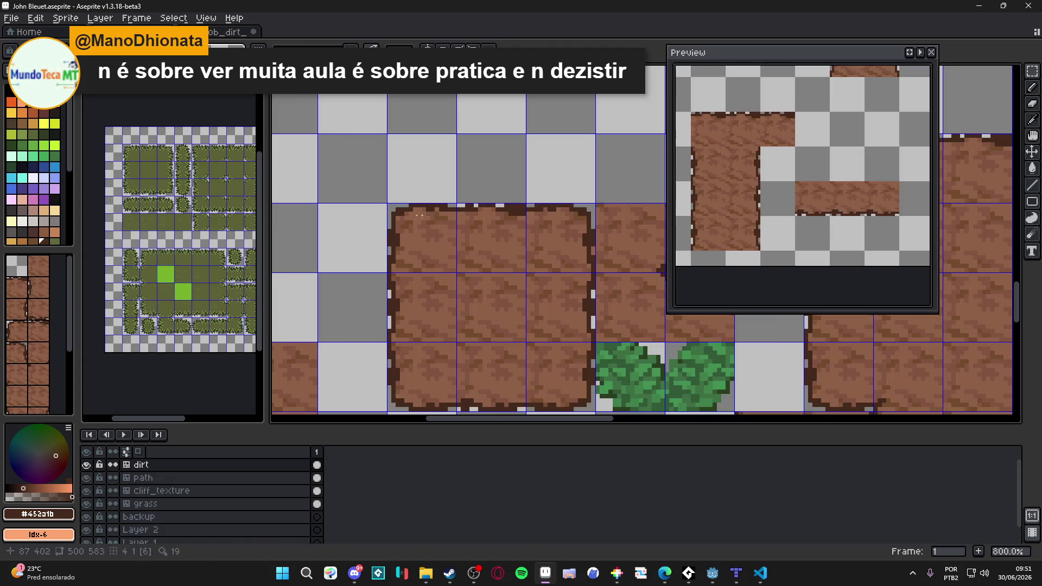
click(230, 32)
key(ctrl+Tab)
key(ctrl+Tab)
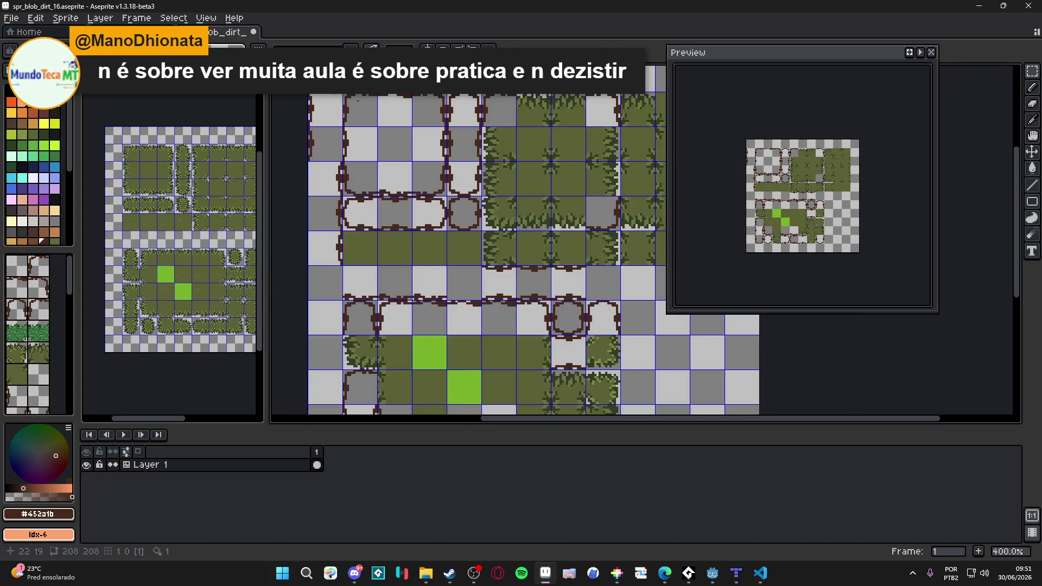
key(ctrl+Tab)
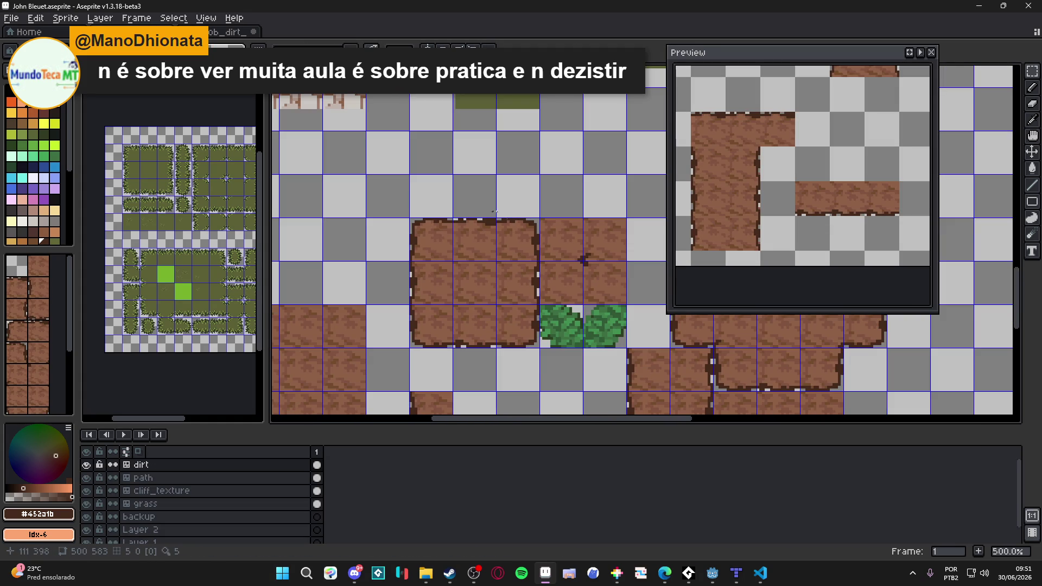
scroll(614, 291, up, 3)
scroll(614, 290, up, 4)
Clear one grass tile in the grass block of spr_blob_dirt_16.
drag(613, 257, 630, 320)
key(Delete)
key(ctrl+z)
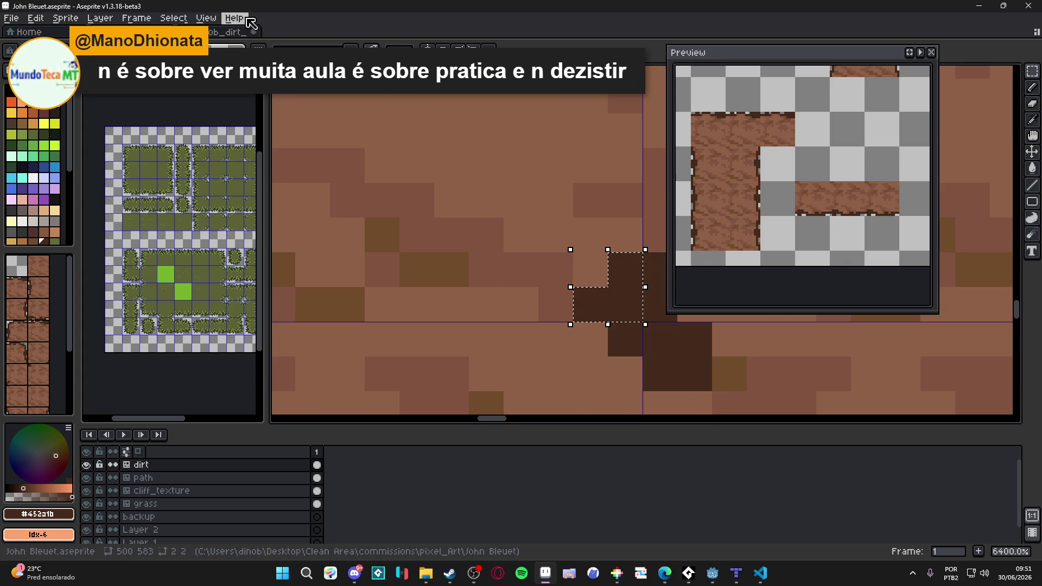
key(ctrl+Tab)
scroll(482, 189, up, 6)
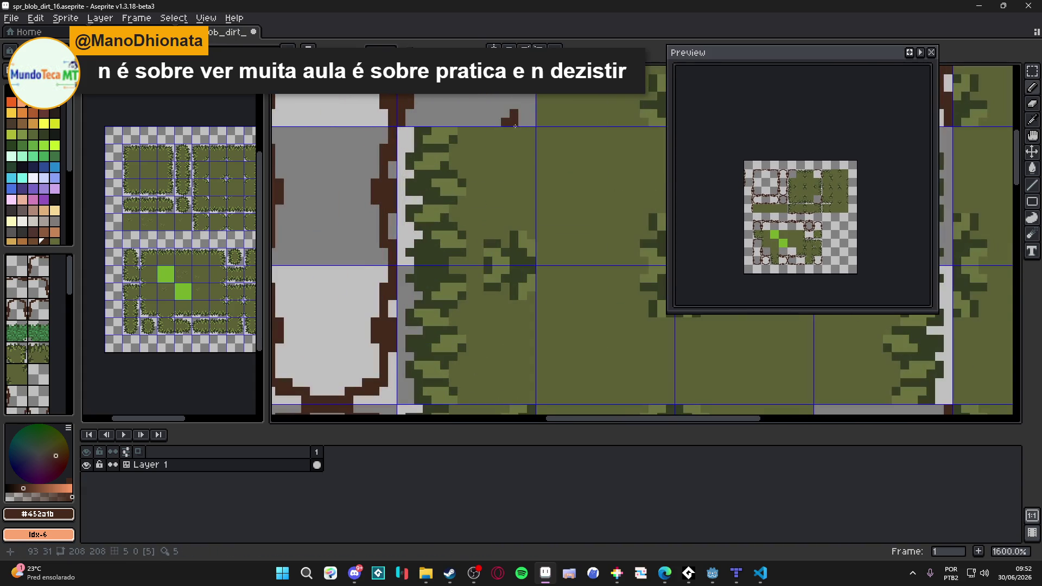
scroll(547, 162, down, 5)
drag(547, 162, 511, 215)
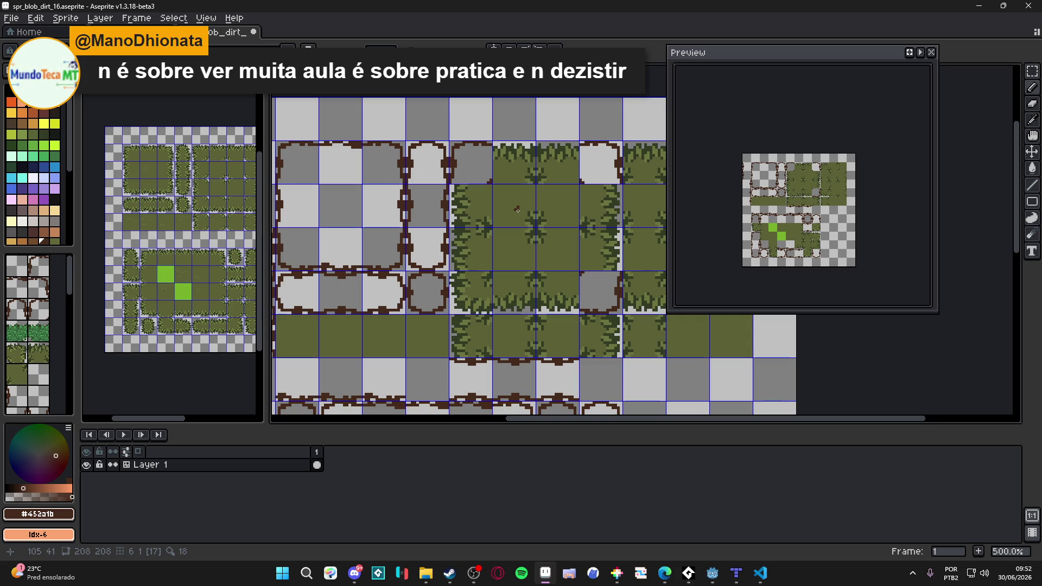
scroll(504, 201, down, 1)
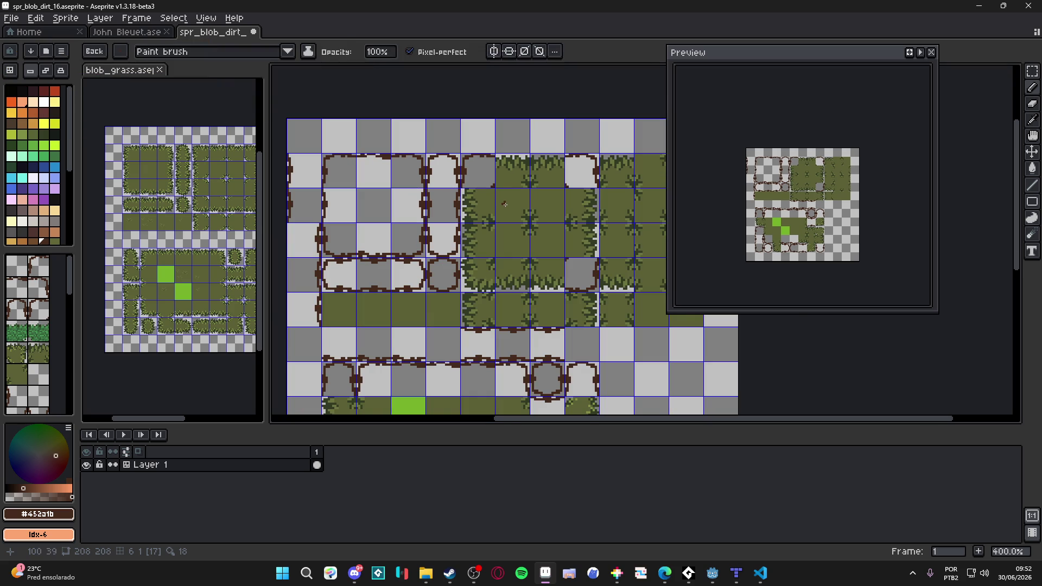
key(m)
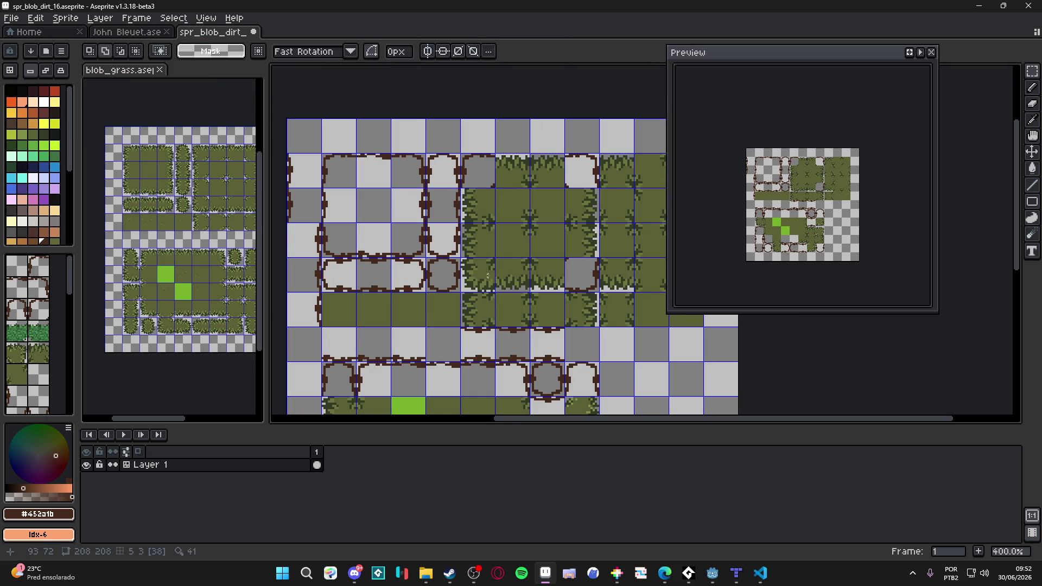
click(486, 276)
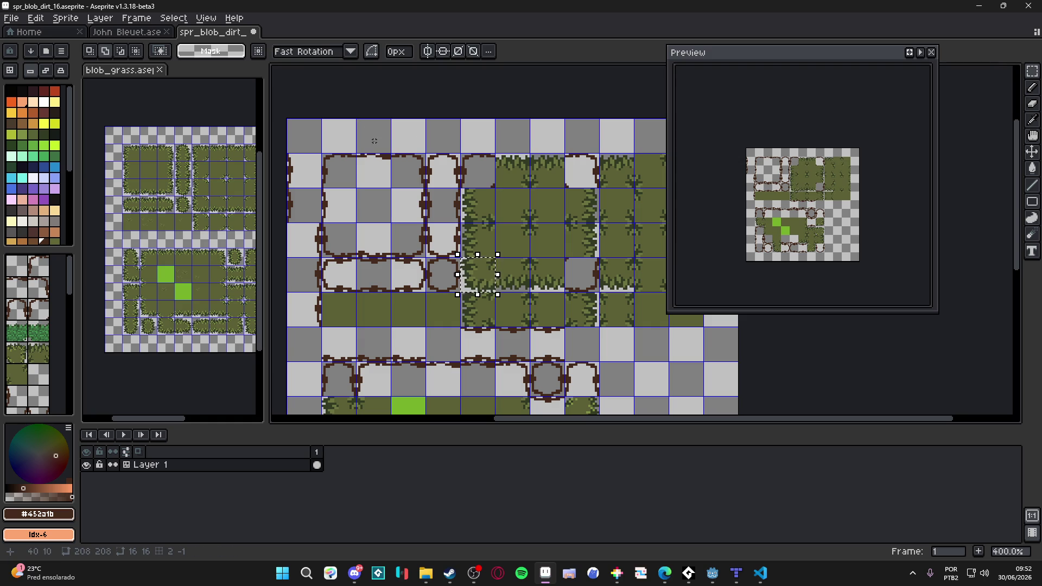
key(Delete)
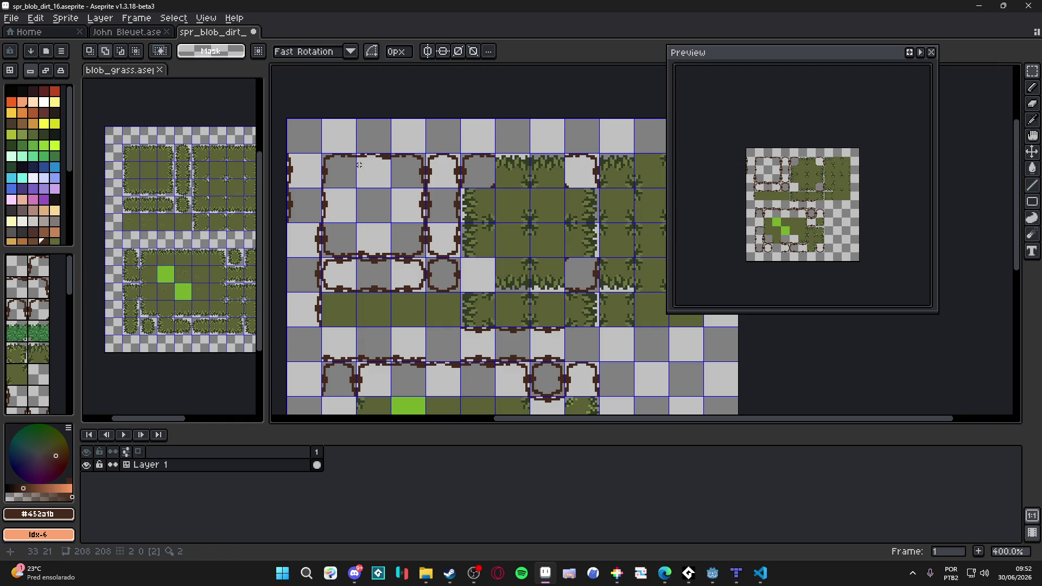
Select a tile on the blob sheet, move it, then drop it and deselect.
key(ctrl+shift+Tab)
scroll(428, 268, down, 2)
drag(428, 268, 506, 211)
key(ctrl+Tab)
scroll(326, 230, up, 1)
mouse_move(326, 231)
mouse_down()
mouse_move(358, 244)
mouse_move(337, 217)
mouse_move(344, 249)
mouse_move(525, 295)
mouse_move(474, 323)
mouse_up()
scroll(520, 303, up, 5)
scroll(474, 323, down, 5)
key(ctrl+d)
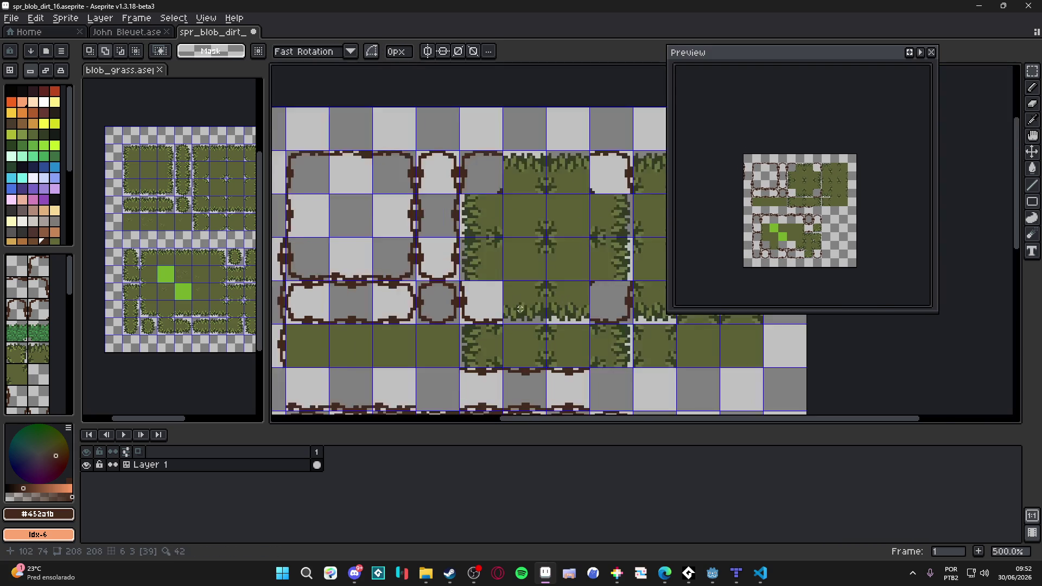
Compare the John Bleuet dirt tileset with the blob sheet.
key(ctrl+shift+Tab)
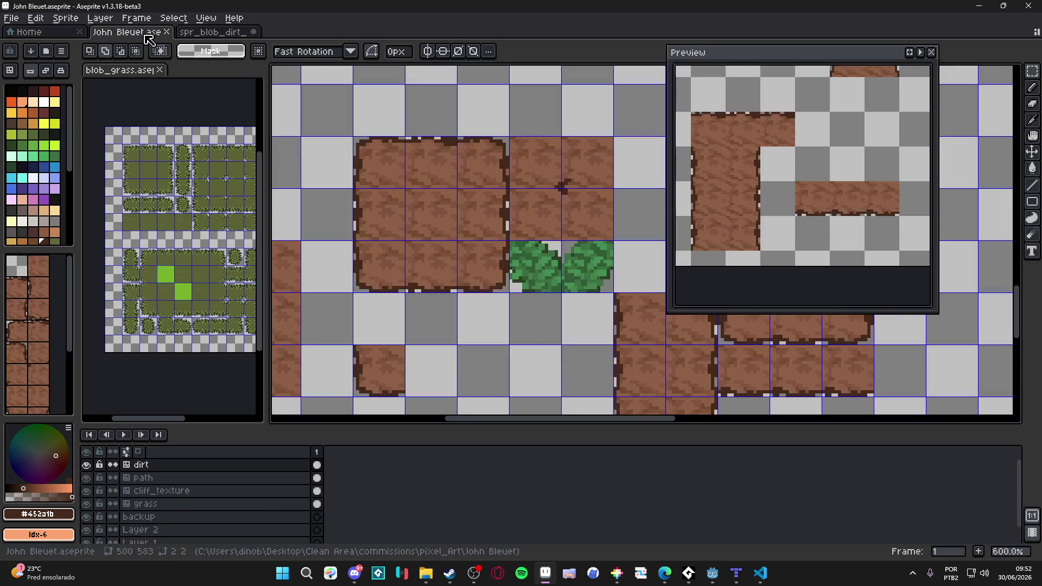
scroll(552, 187, up, 2)
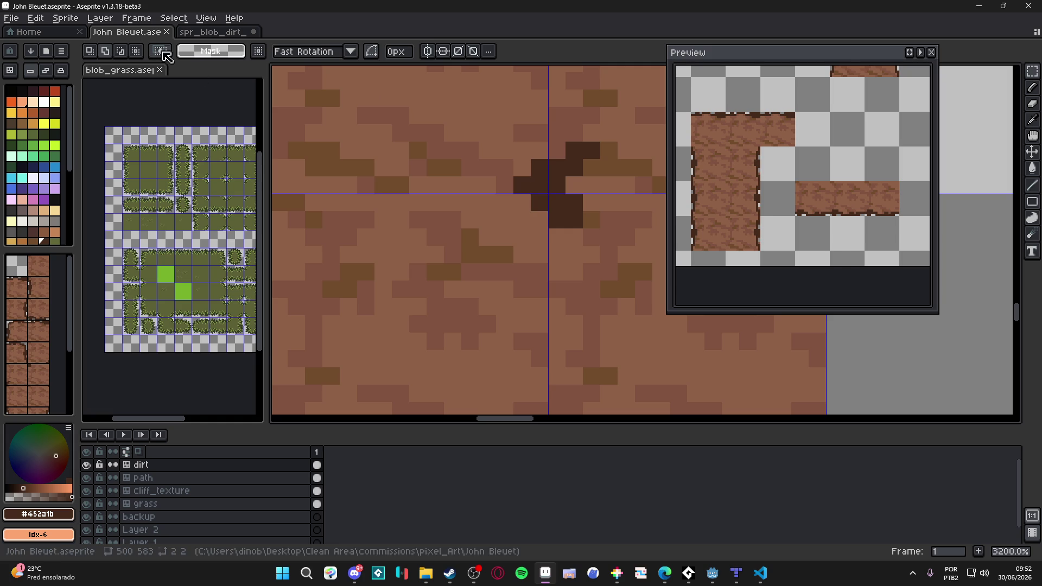
click(213, 32)
scroll(511, 285, up, 1)
scroll(510, 285, up, 2)
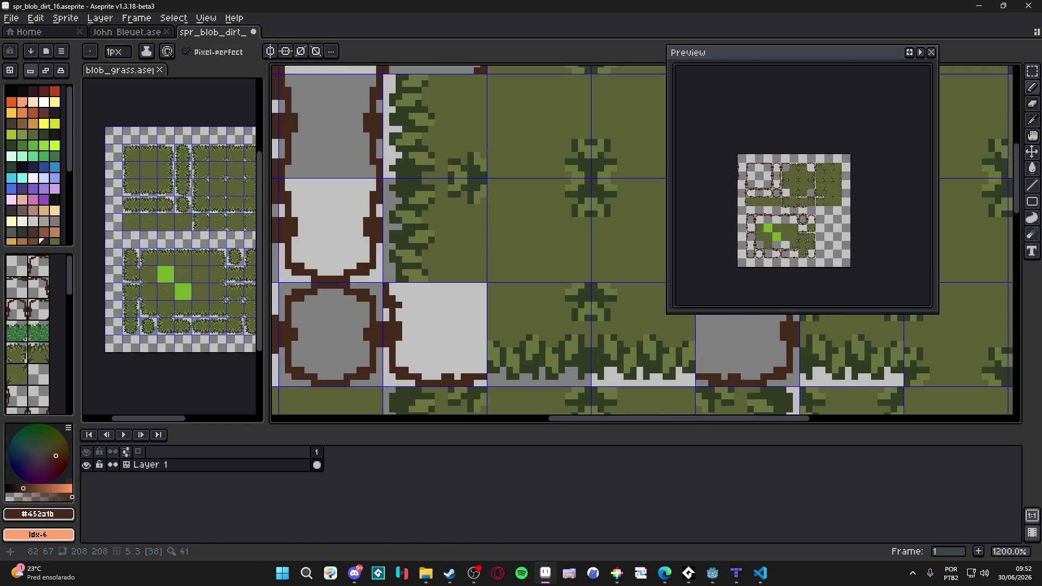
scroll(510, 286, up, 1)
scroll(510, 278, down, 5)
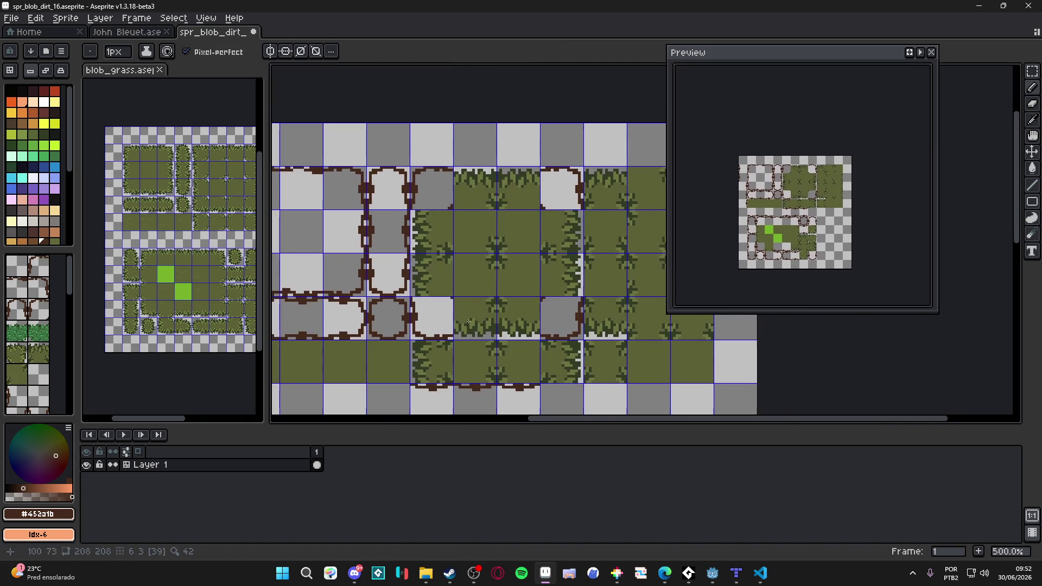
Select the dark crack pixels in John Bleuet with the magic wand and marquee.
click(140, 34)
key(w)
click(578, 216)
key(ctrl+d)
click(574, 203)
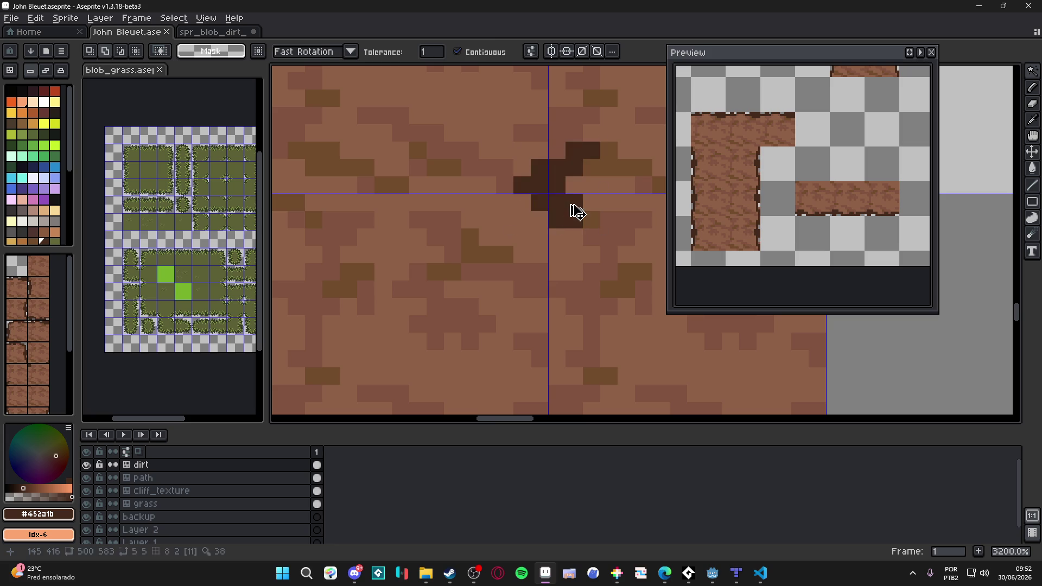
key(m)
click(574, 203)
drag(574, 202, 570, 220)
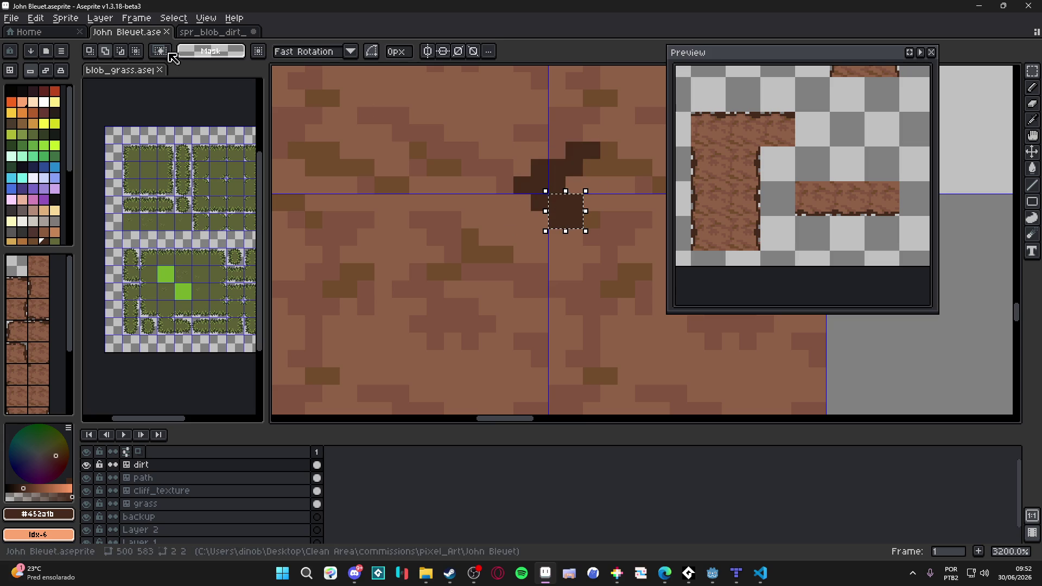
Change the tilemap editing mode on the blob sheet.
click(212, 33)
scroll(524, 215, up, 4)
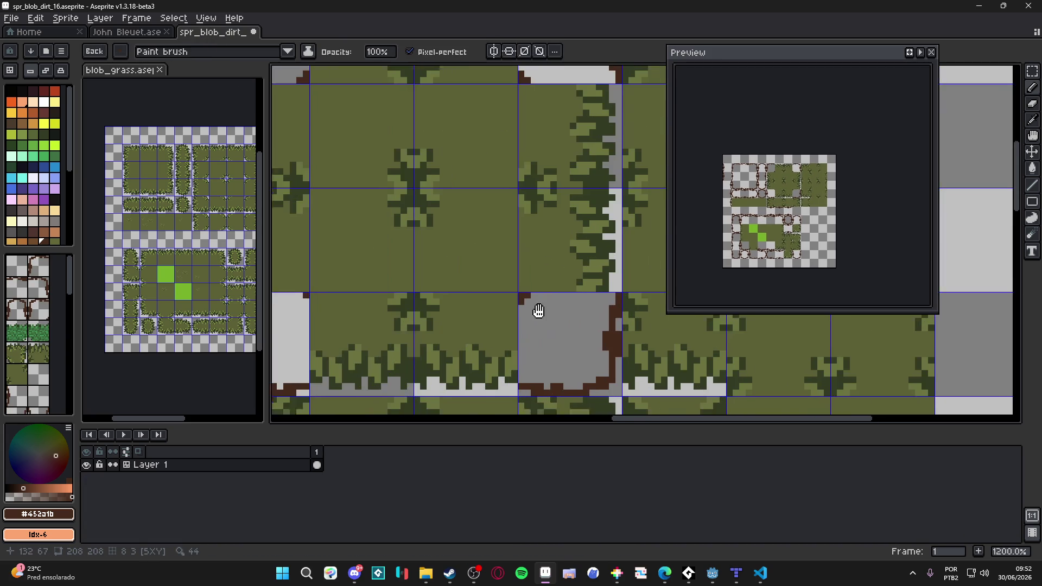
click(46, 70)
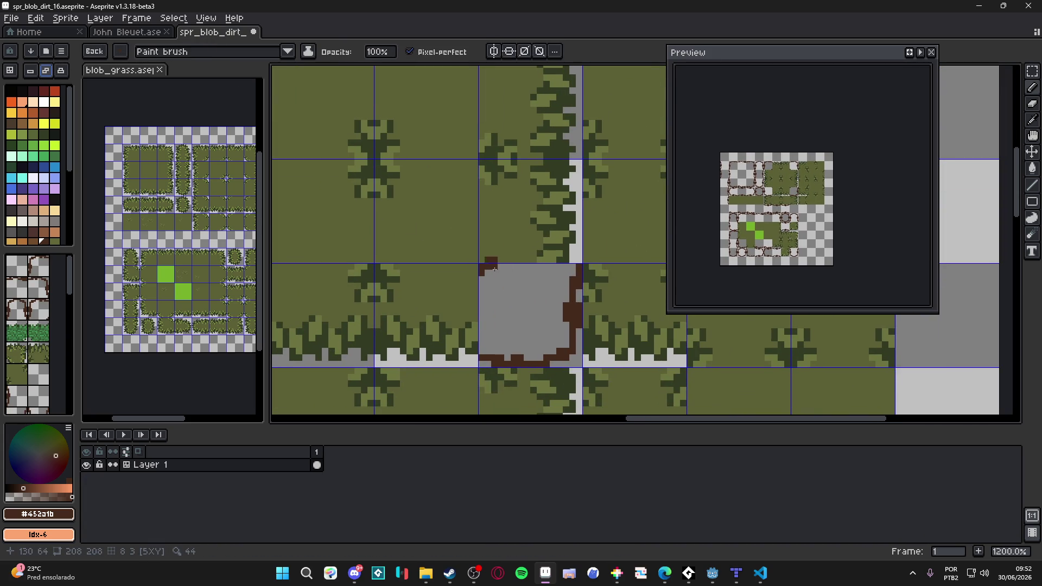
scroll(488, 273, down, 5)
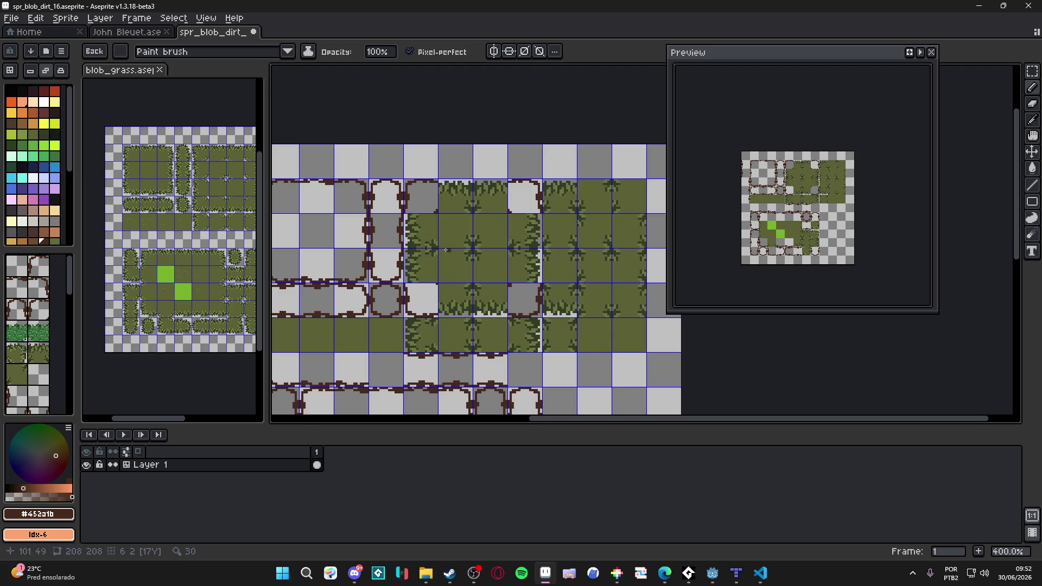
Marquee-select the stepped dark crack shape in John Bleuet.
click(140, 33)
scroll(499, 200, down, 1)
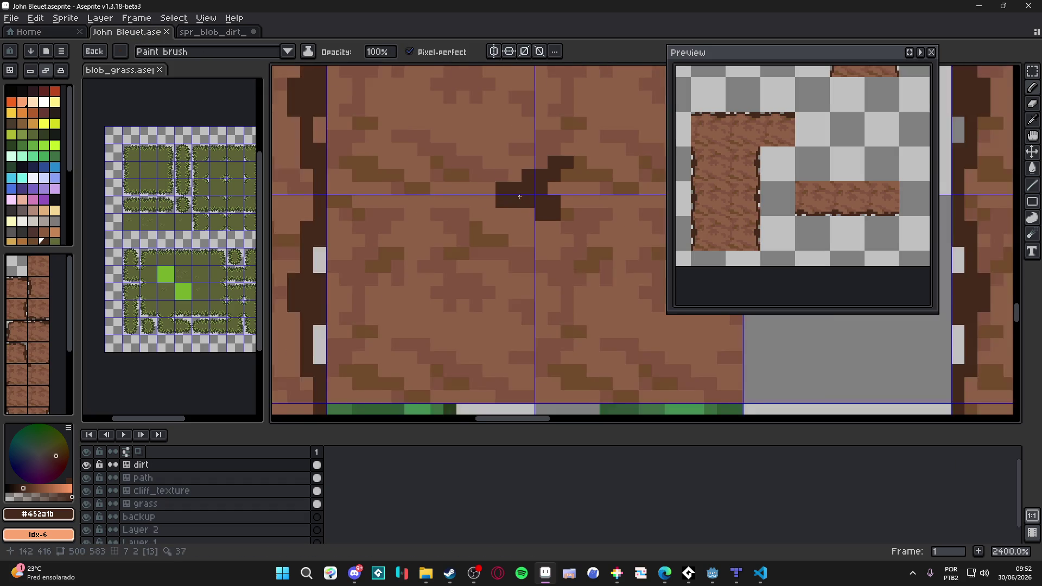
scroll(509, 205, up, 1)
key(m)
scroll(534, 190, up, 1)
mouse_move(559, 163)
mouse_down()
mouse_move(532, 164)
mouse_move(537, 191)
mouse_move(500, 228)
mouse_up()
scroll(534, 187, up, 1)
key(b)
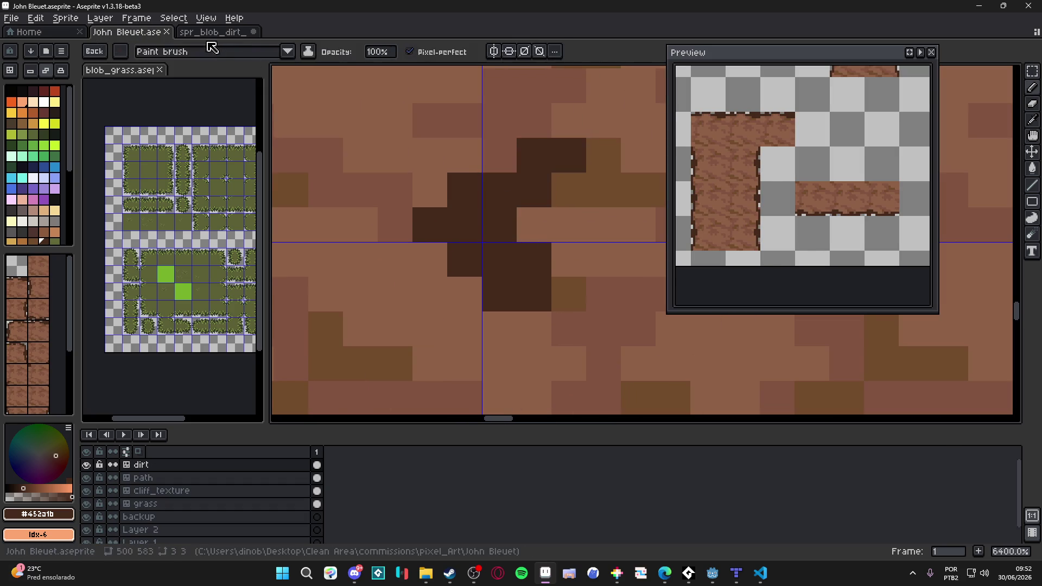
Pick the pencil on the blob sheet and line up its view with the reference crack.
key(ctrl+Tab)
scroll(493, 198, up, 3)
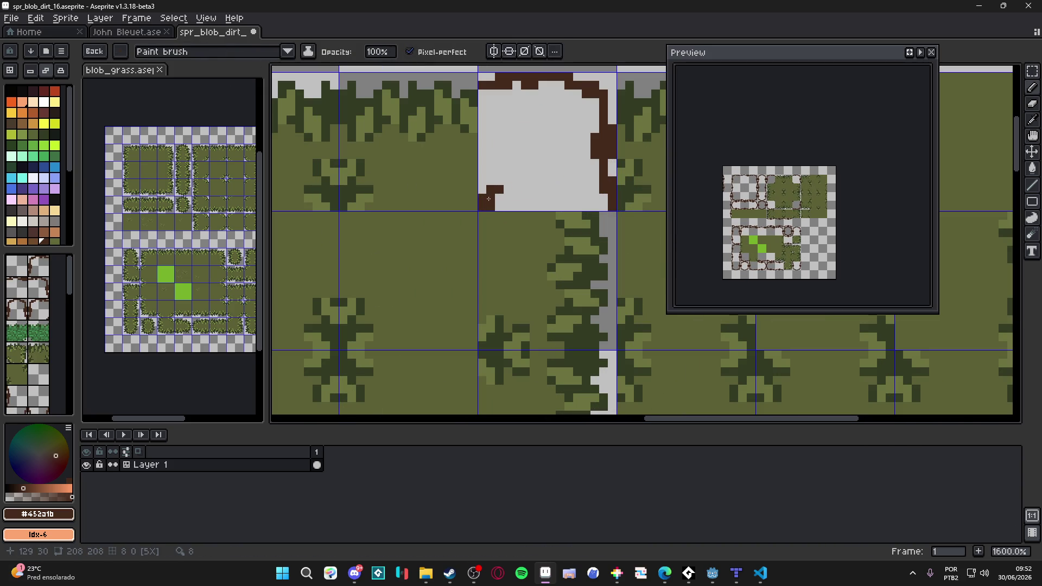
key(e)
key(b)
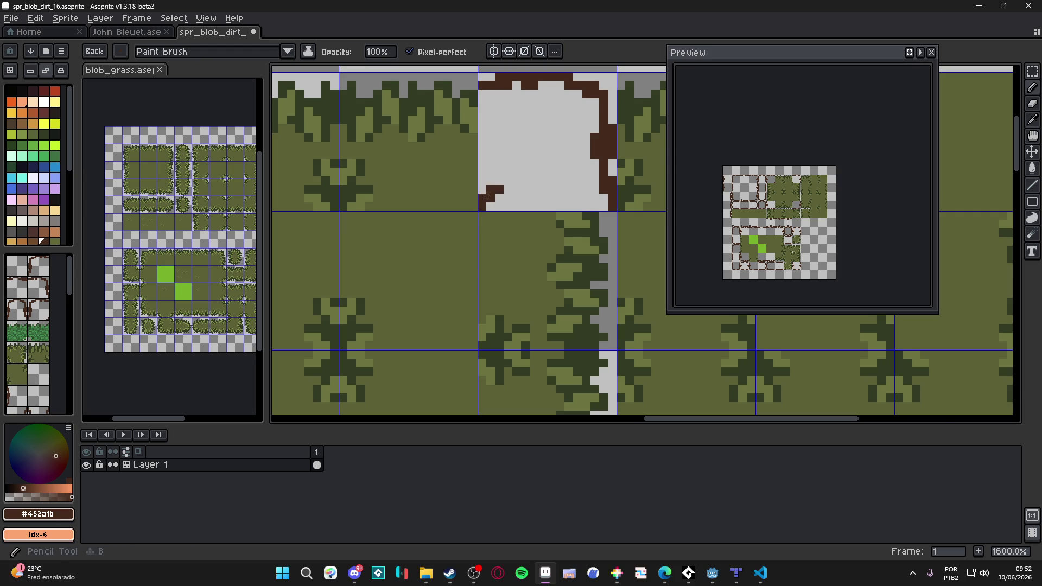
scroll(496, 195, down, 2)
key(ctrl+Tab)
scroll(415, 156, down, 2)
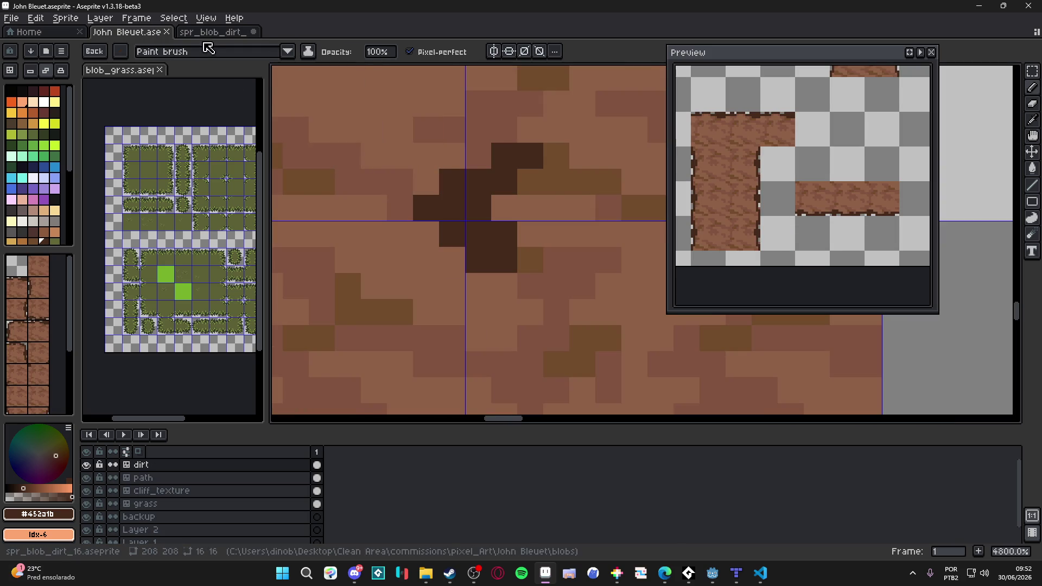
key(ctrl+Tab)
scroll(478, 196, down, 2)
scroll(478, 196, up, 3)
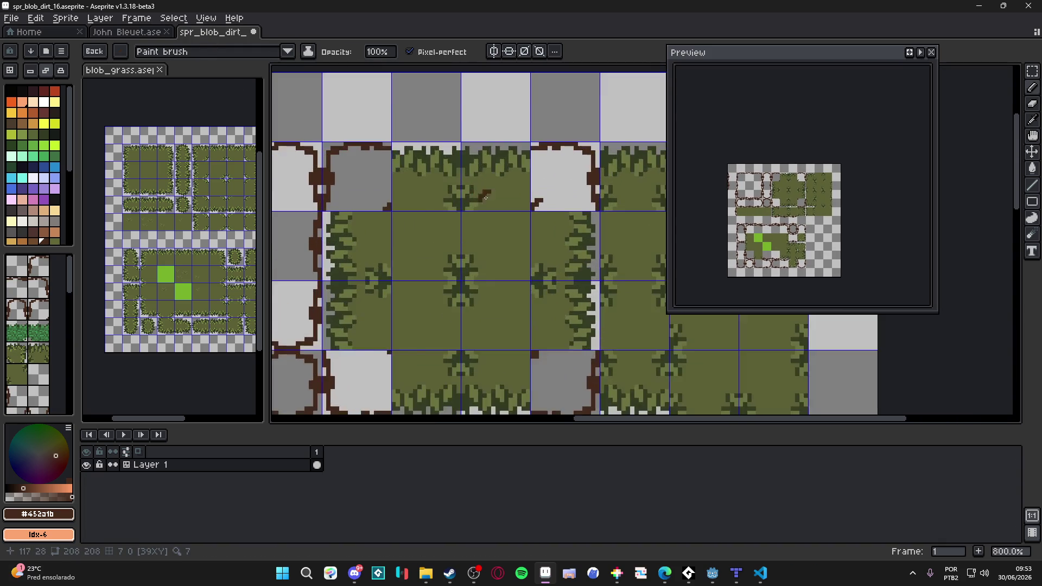
scroll(488, 196, down, 2)
drag(497, 203, 499, 196)
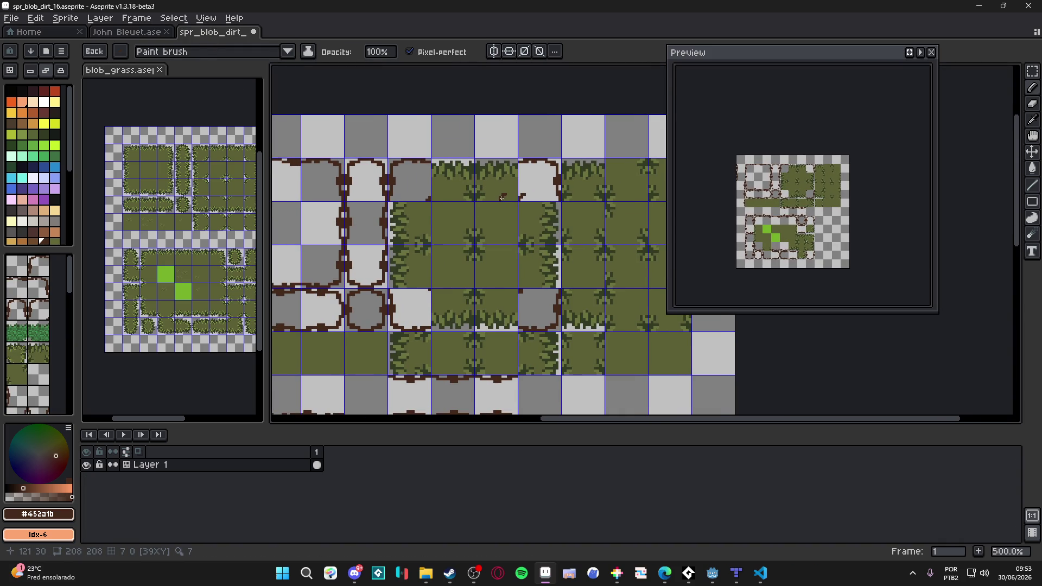
Recheck the crack in John Bleuet, then come back to the blob sheet.
key(ctrl+Tab)
scroll(507, 273, down, 5)
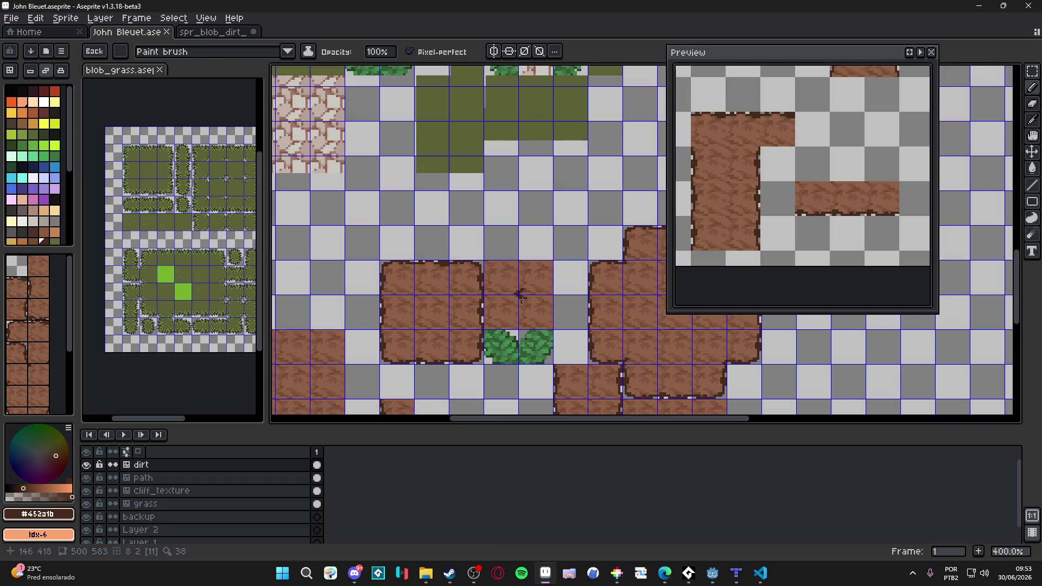
drag(507, 273, 505, 273)
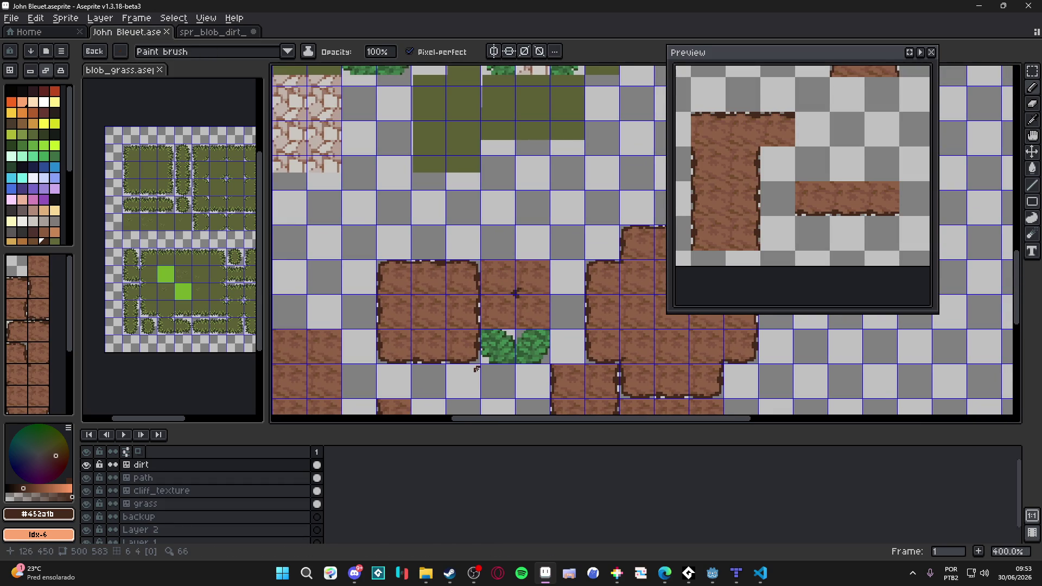
key(ctrl+Tab)
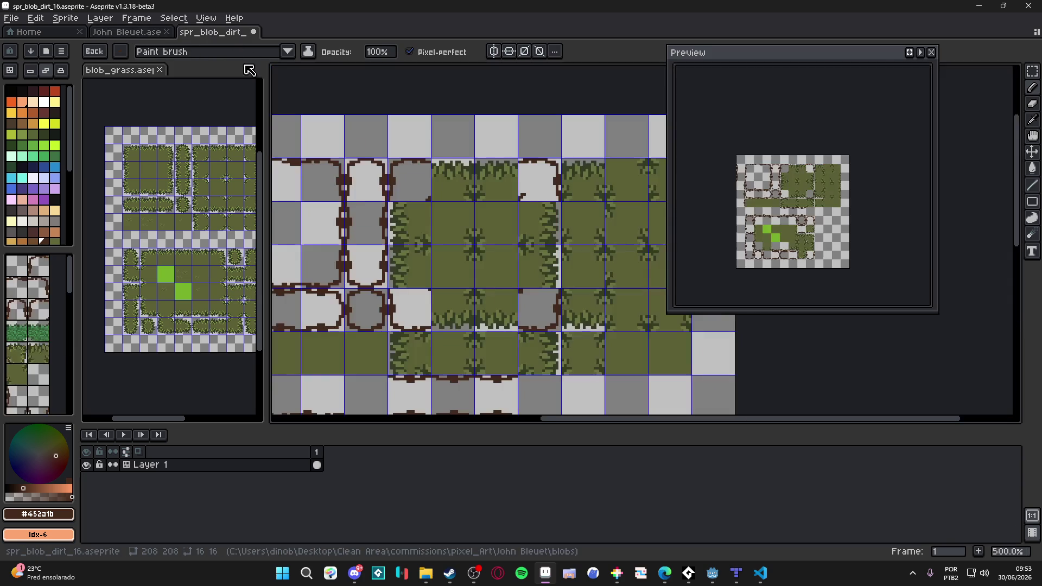
scroll(477, 220, down, 1)
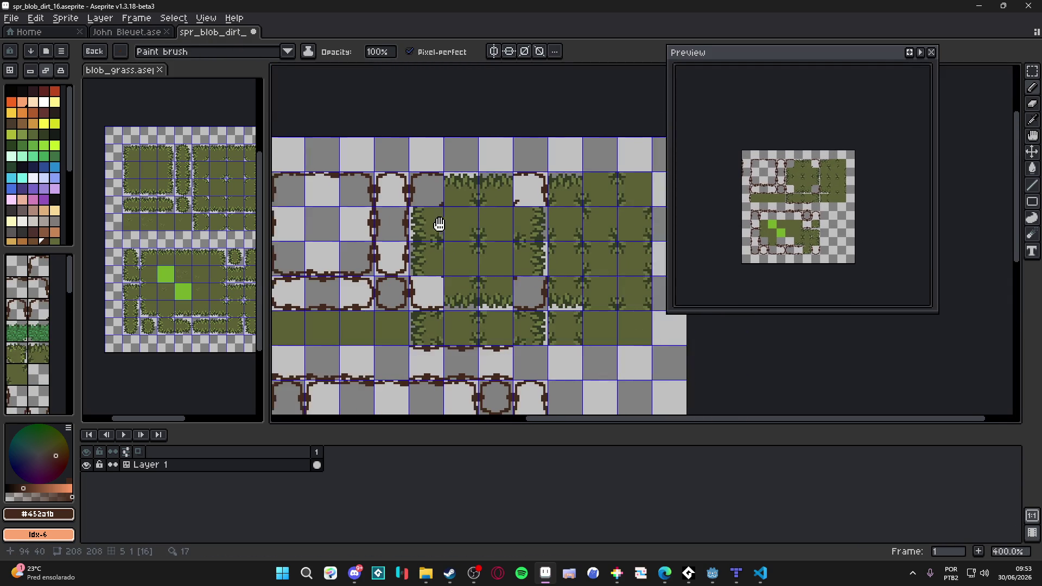
scroll(502, 291, up, 3)
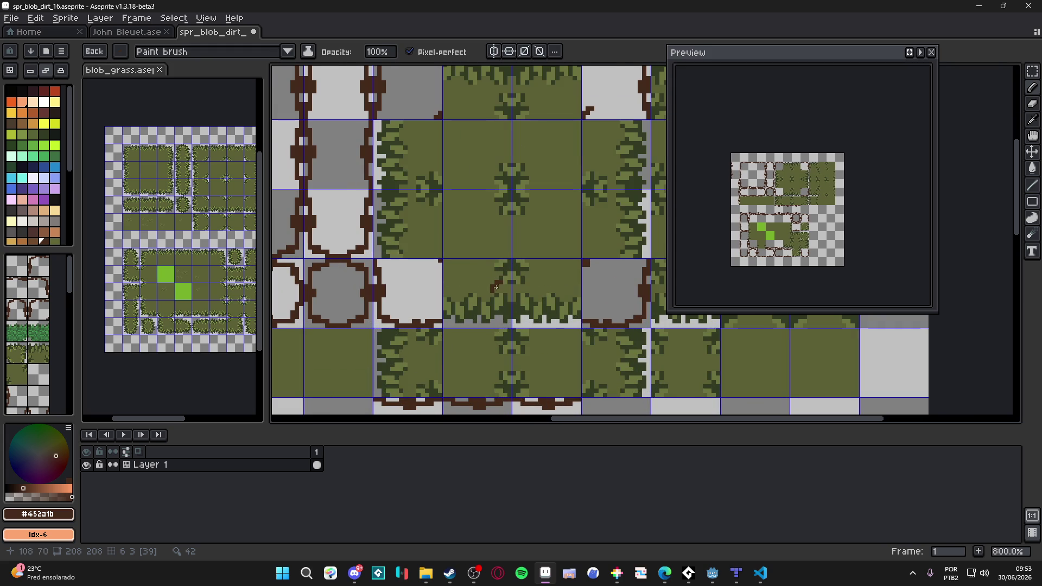
Marquee-select and delete another grass tile on the blob sheet.
key(m)
drag(483, 288, 491, 296)
key(Delete)
scroll(491, 296, left, 2)
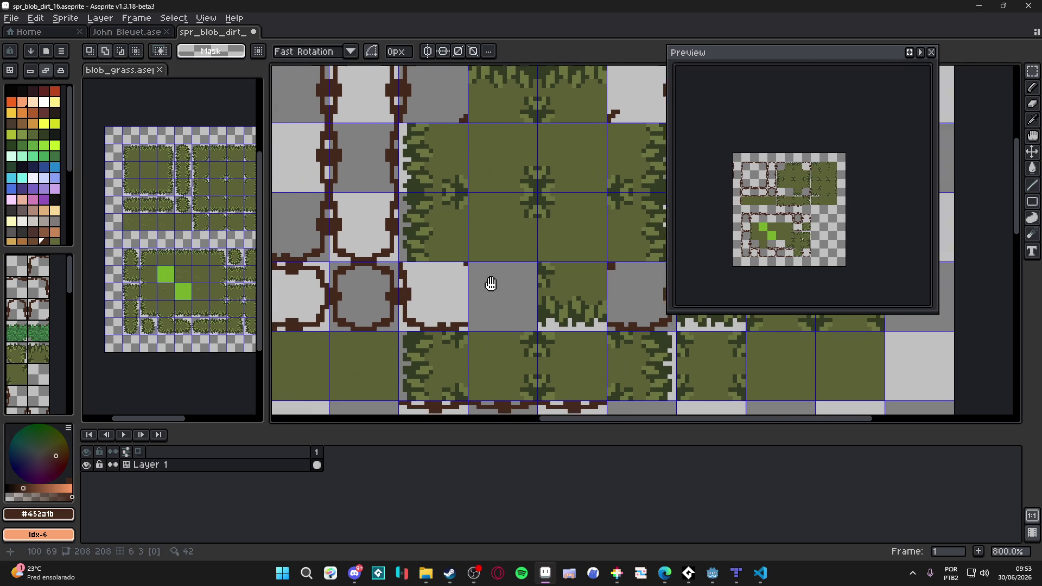
key(ctrl+z)
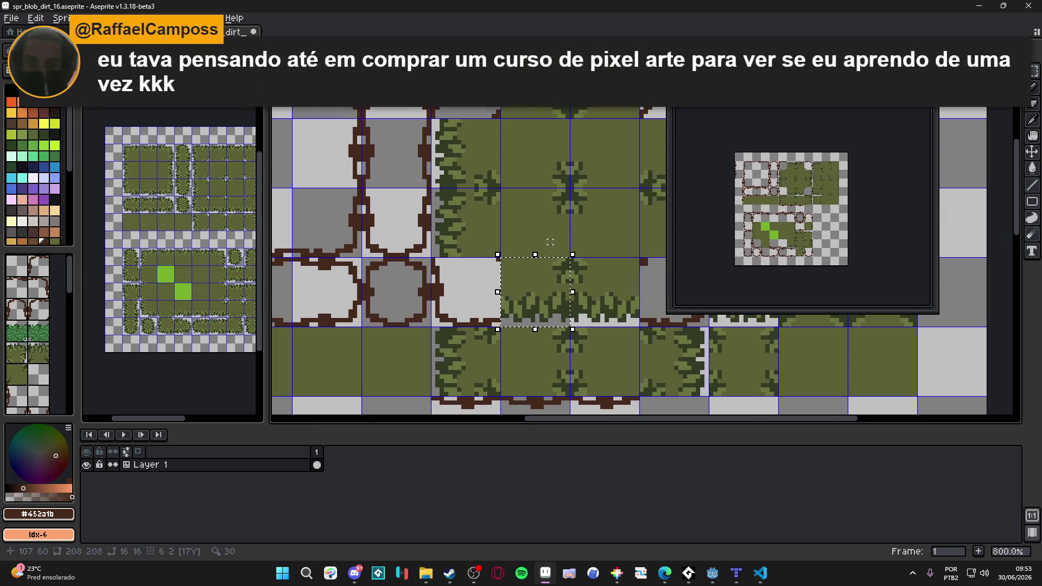
mouse_move(480, 247)
mouse_down()
mouse_move(482, 232)
mouse_move(446, 196)
mouse_up()
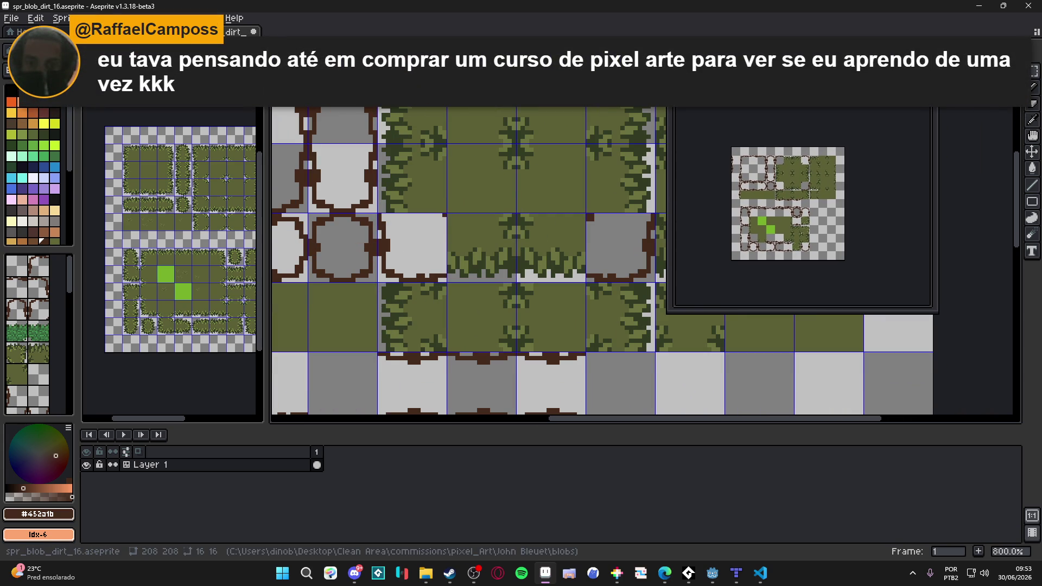
key(ctrl+d)
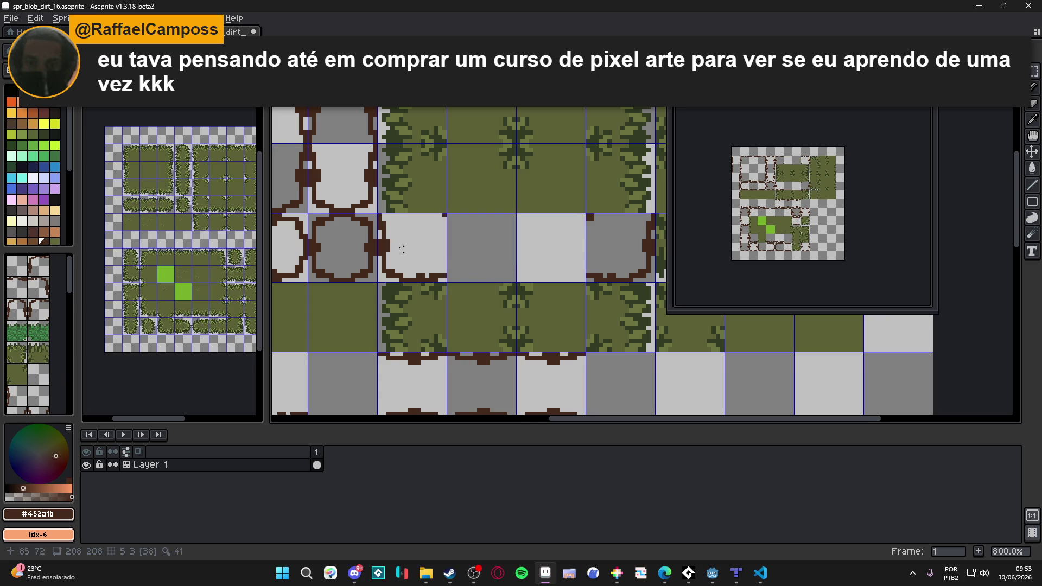
scroll(383, 241, down, 2)
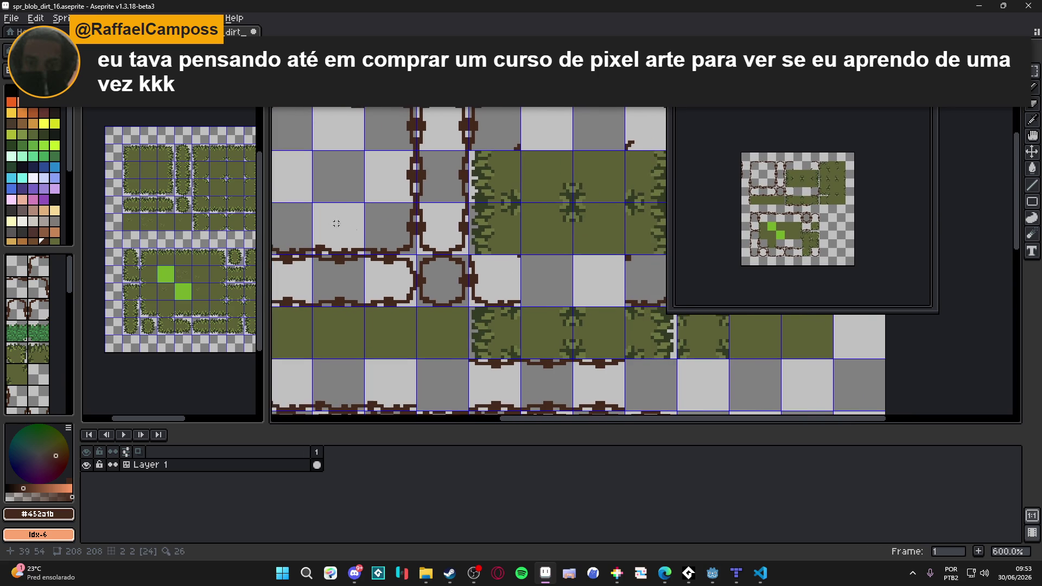
key(ctrl+z)
key(ctrl+y)
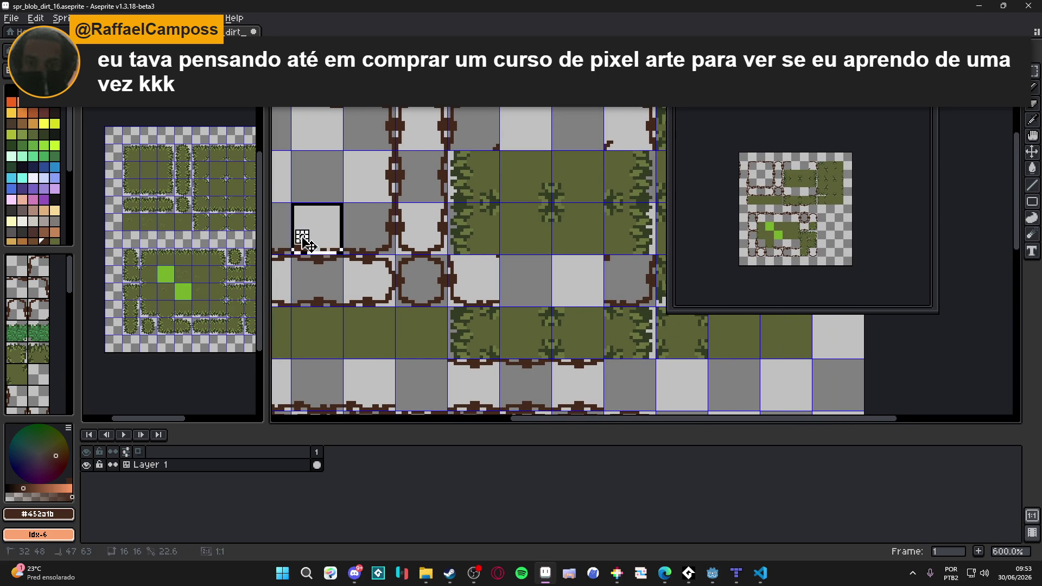
click(520, 299)
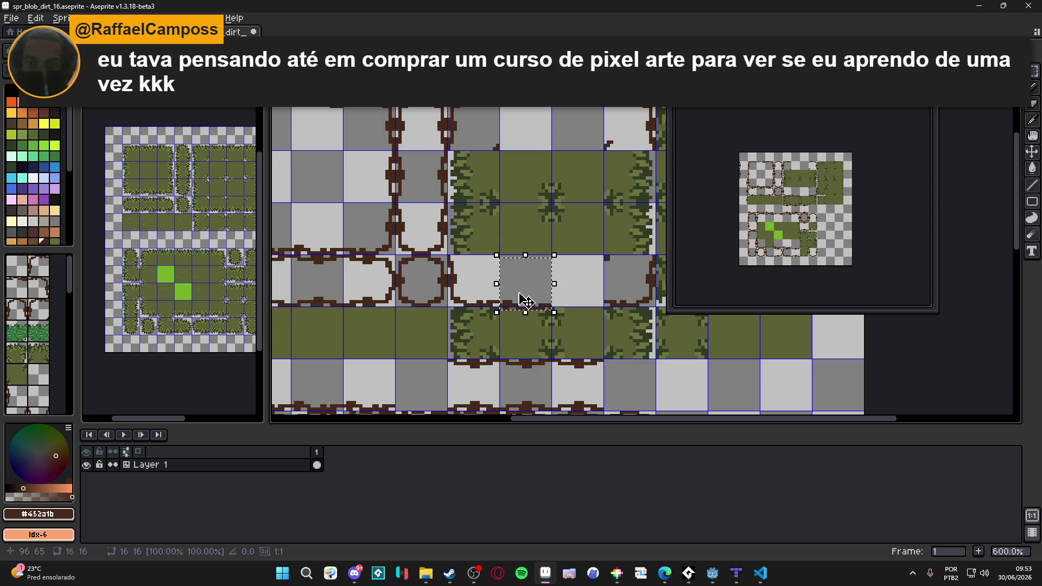
scroll(521, 300, up, 6)
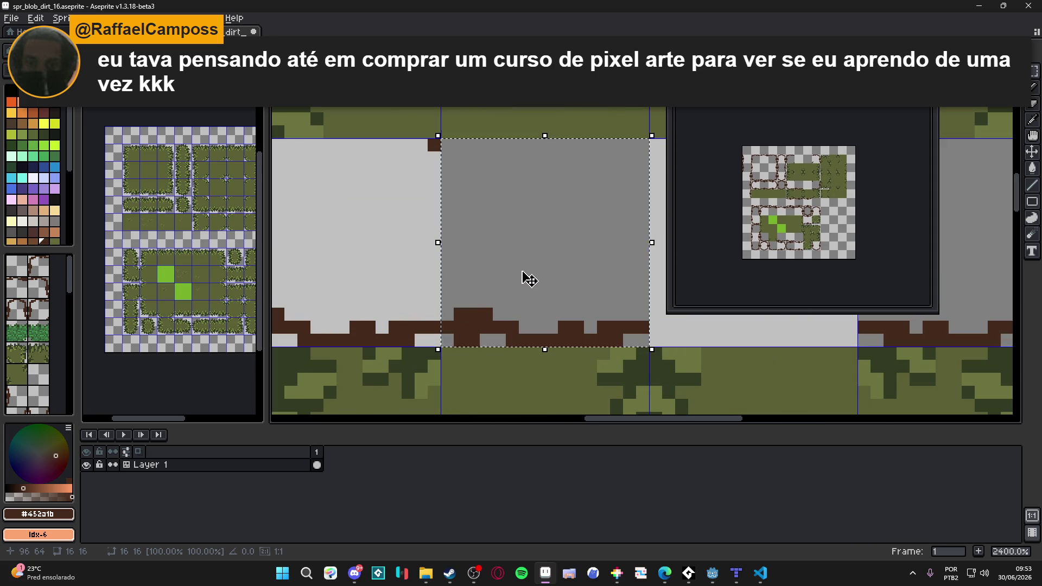
scroll(522, 278, down, 6)
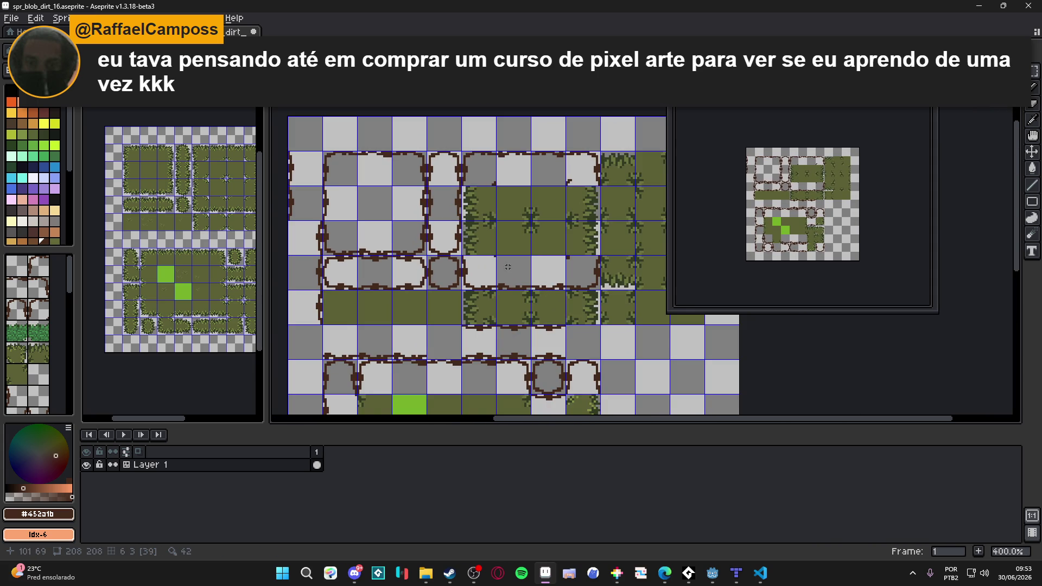
Pencil a dark-brown dirt pixel onto the cleared tile's top edge.
key(ctrl+Tab)
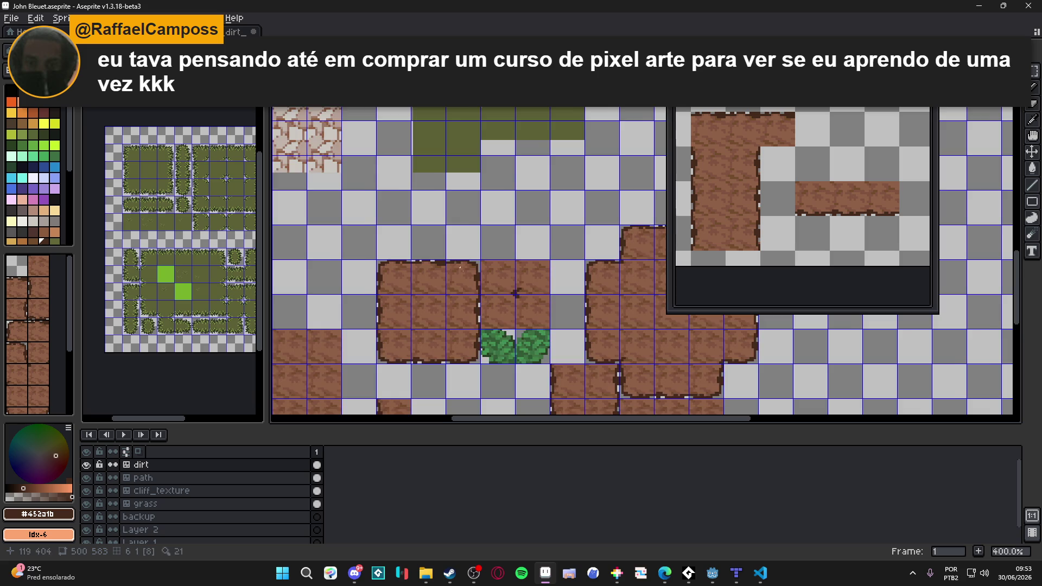
scroll(515, 293, up, 2)
key(ctrl+Tab)
scroll(535, 250, up, 3)
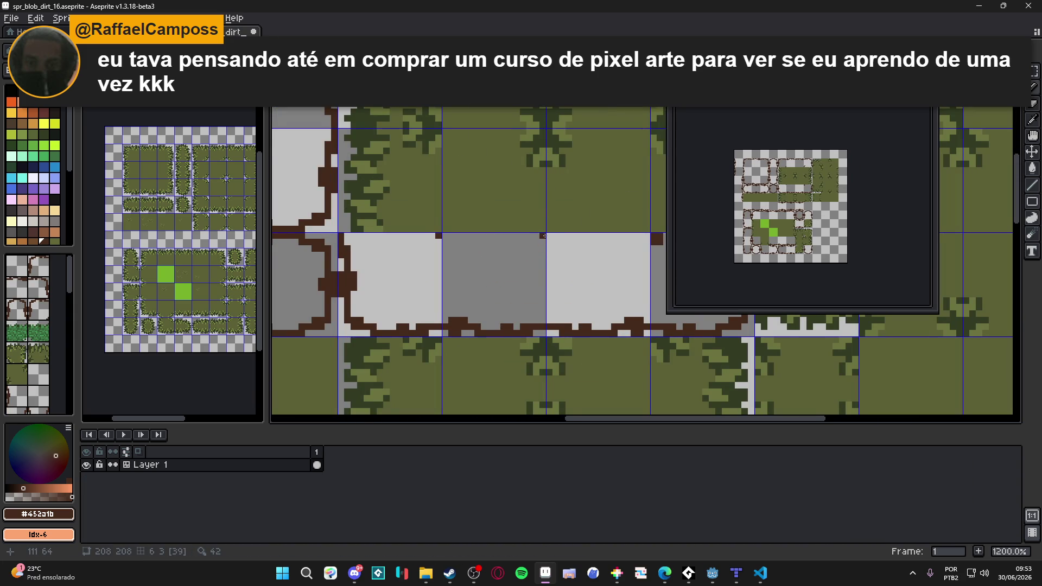
scroll(538, 250, right, 1)
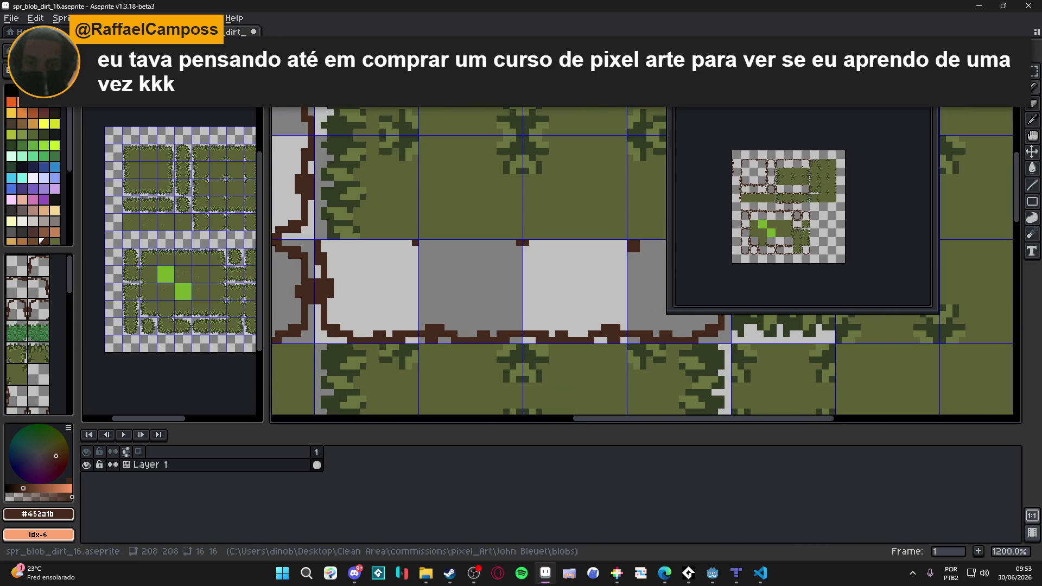
click(529, 248)
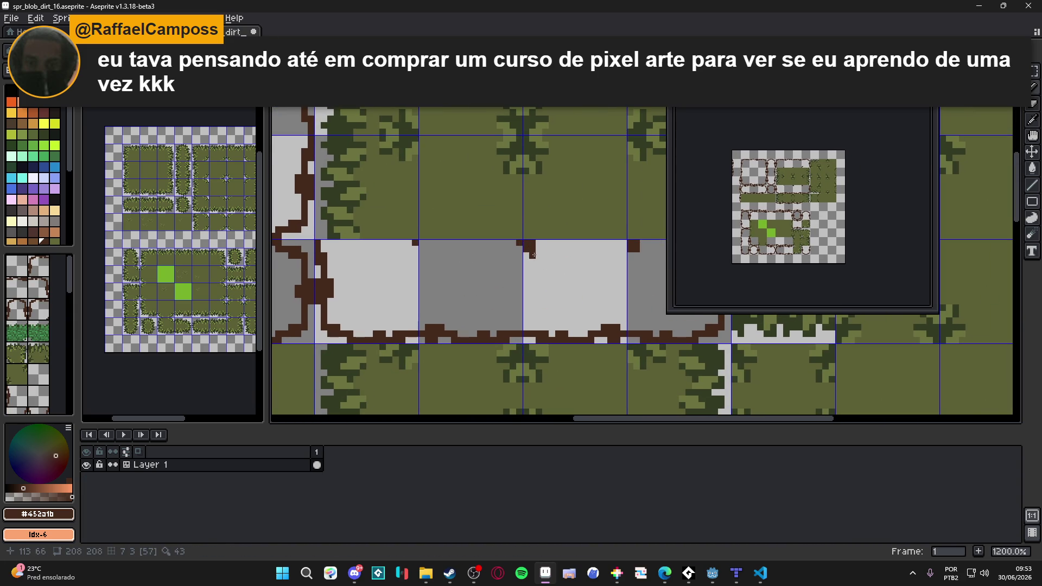
scroll(533, 255, down, 5)
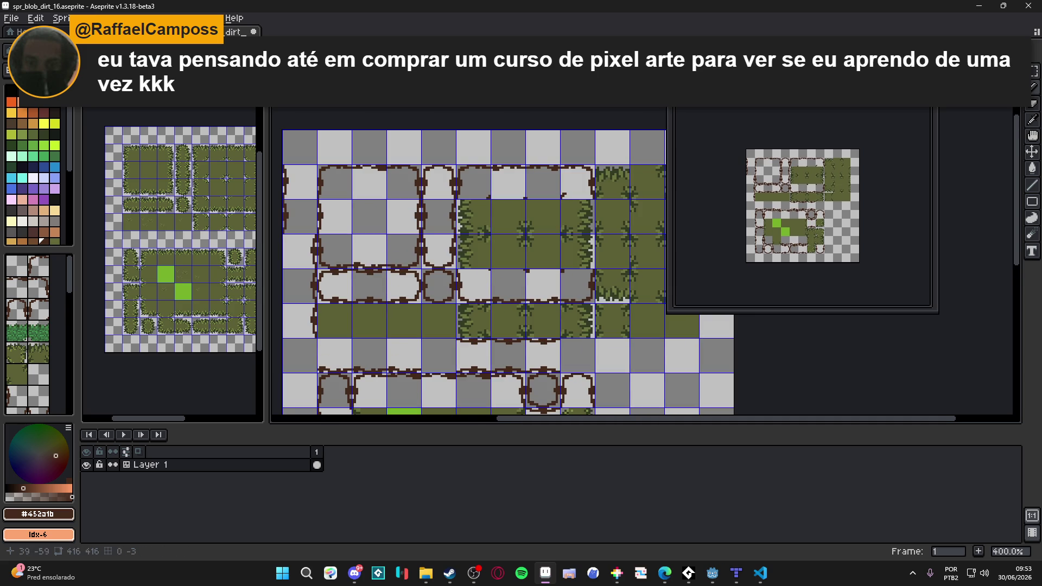
Copy the small brown dirt notch one tile to the left with a Ctrl+drag.
key(ctrl+Tab)
key(ctrl+shift+Tab)
scroll(450, 158, up, 1)
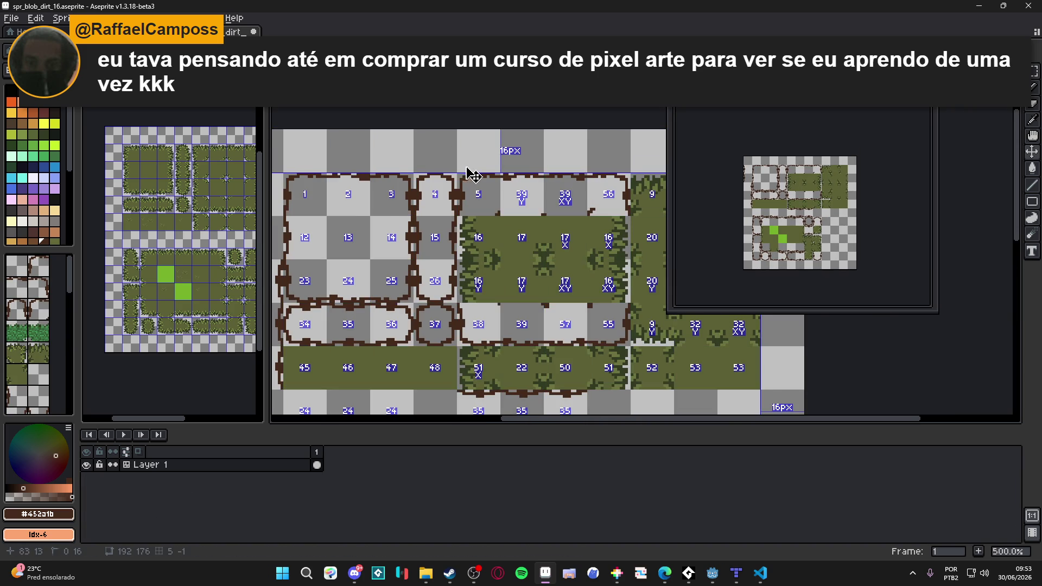
key(ctrl+Tab)
key(ctrl+shift+Tab)
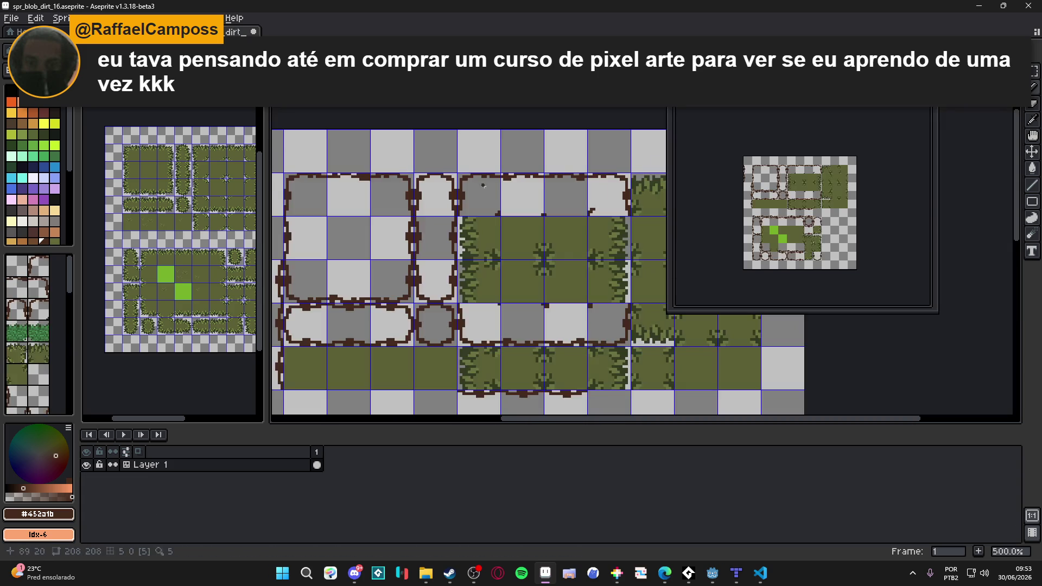
scroll(553, 226, up, 4)
scroll(618, 200, up, 1)
click(630, 198)
mouse_move(634, 200)
mouse_down()
mouse_move(462, 197)
mouse_move(495, 204)
mouse_up()
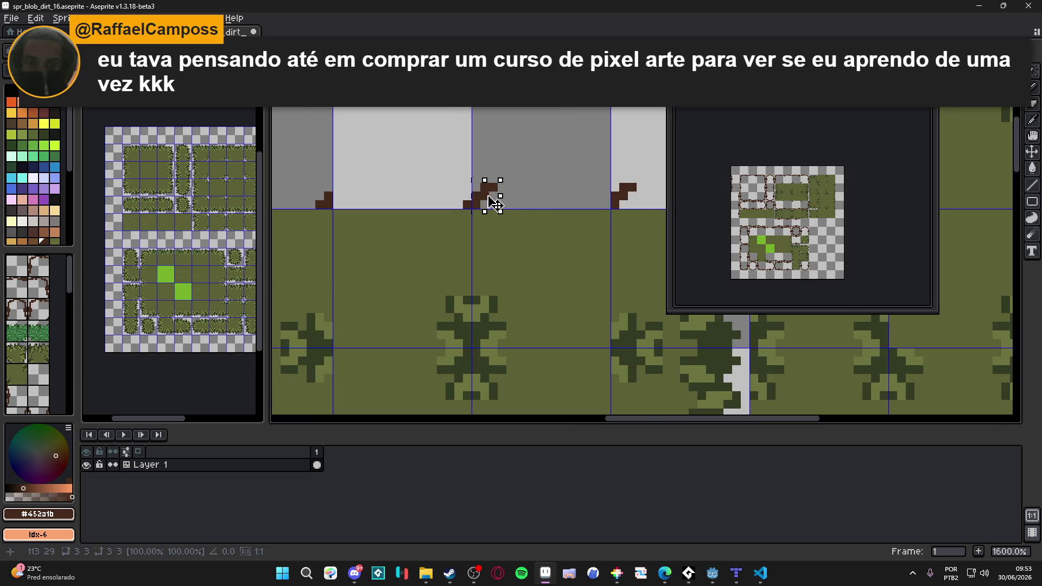
Save spr_blob_dirt_16 with Ctrl+S.
scroll(491, 204, down, 4)
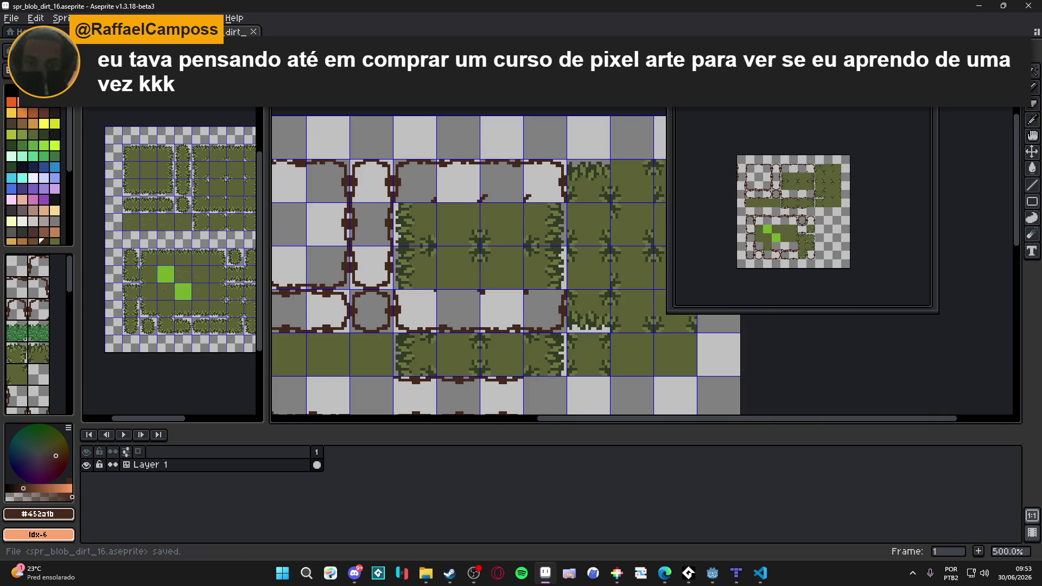
key(ctrl+Tab)
key(ctrl+Tab)
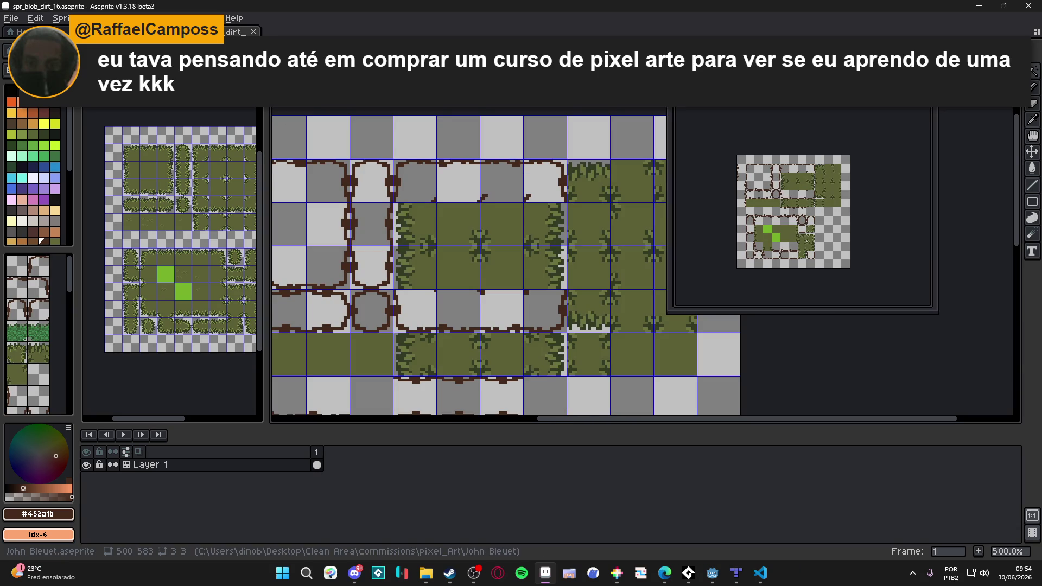
key(ctrl+Tab)
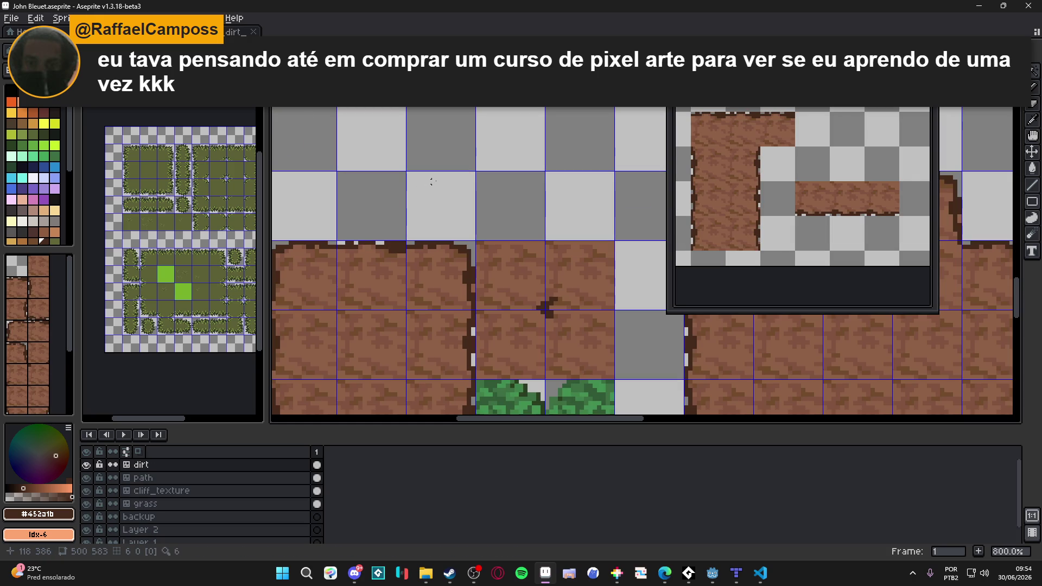
key(ctrl+Tab)
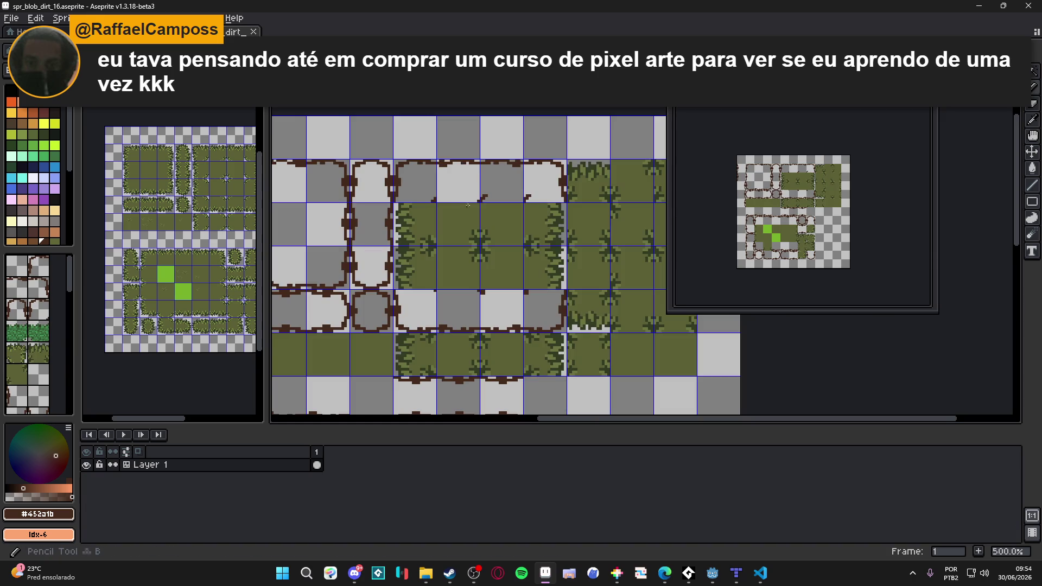
scroll(490, 189, up, 7)
scroll(490, 188, down, 8)
key(ctrl+s)
key(ctrl)
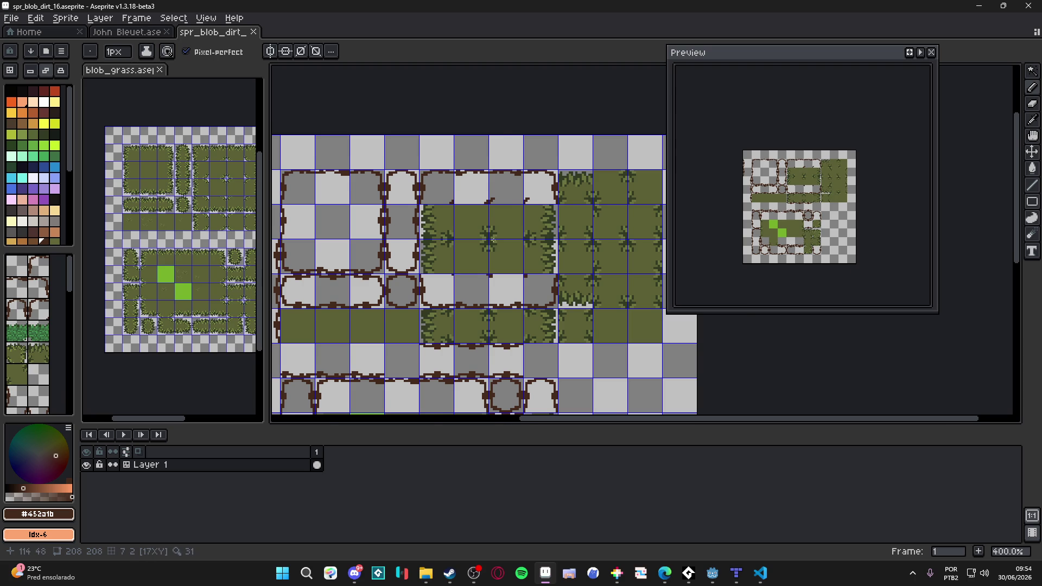
Clear a 2x2 block of grass tiles to transparency with the rectangular marquee.
scroll(492, 240, up, 1)
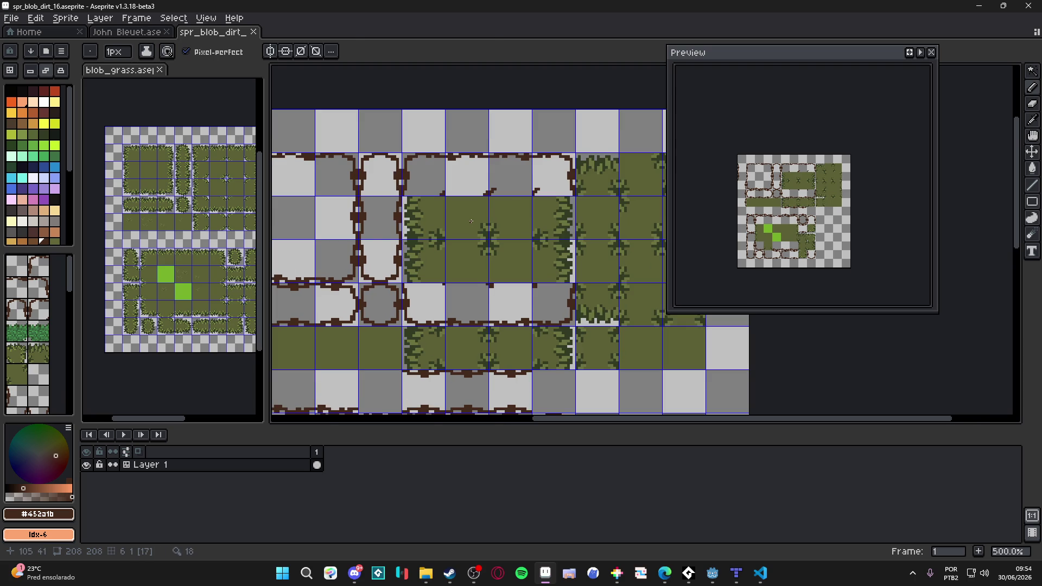
key(m)
drag(470, 221, 507, 260)
key(Delete)
Move a small cluster of dirt notch pixels up and commit the moved block.
scroll(474, 188, up, 2)
scroll(475, 189, up, 2)
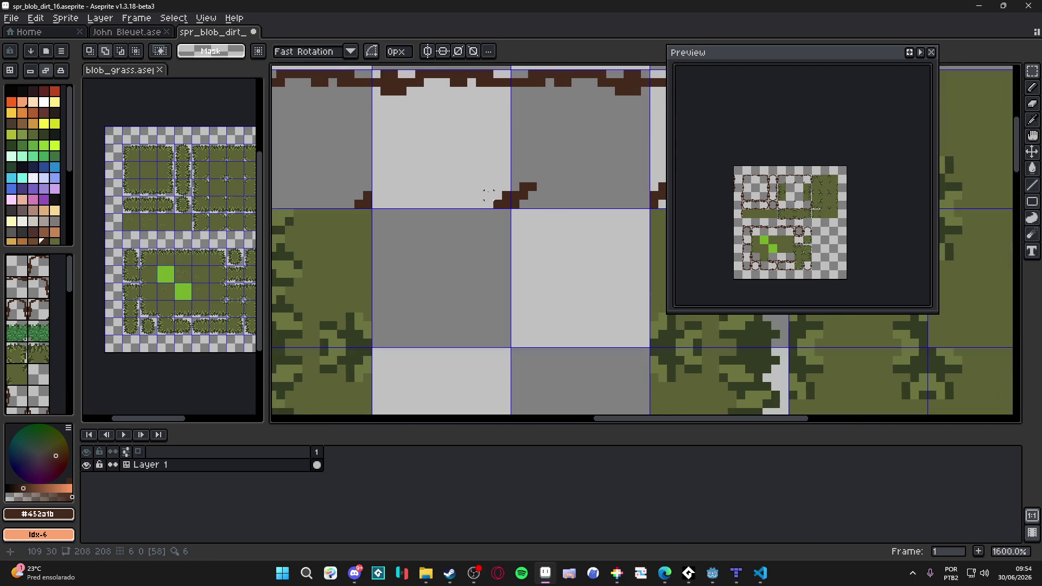
mouse_move(484, 182)
mouse_down()
mouse_move(509, 205)
mouse_move(497, 400)
mouse_move(504, 300)
mouse_up()
click(521, 184)
mouse_move(522, 185)
mouse_down()
mouse_move(503, 200)
mouse_move(525, 202)
mouse_move(533, 298)
mouse_move(487, 319)
mouse_move(476, 302)
mouse_move(500, 332)
mouse_move(500, 308)
mouse_up()
scroll(532, 298, down, 3)
key(Return)
Shift another dirt cluster up one tile and move a single dirt pixel upward.
scroll(518, 201, up, 1)
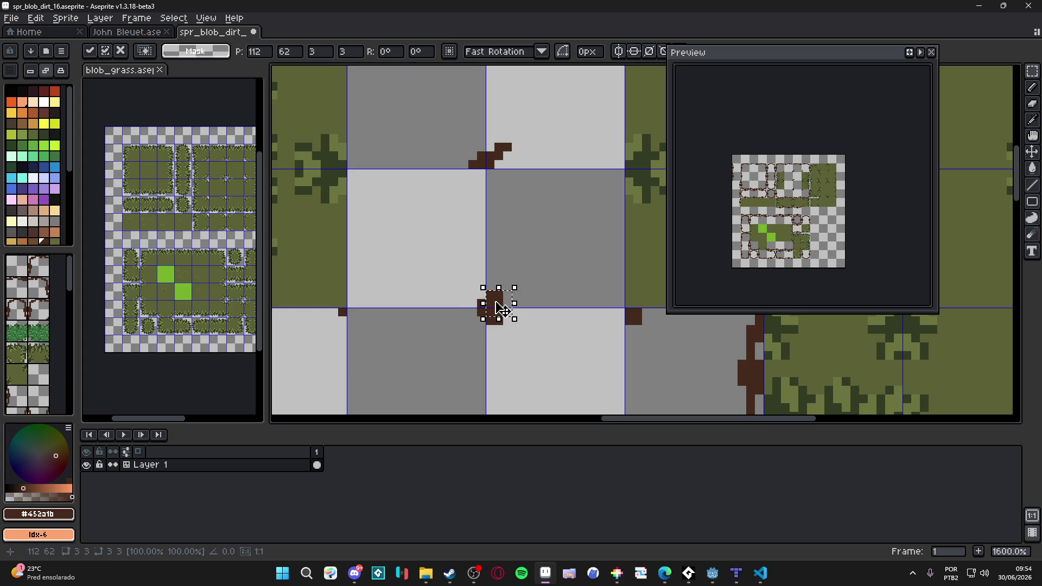
scroll(502, 307, down, 4)
scroll(504, 308, up, 3)
drag(504, 321, 503, 222)
key(Return)
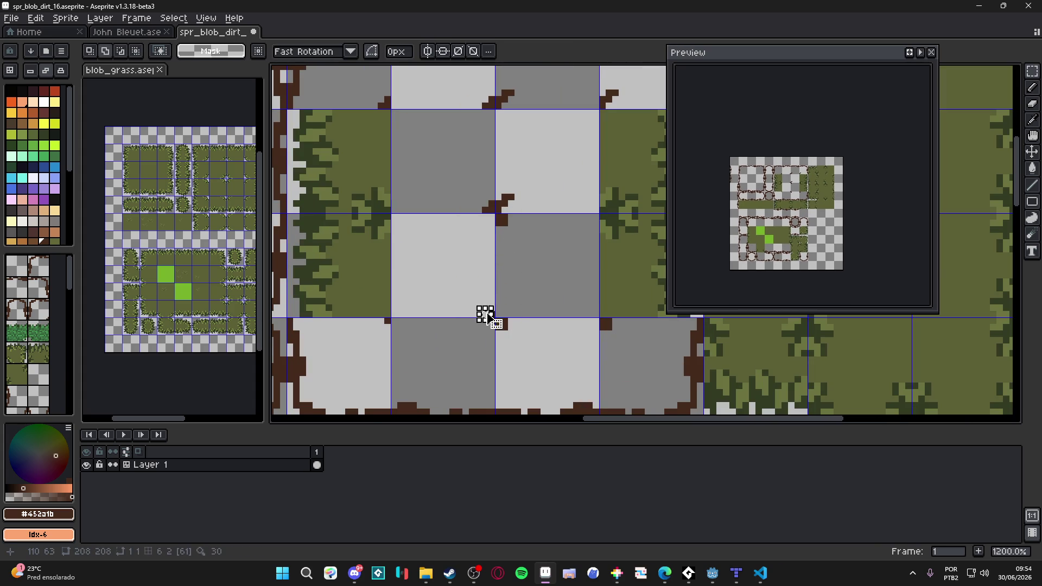
scroll(491, 312, up, 3)
mouse_move(491, 298)
mouse_down()
mouse_move(486, 97)
mouse_move(505, 279)
mouse_move(503, 248)
mouse_up()
scroll(482, 86, down, 3)
key(Return)
Save spr_blob_dirt_16 and recenter the tile sheet.
scroll(503, 205, up, 3)
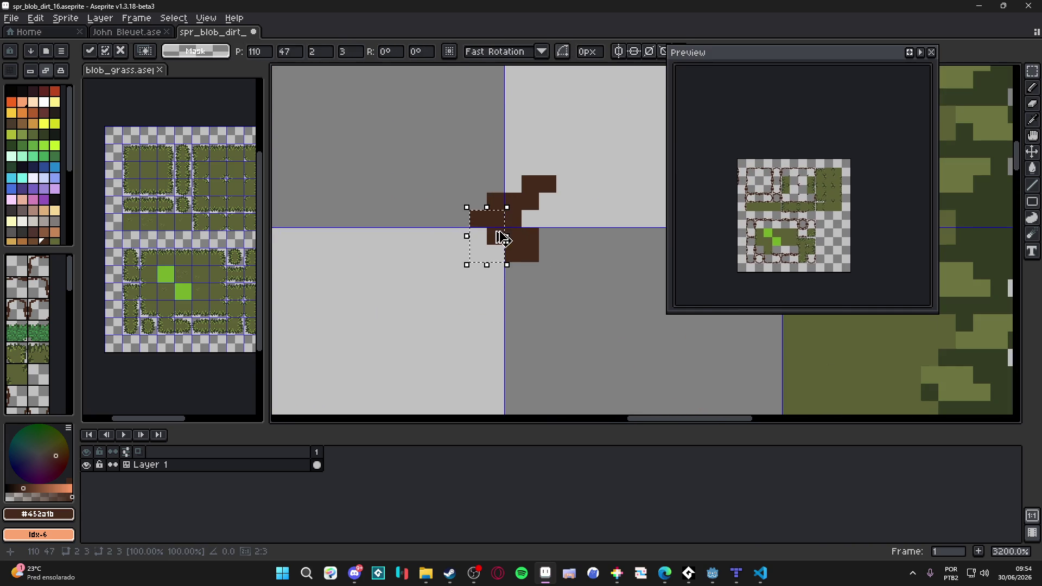
scroll(502, 239, down, 5)
key(ctrl+s)
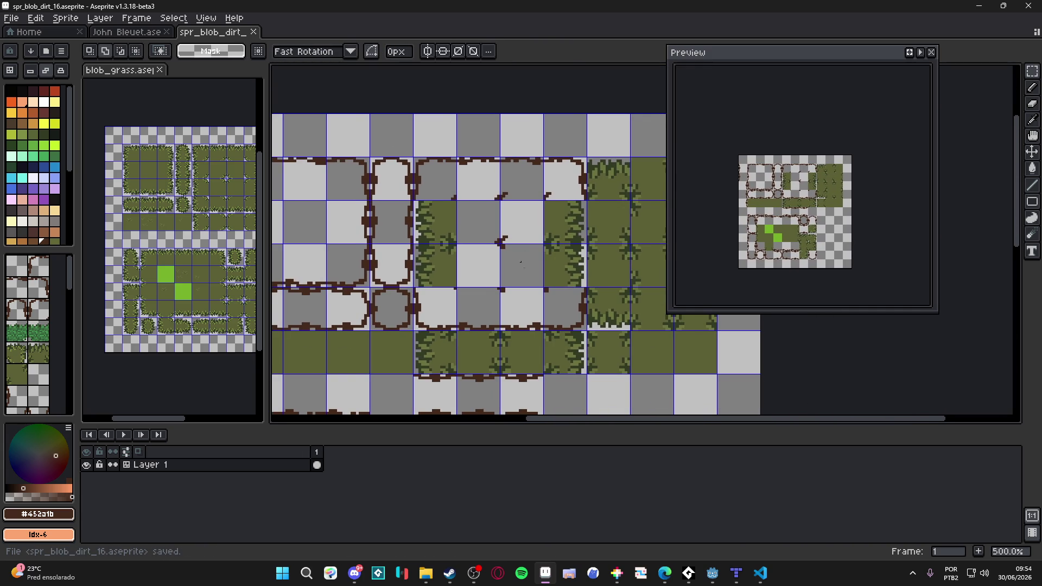
drag(521, 262, 536, 262)
Move a grass tile within the sheet, undoing and redoing its clearing.
scroll(286, 204, up, 1)
drag(275, 205, 333, 257)
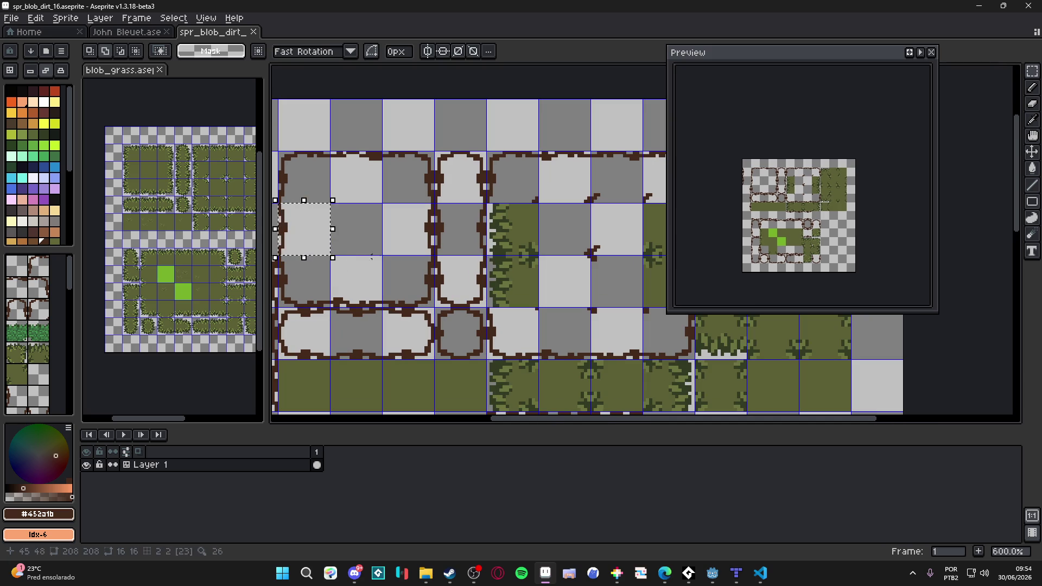
scroll(509, 224, up, 3)
mouse_move(517, 227)
mouse_down()
mouse_move(611, 249)
mouse_move(483, 249)
mouse_up()
click(565, 230)
scroll(483, 269, down, 3)
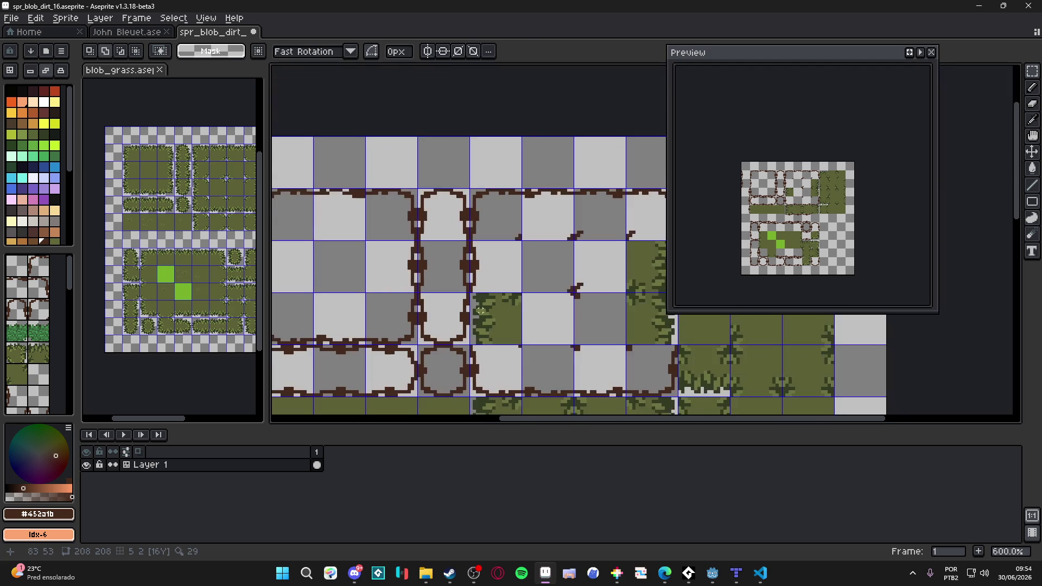
key(ctrl+z)
key(ctrl+z)
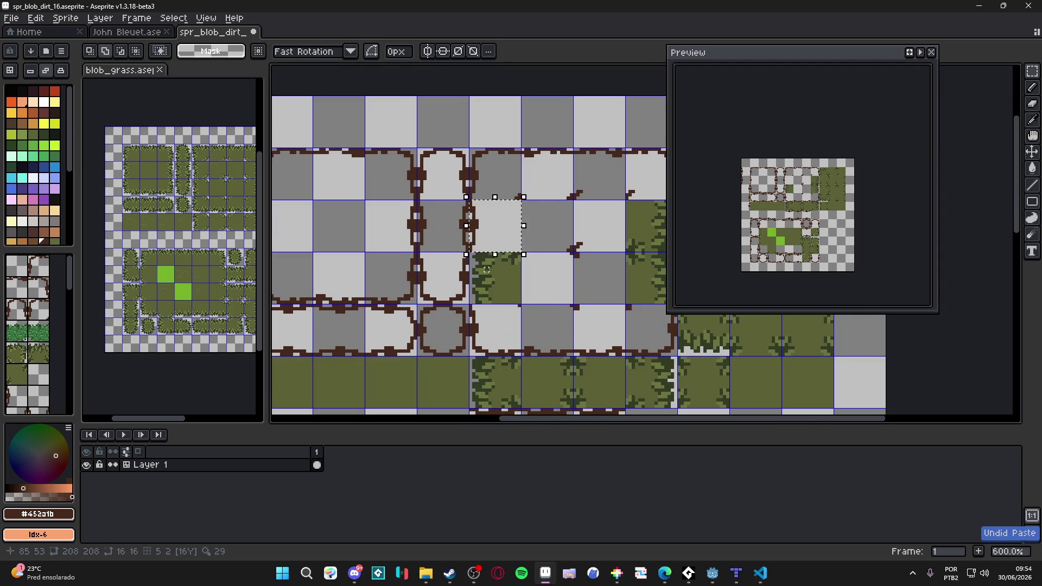
key(ctrl+y)
key(ctrl+y)
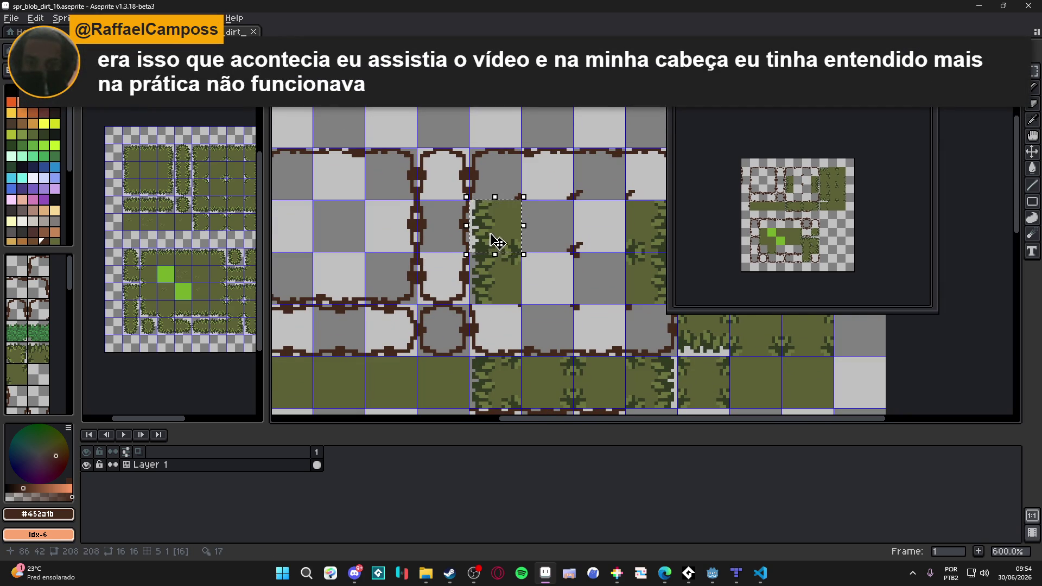
Shift the tile's grass content slightly and reposition a small group of edge pixels.
scroll(489, 234, up, 3)
mouse_move(489, 233)
mouse_down()
mouse_move(629, 236)
mouse_move(492, 246)
mouse_up()
mouse_move(529, 143)
mouse_down()
mouse_move(553, 168)
mouse_move(546, 266)
mouse_up()
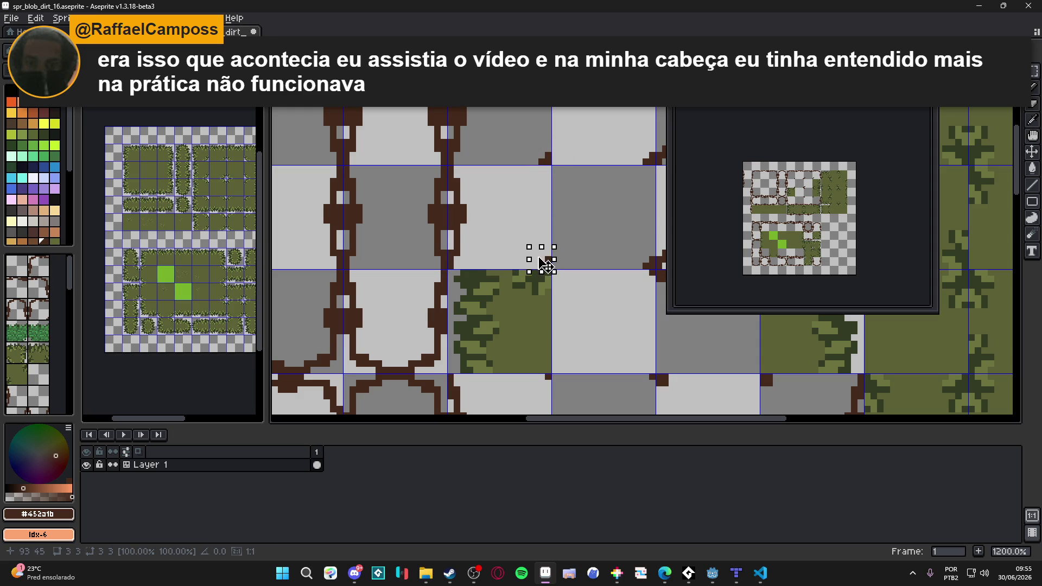
key(ctrl+d)
Move a single dirt pixel up one tile and a column-edge strip down one tile.
drag(523, 318, 493, 297)
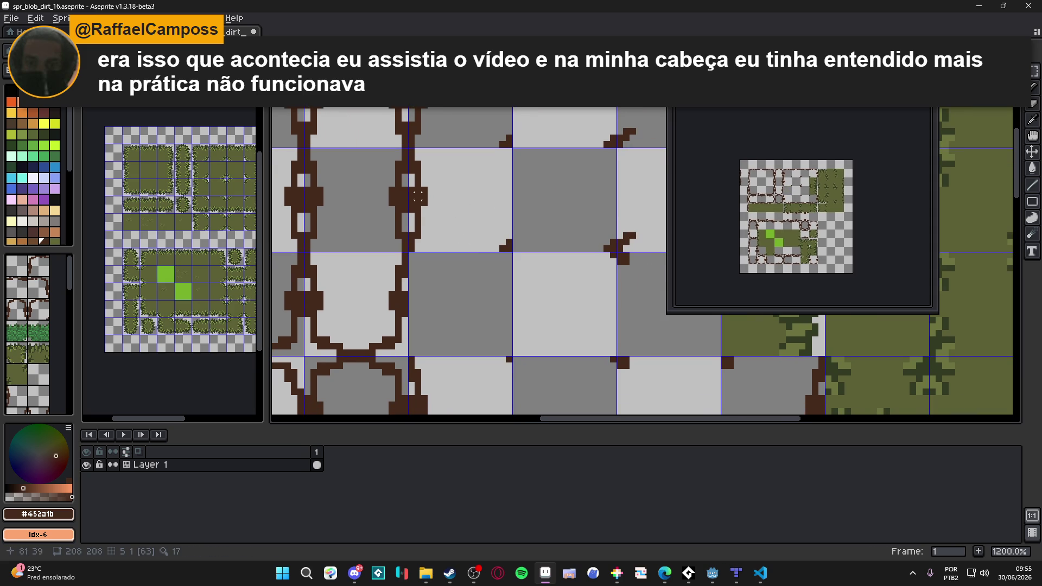
drag(535, 261, 527, 243)
click(500, 341)
drag(500, 341, 500, 236)
click(474, 243)
mouse_move(402, 138)
mouse_down()
mouse_move(441, 236)
mouse_move(418, 314)
mouse_up()
key(Return)
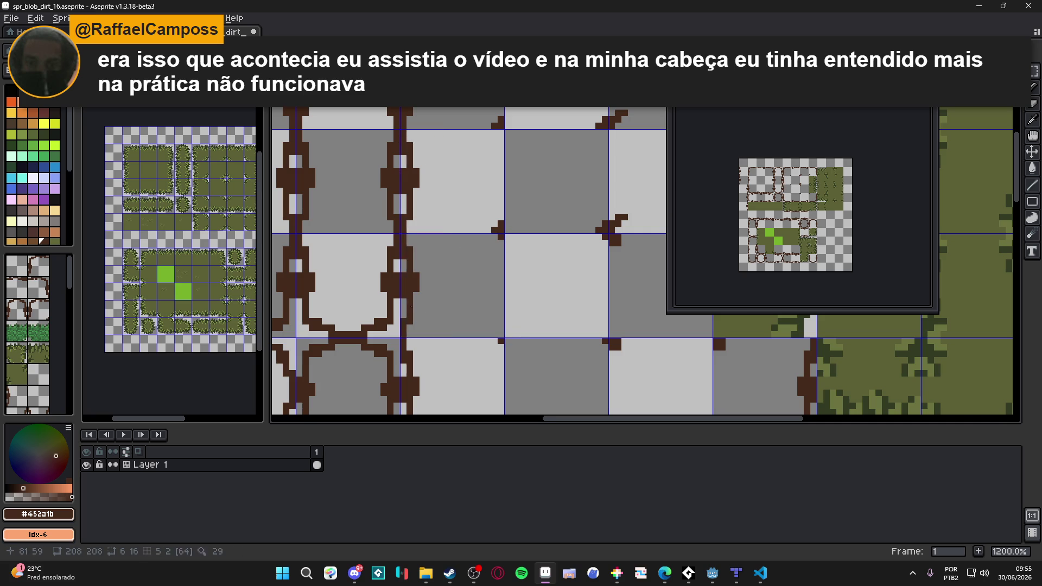
Save spr_blob_dirt_16.aseprite.
scroll(509, 300, down, 5)
key(ctrl+s)
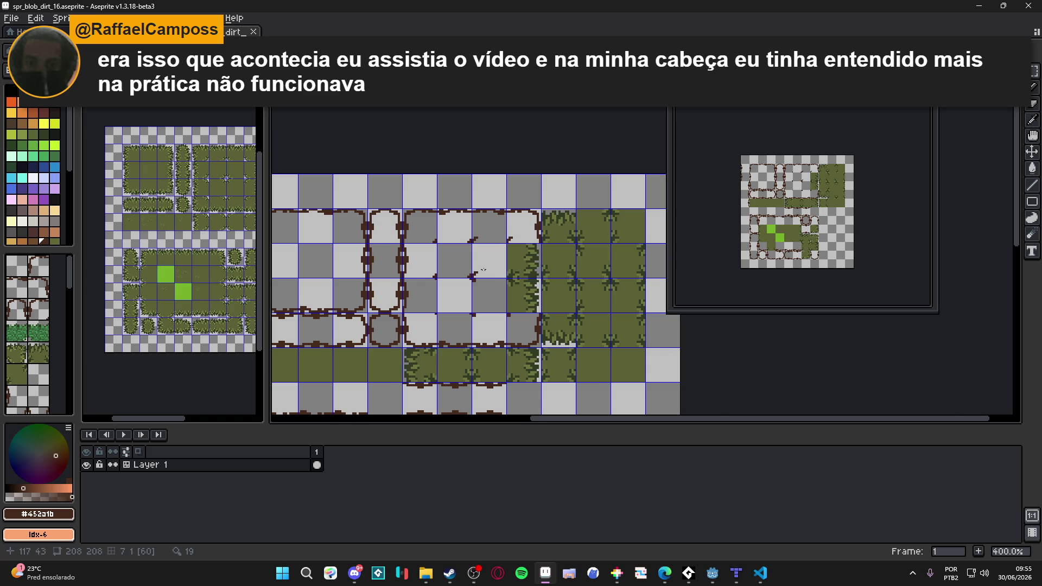
scroll(521, 276, left, 3)
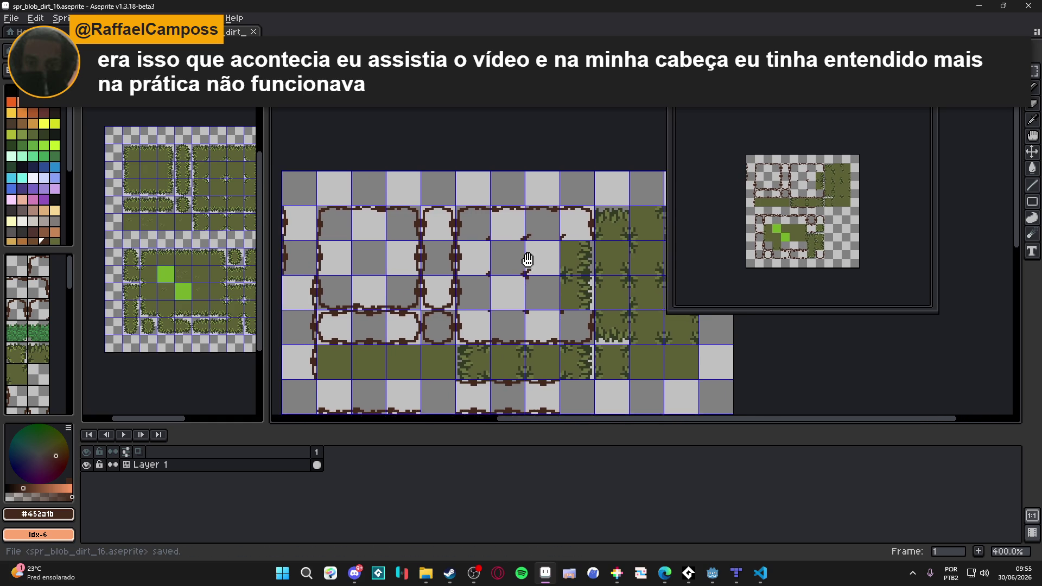
scroll(509, 259, left, 2)
Try single-tile marquee selections on the dirt block, then clear the selection.
scroll(600, 271, up, 1)
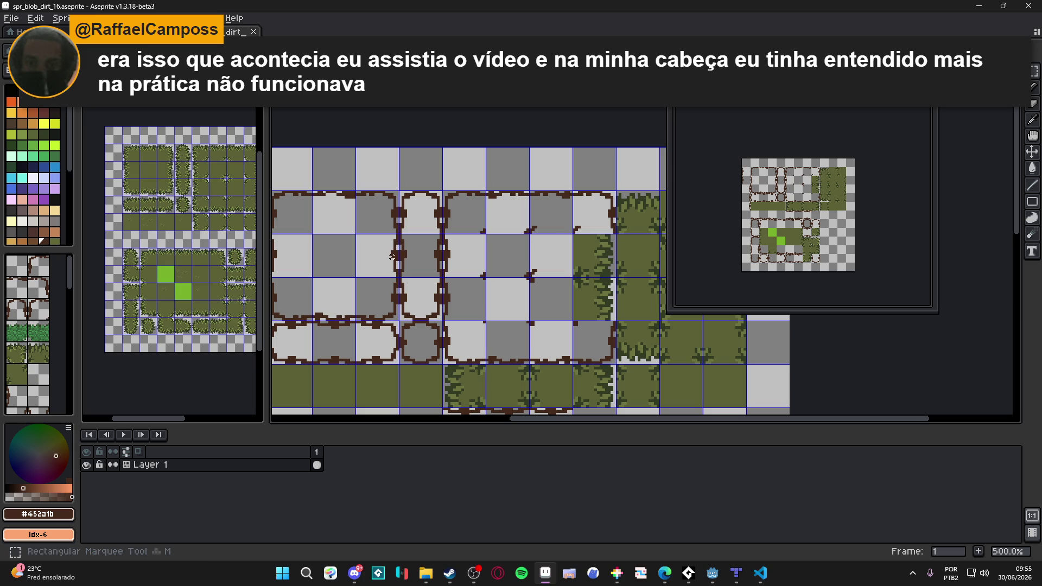
drag(400, 262, 399, 264)
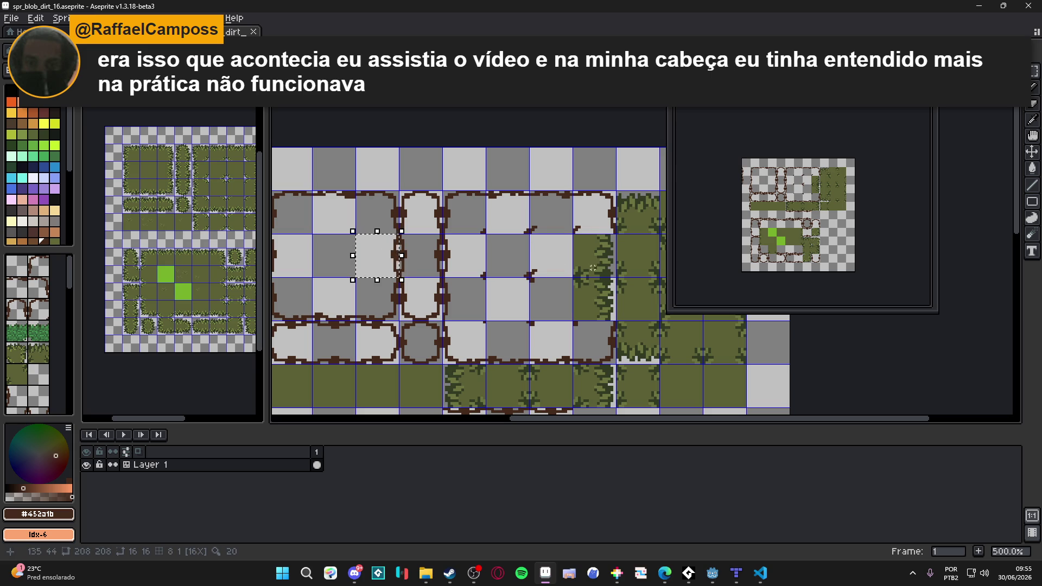
scroll(564, 252, right, 1)
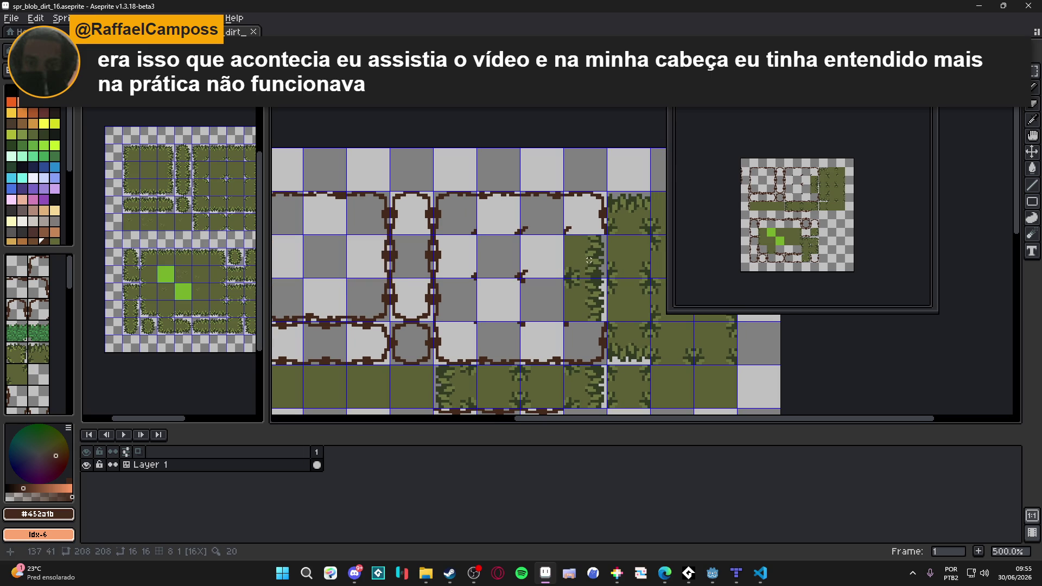
click(589, 261)
drag(588, 261, 597, 267)
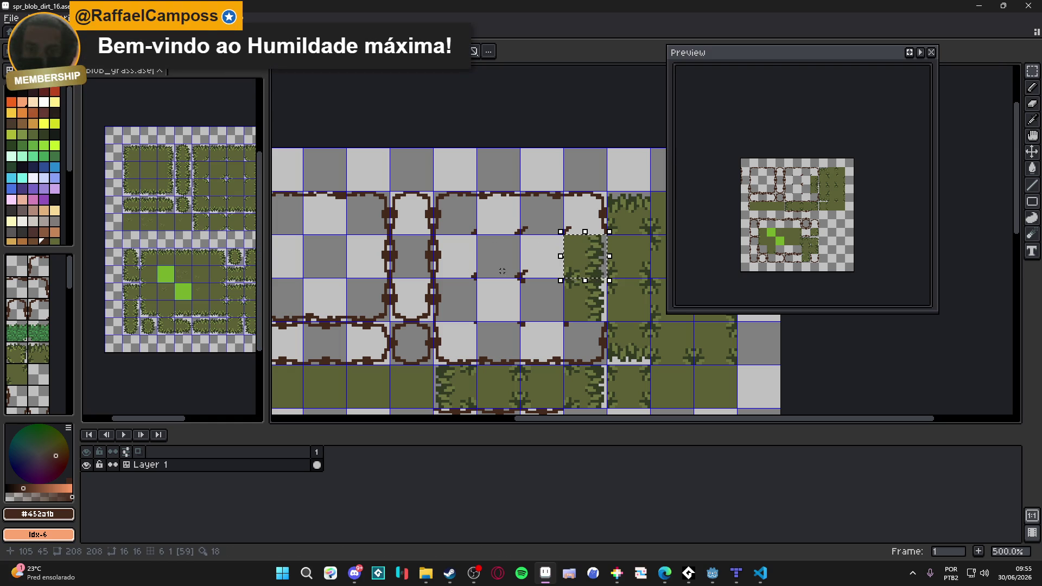
scroll(394, 233, up, 2)
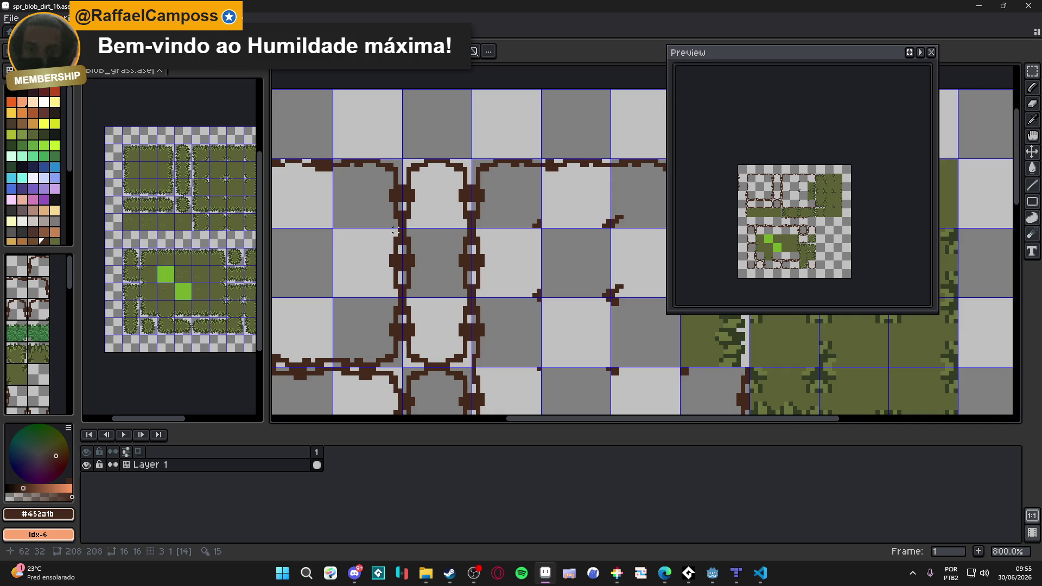
drag(401, 230, 333, 298)
scroll(407, 283, down, 2)
click(408, 283)
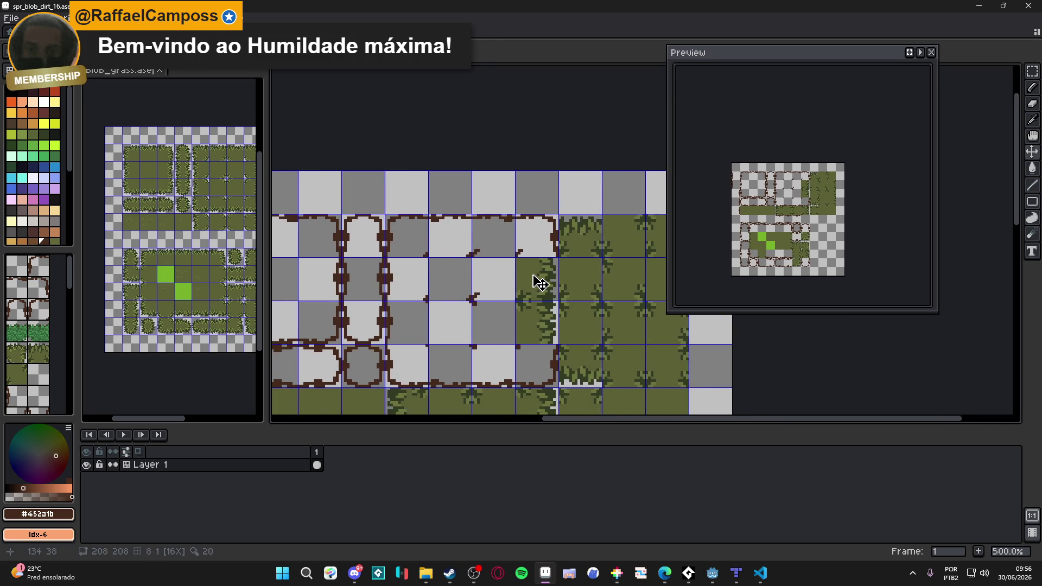
scroll(539, 279, up, 2)
Cut the grass tile at the dirt edge and paste it one tile further left.
drag(566, 244, 510, 315)
key(Delete)
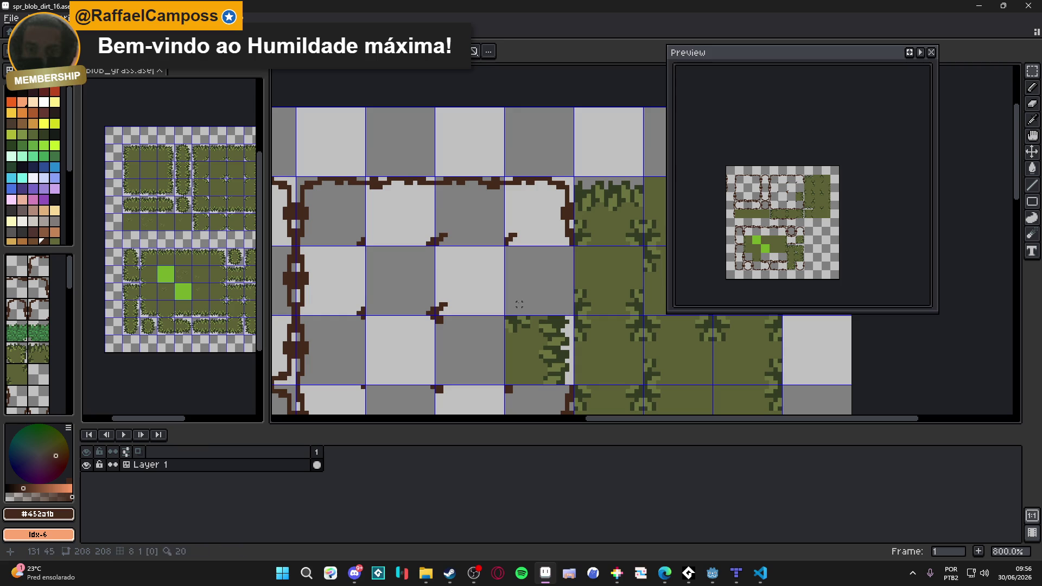
key(ctrl+v)
drag(636, 289, 531, 288)
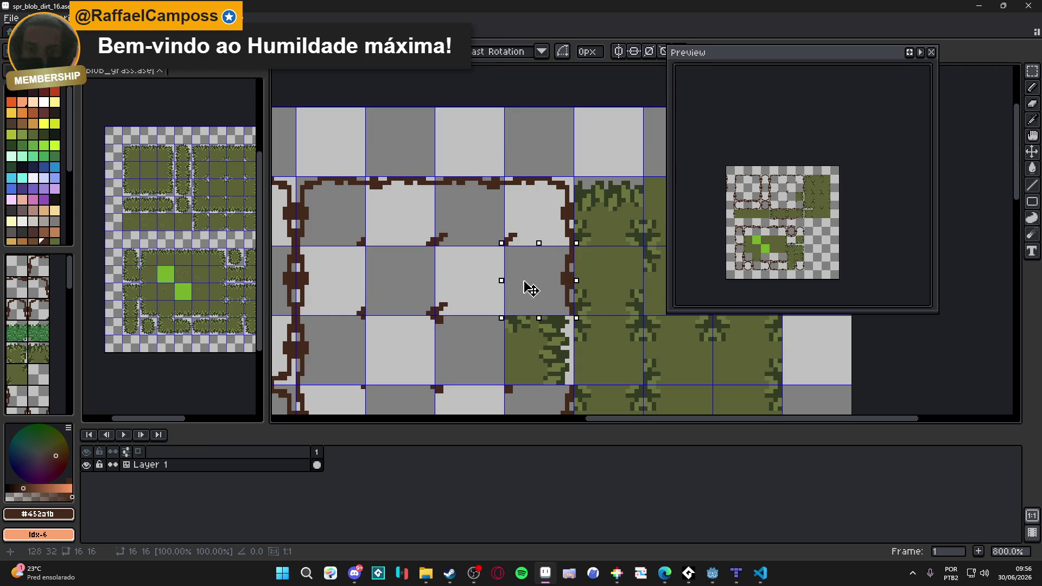
click(434, 307)
Shift the 7x7 dirt crack detail to the right and save the sheet.
scroll(435, 306, up, 2)
drag(435, 317, 492, 278)
drag(462, 319, 570, 315)
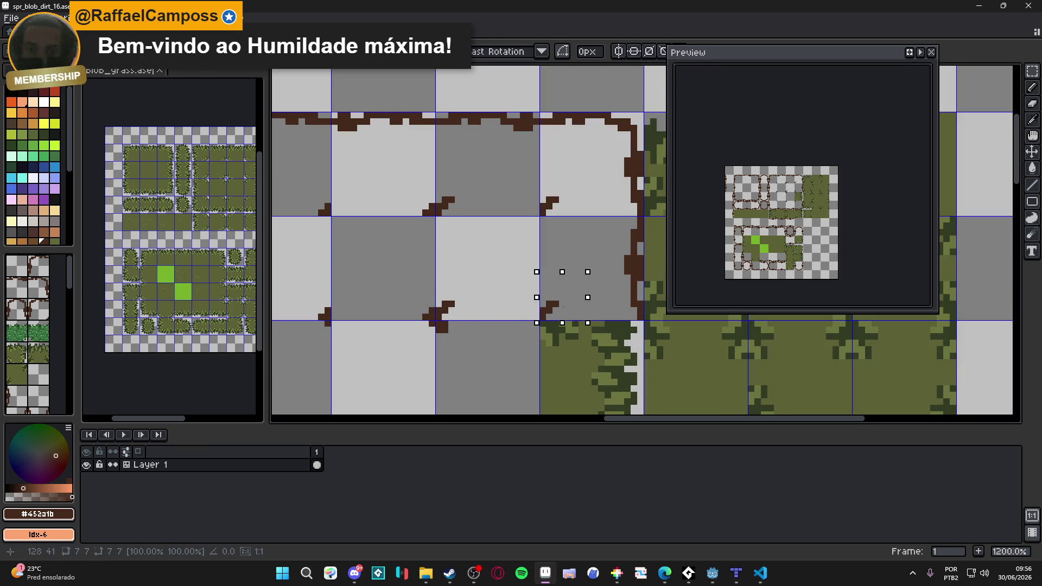
scroll(567, 293, down, 3)
key(ctrl+s)
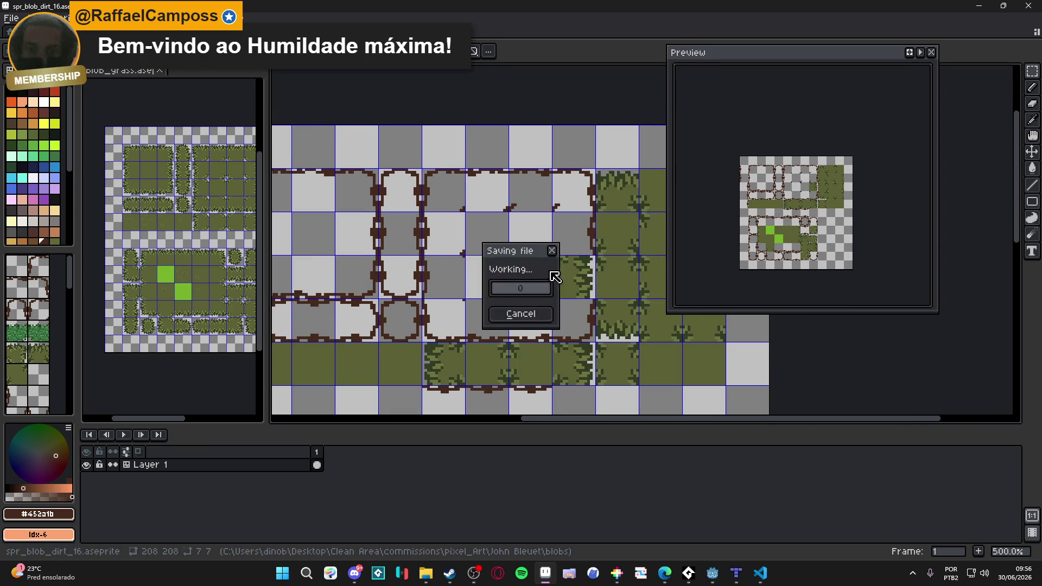
Clear the stray grass tile inside the dirt block and set down the pasted crack detail.
scroll(601, 255, up, 1)
drag(601, 254, 531, 329)
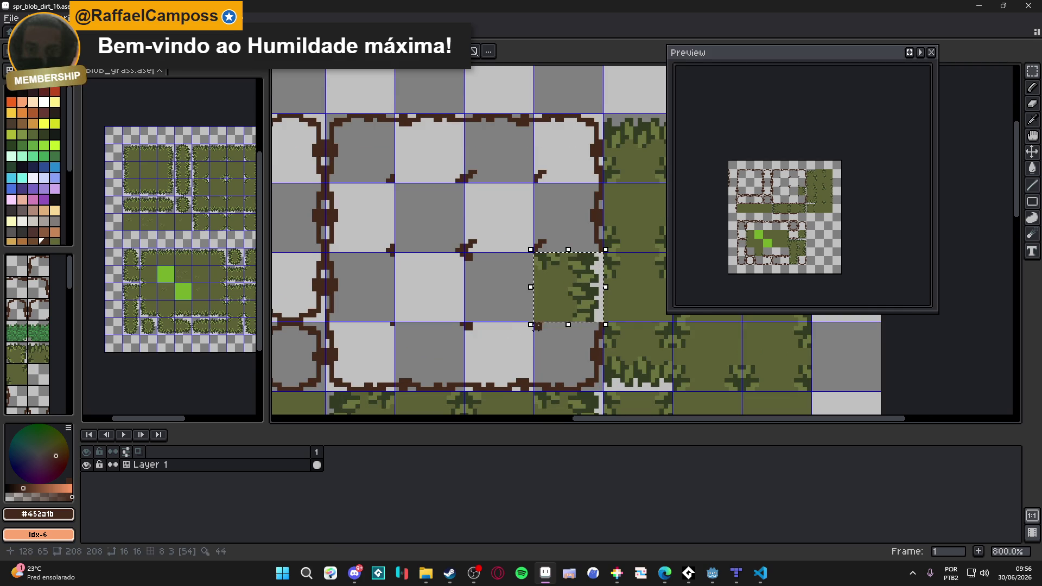
key(Delete)
key(ctrl+v)
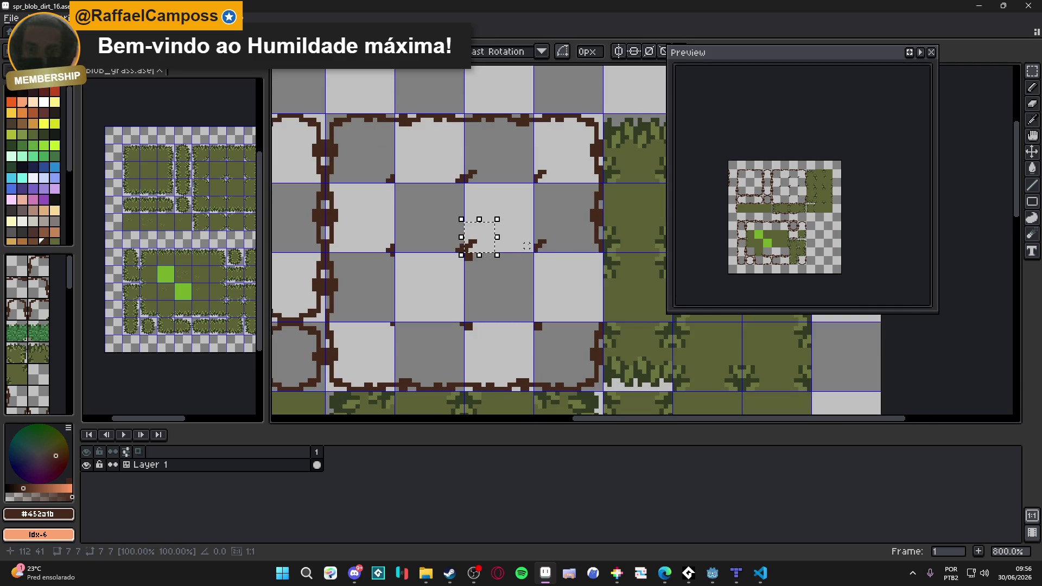
key(Return)
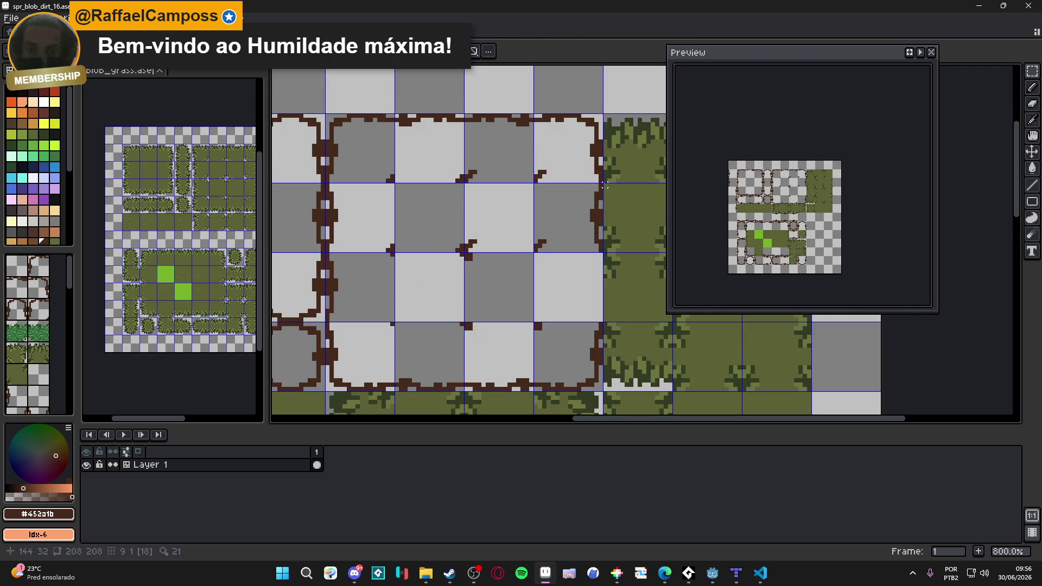
Tidy the border strip beside the grass and select a stray brown pixel.
mouse_move(603, 183)
mouse_down()
mouse_move(586, 200)
mouse_move(574, 255)
mouse_move(594, 282)
mouse_up()
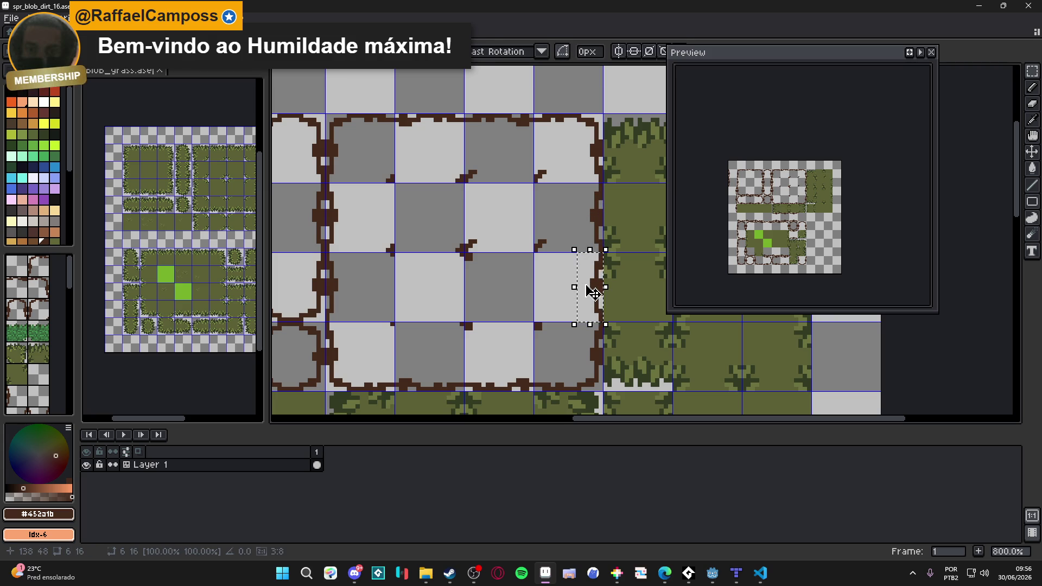
click(548, 328)
scroll(548, 327, up, 1)
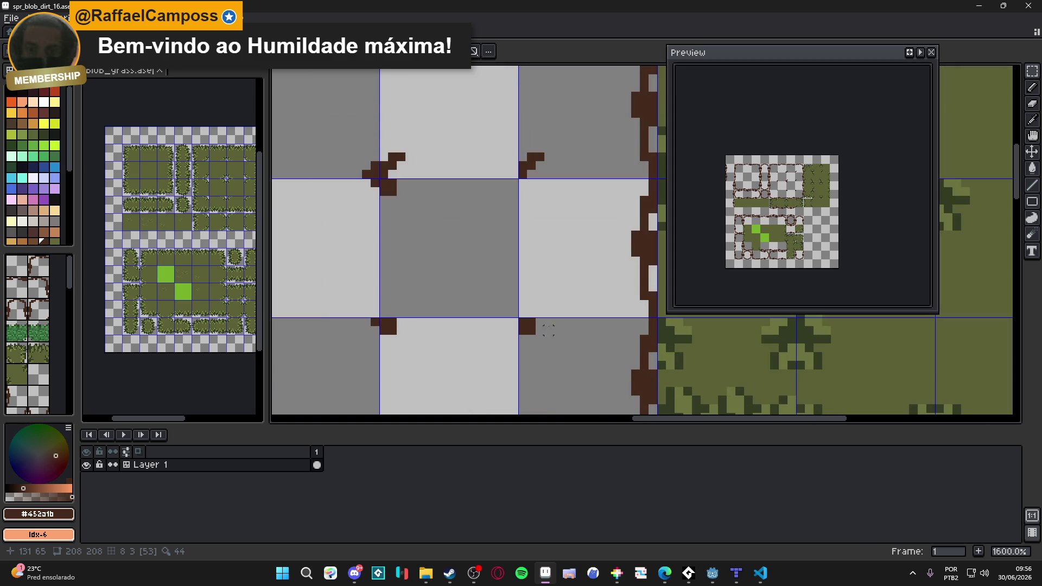
mouse_move(518, 318)
mouse_down()
mouse_move(544, 344)
mouse_move(532, 323)
mouse_move(535, 198)
mouse_move(550, 221)
mouse_up()
scroll(533, 211, down, 4)
Save spr_blob_dirt_16 and switch over to Discord from the taskbar.
scroll(547, 228, down, 2)
key(ctrl+s)
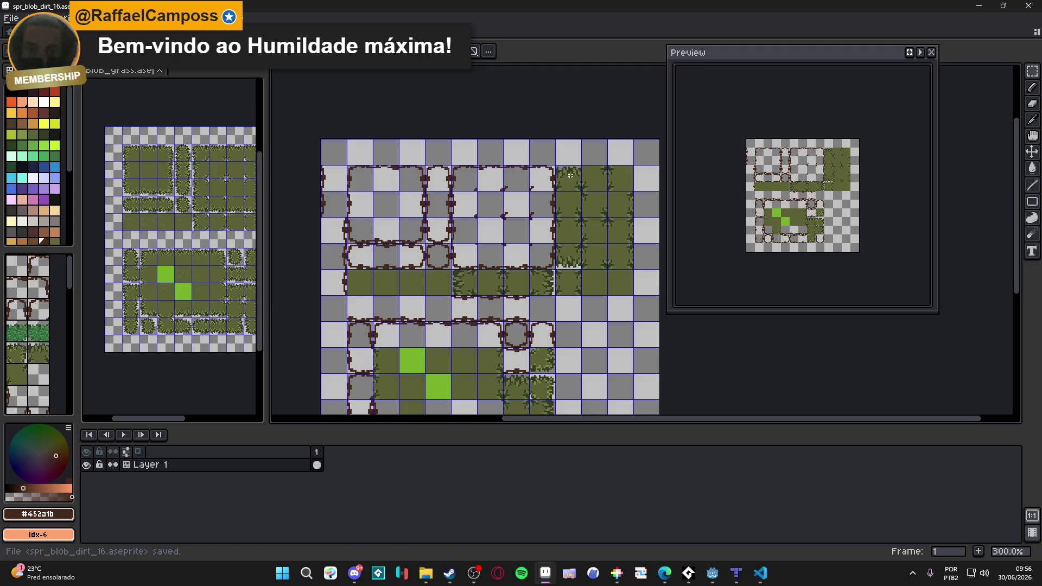
scroll(570, 174, up, 2)
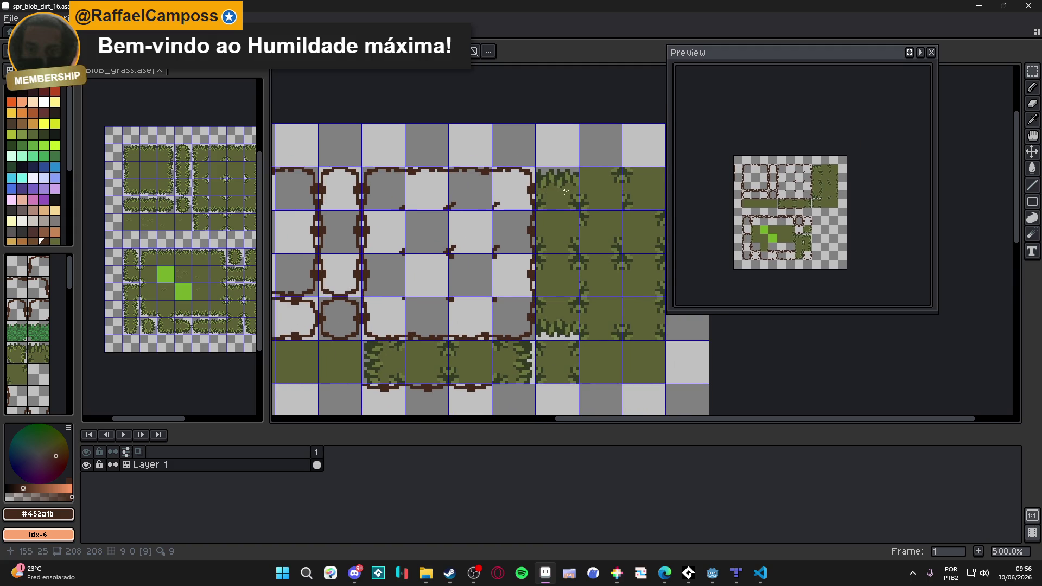
scroll(565, 192, down, 1)
scroll(558, 187, up, 2)
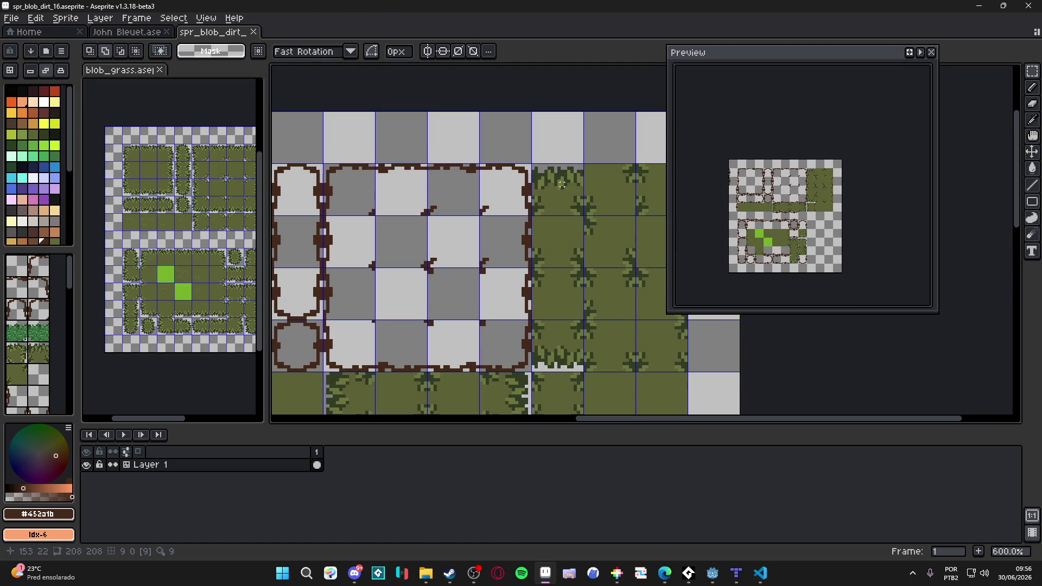
scroll(558, 183, down, 4)
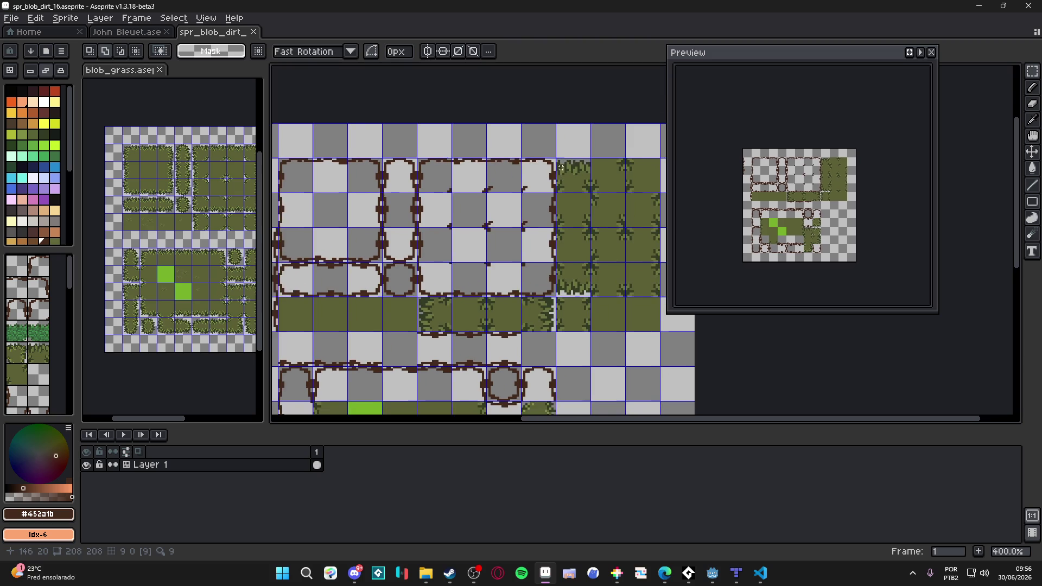
key(ctrl+s)
drag(558, 175, 539, 176)
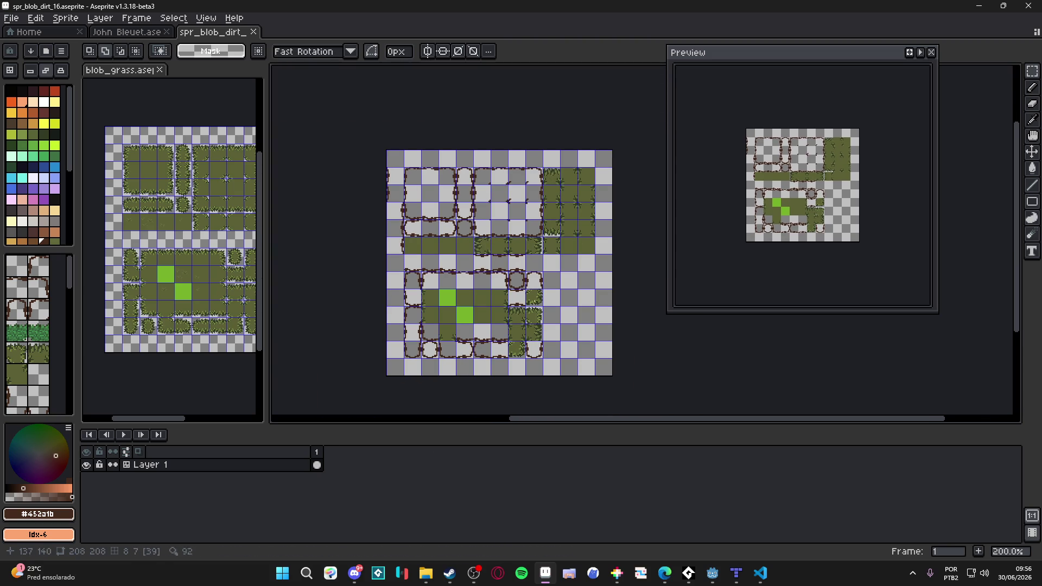
click(348, 575)
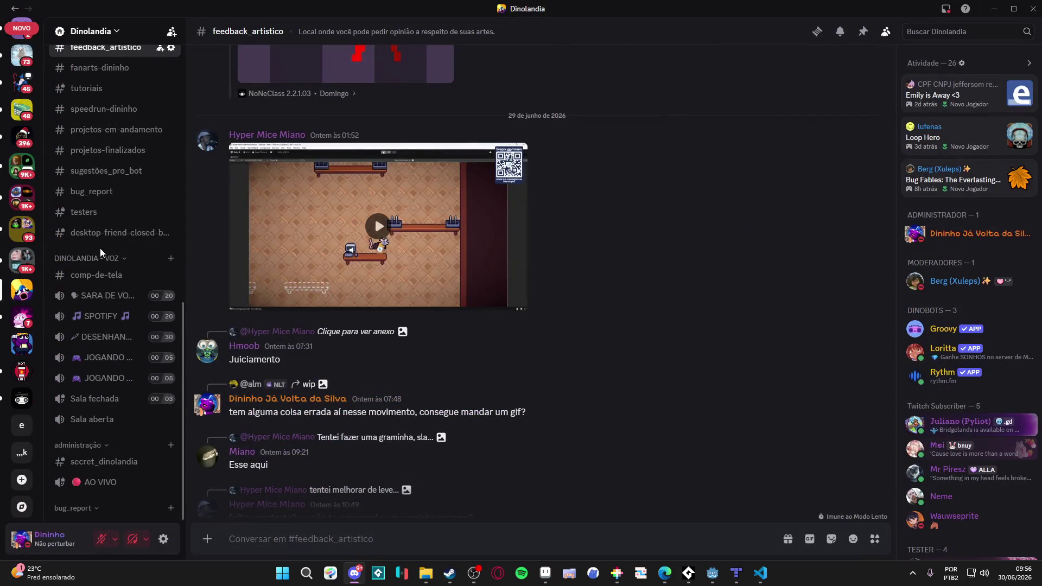
Scroll up through feedback_artistico and view the posted pixel-art image full size.
scroll(477, 233, up, 2)
scroll(477, 233, up, 10)
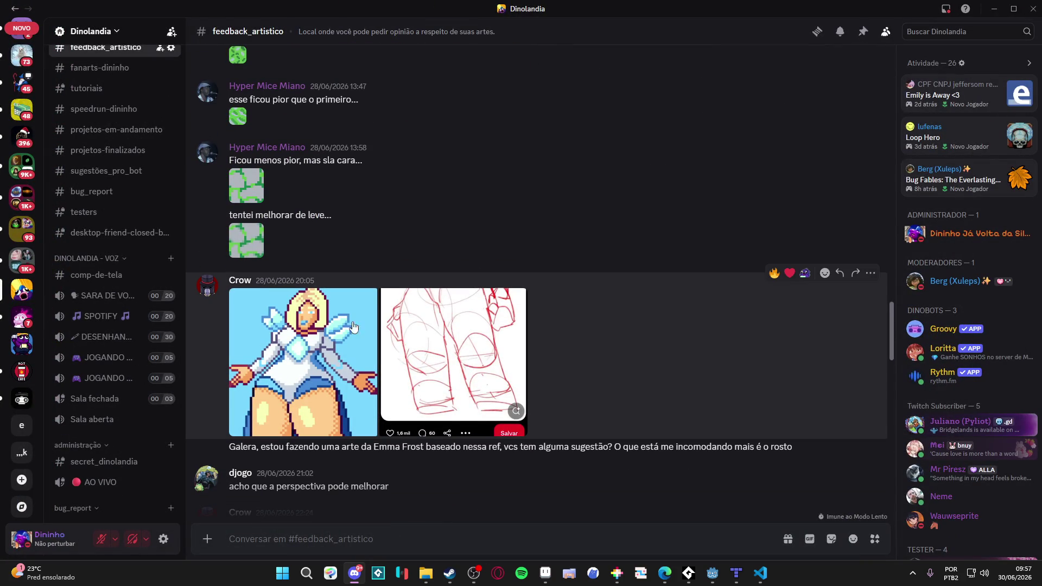
scroll(353, 304, up, 10)
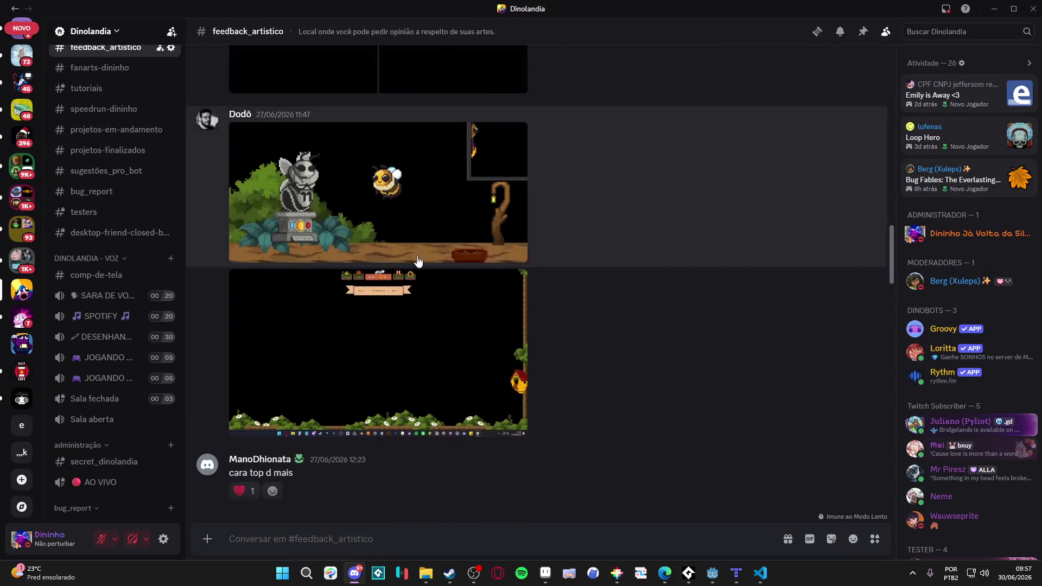
scroll(420, 255, up, 10)
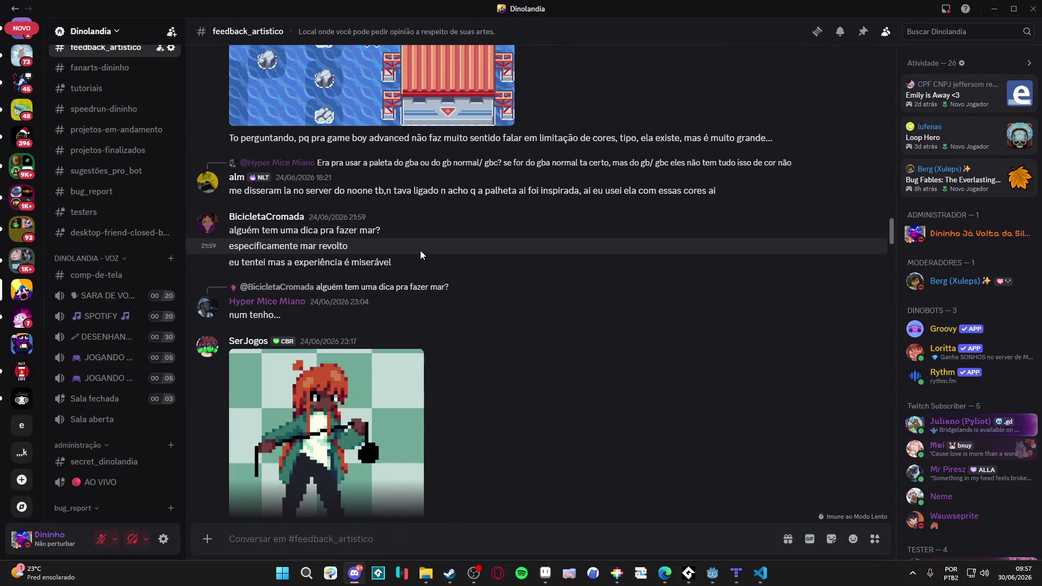
scroll(421, 253, up, 4)
scroll(457, 307, up, 15)
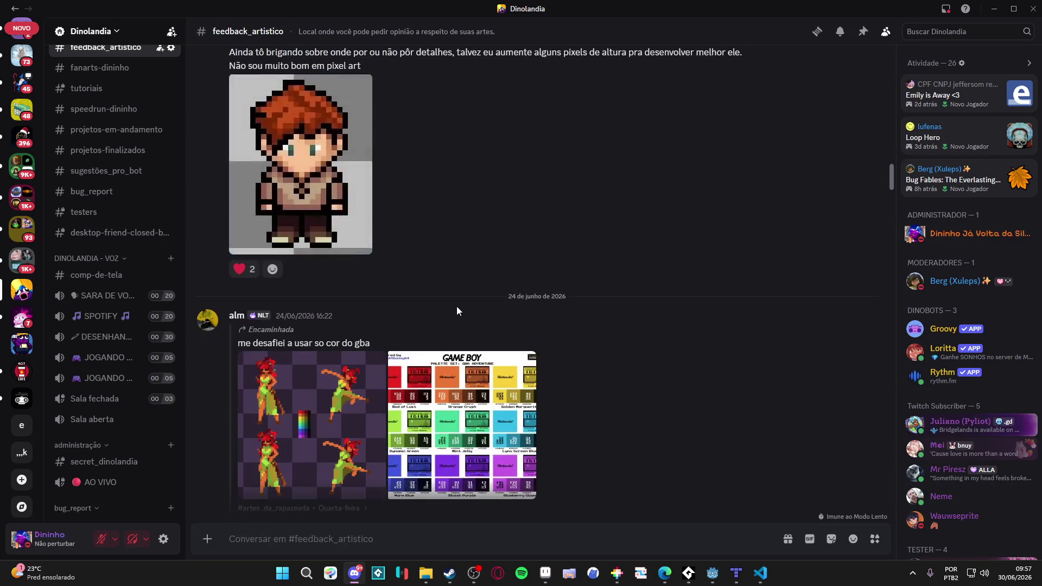
scroll(457, 301, up, 10)
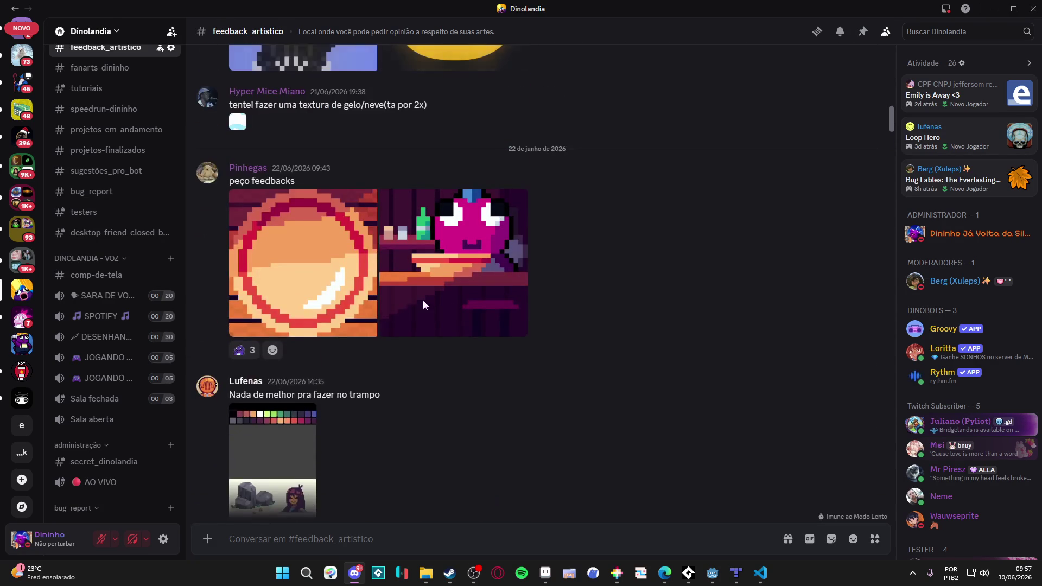
scroll(579, 259, up, 2)
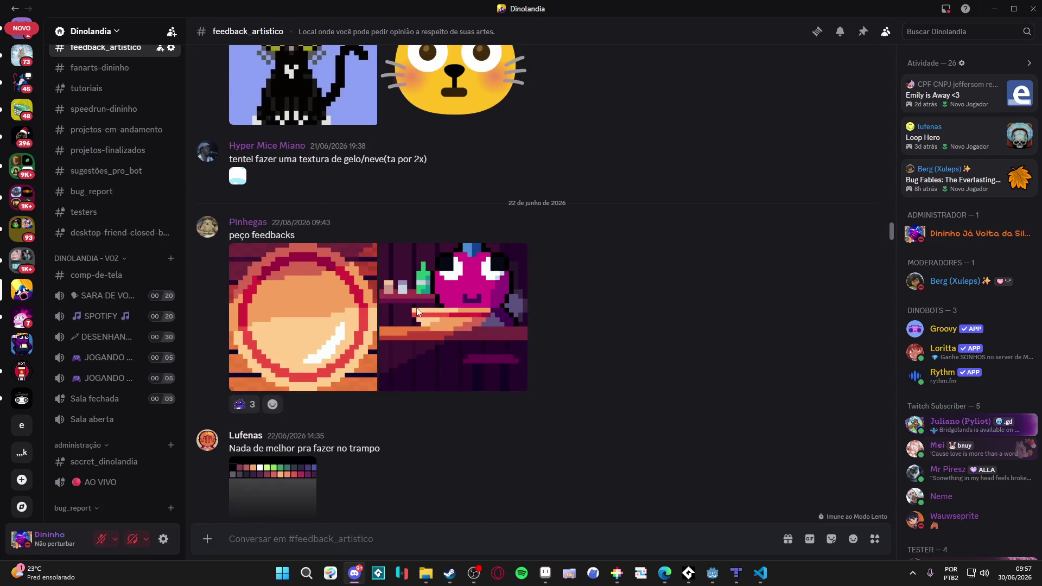
click(477, 302)
click(622, 432)
Minimize Discord to bring the Aseprite tileset back on screen.
scroll(455, 357, up, 5)
scroll(452, 369, up, 8)
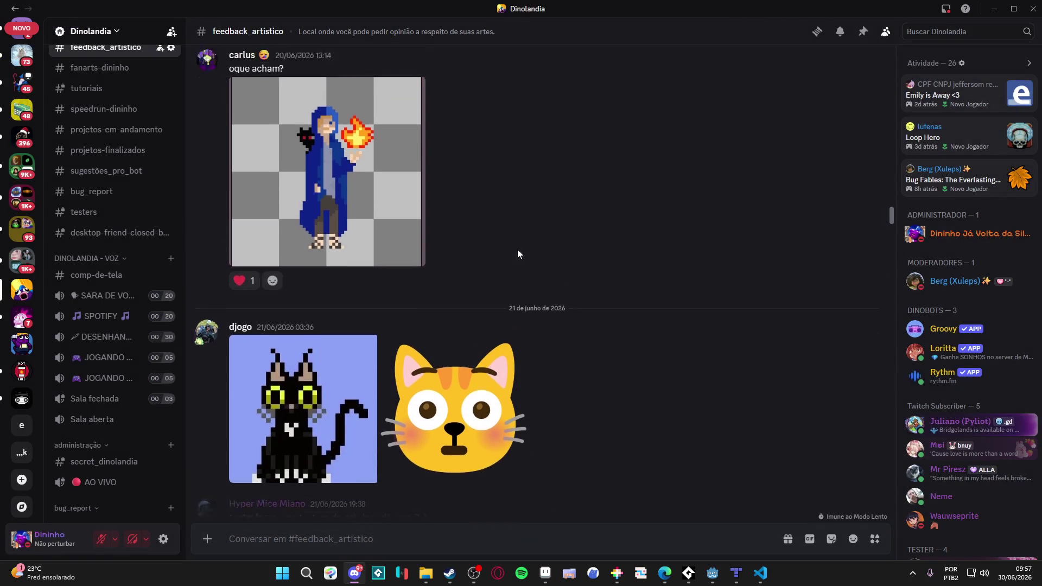
scroll(407, 364, up, 4)
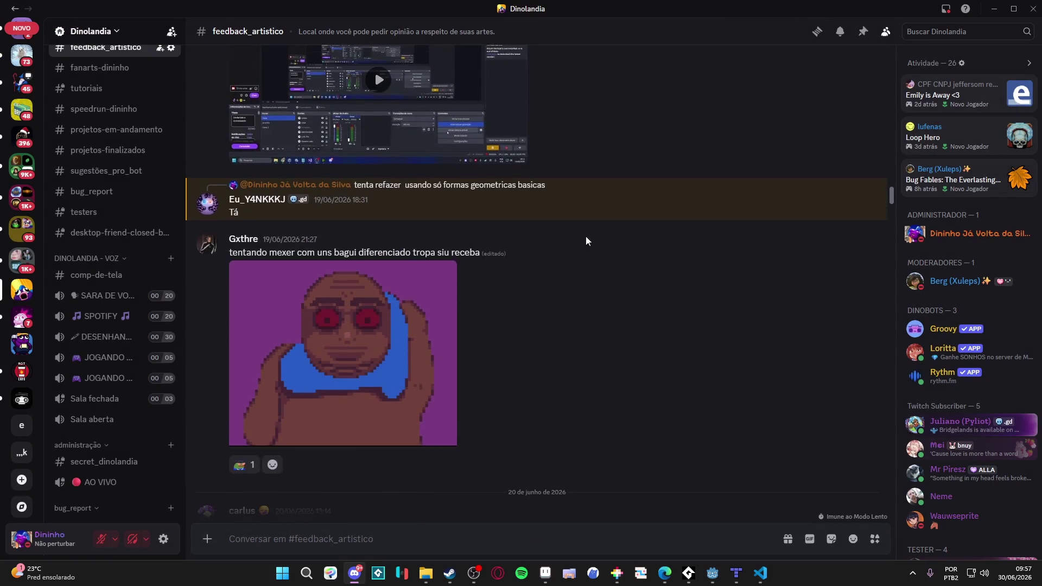
scroll(585, 236, down, 15)
scroll(584, 416, down, 10)
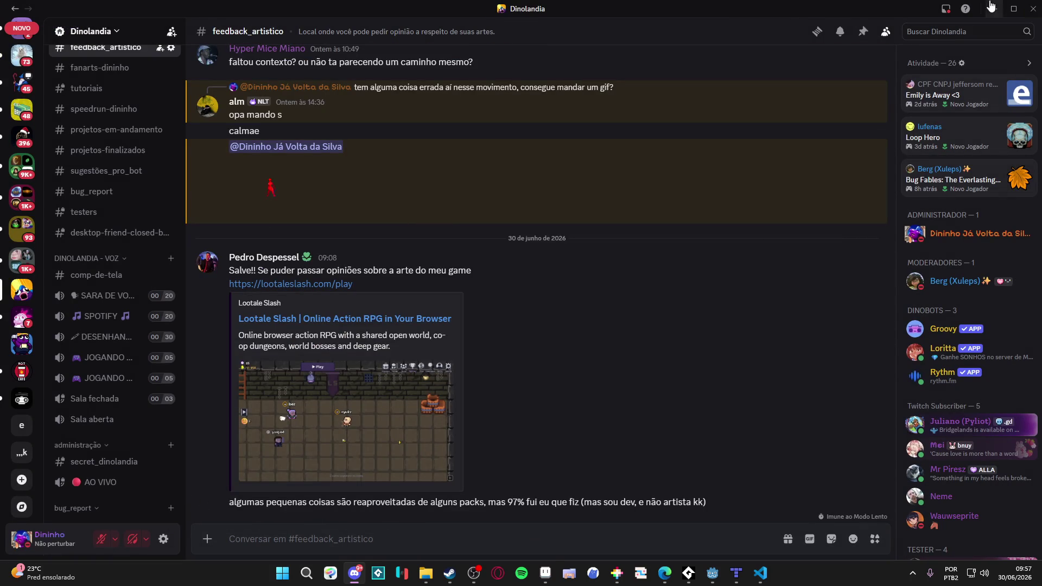
click(991, 6)
scroll(504, 265, up, 2)
scroll(503, 265, down, 1)
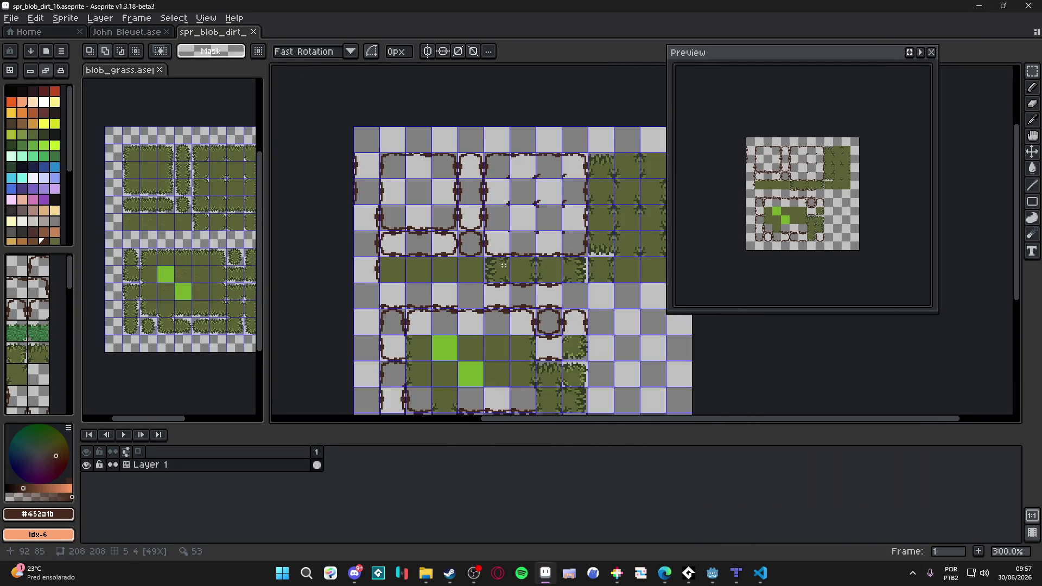
Zoom in on the dirt corner and touch up a pixel on the dirt edge.
scroll(504, 265, right, 3)
scroll(640, 359, up, 1)
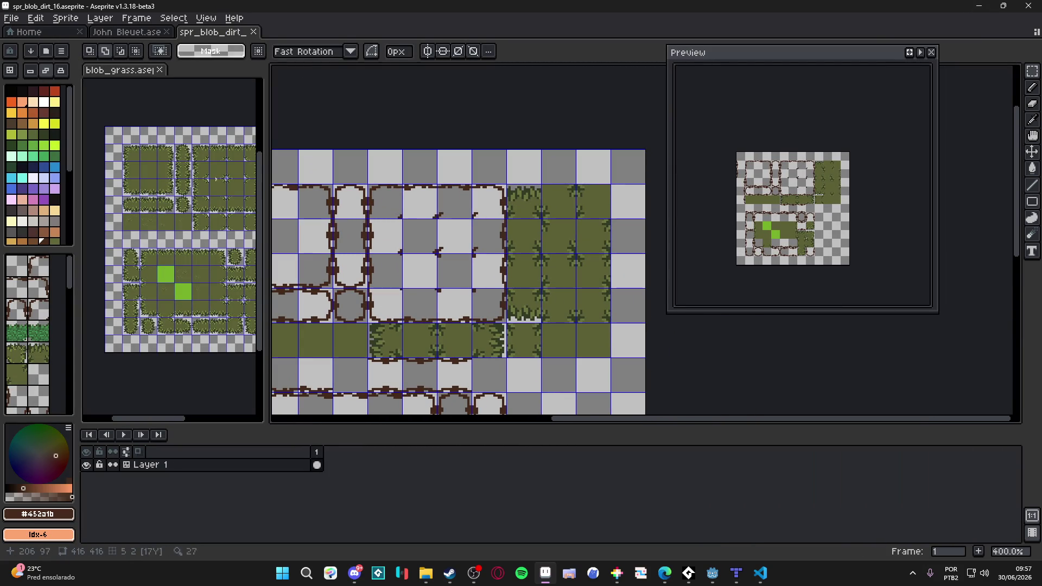
scroll(189, 142, up, 2)
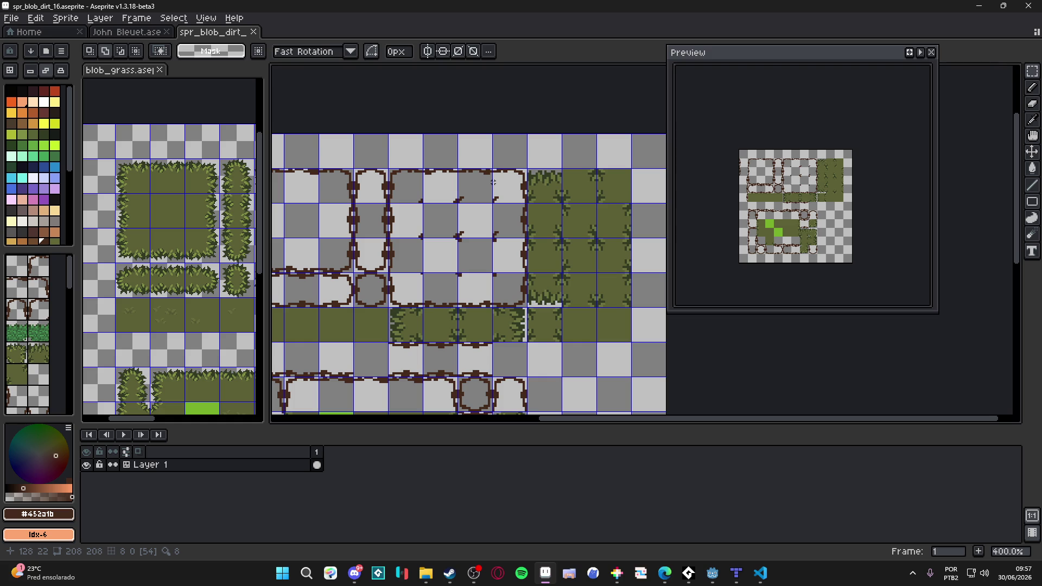
scroll(609, 178, up, 2)
drag(609, 189, 537, 205)
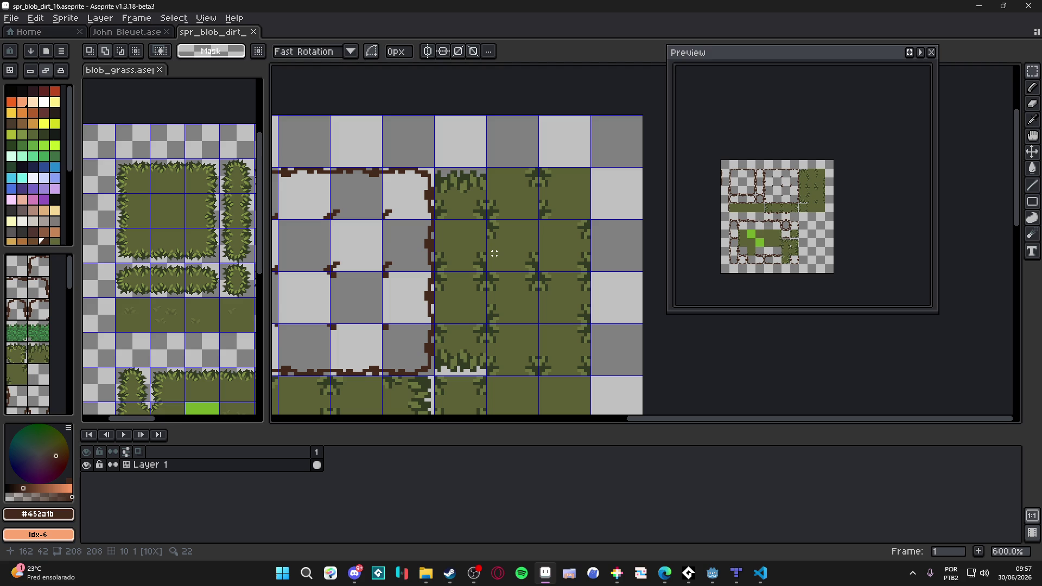
drag(456, 271, 551, 270)
scroll(446, 174, up, 3)
mouse_move(467, 188)
mouse_down()
mouse_move(421, 188)
mouse_move(320, 298)
mouse_up()
click(423, 196)
Copy a dirt top-edge tile, clear the adjacent grass tile, and paste the copy into it.
key(ctrl+d)
key(v)
key(m)
click(565, 222)
key(Delete)
key(ctrl+v)
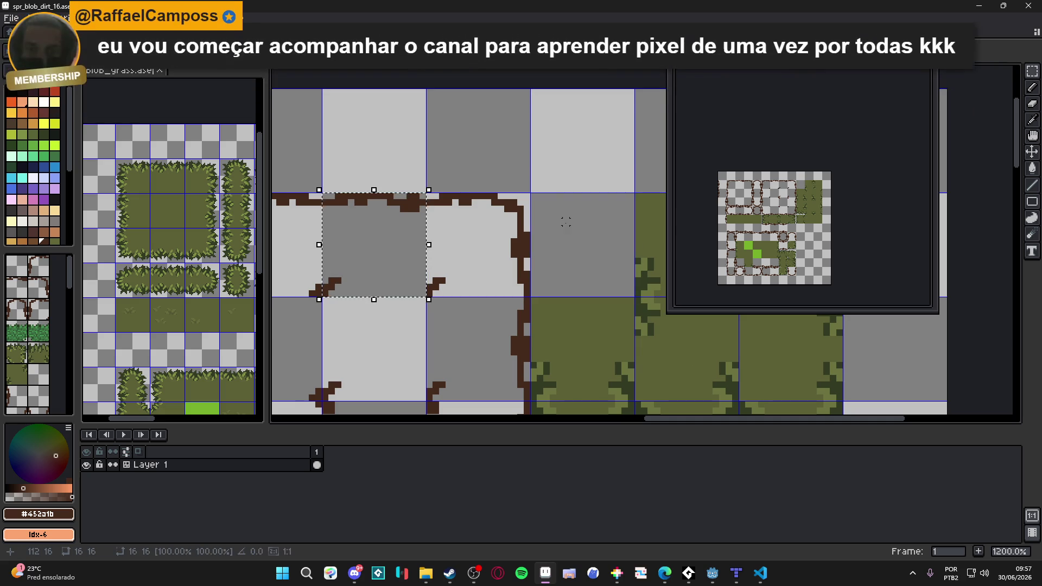
mouse_move(411, 256)
mouse_down()
mouse_move(628, 255)
mouse_move(623, 265)
mouse_up()
Drop the pasted dirt tile and place another copy onto the corner dirt tile.
key(ctrl+d)
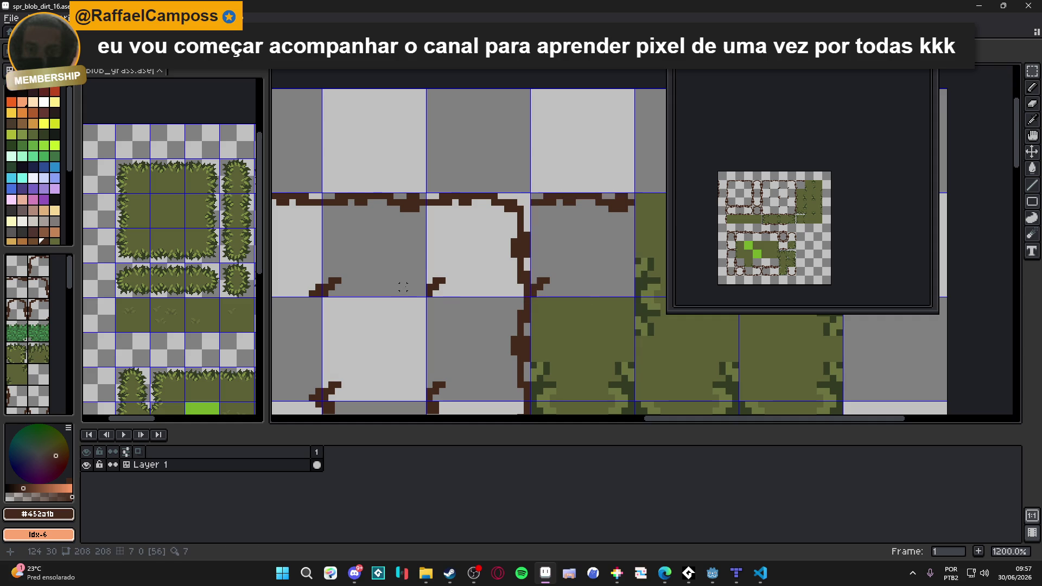
drag(312, 391, 409, 333)
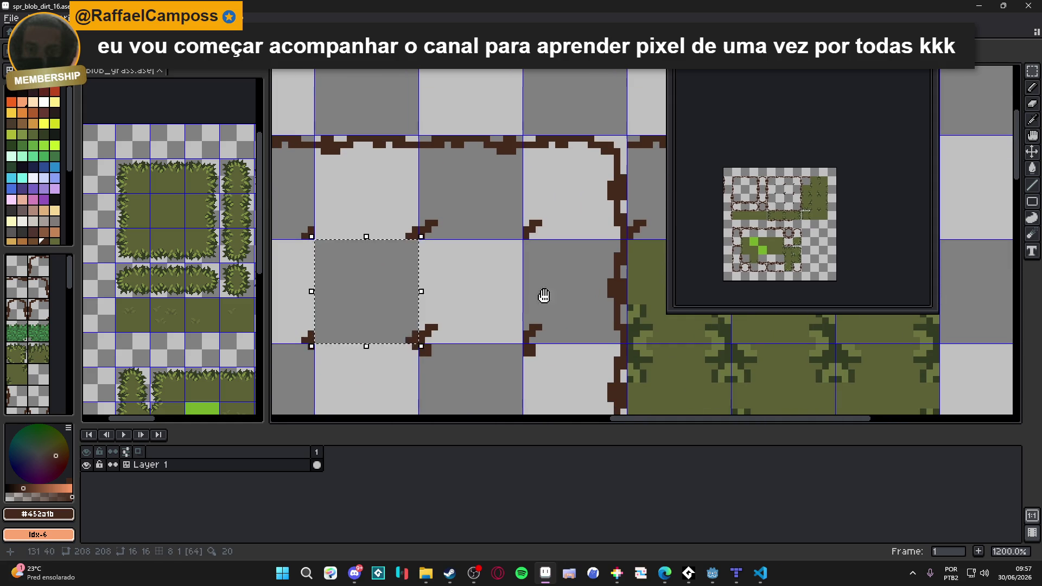
drag(542, 298, 410, 365)
drag(518, 266, 478, 308)
scroll(524, 314, up, 1)
key(ctrl+v)
drag(651, 282, 507, 328)
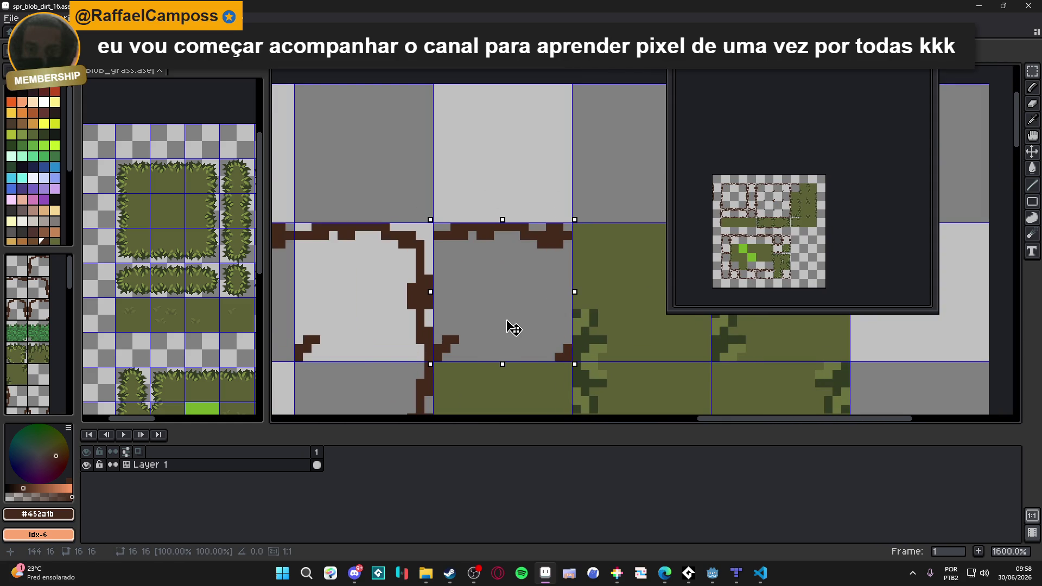
Save spr_blob_dirt_16.aseprite.
scroll(506, 327, down, 4)
key(ctrl+s)
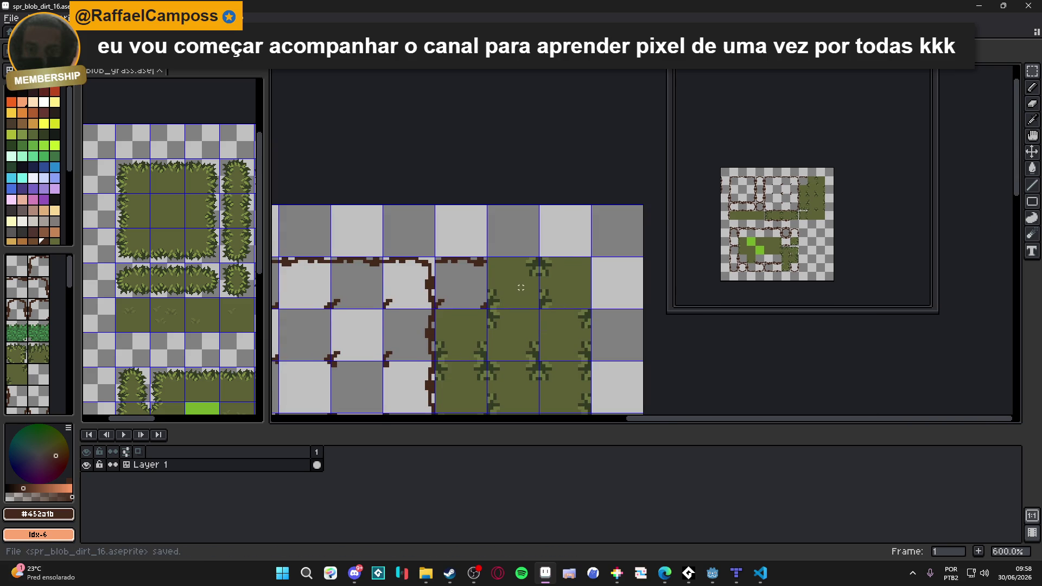
scroll(521, 288, up, 1)
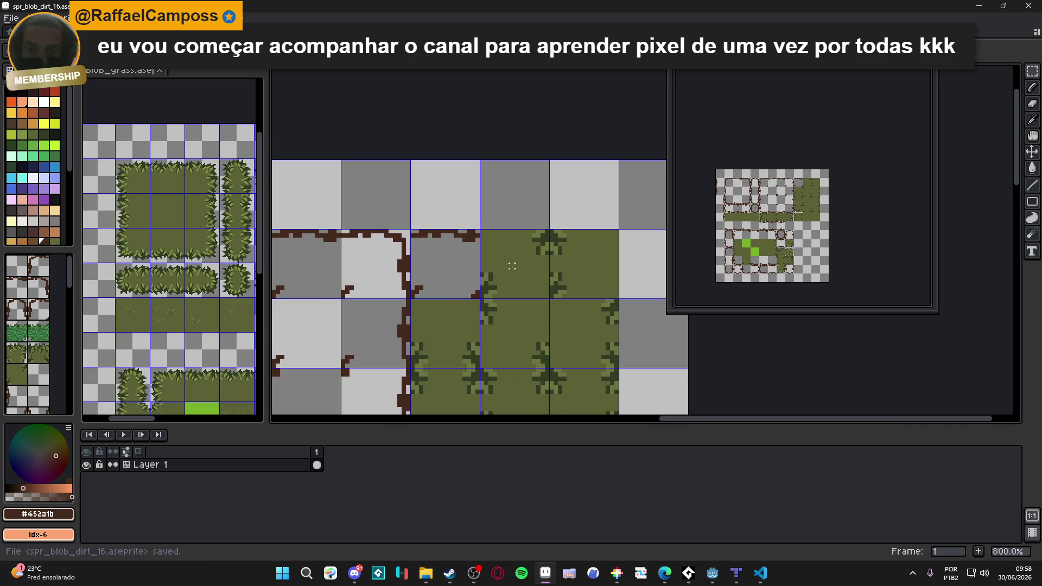
Try clearing a grass tile beside the border, undo it, and deselect.
drag(512, 265, 507, 264)
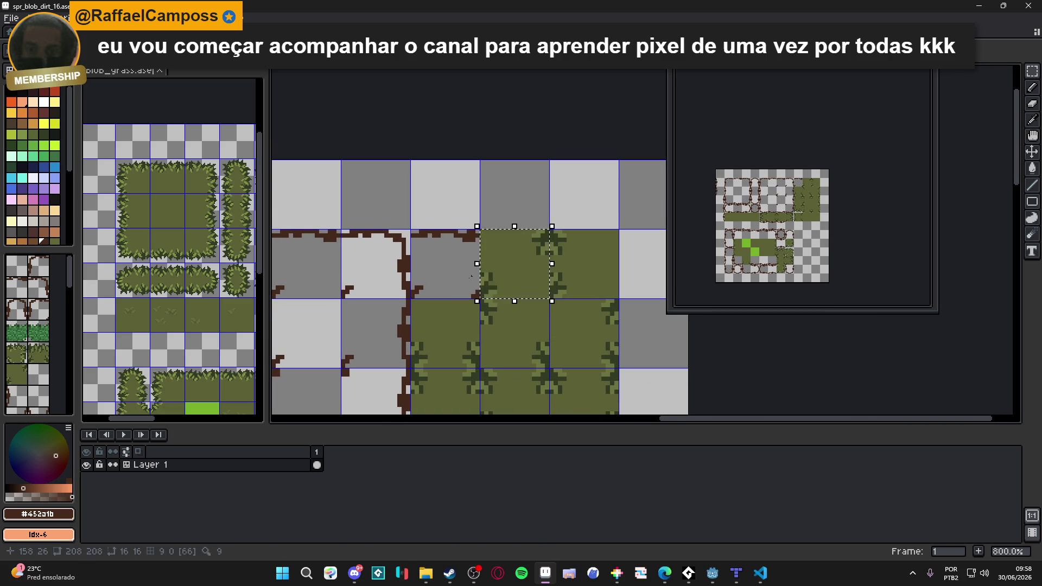
key(Delete)
key(ctrl+z)
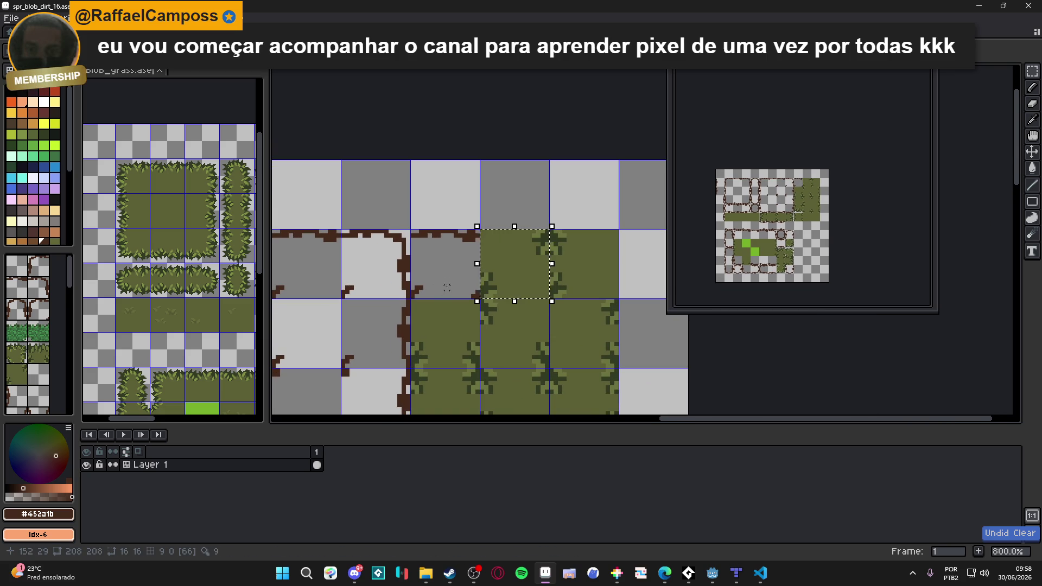
scroll(447, 288, up, 3)
scroll(421, 246, down, 3)
key(ctrl+d)
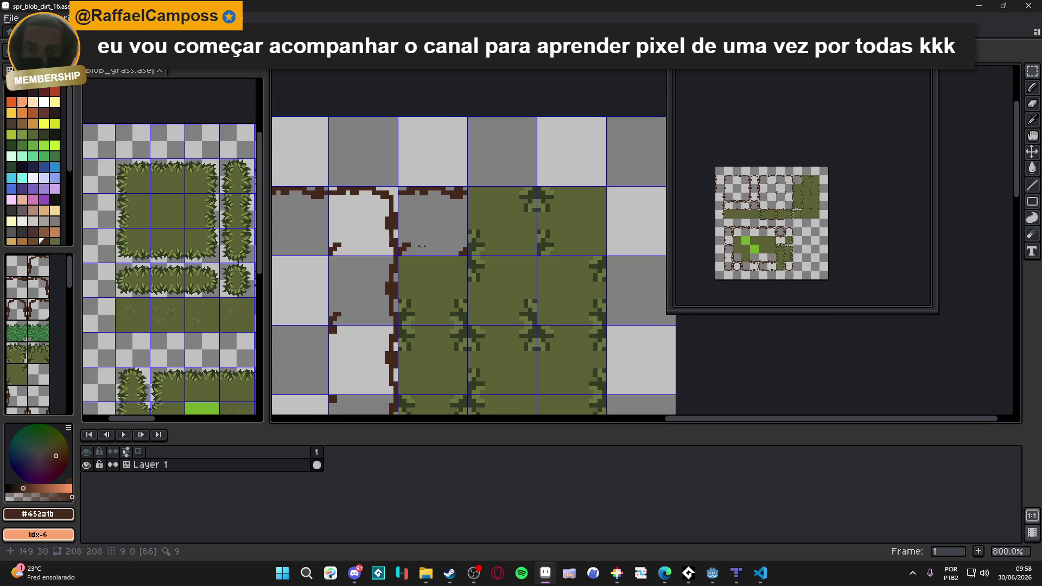
drag(453, 236, 461, 225)
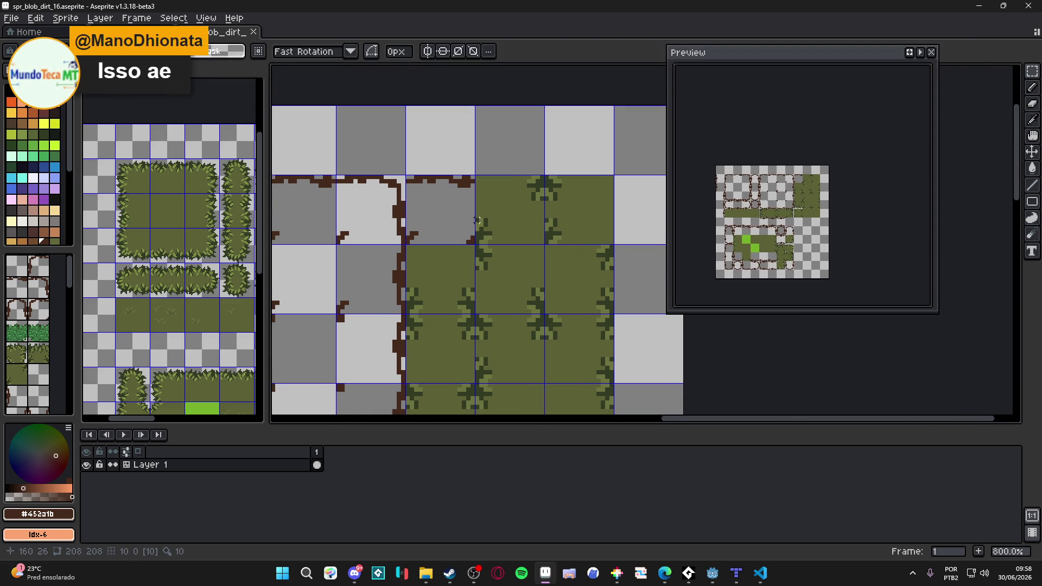
Clear the grass tile beside the dirt top edge to transparency.
scroll(478, 220, down, 2)
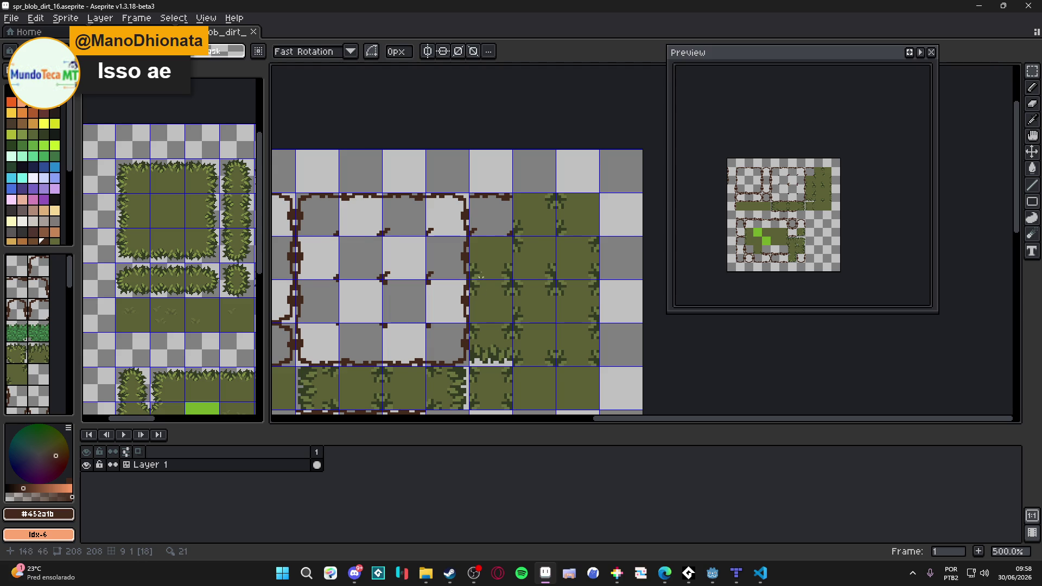
scroll(480, 276, up, 2)
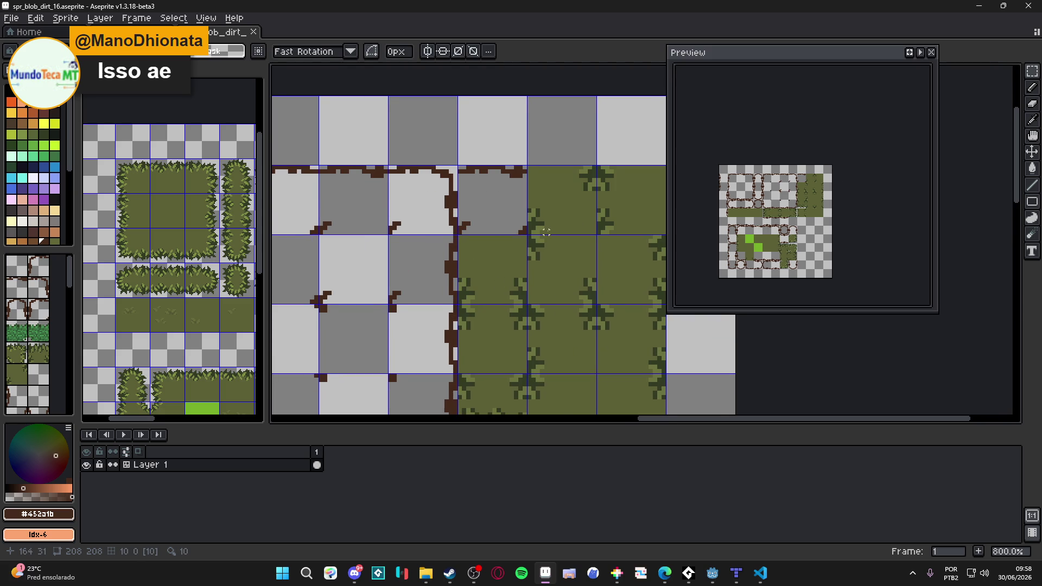
scroll(546, 231, down, 2)
scroll(499, 259, up, 2)
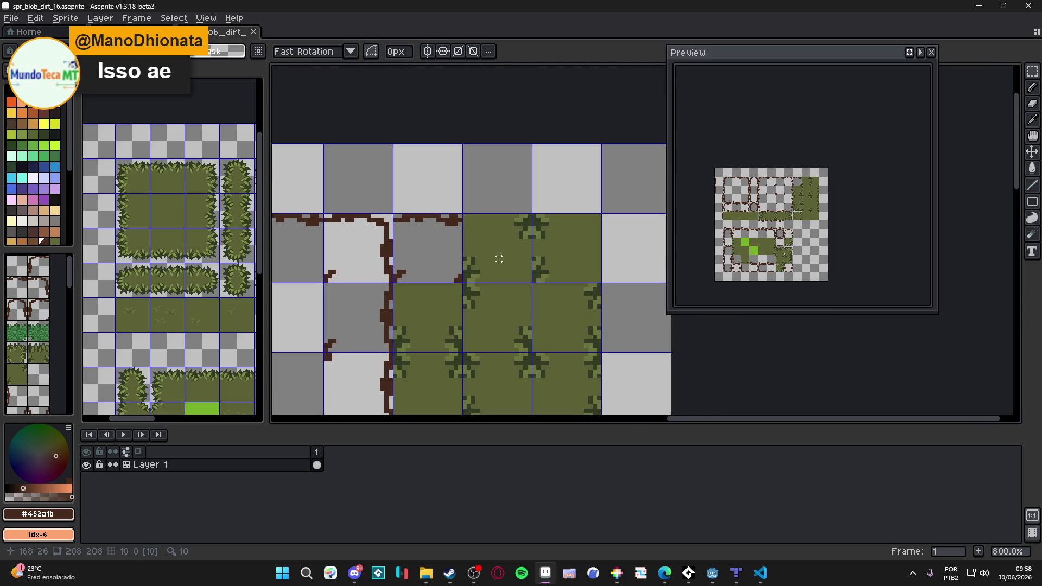
click(499, 258)
scroll(499, 259, down, 2)
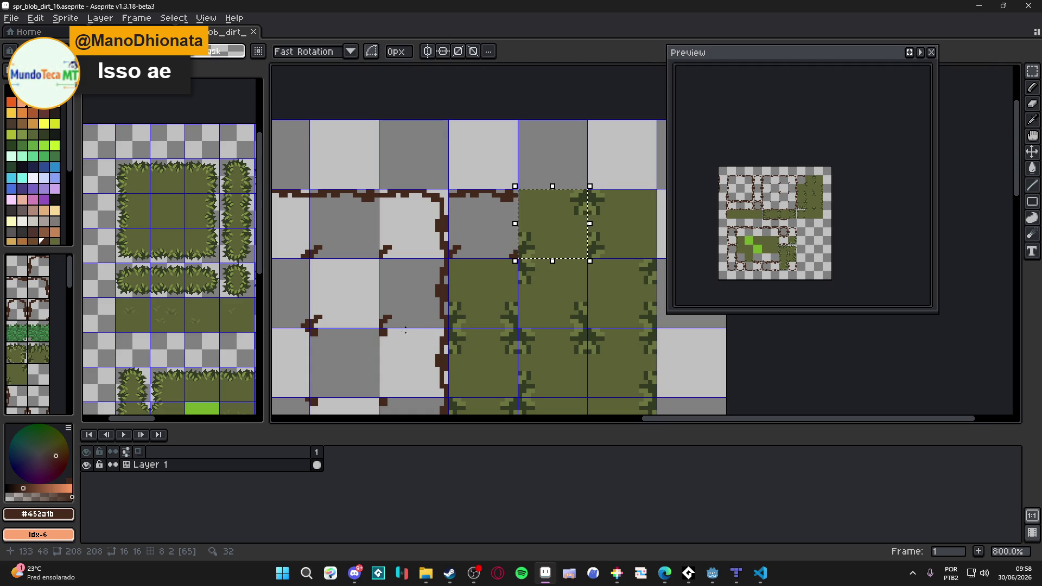
key(Delete)
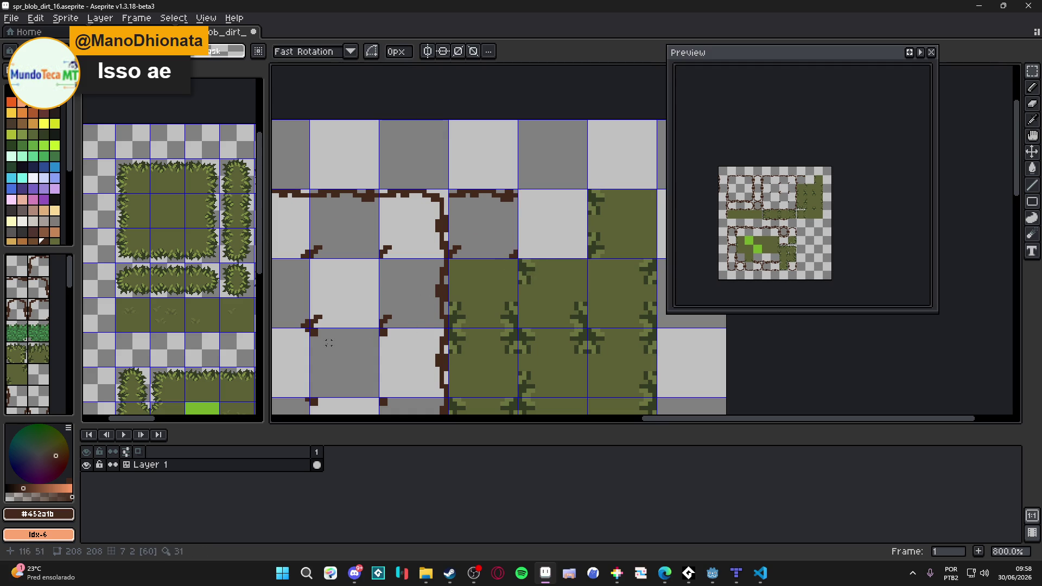
Move the dirt-edge tile from 180,32 up-left to 160,16 into the gap.
click(284, 342)
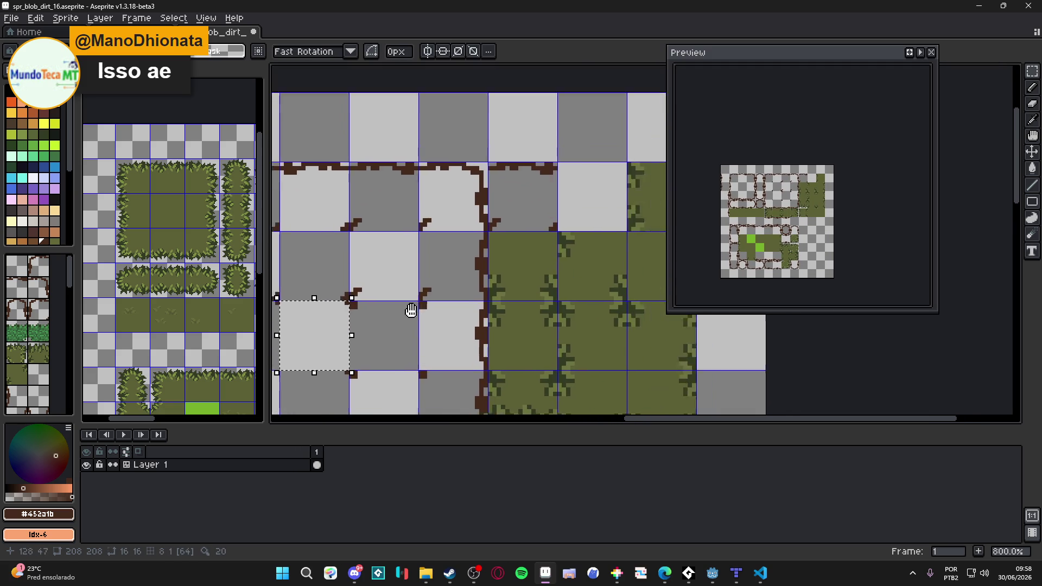
scroll(550, 234, up, 3)
click(581, 243)
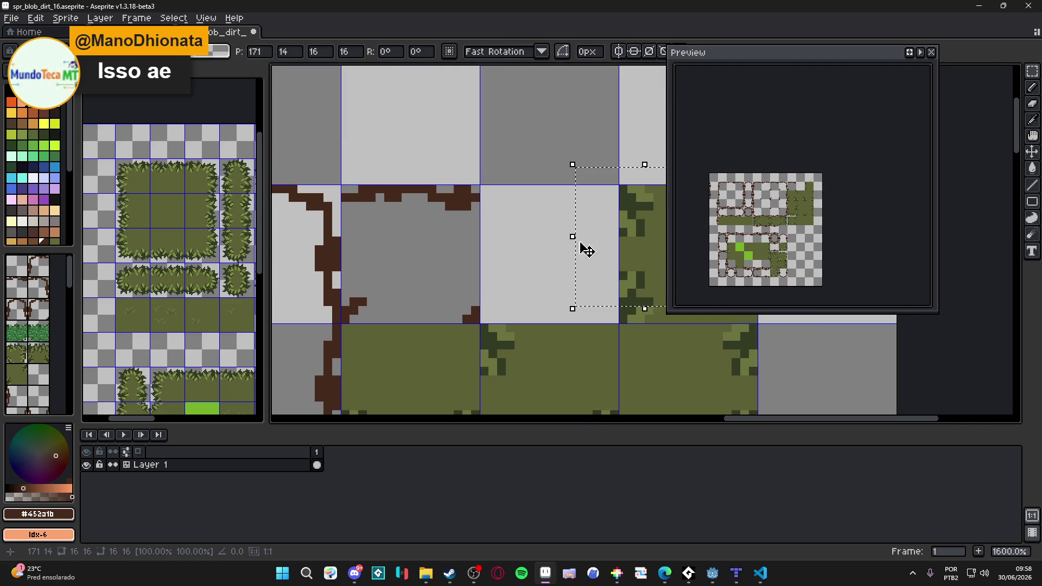
key(ctrl+d)
scroll(516, 260, down, 3)
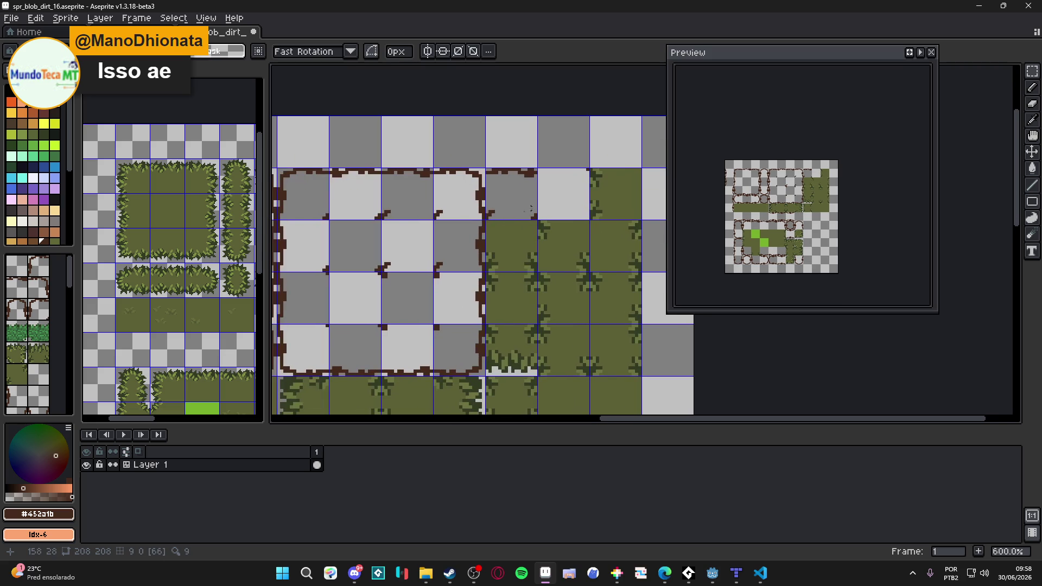
scroll(476, 228, up, 3)
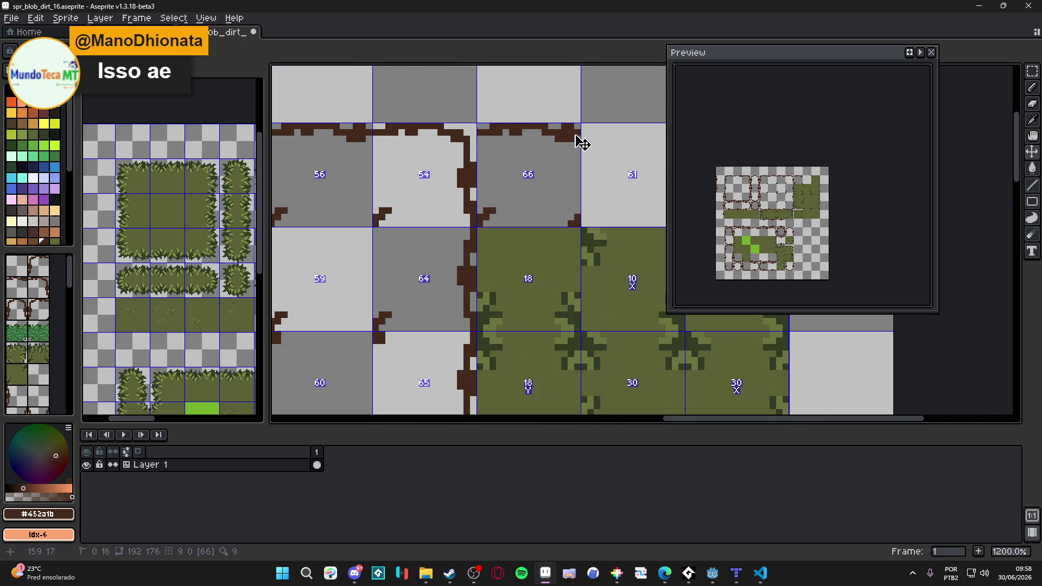
key(ctrl+shift+d)
mouse_move(600, 332)
mouse_down()
mouse_move(498, 226)
mouse_move(486, 229)
mouse_up()
key(ctrl+d)
Delete the leftover grass tile, leaving it transparent.
scroll(505, 214, down, 3)
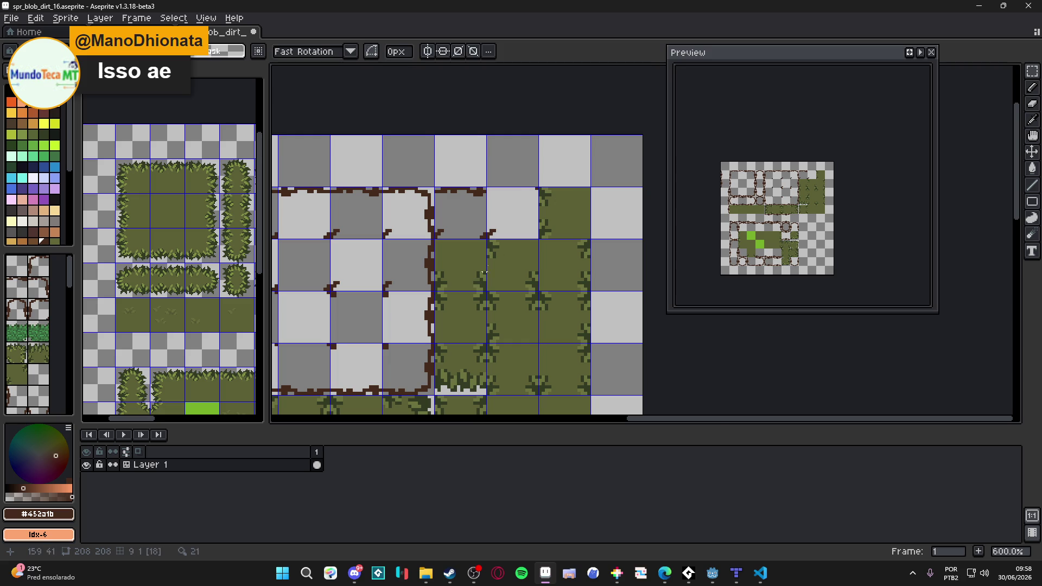
scroll(553, 210, up, 3)
key(ctrl+shift+d)
key(Delete)
scroll(470, 233, down, 3)
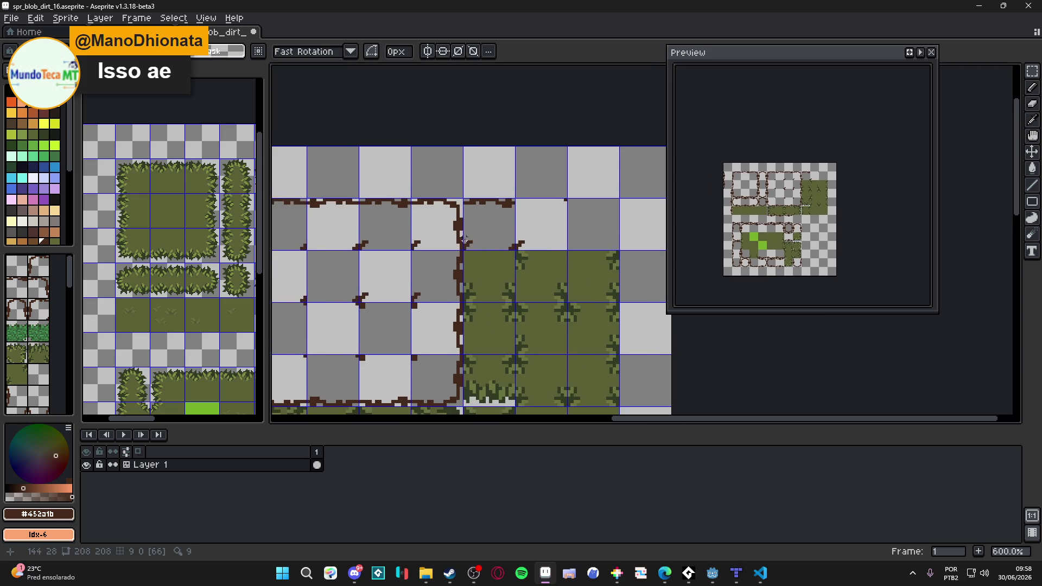
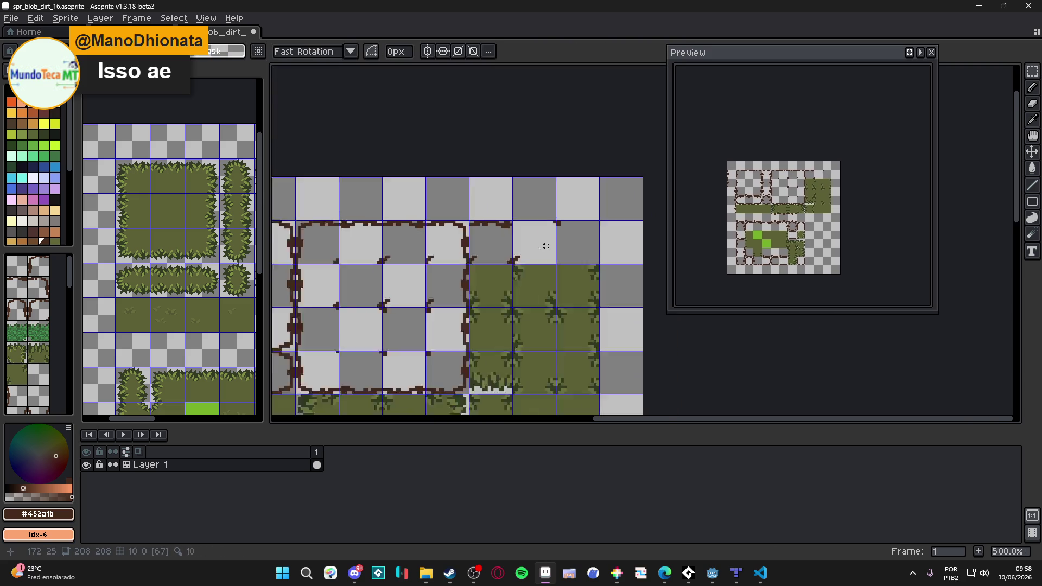
Copy a single tile and place the duplicate up-left into its grid cell.
drag(417, 269, 423, 278)
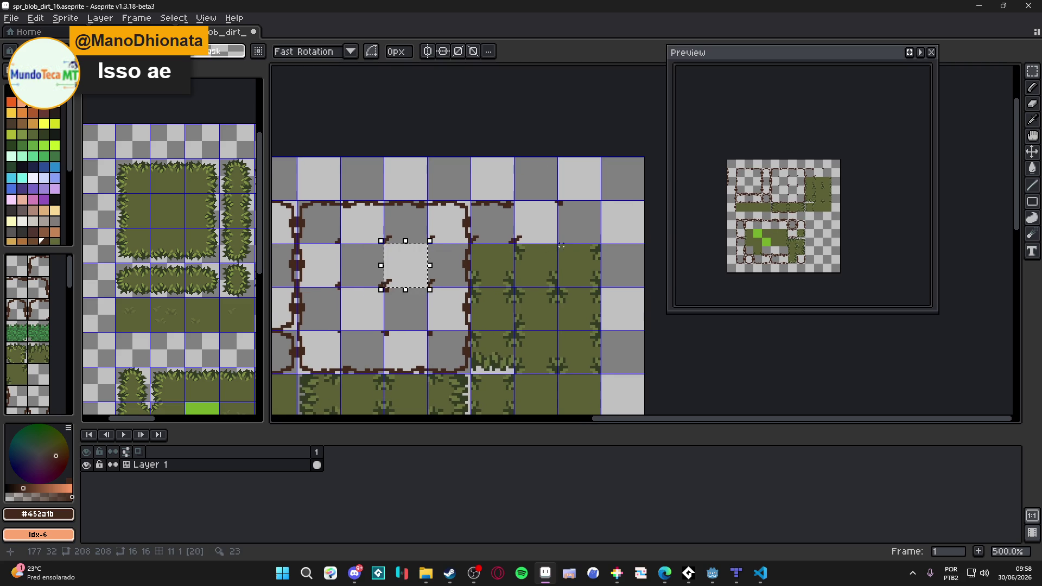
scroll(572, 231, up, 5)
key(ctrl+c)
key(ctrl+v)
mouse_move(600, 377)
mouse_down()
mouse_move(559, 239)
mouse_move(562, 254)
mouse_up()
scroll(554, 246, down, 3)
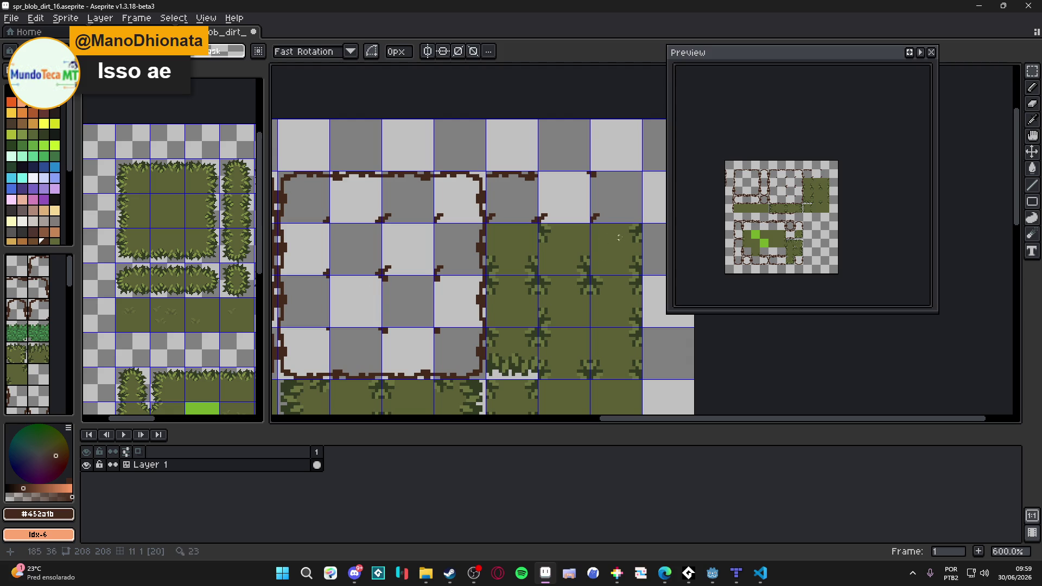
Clear the stray grass tile beside the dirt square to transparency.
drag(366, 300, 324, 318)
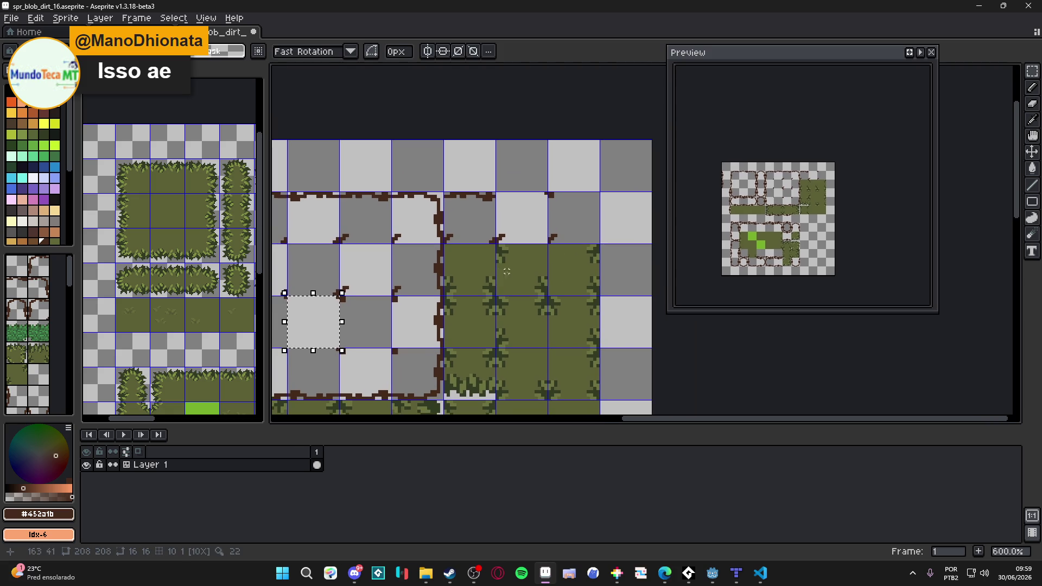
key(v)
key(m)
click(571, 276)
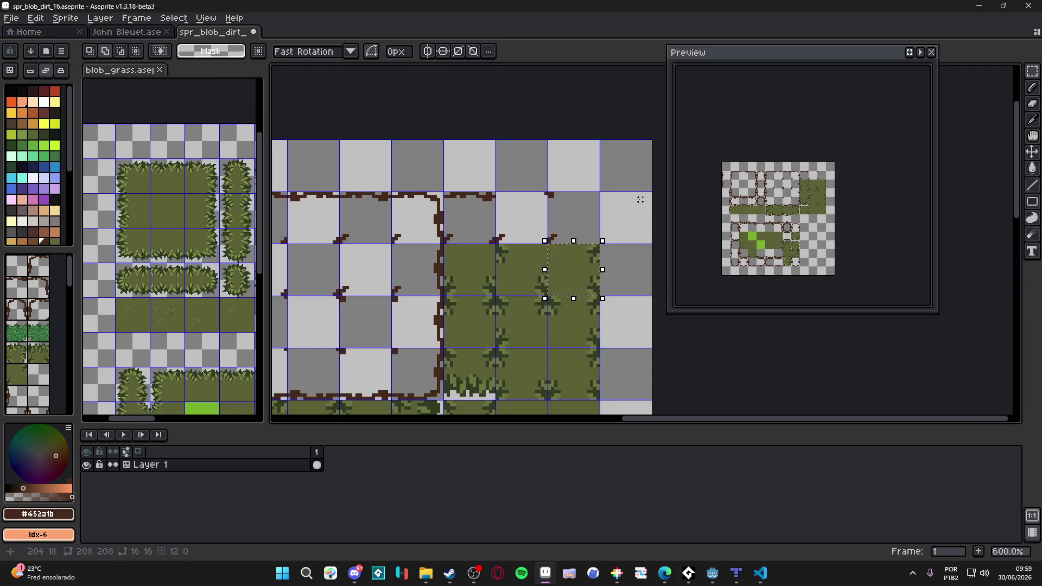
key(Delete)
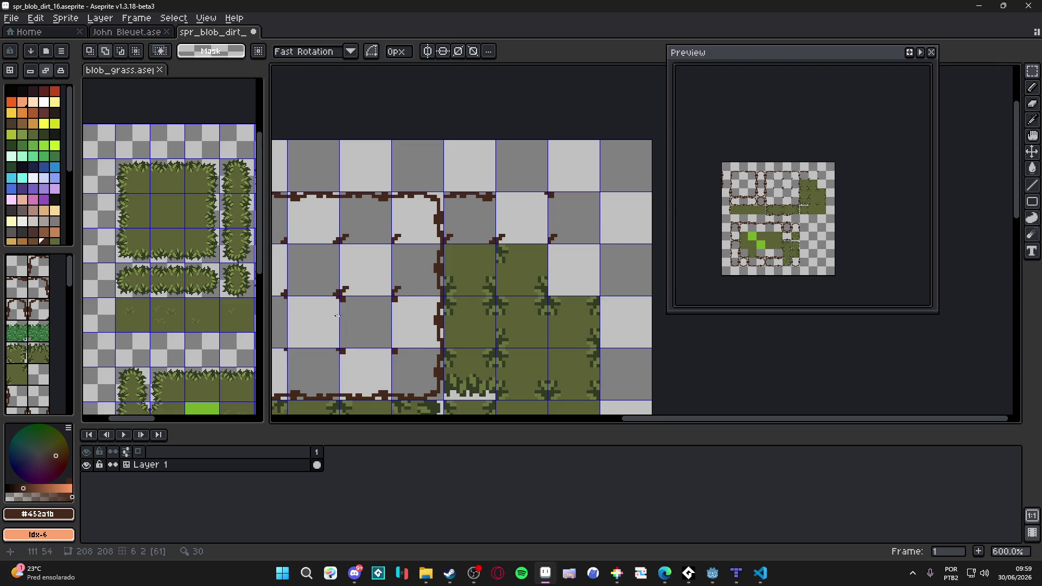
Move two more tiles from the left side into their grid cells and commit them.
scroll(342, 315, up, 1)
click(334, 316)
scroll(542, 282, up, 3)
mouse_move(561, 267)
mouse_down()
mouse_move(521, 328)
mouse_move(526, 318)
mouse_up()
key(Return)
scroll(524, 312, down, 3)
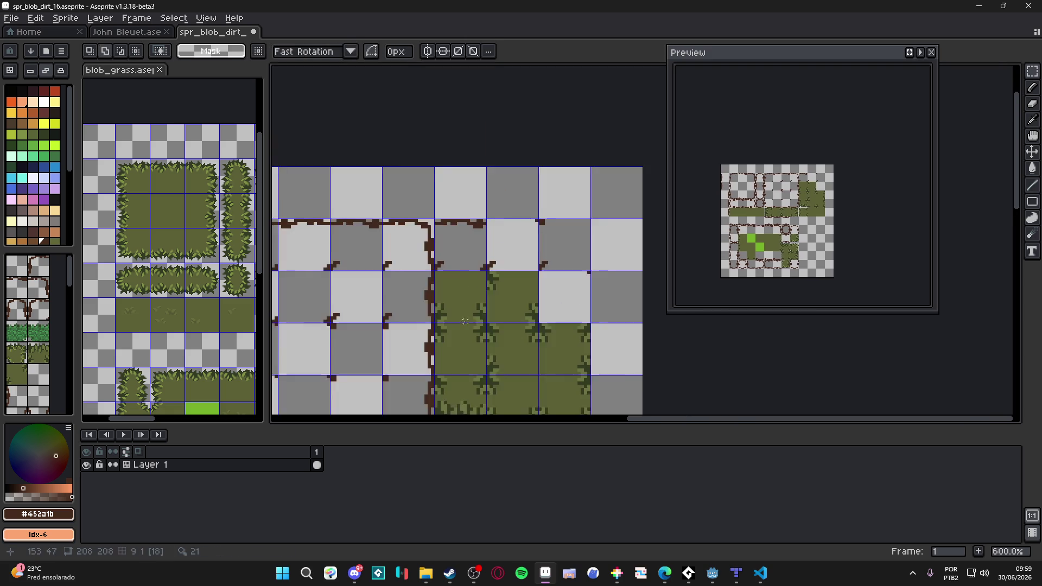
scroll(593, 276, up, 4)
mouse_move(593, 276)
mouse_down()
mouse_move(607, 260)
mouse_move(448, 263)
mouse_up()
key(Return)
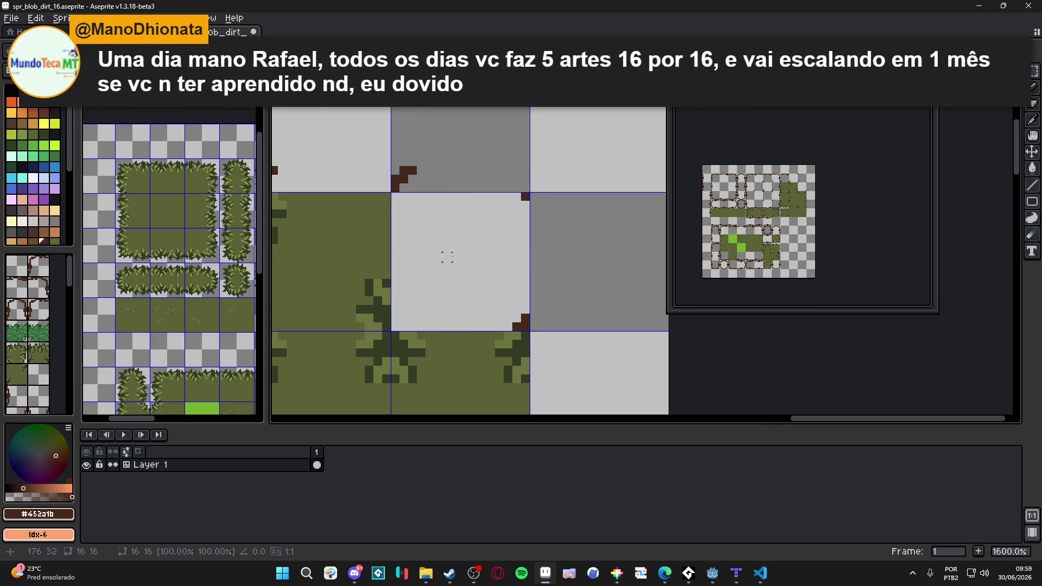
Save spr_blob_dirt_16.aseprite, then marquee-select the grass tile beside the dirt square.
scroll(448, 264, down, 4)
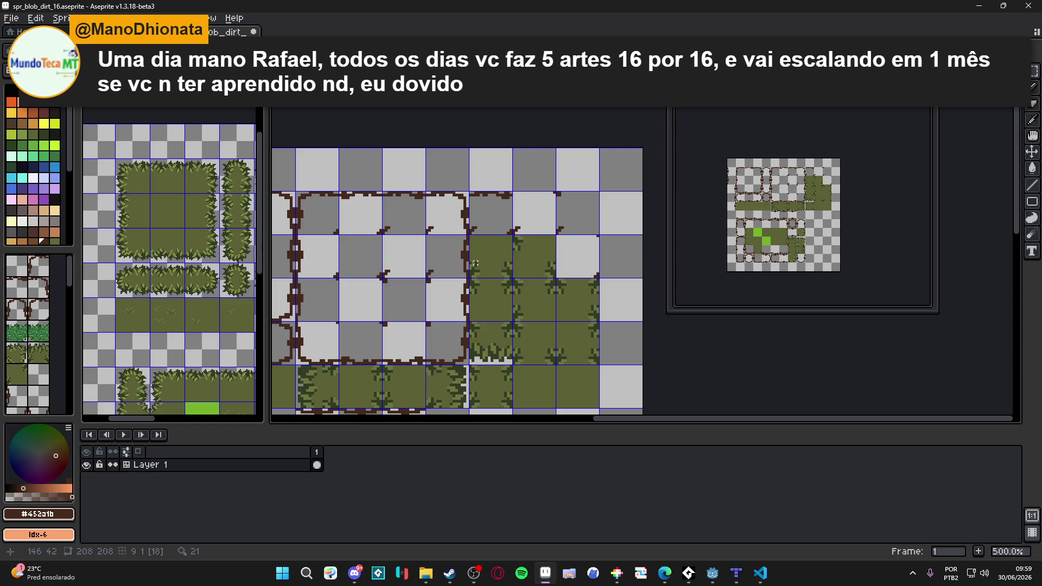
key(ctrl+s)
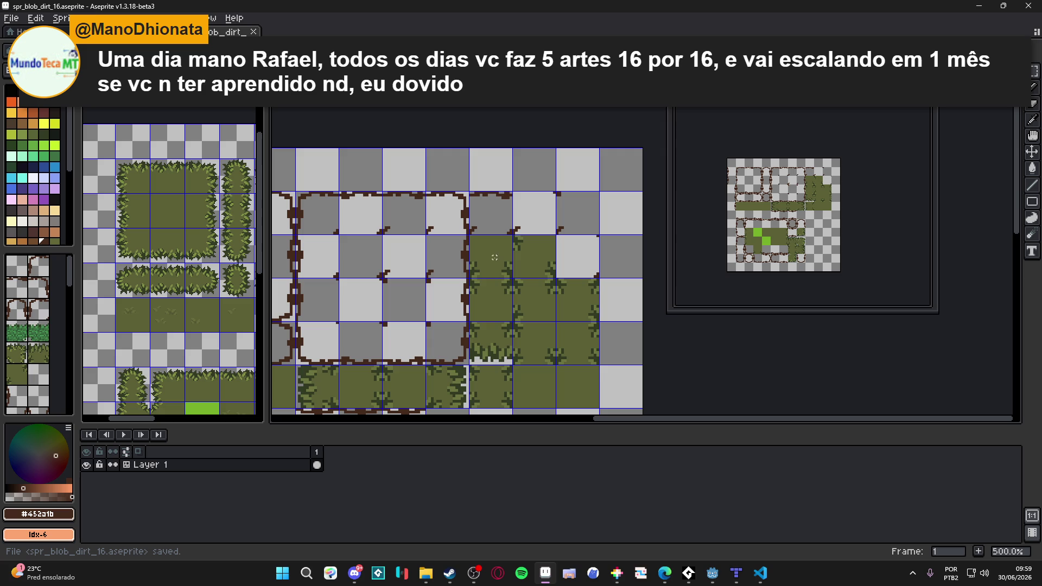
scroll(482, 258, up, 1)
key(m)
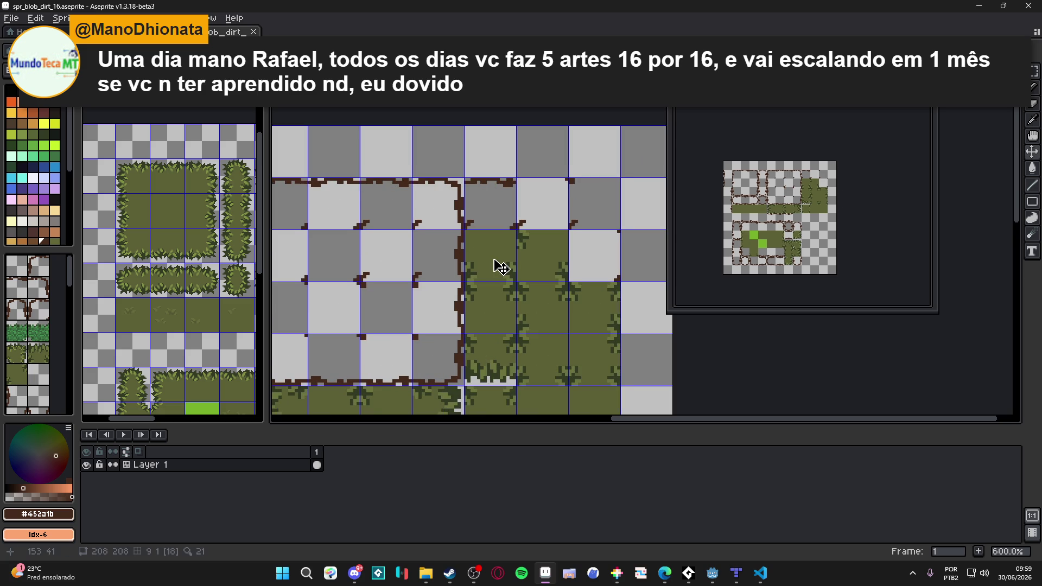
drag(494, 261, 515, 285)
scroll(513, 296, left, 2)
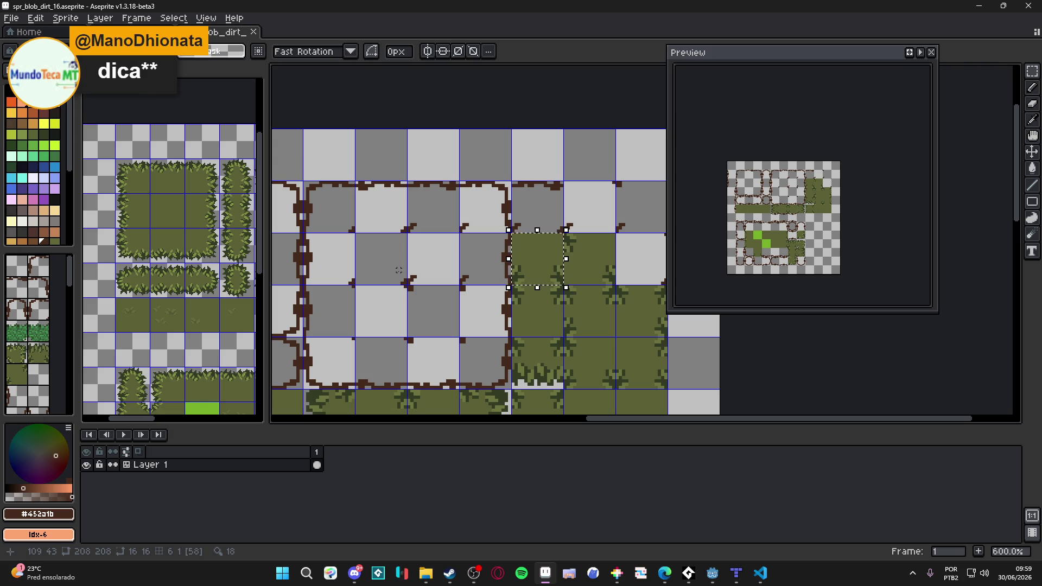
Clear the selected grass tile and move a one-tile area left onto the grid.
drag(581, 269, 546, 277)
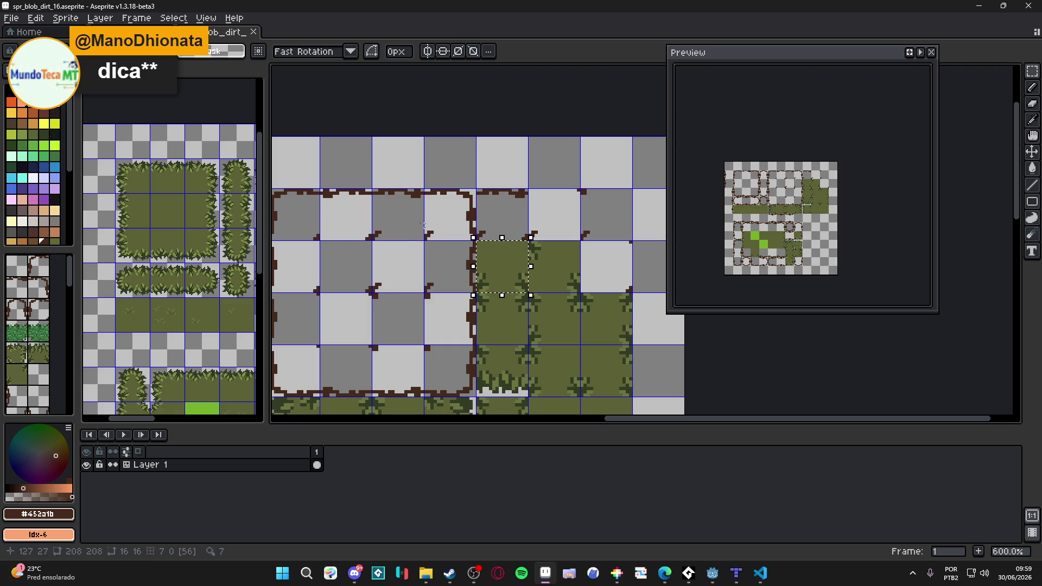
key(Delete)
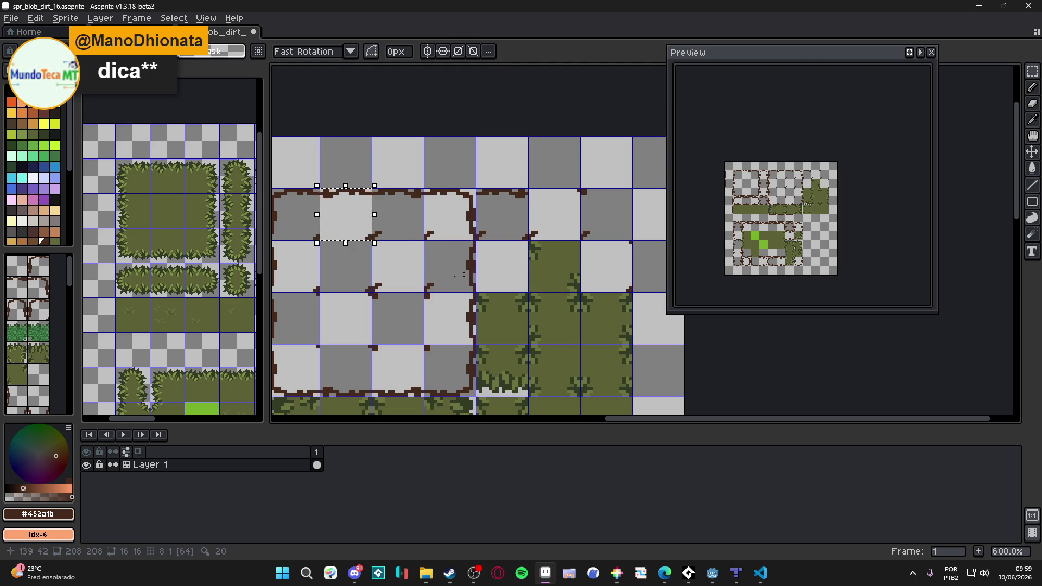
scroll(353, 277, up, 1)
drag(353, 276, 374, 295)
scroll(500, 275, up, 5)
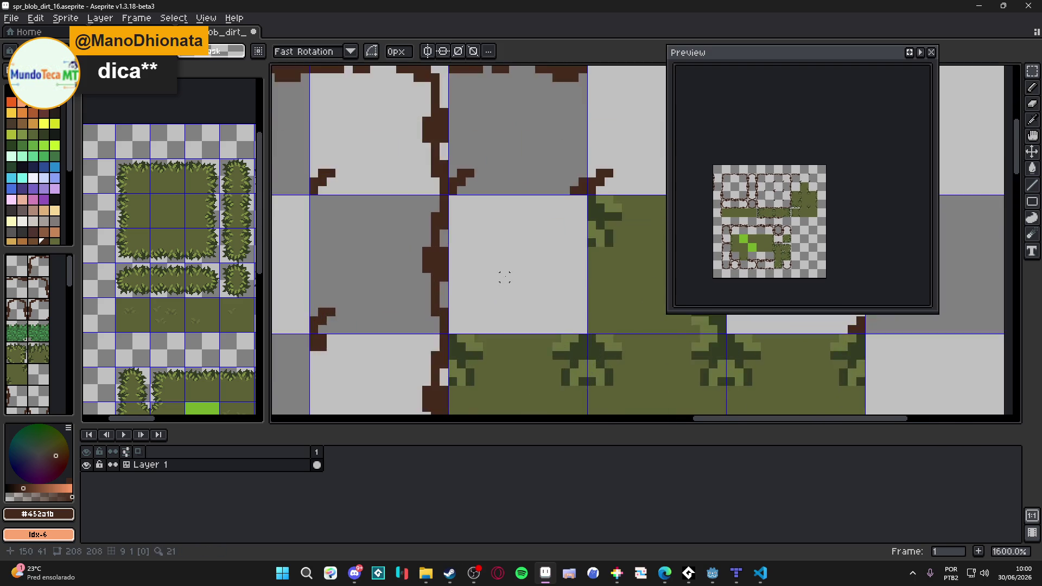
drag(634, 289, 448, 288)
key(Return)
Move another tile left into a new grid cell and deselect.
scroll(448, 288, down, 5)
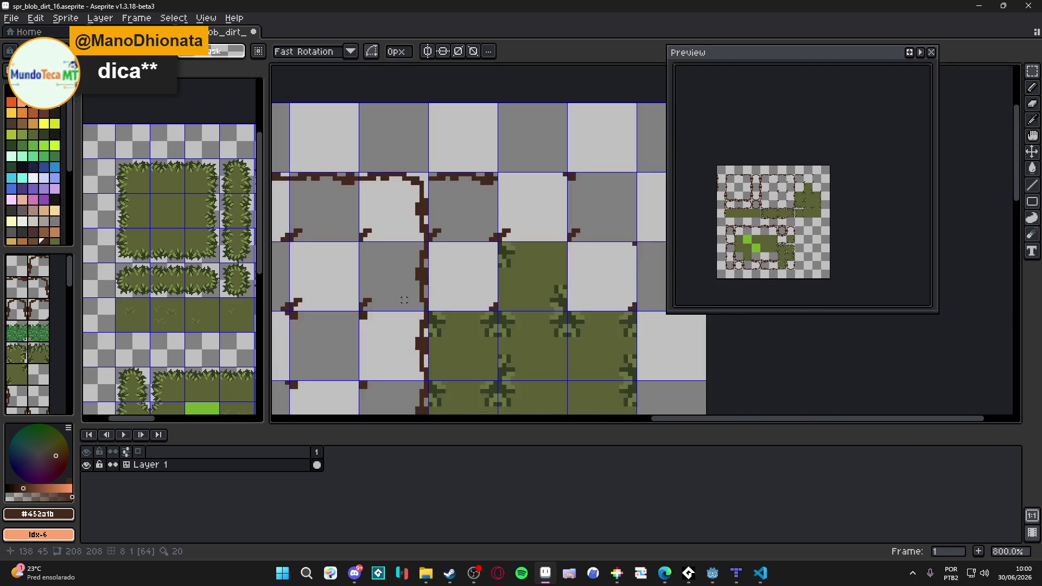
mouse_move(316, 326)
mouse_down()
mouse_move(357, 286)
mouse_move(428, 327)
mouse_up()
drag(398, 232, 456, 260)
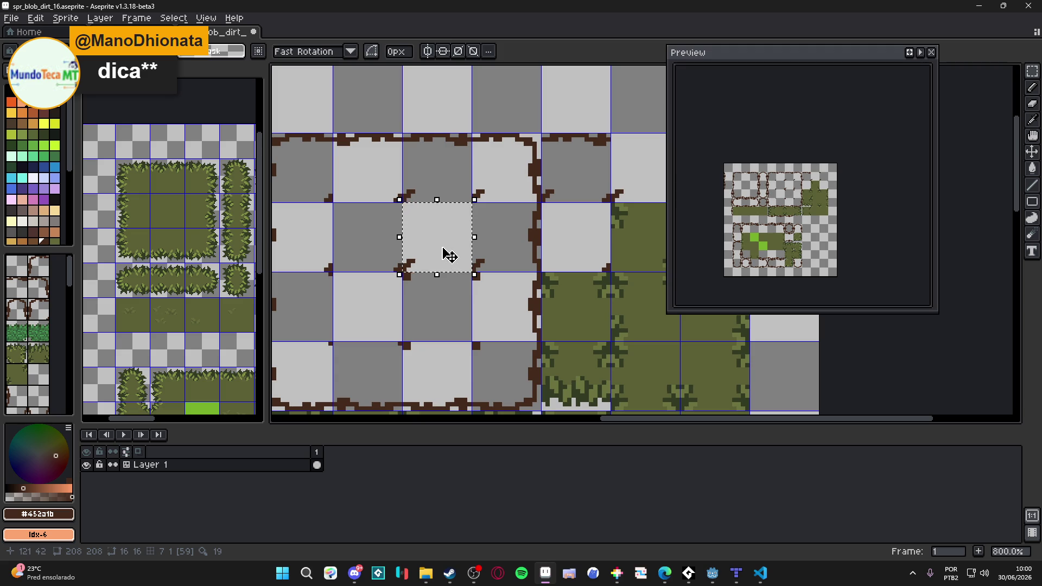
scroll(449, 255, up, 3)
mouse_move(577, 239)
mouse_down()
mouse_move(611, 255)
mouse_move(431, 270)
mouse_move(465, 280)
mouse_up()
scroll(464, 279, down, 3)
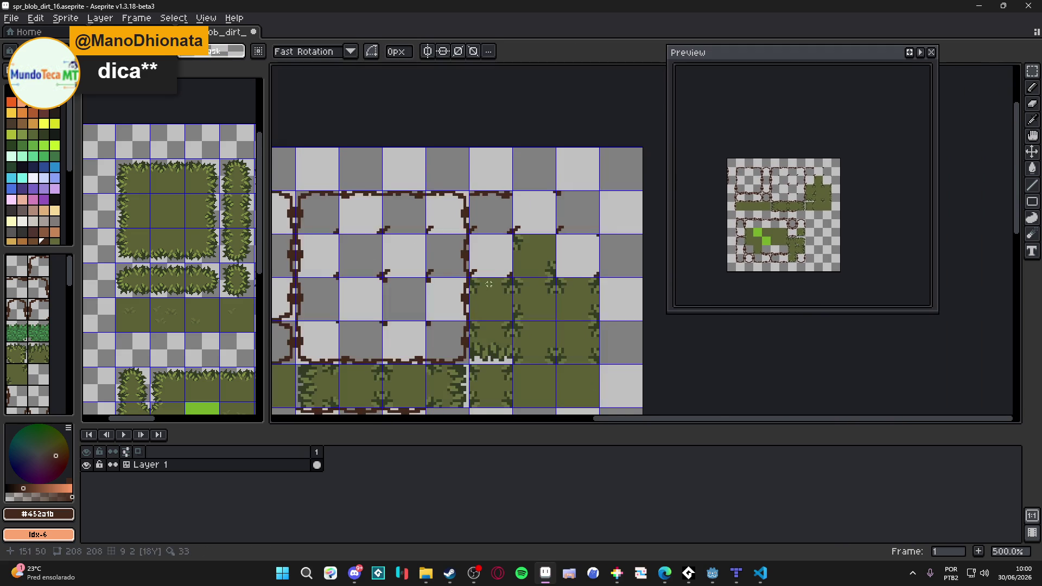
click(525, 250)
Reposition a grass tile up-left into its place on the grid.
click(535, 244)
scroll(535, 242, down, 2)
scroll(437, 250, up, 2)
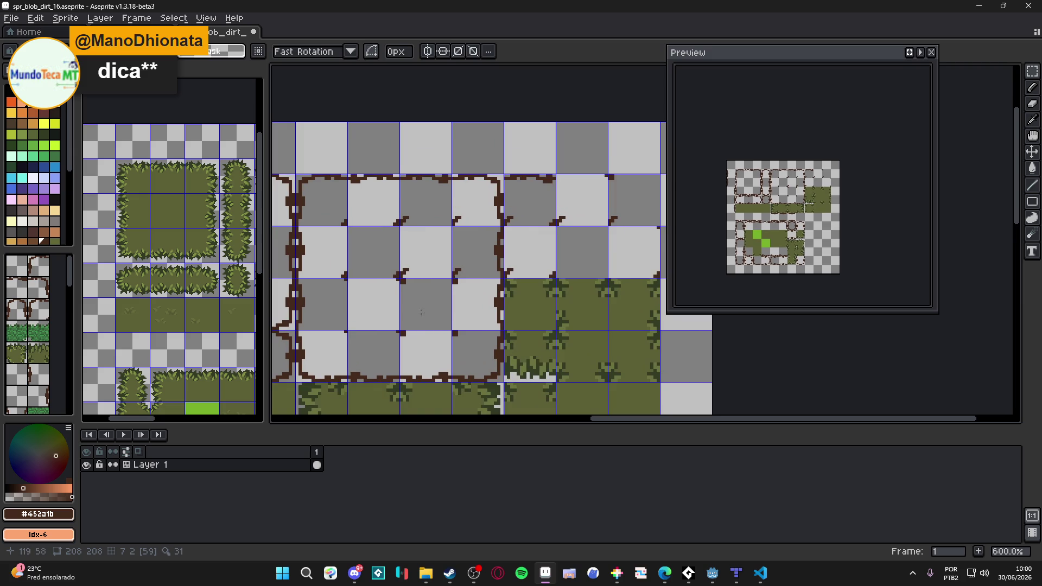
scroll(461, 255, up, 2)
click(628, 343)
drag(627, 343, 500, 242)
scroll(482, 254, down, 2)
scroll(482, 254, left, 1)
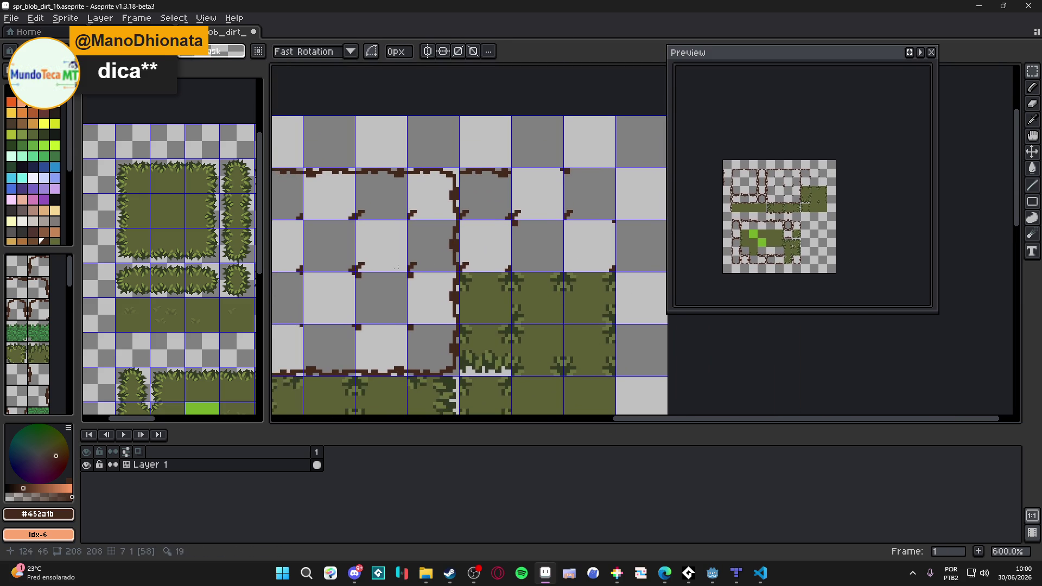
Duplicate a tile into a cell to its left and save the file.
drag(303, 222, 353, 272)
key(ctrl+c)
scroll(608, 257, up, 2)
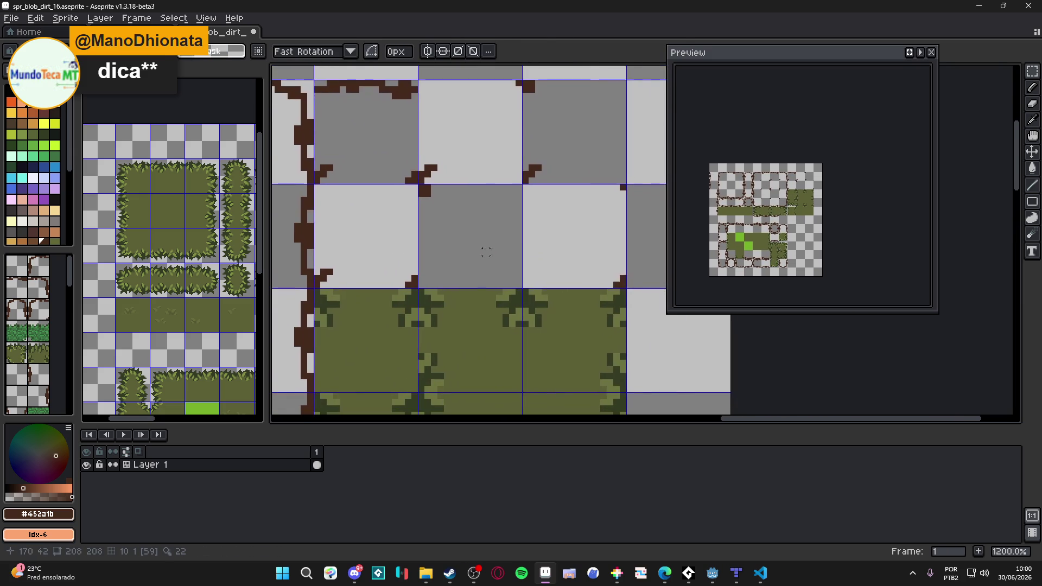
key(ctrl+v)
drag(621, 279, 460, 276)
key(Return)
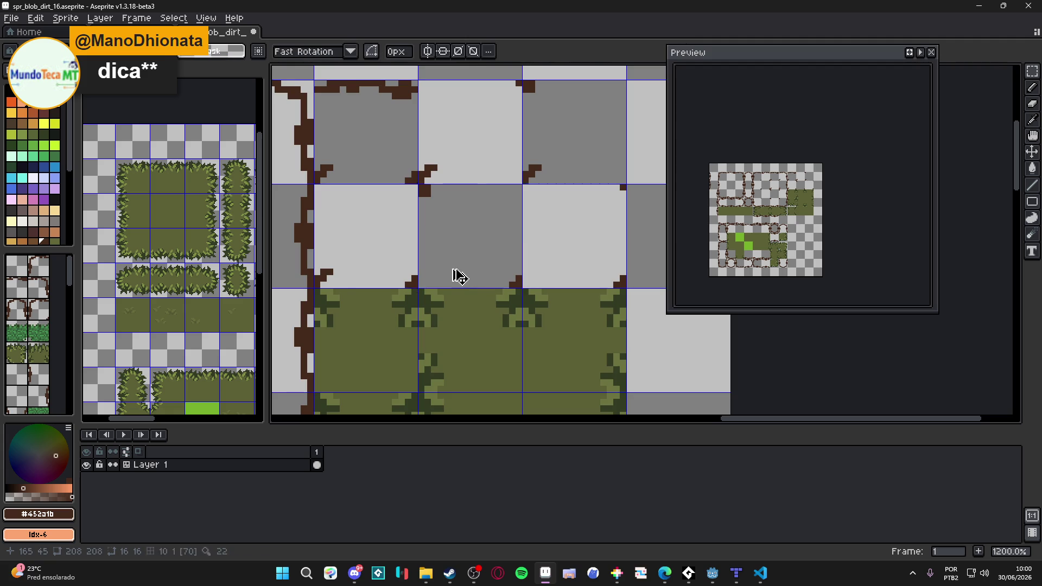
scroll(461, 277, down, 3)
key(ctrl+s)
scroll(453, 251, up, 1)
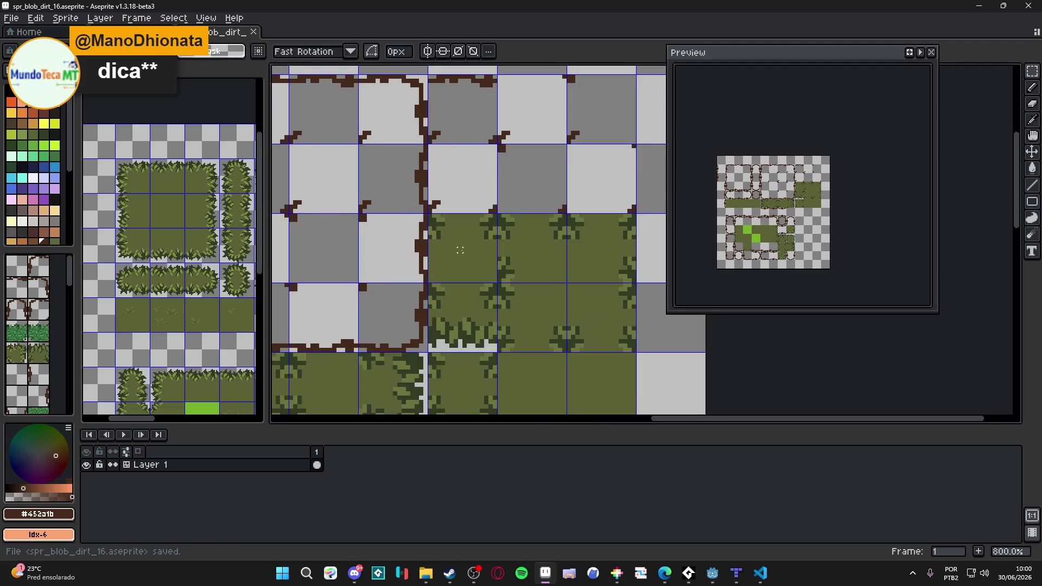
Select a tile, shift it into alignment, and deselect.
drag(460, 250, 474, 254)
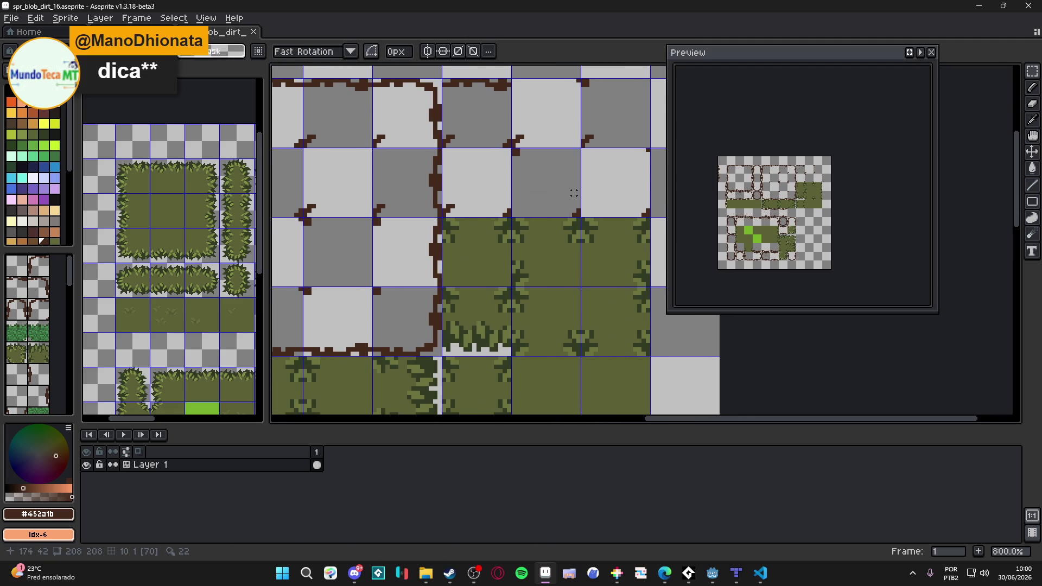
scroll(569, 193, down, 1)
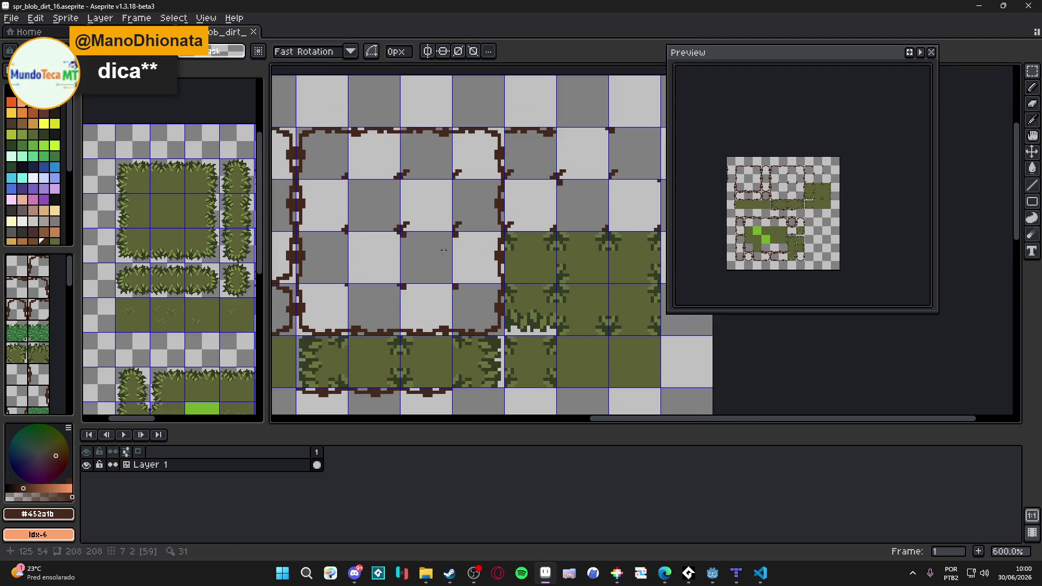
key(v)
scroll(509, 254, up, 4)
key(m)
click(495, 249)
mouse_move(496, 249)
mouse_down()
mouse_move(606, 256)
mouse_move(467, 256)
mouse_up()
key(ctrl+d)
Move the left dirt-edge tile one 16-px cell right and save spr_blob_dirt_16.aseprite.
scroll(443, 265, down, 1)
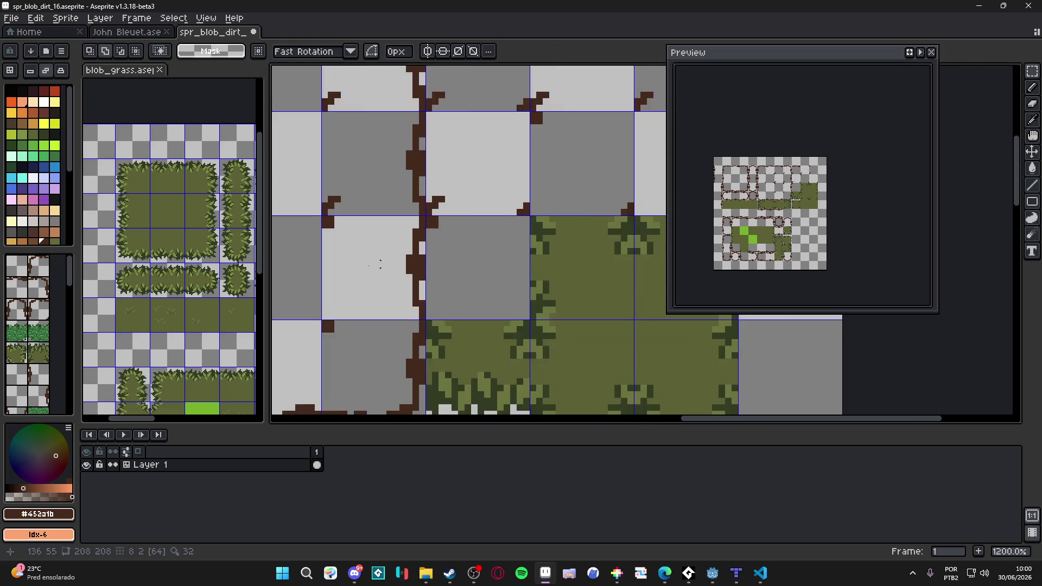
click(293, 252)
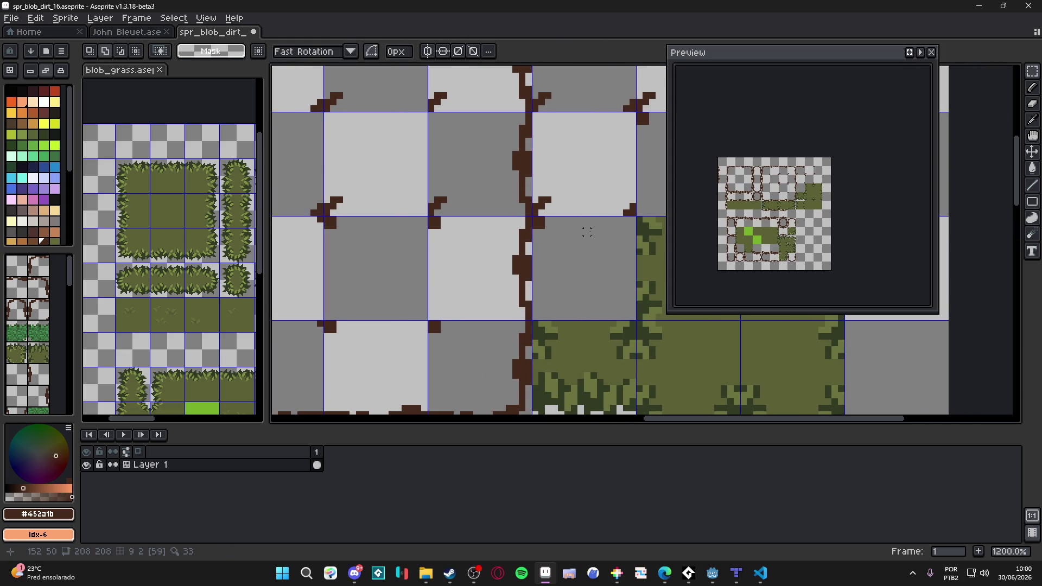
click(307, 287)
drag(326, 282, 619, 285)
key(ctrl+d)
scroll(597, 288, down, 4)
key(ctrl+s)
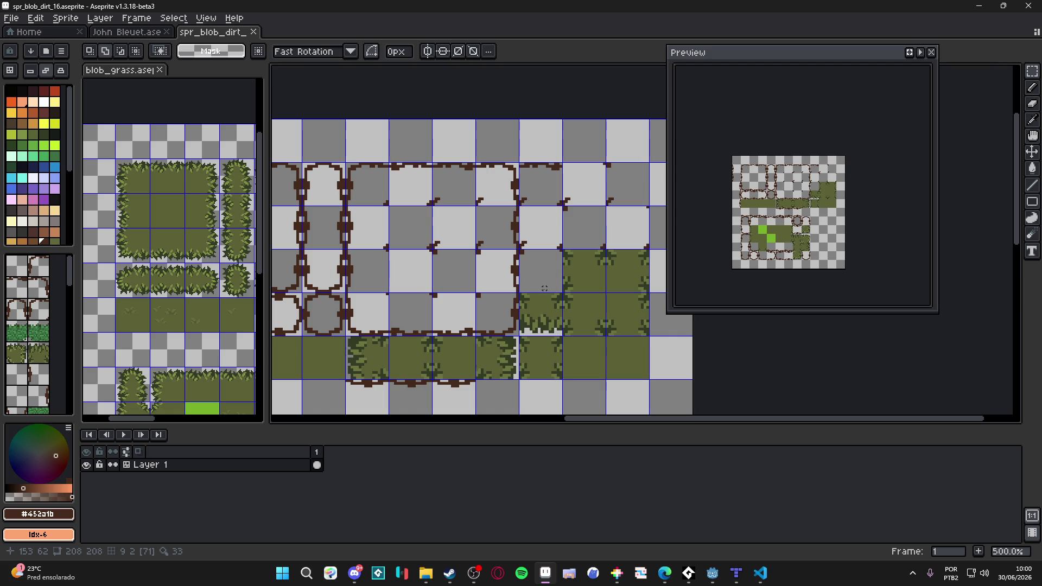
scroll(544, 288, down, 1)
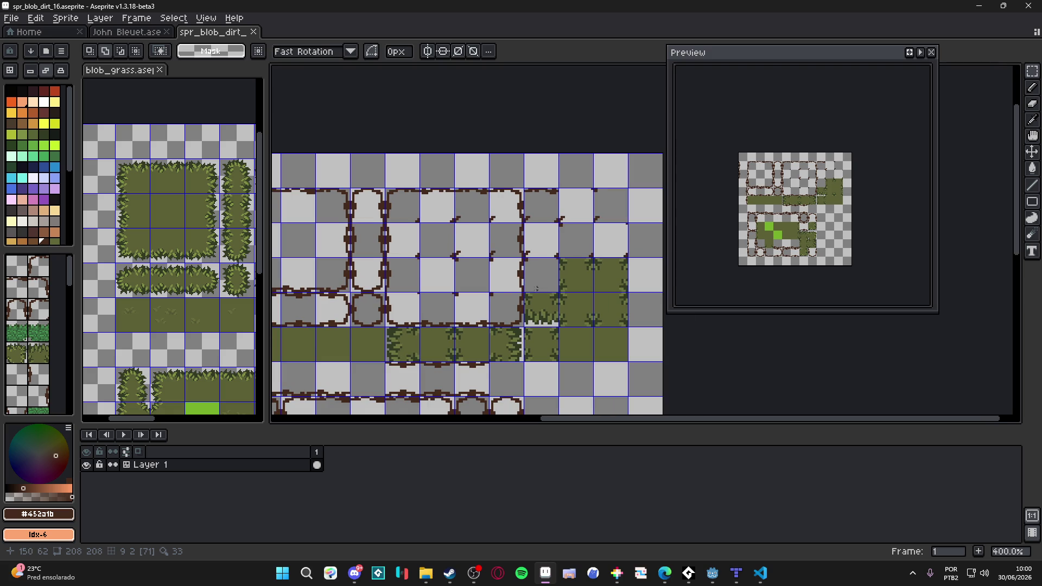
scroll(533, 289, down, 1)
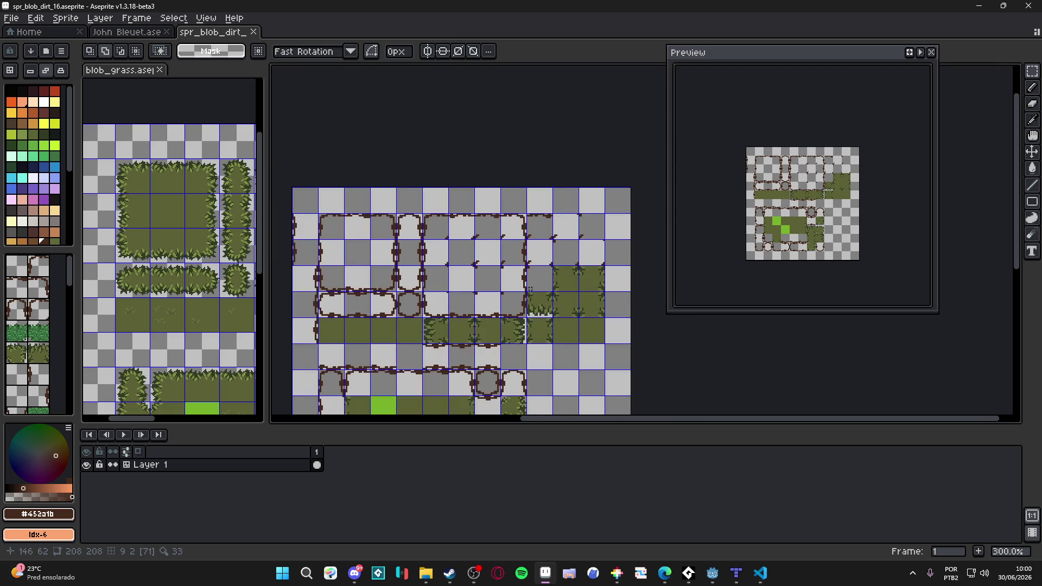